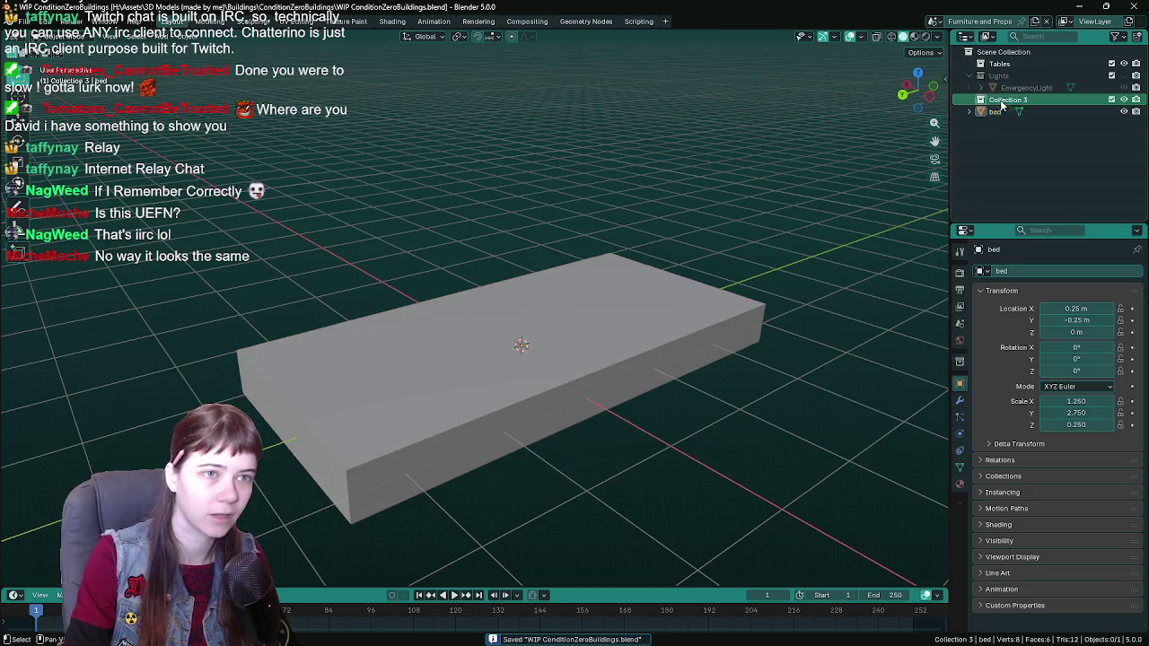
# Step: Rename the collection to 'bed' and the mattress box to 'bed_placeholdersize'
pyautogui.write('bed')
pyautogui.press('Return')
pyautogui.click(1002, 109)
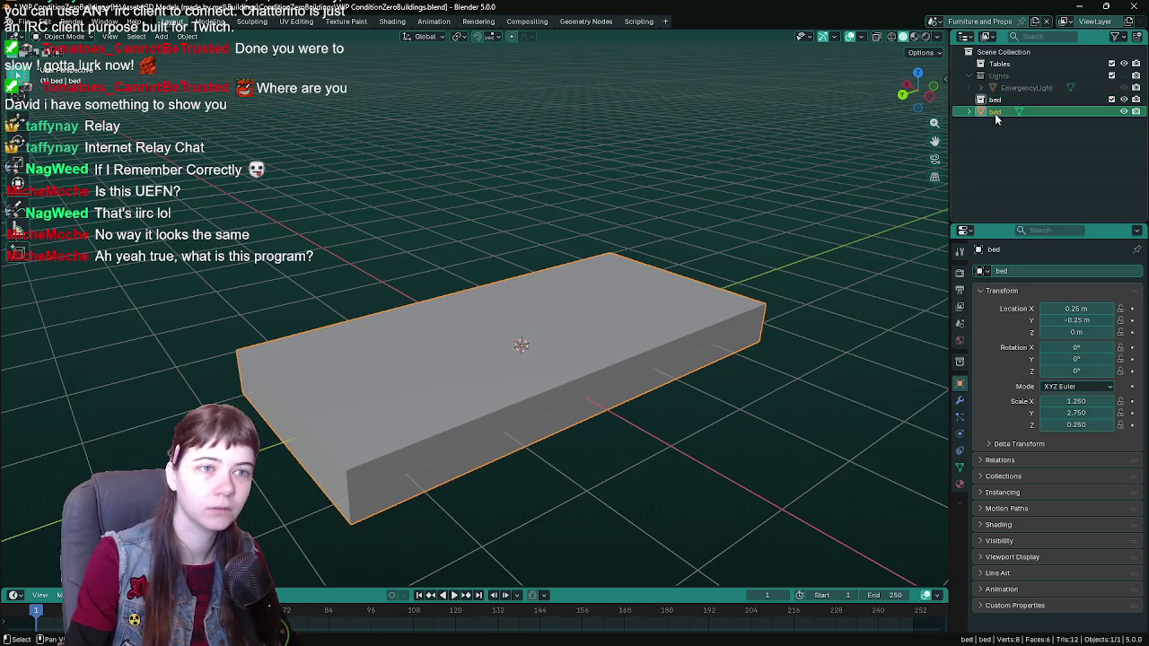
pyautogui.doubleClick(1007, 110)
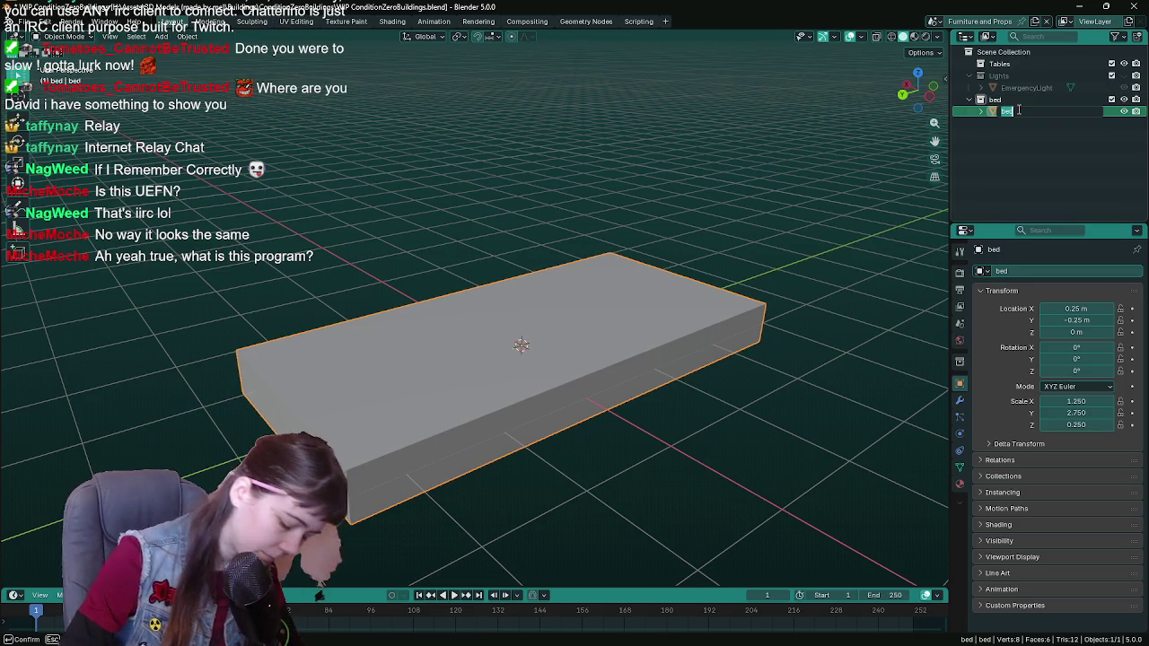
pyautogui.press('End')
pyautogui.write('_Placeholde')
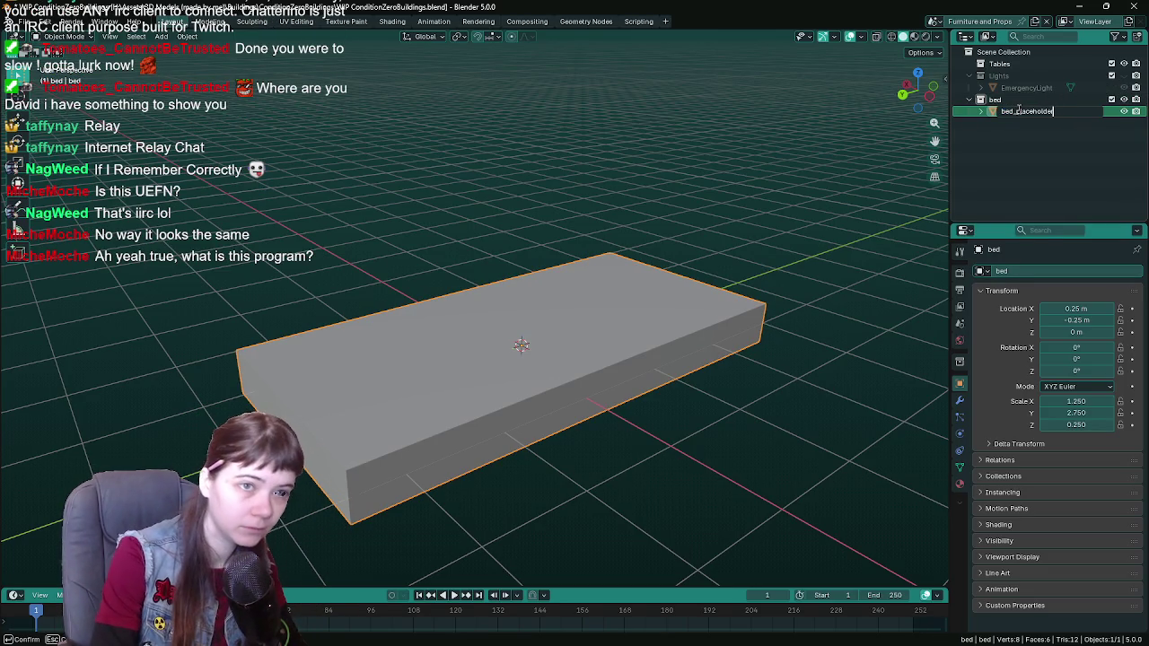
pyautogui.write('rsize')
pyautogui.press('Return')
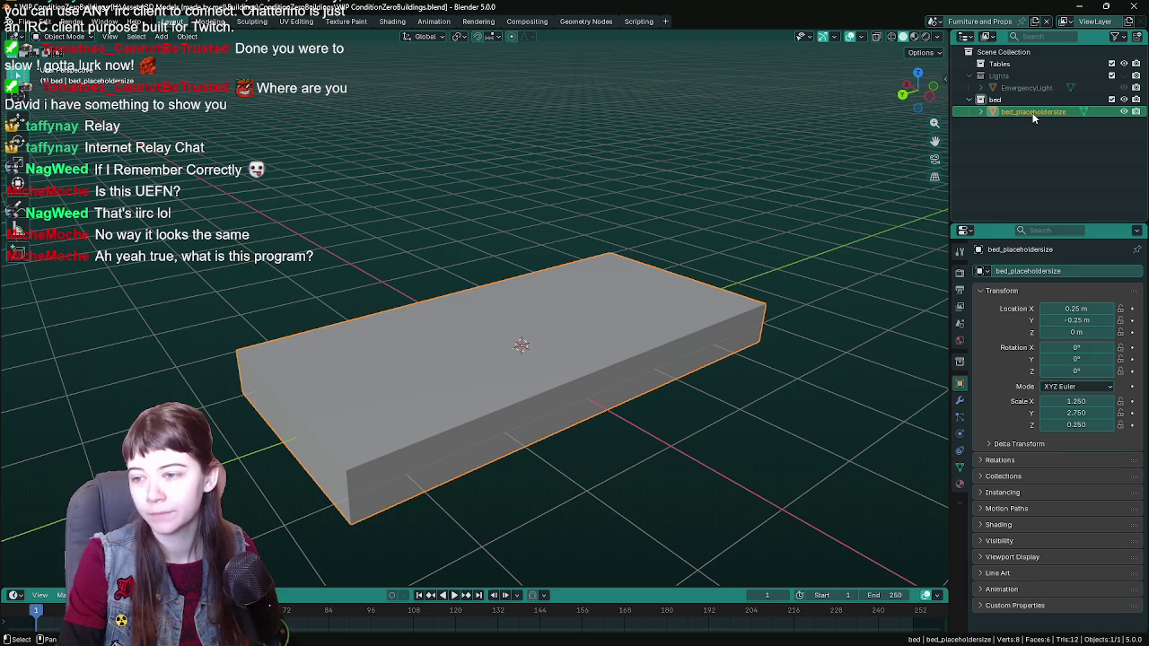
# Step: Fix the box name's capitalisation to 'bed_placeholderSize'
pyautogui.doubleClick(1034, 112)
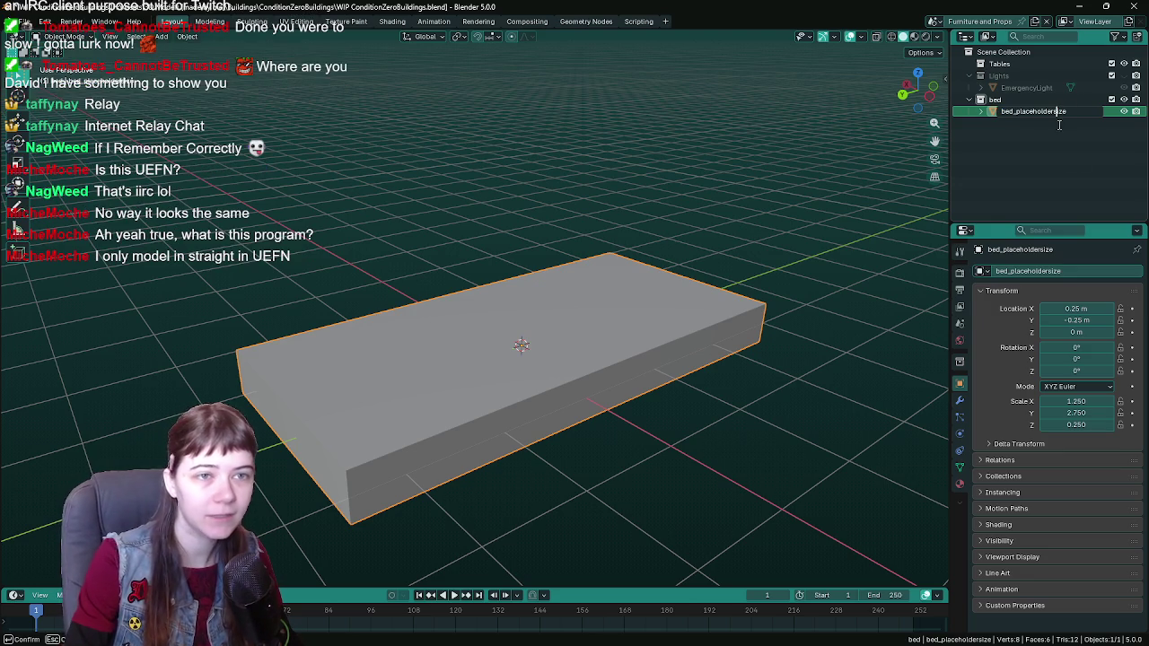
pyautogui.press('Delete')
pyautogui.write('S')
pyautogui.press('Return')
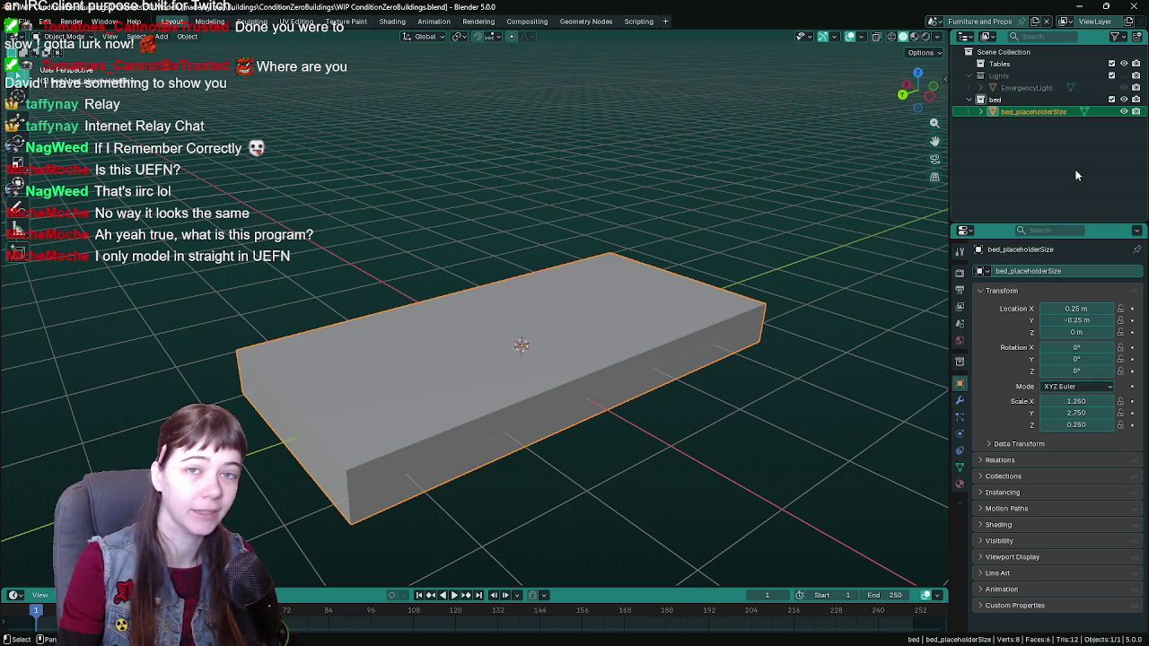
# Step: Inspect the bed_placeholderSize box from several angles and save WIP ConditionZeroBuildings.blend
pyautogui.rightClick(531, 280)
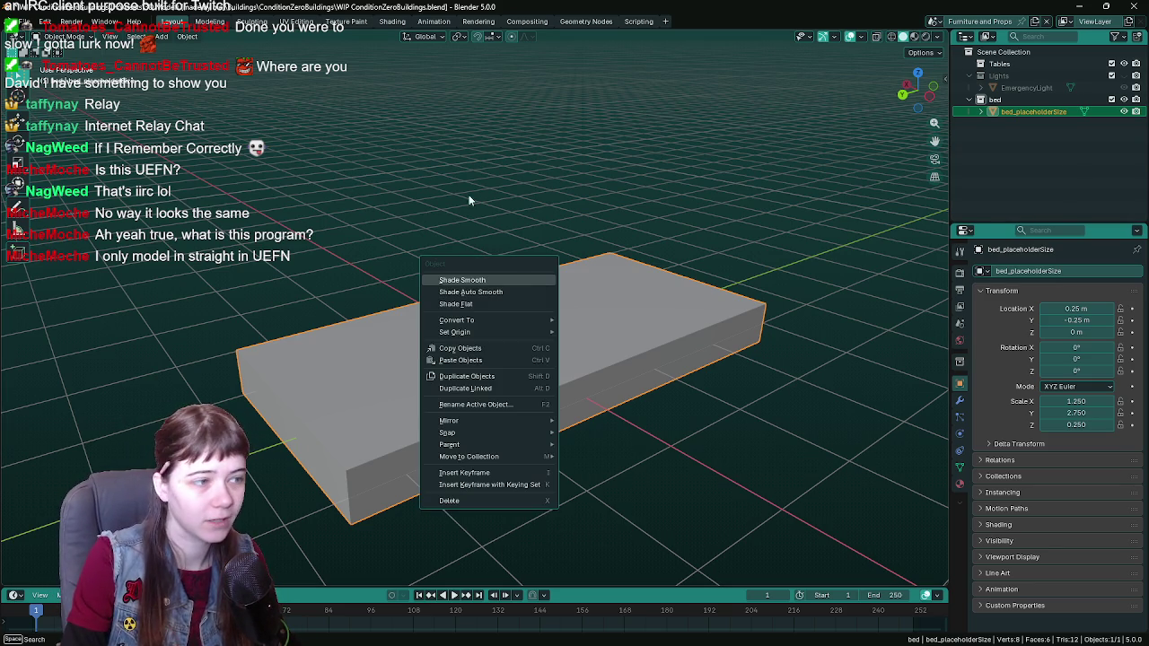
pyautogui.moveTo(454, 197)
pyautogui.mouseDown(button='middle')
pyautogui.moveTo(562, 273)
pyautogui.moveTo(549, 255)
pyautogui.moveTo(517, 258)
pyautogui.moveTo(534, 245)
pyautogui.mouseUp(button='middle')
pyautogui.hotkey('ctrl', 's')
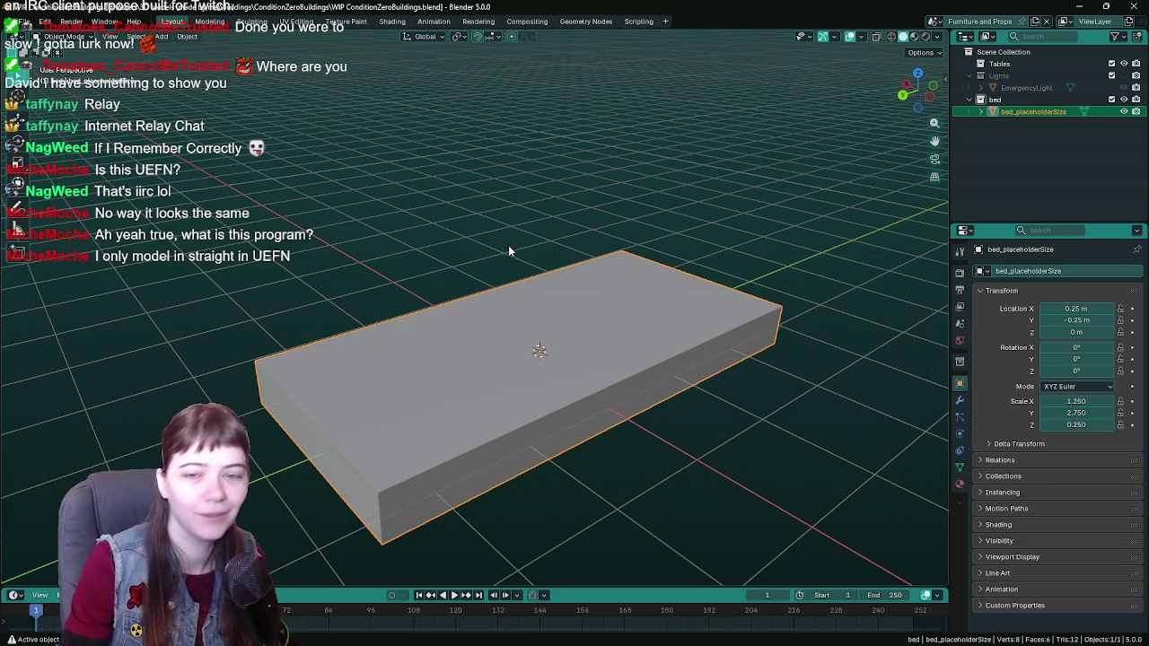
pyautogui.moveTo(506, 226); pyautogui.dragTo(516, 228, button='middle')
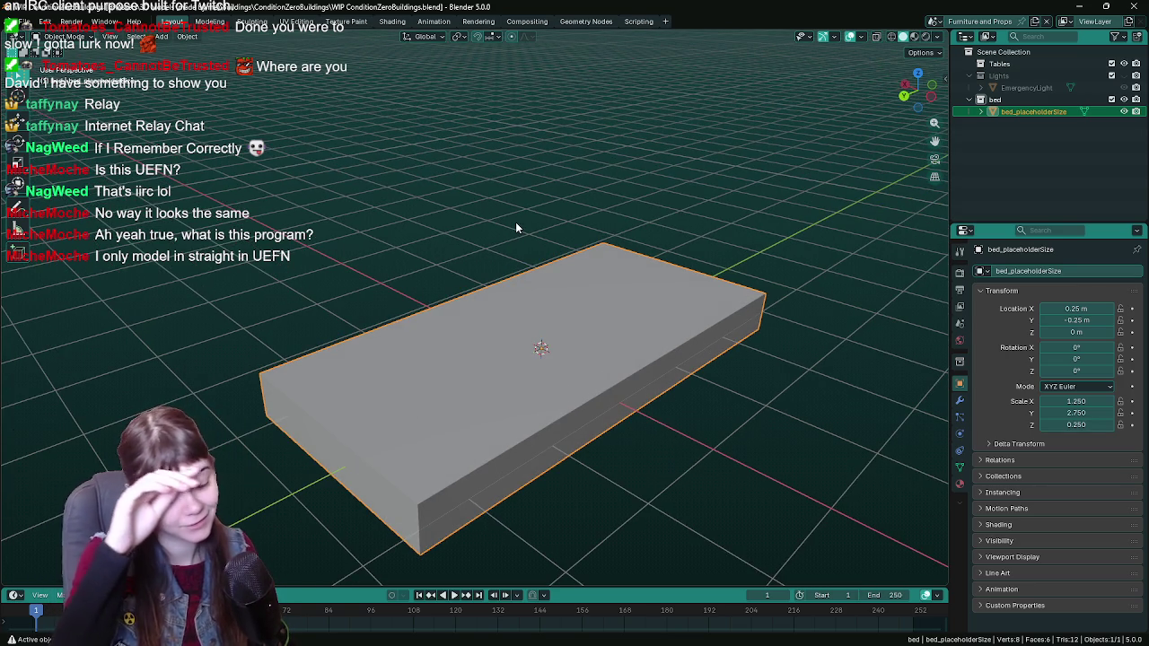
pyautogui.moveTo(594, 248)
pyautogui.mouseDown(button='middle')
pyautogui.moveTo(543, 242)
pyautogui.moveTo(567, 231)
pyautogui.mouseUp(button='middle')
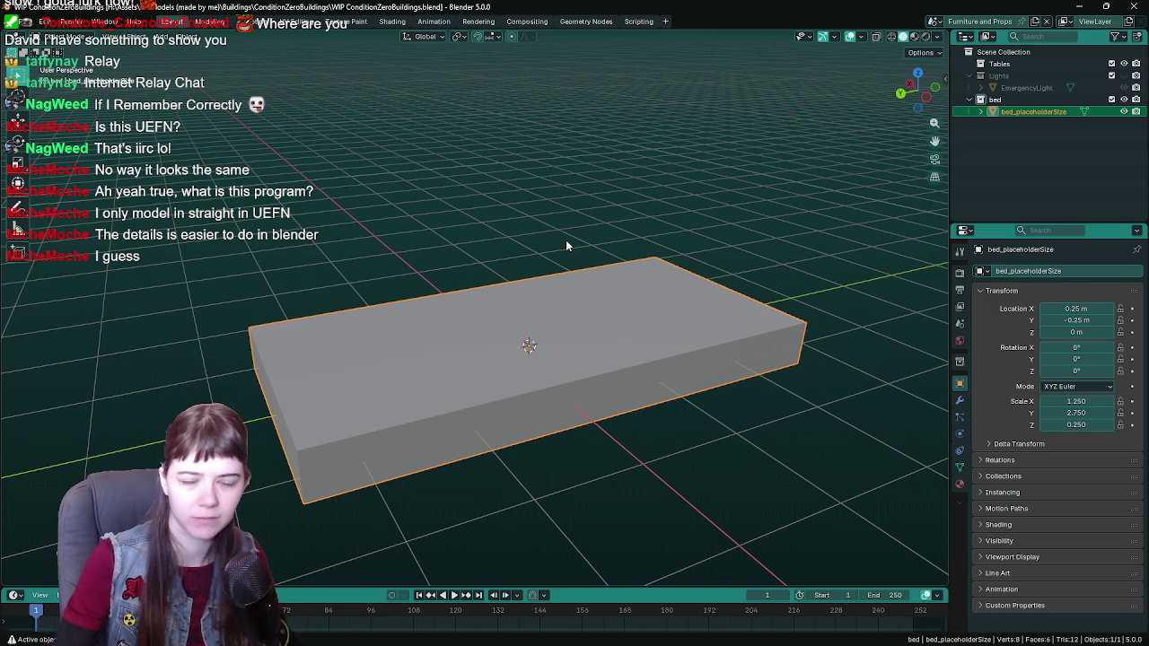
pyautogui.hotkey('ctrl', 's')
pyautogui.moveTo(566, 240)
pyautogui.mouseDown(button='middle')
pyautogui.moveTo(563, 250)
pyautogui.moveTo(650, 255)
pyautogui.moveTo(644, 240)
pyautogui.moveTo(672, 243)
pyautogui.mouseUp(button='middle')
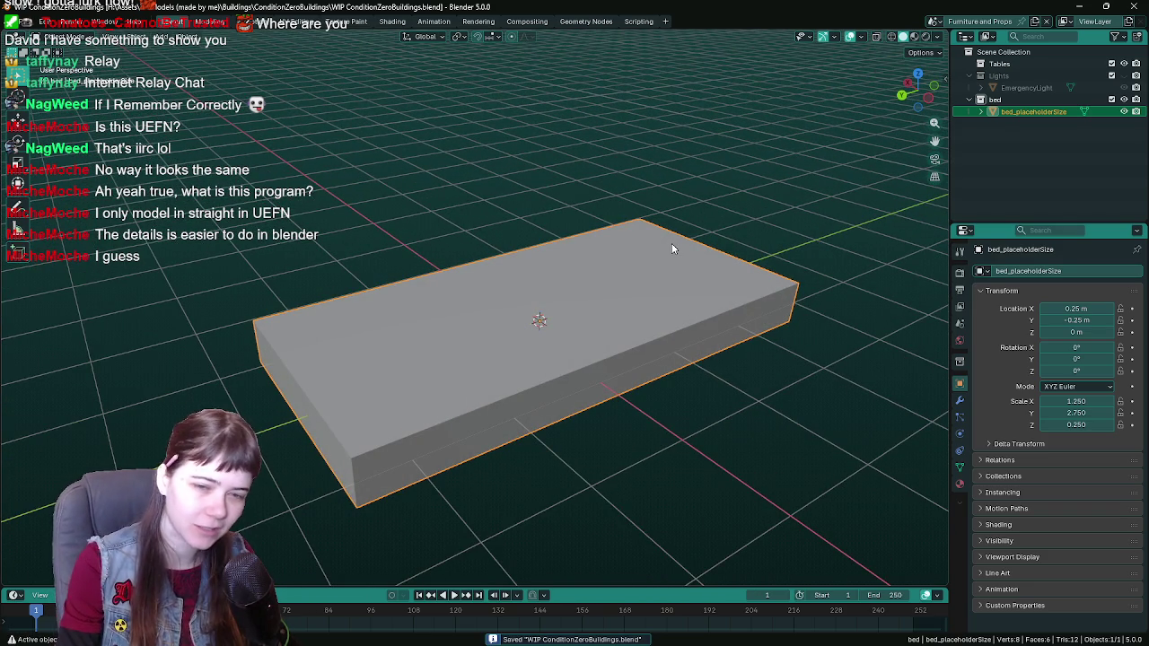
pyautogui.moveTo(672, 243); pyautogui.dragTo(682, 244, button='middle')
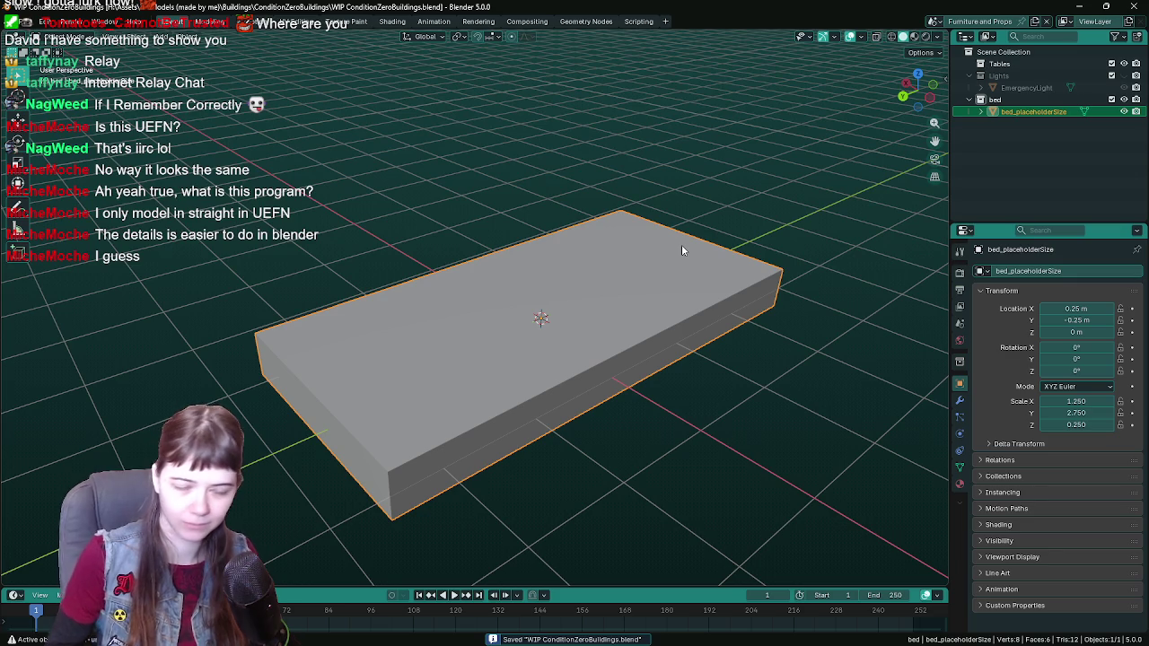
pyautogui.moveTo(682, 250); pyautogui.dragTo(676, 279, button='middle')
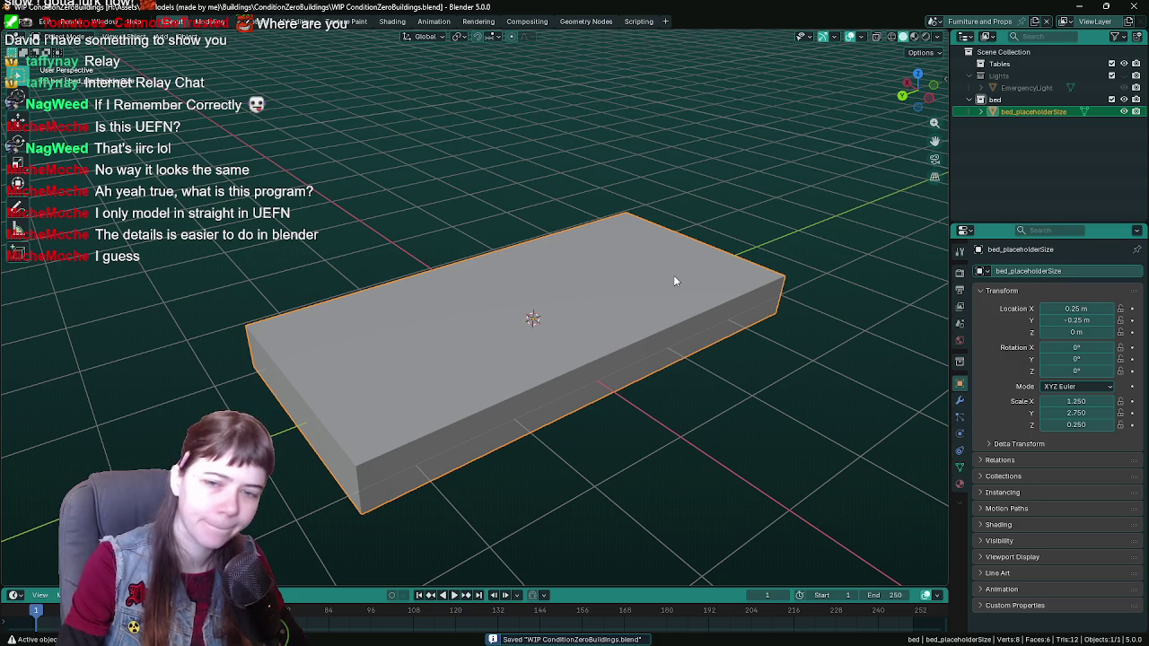
# Step: Duplicate the placeholder box in place, name the copy 'bed', and enter Edit Mode on it
pyautogui.moveTo(641, 267)
pyautogui.mouseDown(button='middle')
pyautogui.moveTo(524, 254)
pyautogui.moveTo(643, 270)
pyautogui.mouseUp(button='middle')
pyautogui.hotkey('shift', 'd')
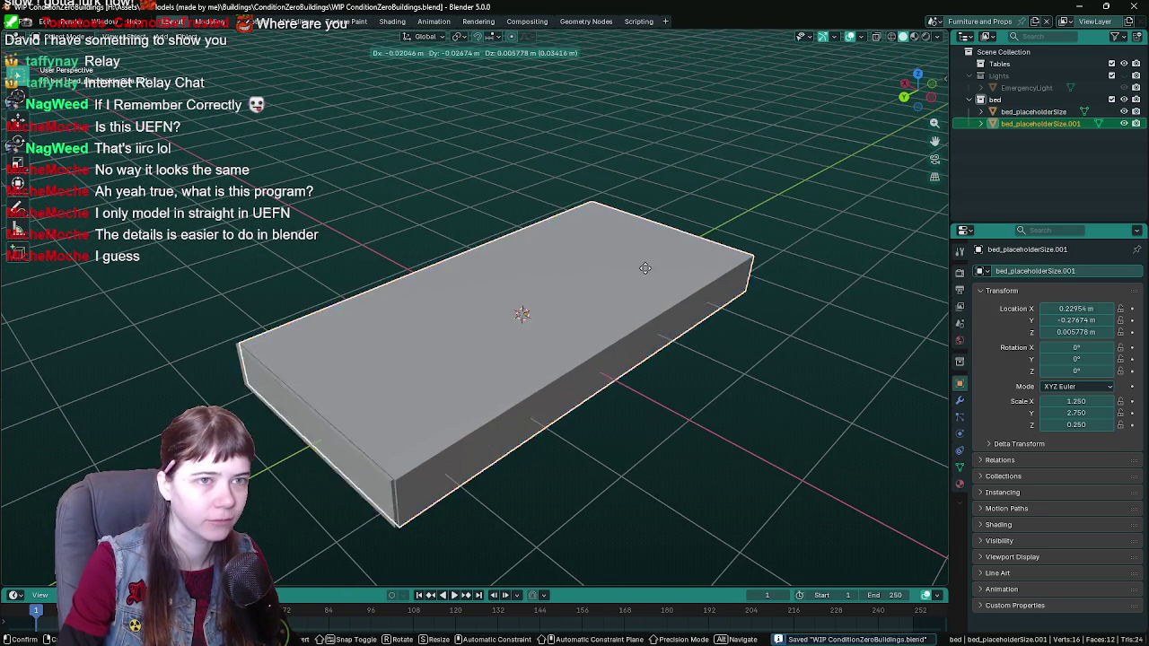
pyautogui.rightClick(645, 268)
pyautogui.doubleClick(1093, 123)
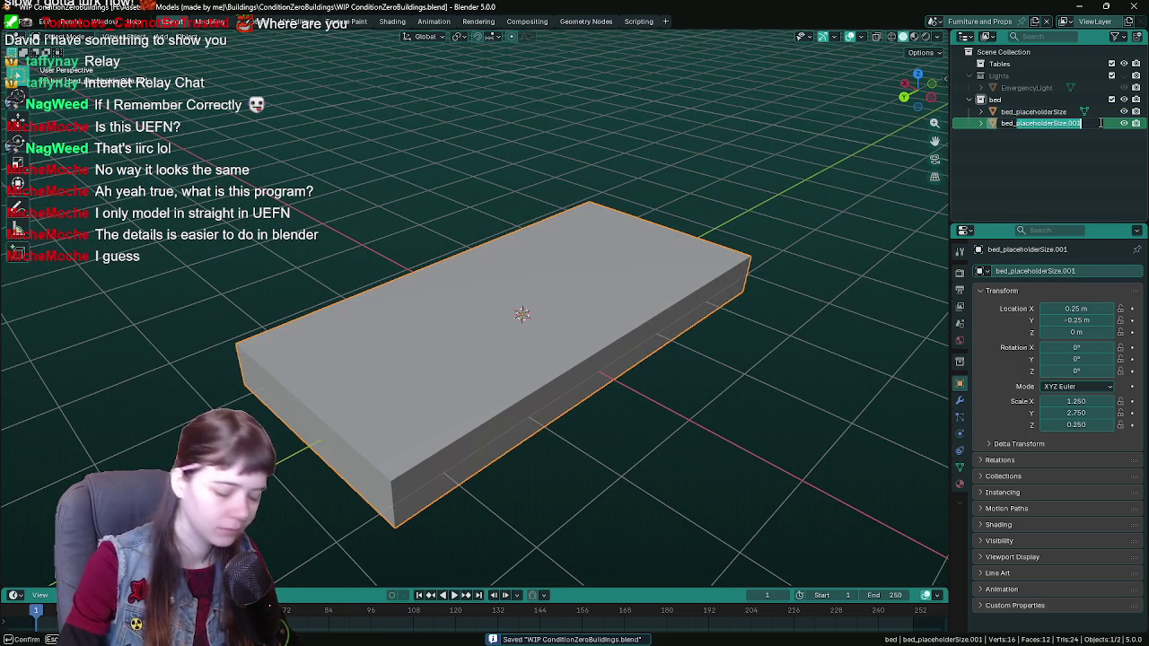
pyautogui.write('bed')
pyautogui.press('Return')
pyautogui.moveTo(682, 152)
pyautogui.mouseDown(button='middle')
pyautogui.moveTo(536, 162)
pyautogui.moveTo(517, 308)
pyautogui.moveTo(647, 297)
pyautogui.moveTo(554, 316)
pyautogui.moveTo(571, 301)
pyautogui.moveTo(531, 329)
pyautogui.moveTo(641, 329)
pyautogui.mouseUp(button='middle')
pyautogui.press('Tab')
pyautogui.press('Tab')
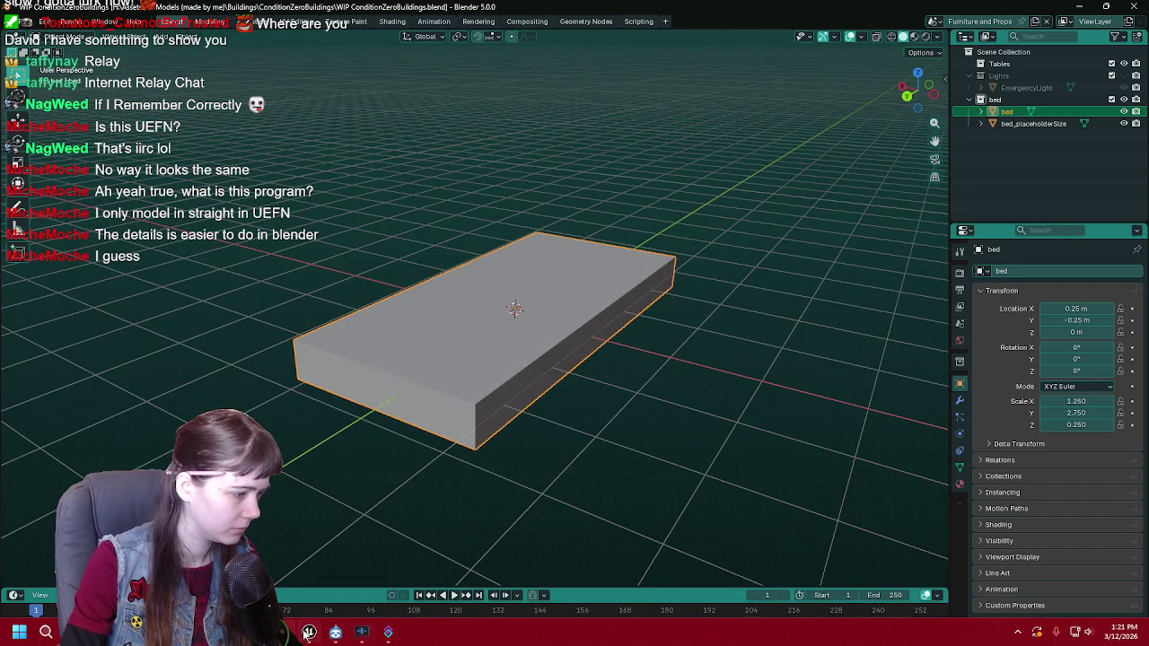
pyautogui.click(309, 632)
pyautogui.click(81, 24)
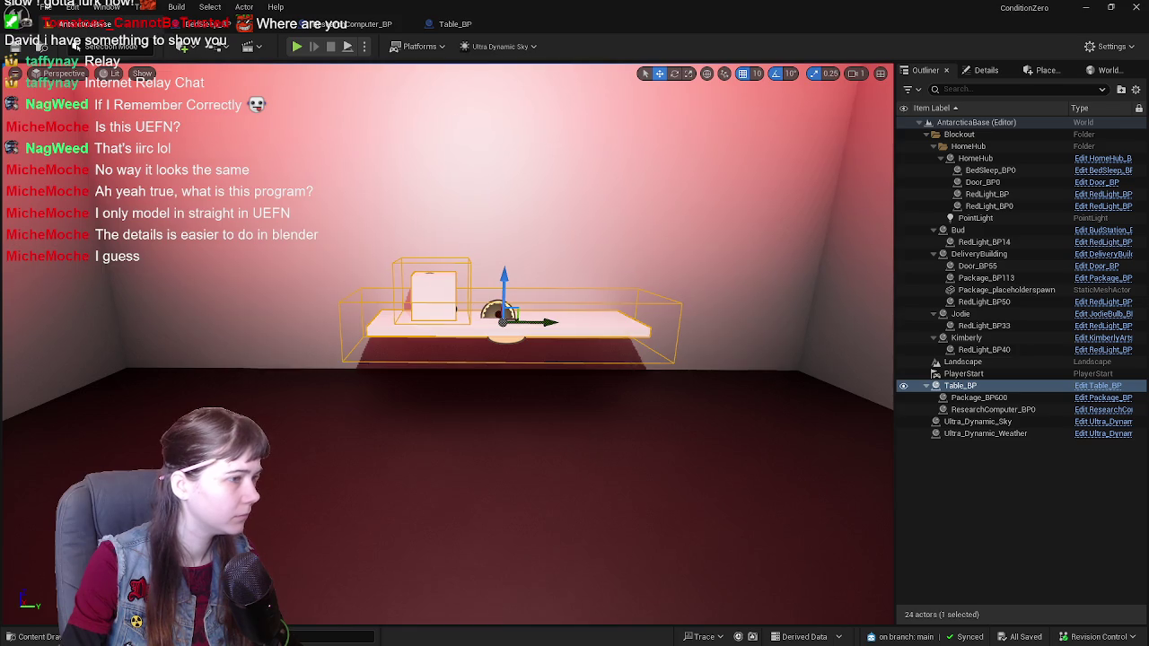
pyautogui.moveTo(449, 341); pyautogui.dragTo(503, 341, button='right')
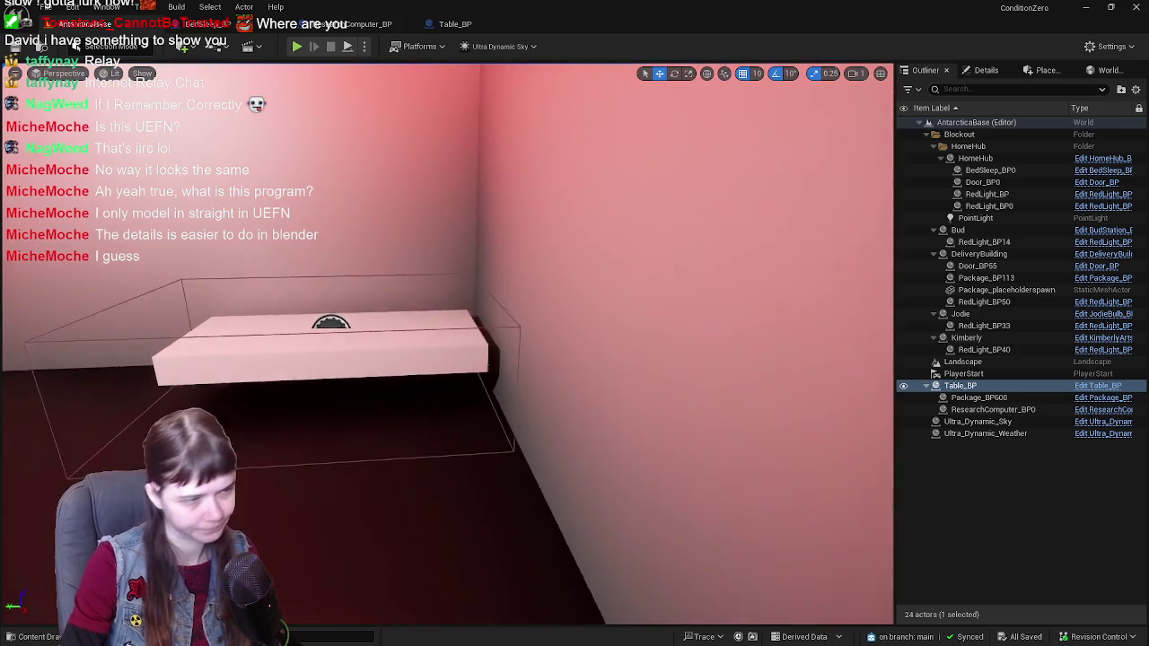
pyautogui.moveTo(503, 341)
pyautogui.mouseDown(button='right')
pyautogui.moveTo(467, 341)
pyautogui.moveTo(502, 341)
pyautogui.moveTo(467, 359)
pyautogui.mouseUp(button='right')
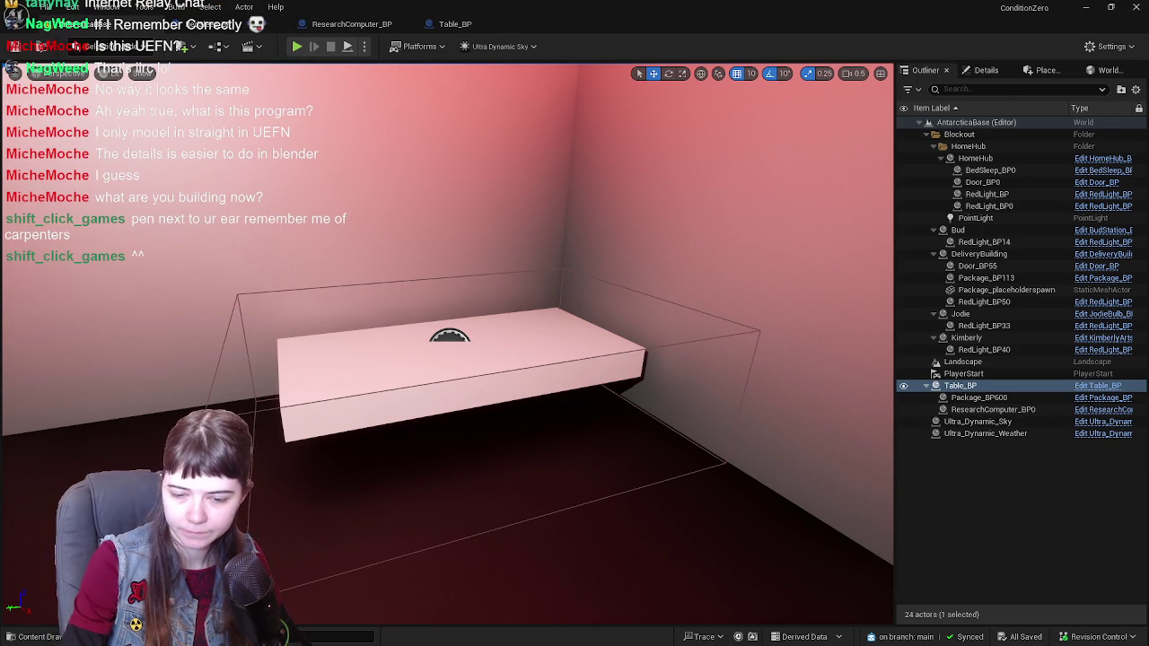
pyautogui.hotkey('alt', 'Tab')
pyautogui.moveTo(742, 364); pyautogui.dragTo(709, 364, button='middle')
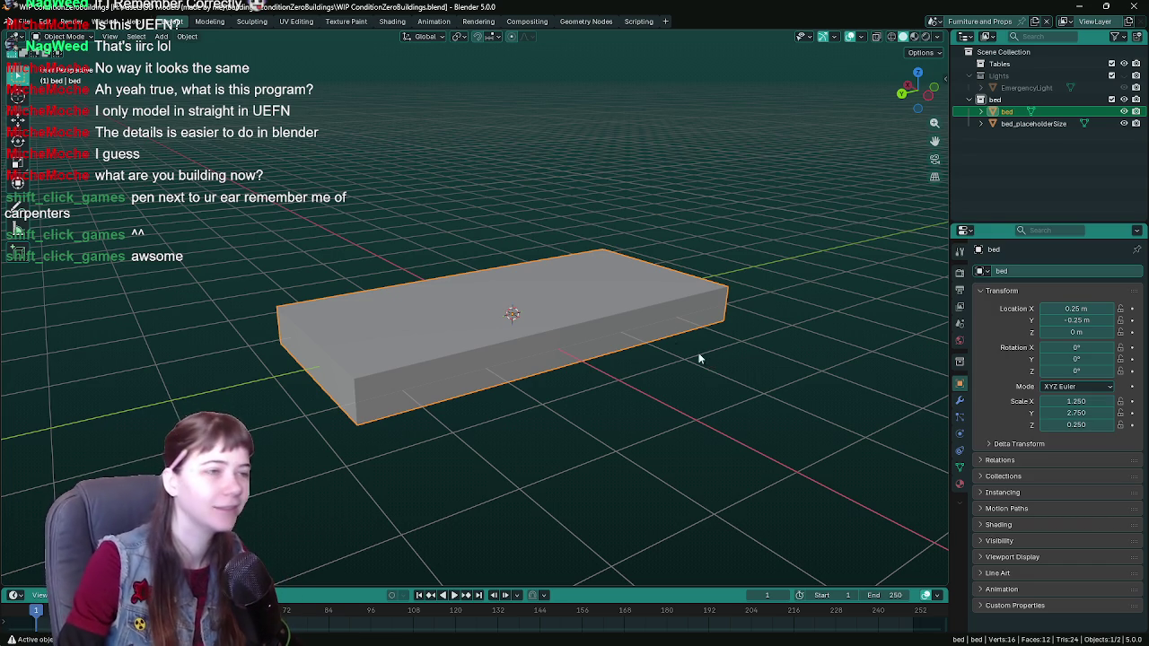
# Step: Check the bed box from a couple of angles and save WIP ConditionZeroBuildings.blend
pyautogui.moveTo(701, 359)
pyautogui.mouseDown(button='middle')
pyautogui.moveTo(663, 321)
pyautogui.moveTo(678, 316)
pyautogui.moveTo(657, 336)
pyautogui.moveTo(652, 309)
pyautogui.mouseUp(button='middle')
pyautogui.hotkey('ctrl', 's')
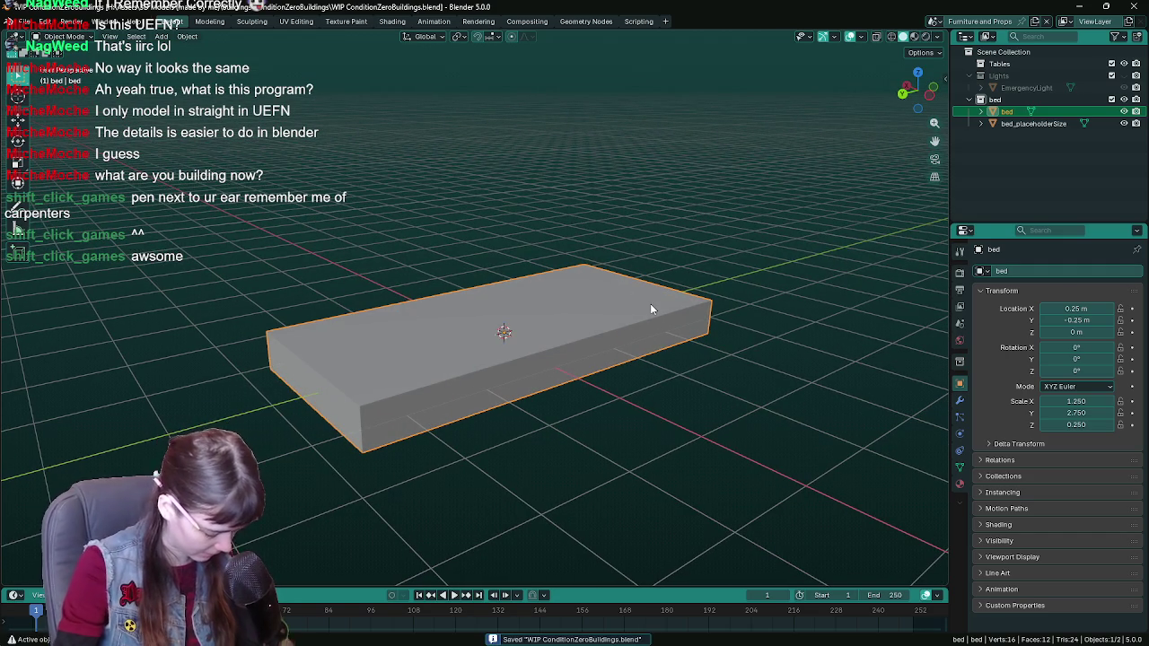
pyautogui.moveTo(635, 328)
pyautogui.mouseDown(button='middle')
pyautogui.moveTo(563, 330)
pyautogui.moveTo(539, 354)
pyautogui.moveTo(495, 359)
pyautogui.moveTo(507, 342)
pyautogui.mouseUp(button='middle')
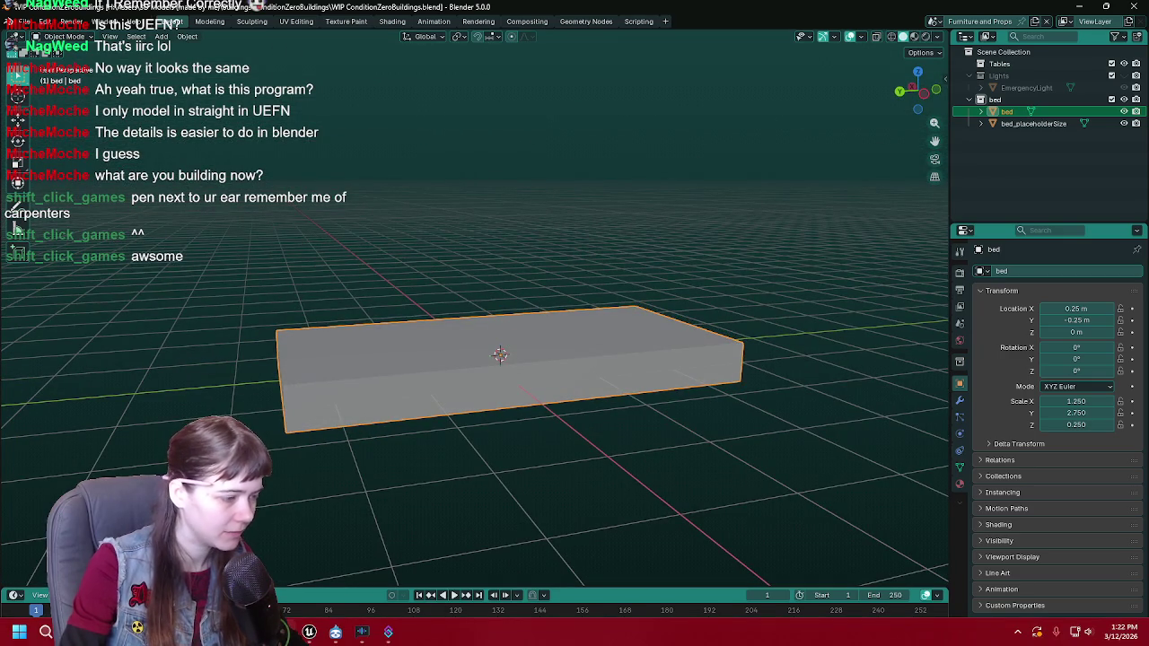
# Step: Switch to Unreal Engine and frame the table placeholder in the AntarcticaBase room
pyautogui.click(309, 632)
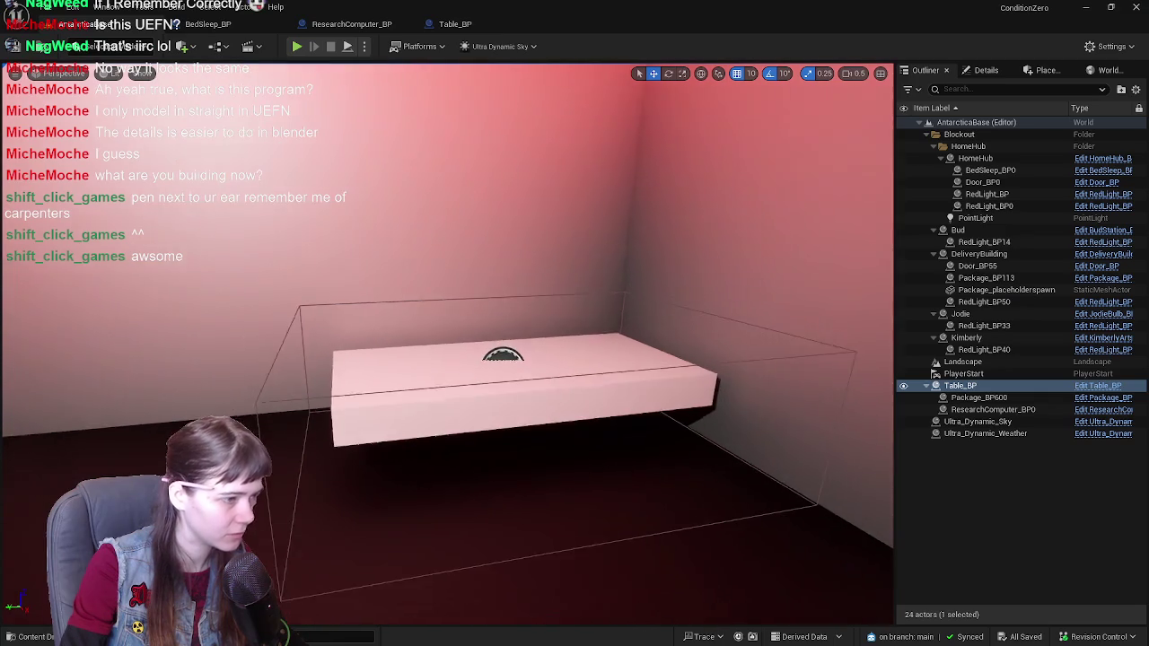
pyautogui.moveTo(449, 359); pyautogui.dragTo(404, 341, button='right')
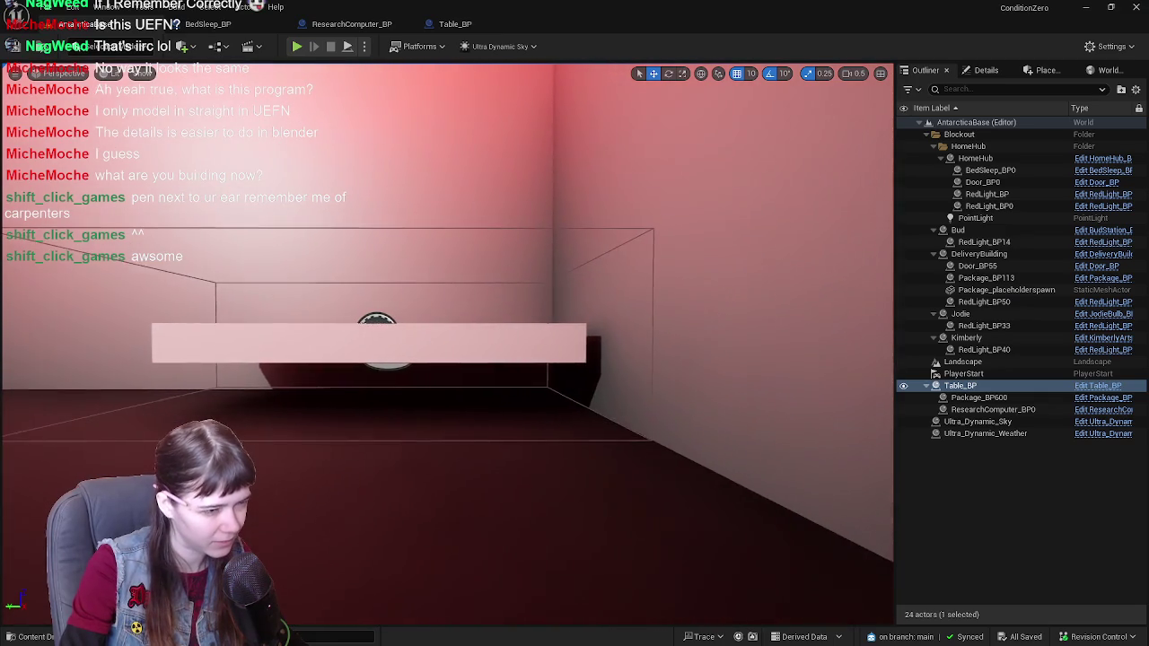
pyautogui.moveTo(584, 371); pyautogui.dragTo(585, 371, button='right')
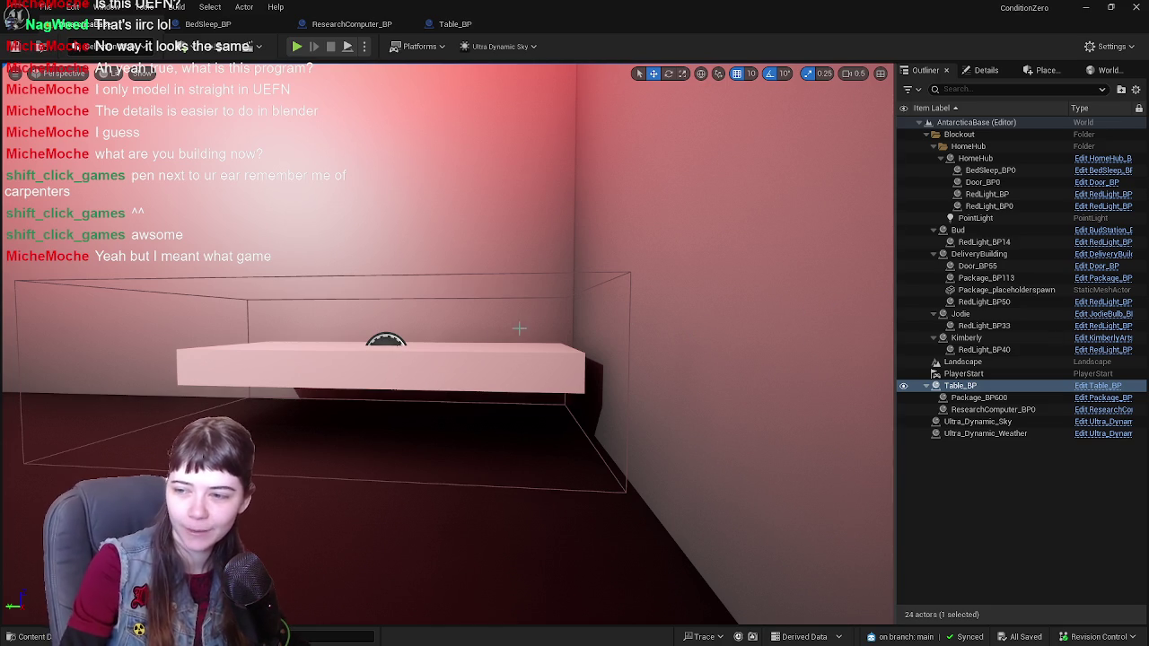
pyautogui.moveTo(443, 324); pyautogui.dragTo(443, 323, button='right')
pyautogui.press('f')
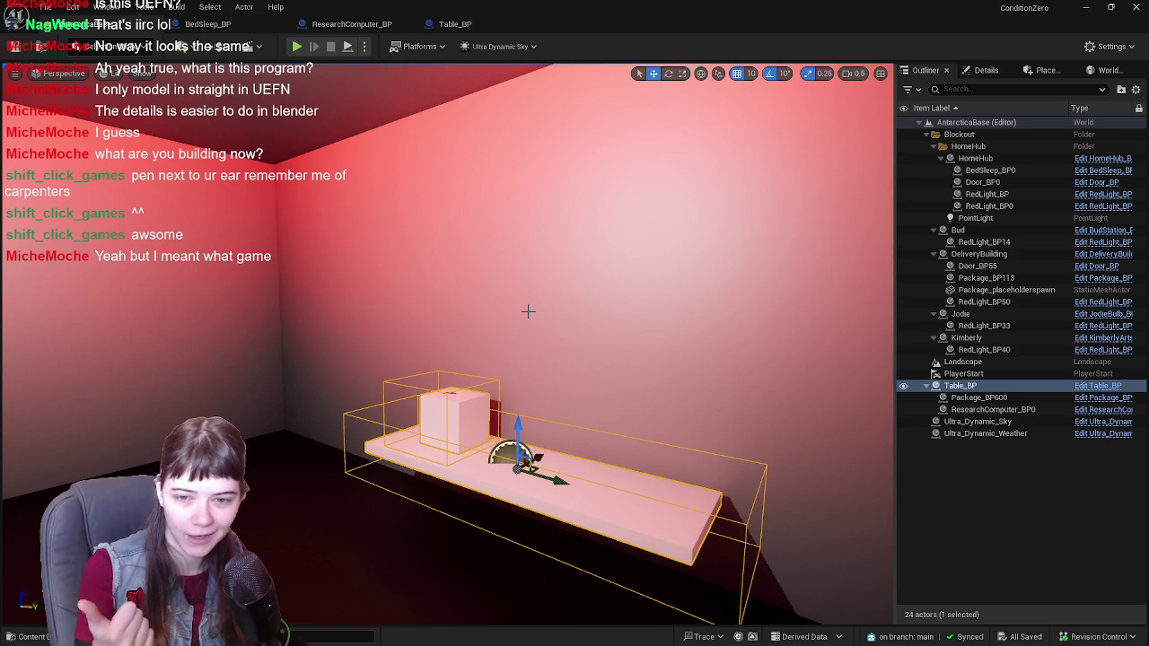
# Step: Fly out to the snowy landscape, then reframe Table_BP and bring the camera in close
pyautogui.moveTo(510, 323)
pyautogui.mouseDown(button='right')
pyautogui.moveTo(510, 297)
pyautogui.moveTo(490, 270)
pyautogui.moveTo(485, 278)
pyautogui.moveTo(498, 280)
pyautogui.moveTo(485, 283)
pyautogui.moveTo(485, 309)
pyautogui.moveTo(499, 302)
pyautogui.mouseUp(button='right')
pyautogui.press('f')
pyautogui.moveTo(428, 322); pyautogui.dragTo(428, 323, button='right')
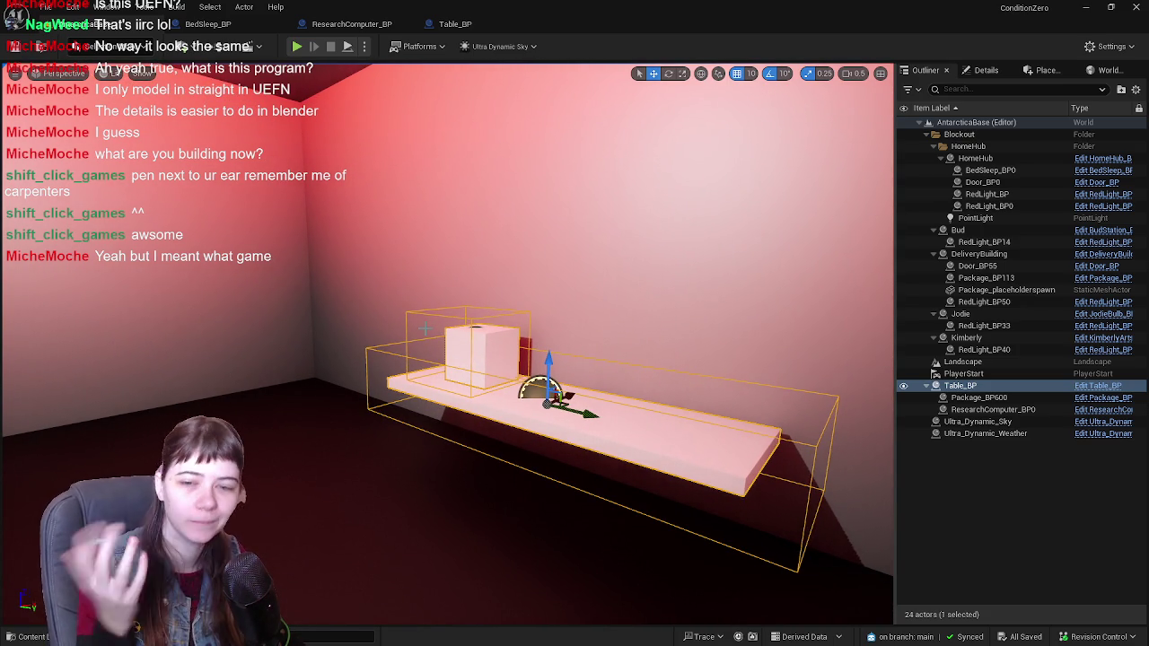
pyautogui.moveTo(668, 321); pyautogui.dragTo(659, 317, button='right')
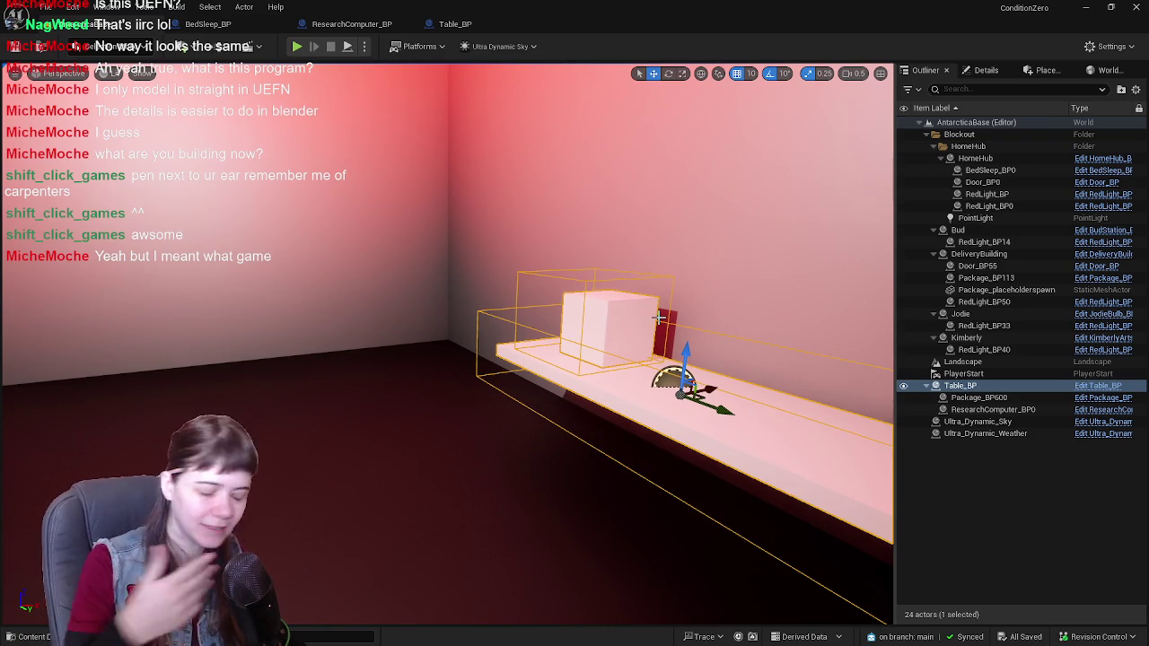
pyautogui.moveTo(676, 293); pyautogui.dragTo(676, 293, button='right')
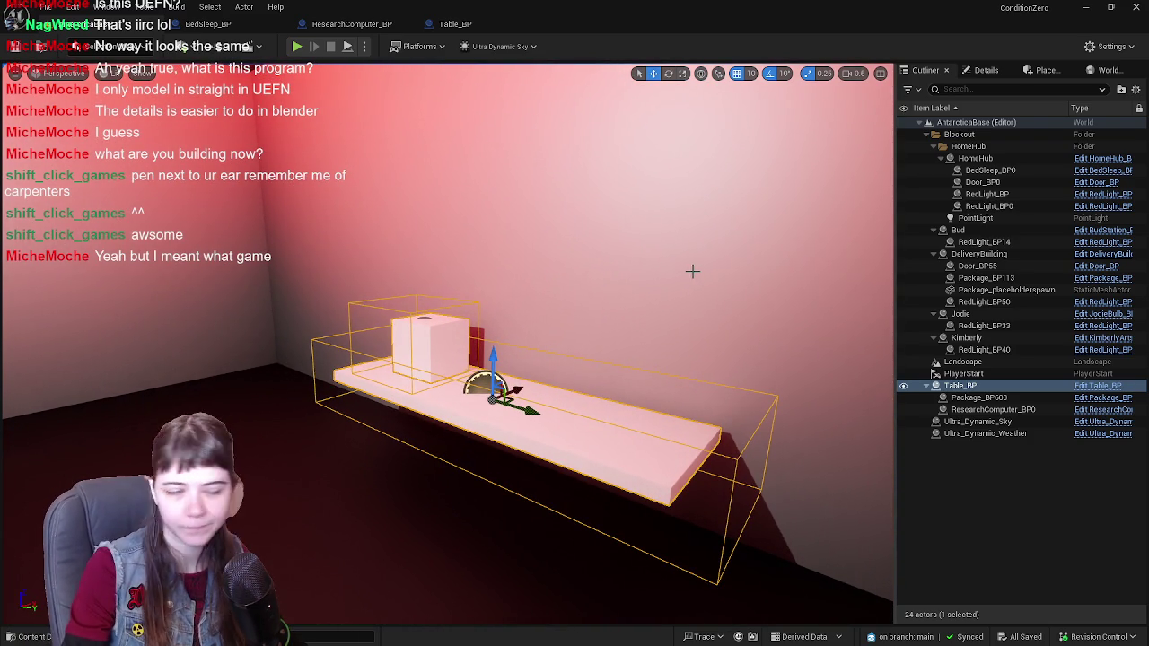
pyautogui.moveTo(693, 271); pyautogui.dragTo(692, 271, button='right')
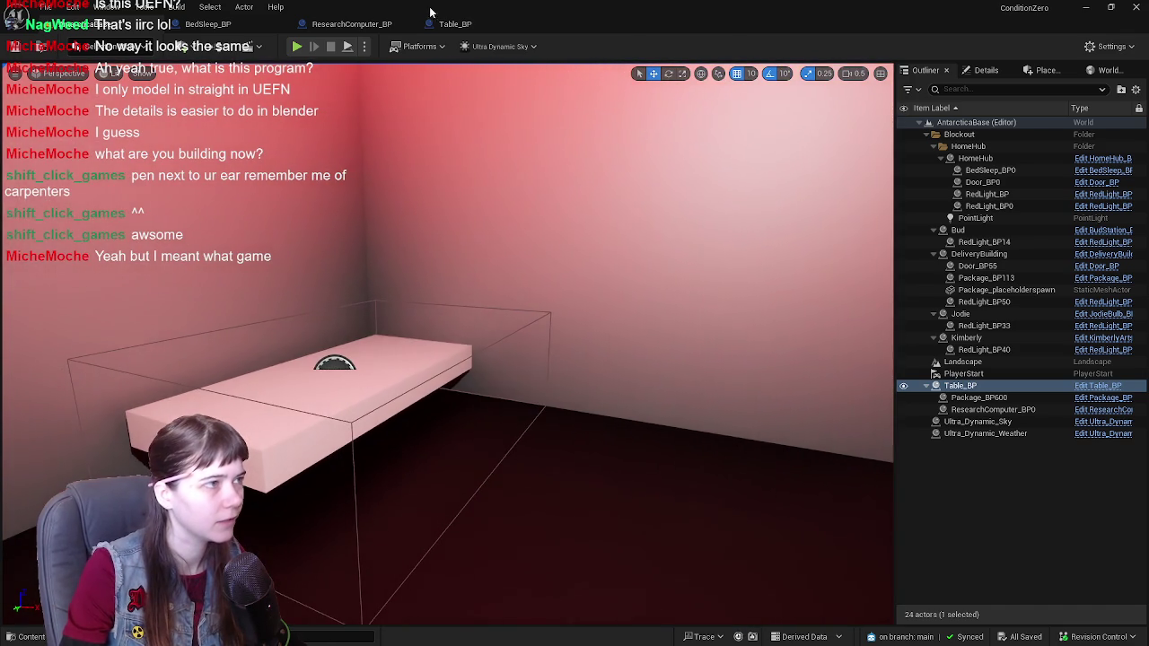
# Step: Open the BedSleep_BP blueprint and compare its placeholder slab with Blender's bed box
pyautogui.click(458, 24)
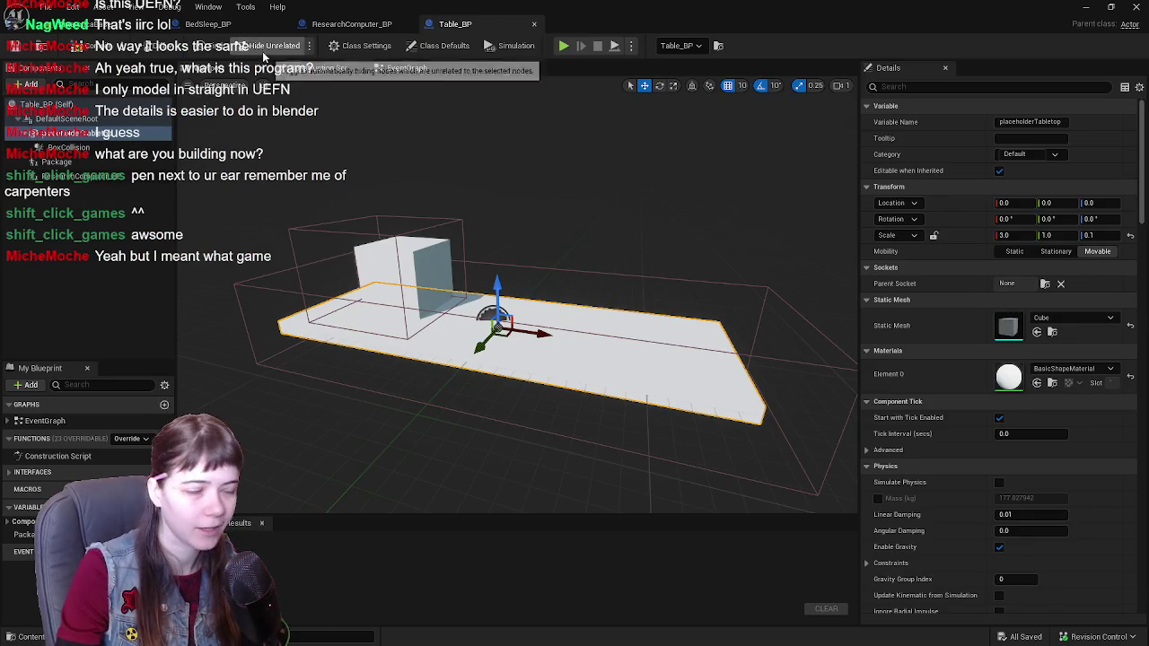
pyautogui.click(211, 24)
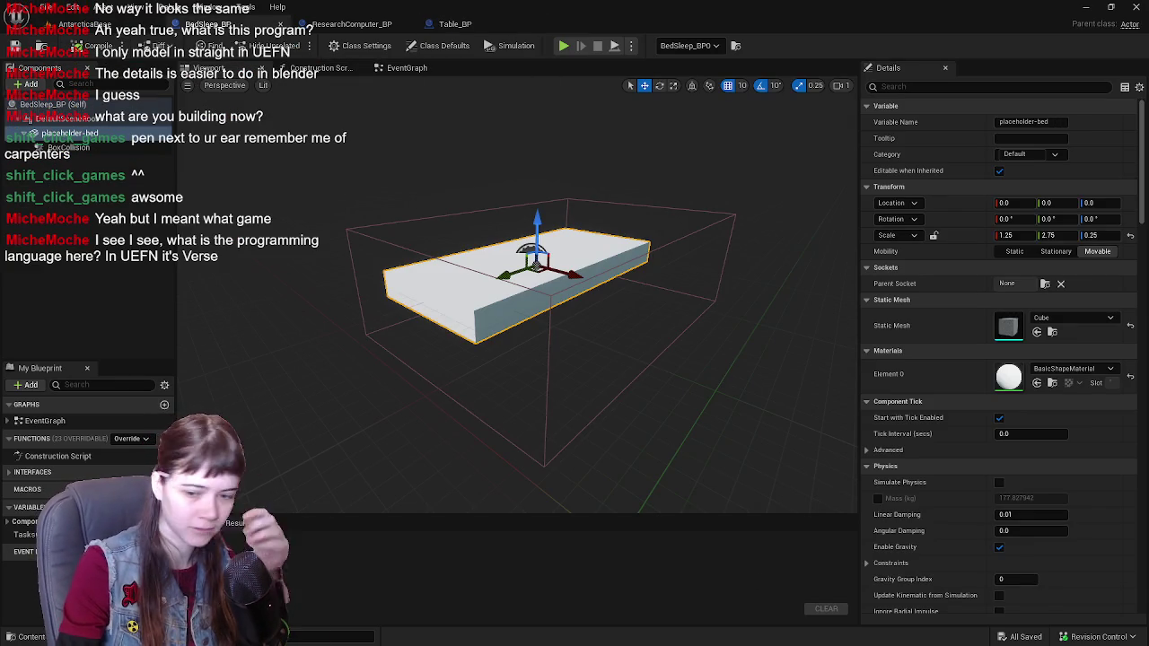
pyautogui.hotkey('alt', 'Tab')
pyautogui.moveTo(593, 463)
pyautogui.mouseDown(button='middle')
pyautogui.moveTo(589, 363)
pyautogui.moveTo(603, 367)
pyautogui.moveTo(574, 371)
pyautogui.mouseUp(button='middle')
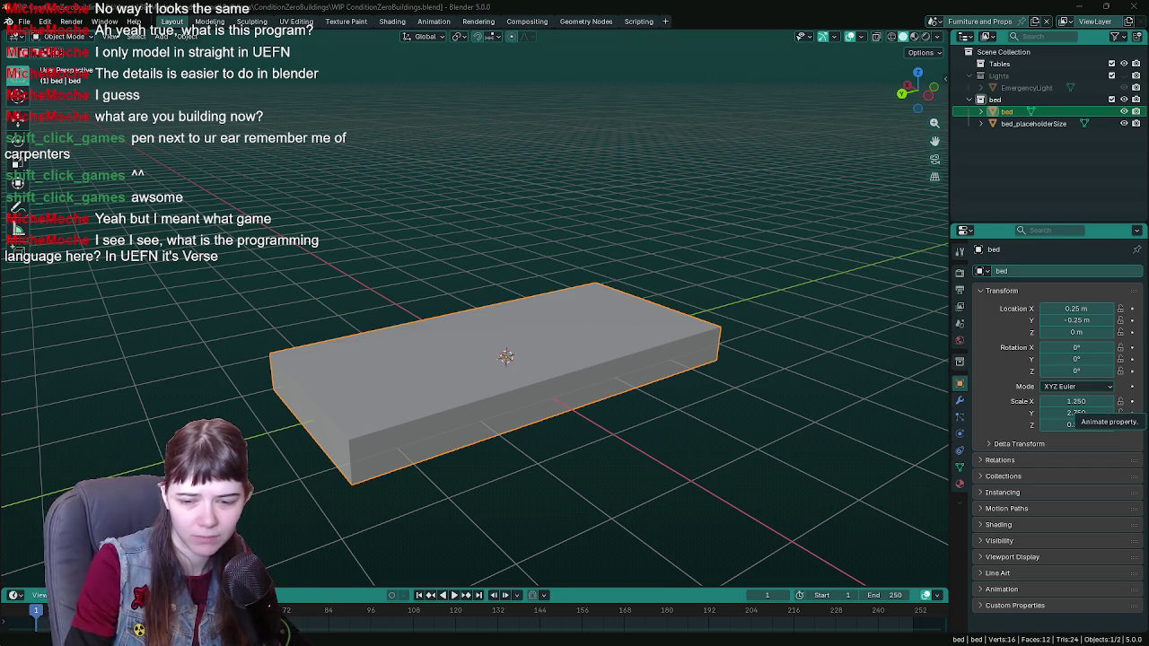
pyautogui.hotkey('alt', 'Tab')
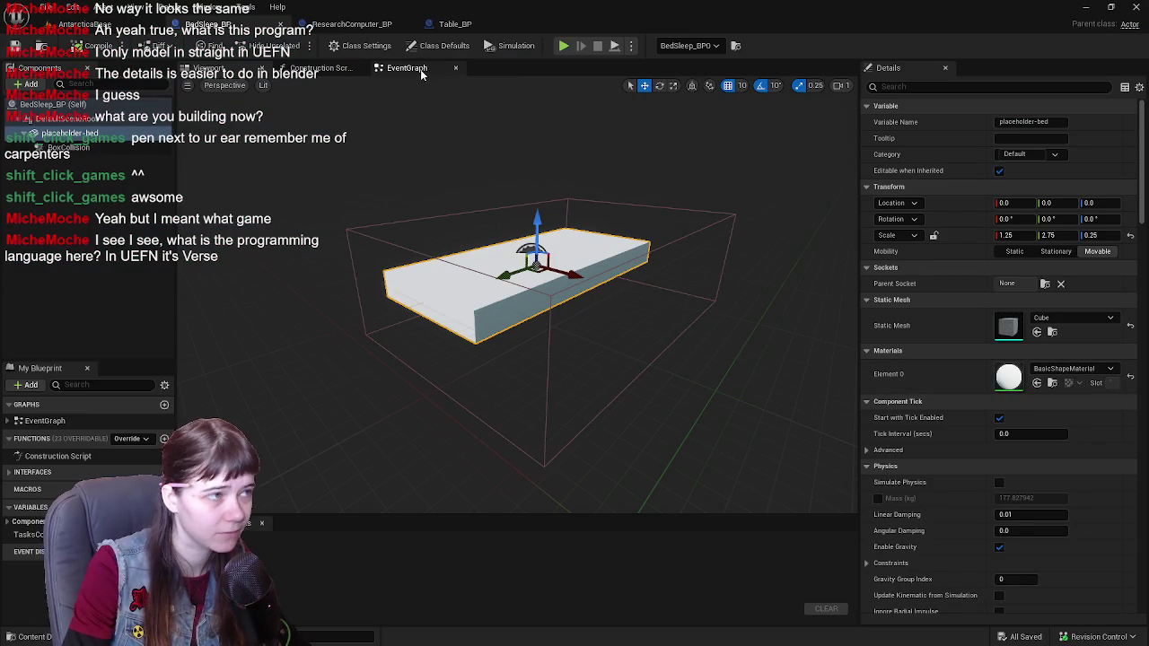
# Step: Review the bed blueprint's sleep-to-end-day EventGraph nodes, then return to its Viewport and Blender
pyautogui.click(407, 69)
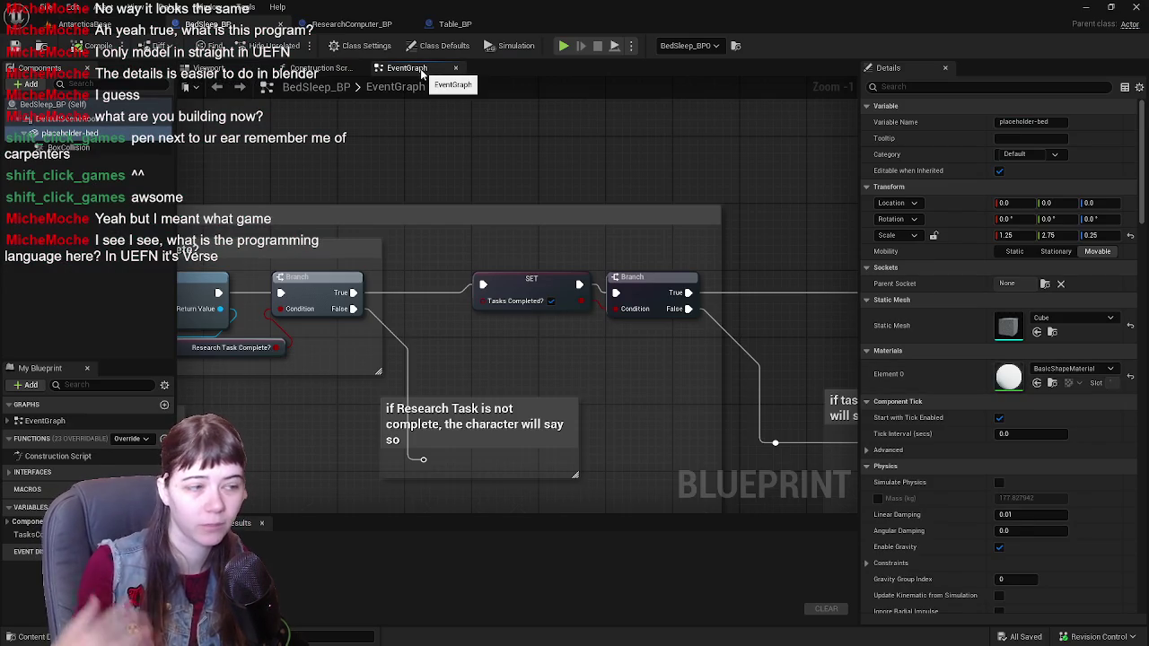
pyautogui.scroll(-6, 459, 343)
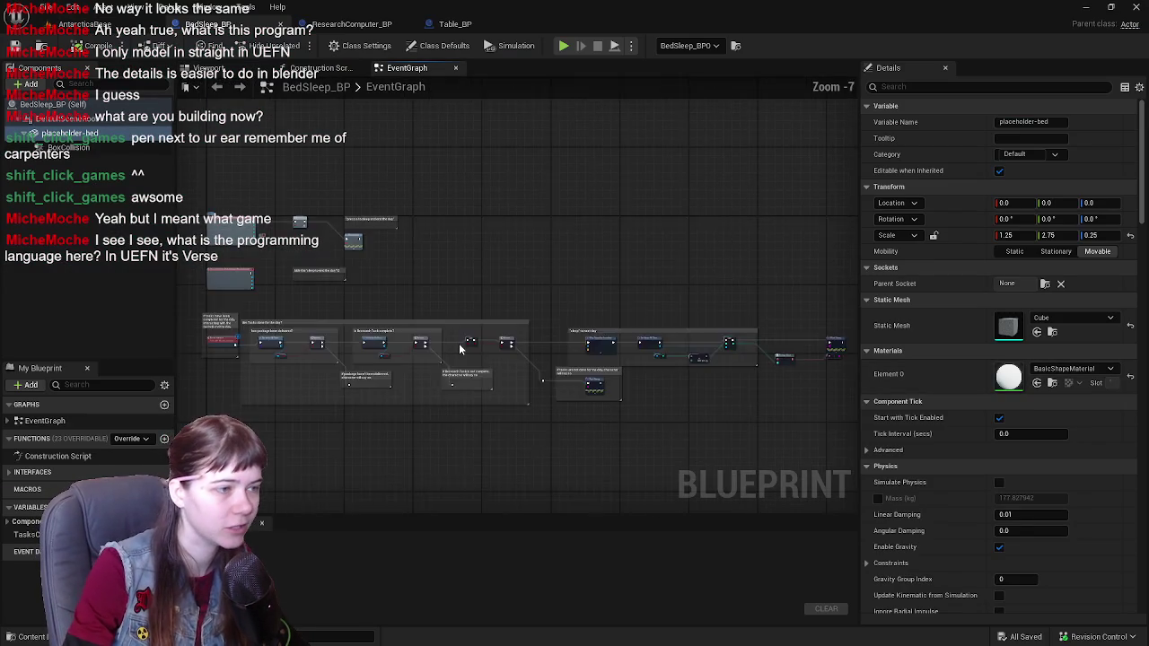
pyautogui.scroll(1, 459, 343)
pyautogui.scroll(1, 451, 297)
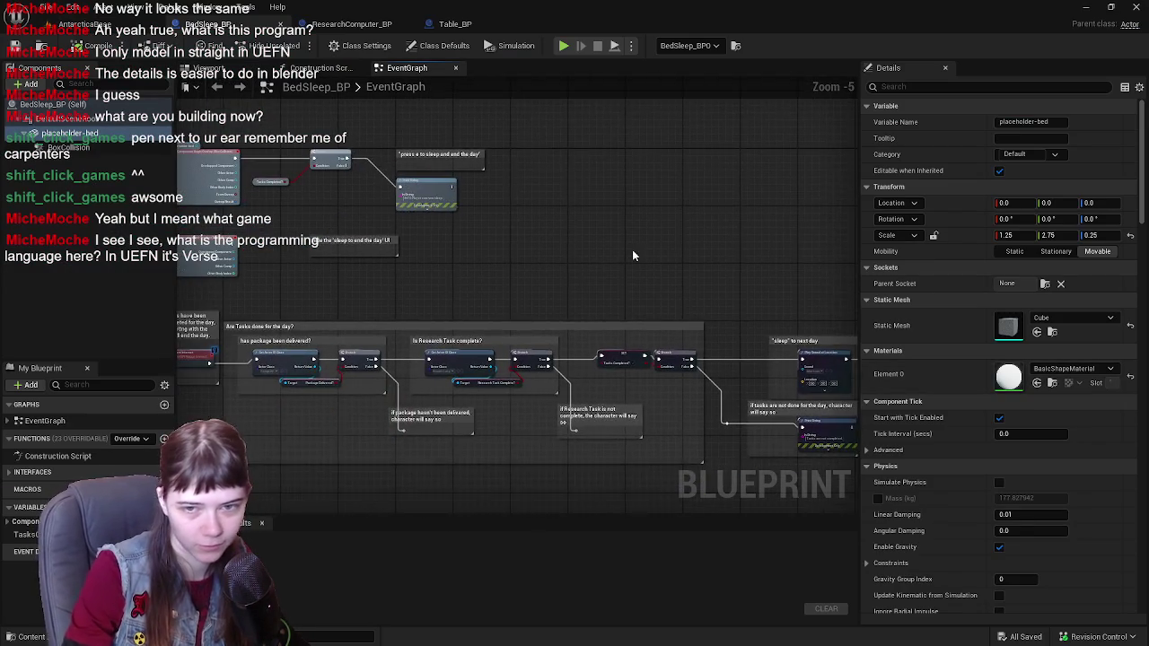
pyautogui.moveTo(632, 256); pyautogui.dragTo(744, 248, button='right')
pyautogui.scroll(1, 655, 298)
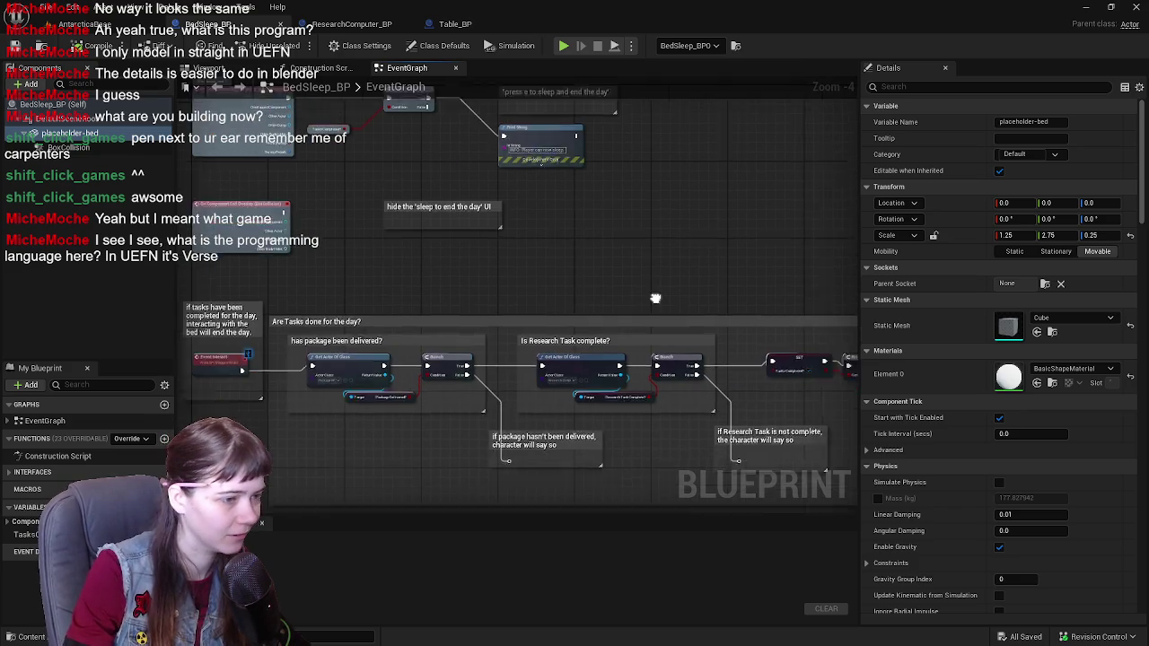
pyautogui.moveTo(656, 298); pyautogui.dragTo(590, 212, button='right')
pyautogui.moveTo(667, 239)
pyautogui.mouseDown(button='right')
pyautogui.moveTo(465, 260)
pyautogui.moveTo(617, 274)
pyautogui.moveTo(747, 267)
pyautogui.moveTo(680, 267)
pyautogui.moveTo(502, 325)
pyautogui.mouseUp(button='right')
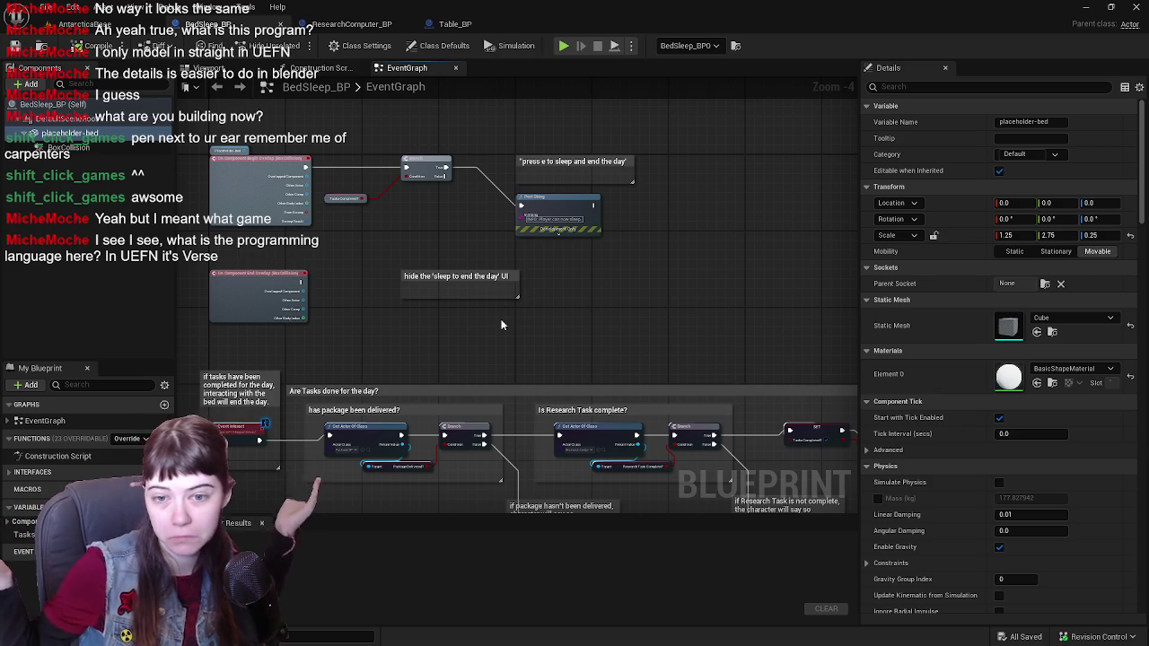
pyautogui.moveTo(502, 326); pyautogui.dragTo(492, 226, button='right')
pyautogui.click(209, 68)
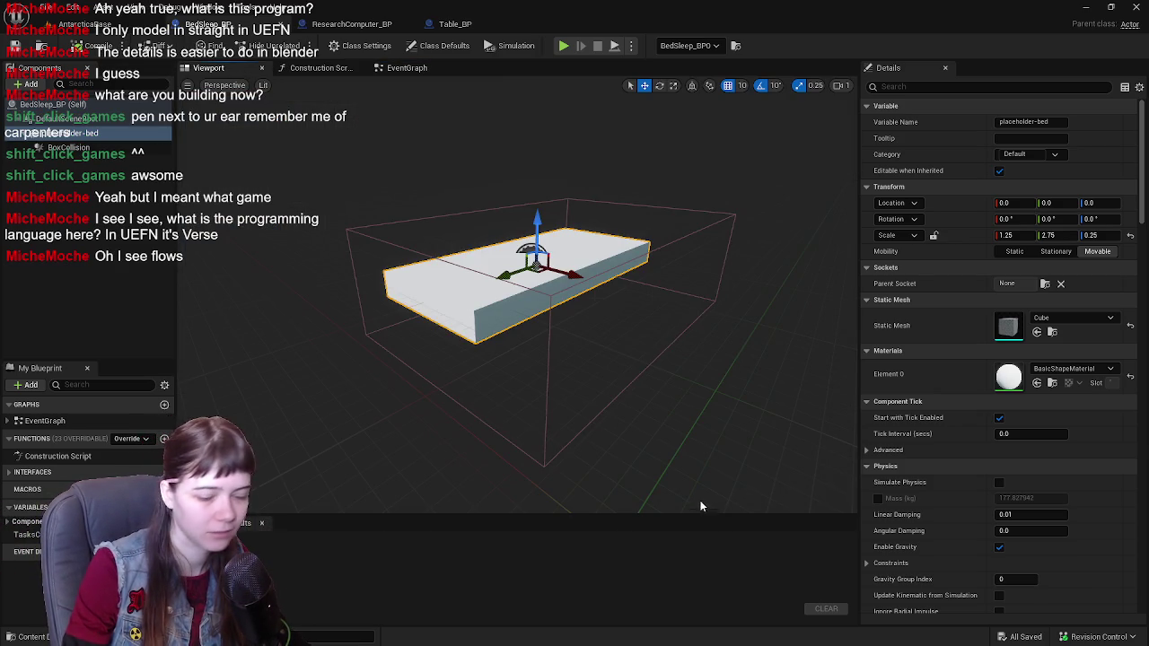
pyautogui.hotkey('alt', 'Tab')
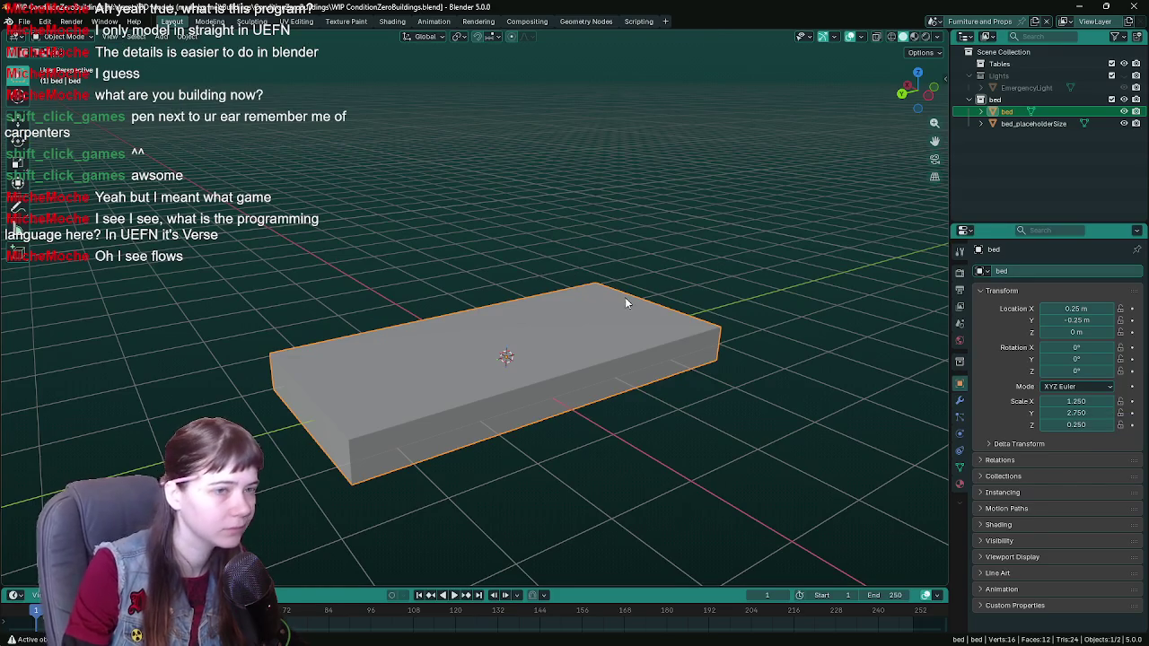
pyautogui.moveTo(535, 338); pyautogui.dragTo(590, 289, button='middle')
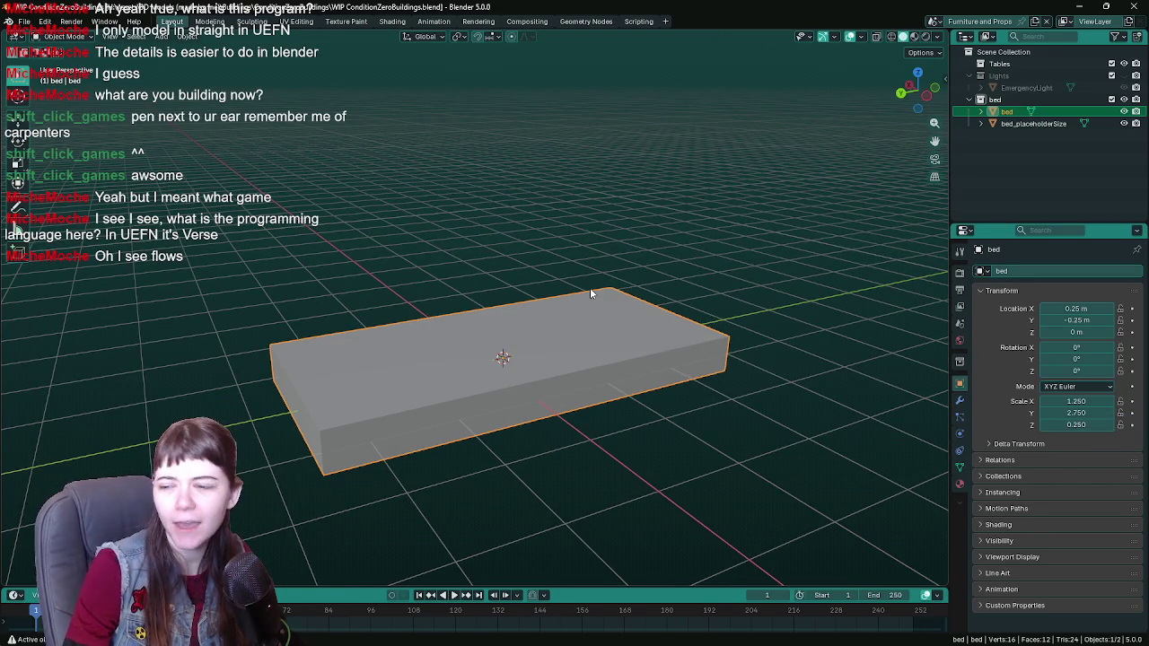
pyautogui.moveTo(590, 289)
pyautogui.mouseDown(button='middle')
pyautogui.moveTo(576, 289)
pyautogui.moveTo(625, 255)
pyautogui.mouseUp(button='middle')
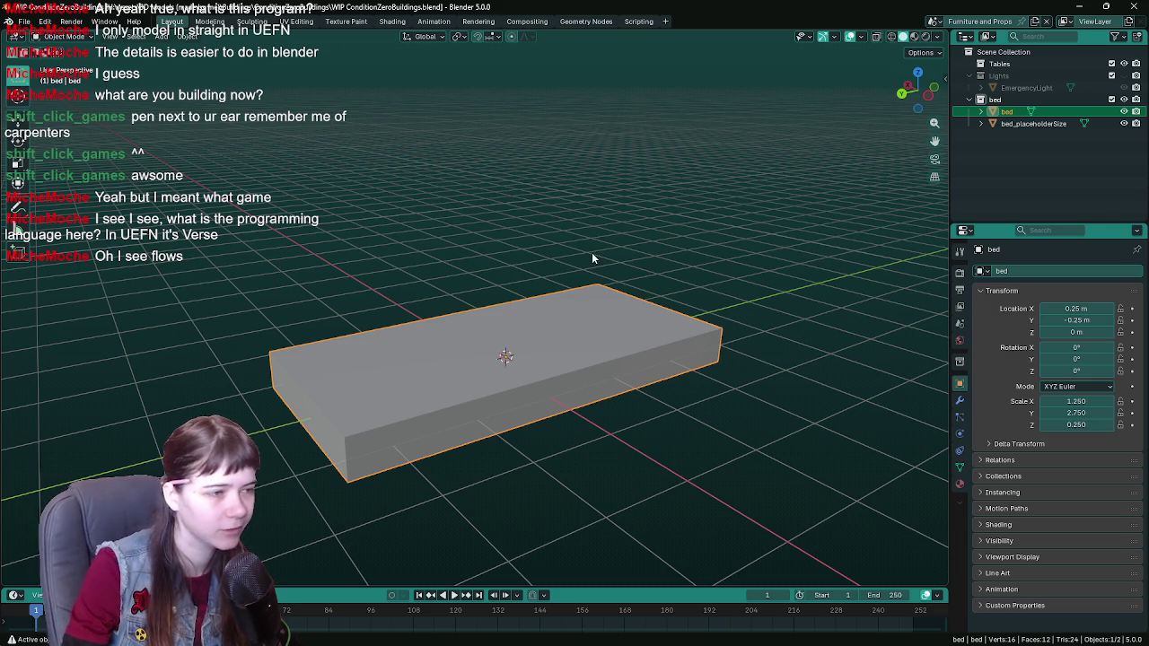
pyautogui.moveTo(592, 253); pyautogui.dragTo(601, 259, button='middle')
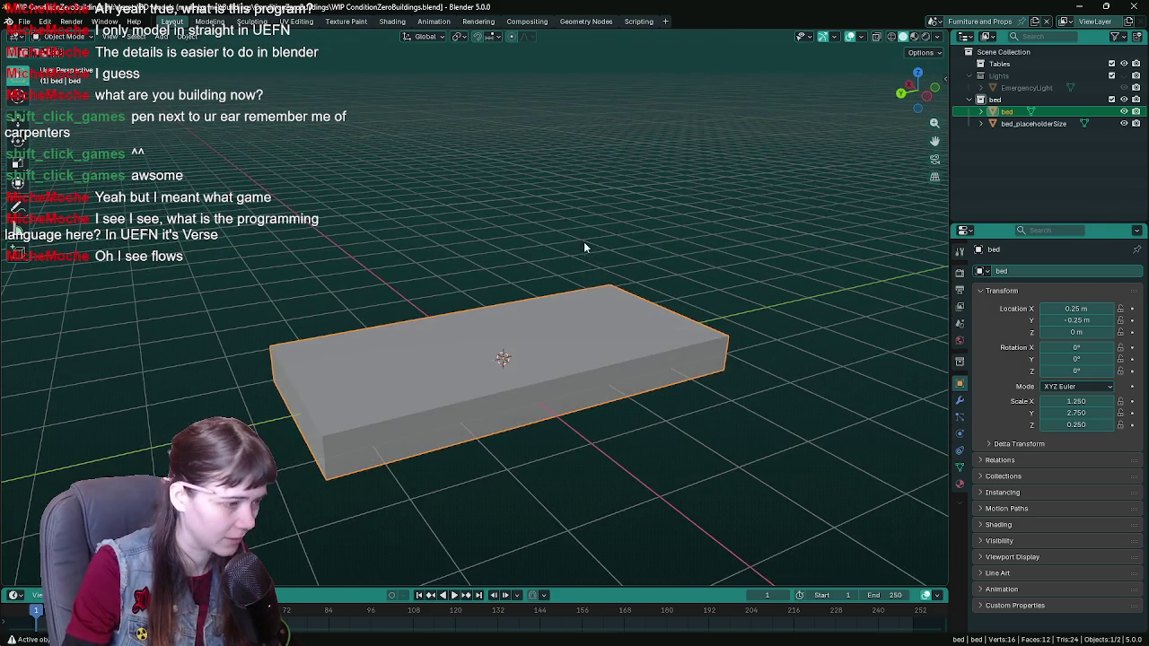
pyautogui.hotkey('shift', 'a')
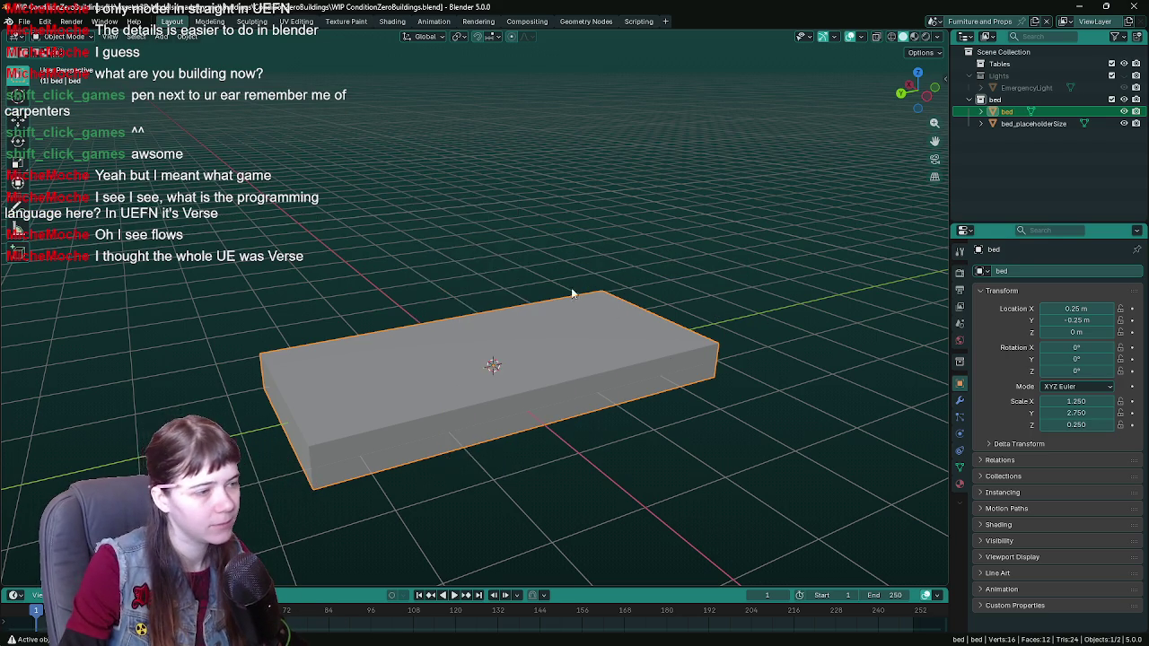
pyautogui.moveTo(571, 292)
pyautogui.mouseDown(button='middle')
pyautogui.moveTo(602, 310)
pyautogui.moveTo(594, 279)
pyautogui.moveTo(704, 275)
pyautogui.mouseUp(button='middle')
# Step: Rename the bed object to 'bedframe'
pyautogui.doubleClick(1007, 112)
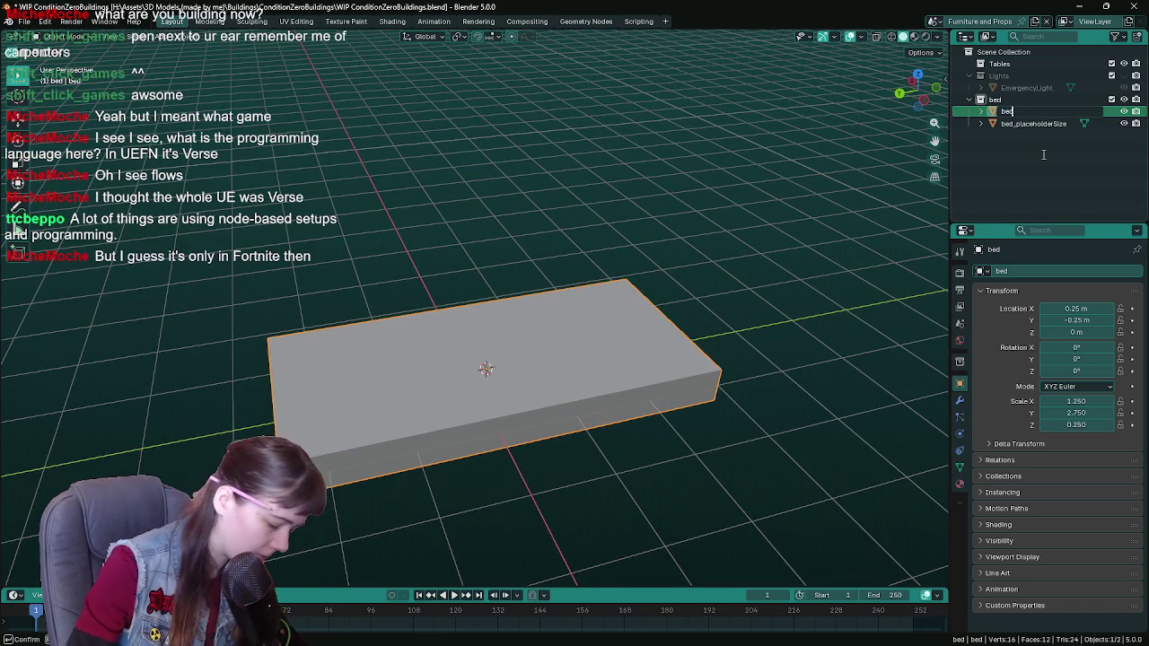
pyautogui.write('frame')
pyautogui.press('Return')
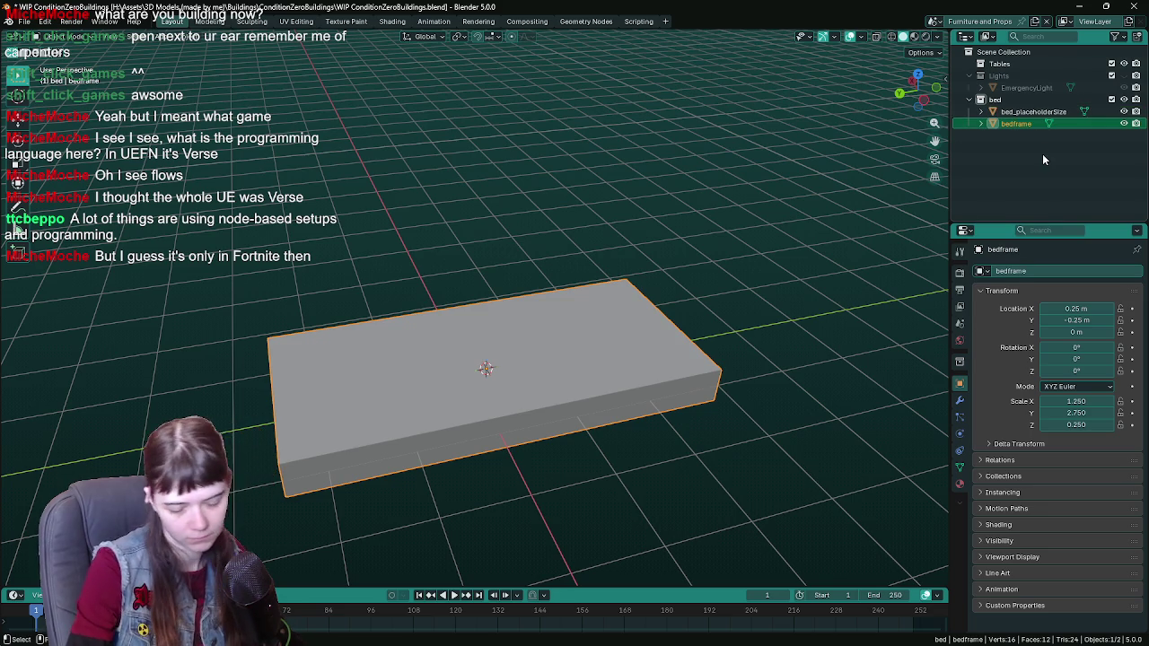
pyautogui.moveTo(655, 368); pyautogui.dragTo(592, 311, button='middle')
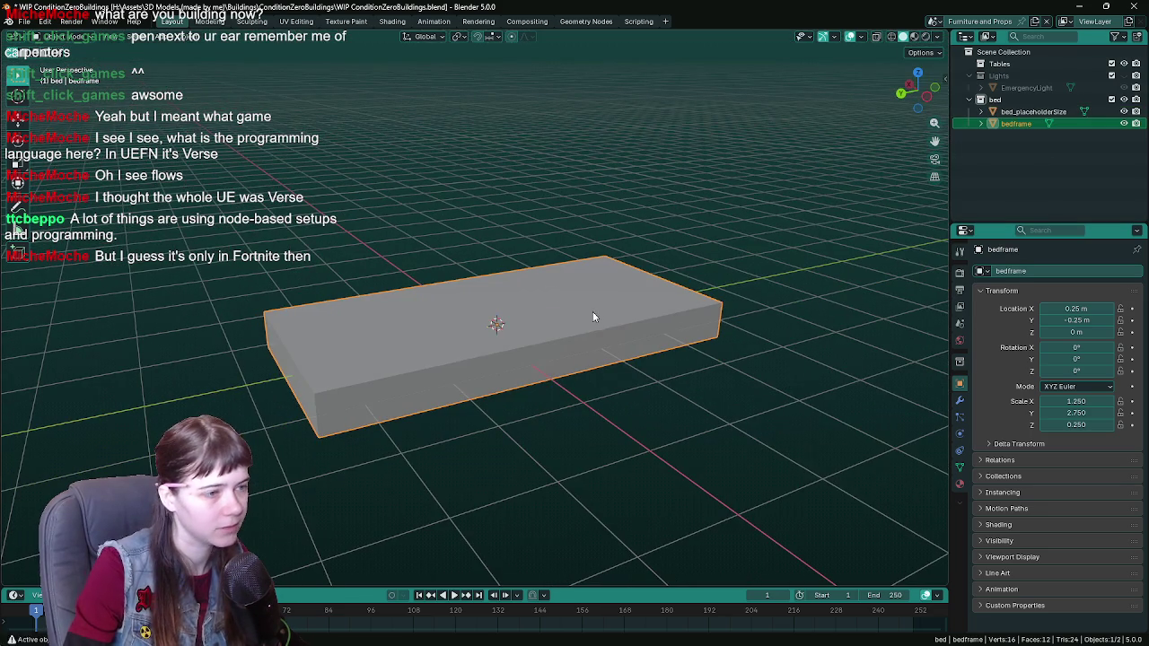
pyautogui.moveTo(889, 193); pyautogui.dragTo(813, 247, button='middle')
# Step: Rename bed_placeholderSize to 'mattress_placeholder'
pyautogui.click(1023, 112)
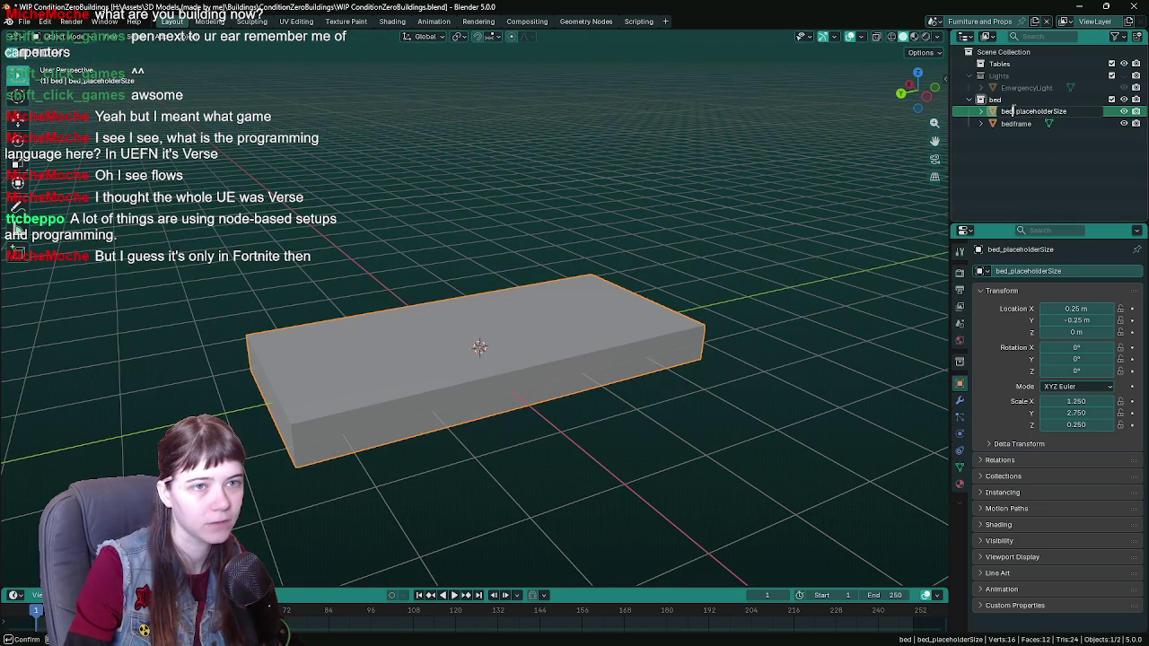
pyautogui.write('mattre')
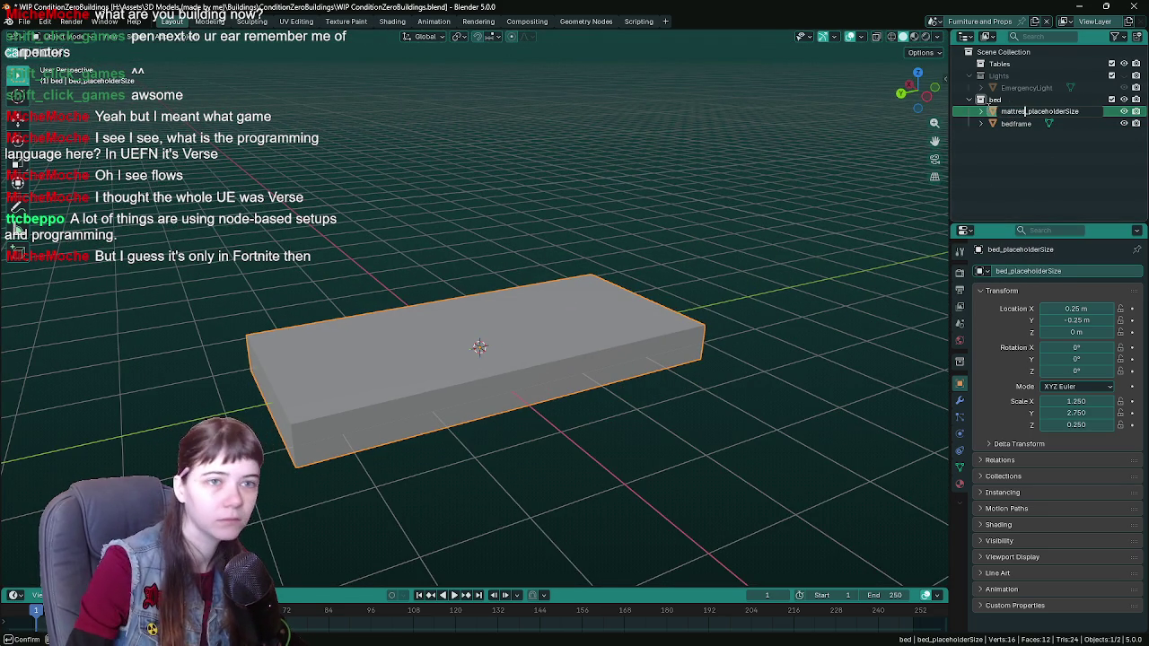
pyautogui.write('ss')
pyautogui.press('BackSpace')
pyautogui.press('BackSpace')
pyautogui.press('BackSpace')
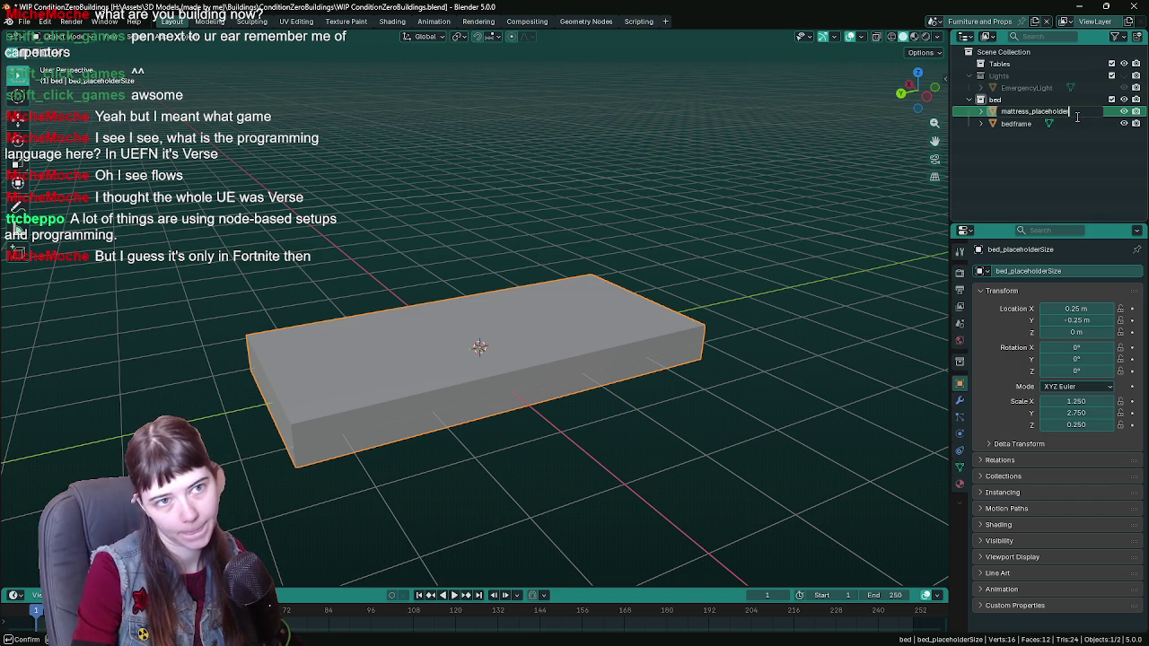
pyautogui.press('Return')
# Step: Delete the bedframe object
pyautogui.click(1007, 111)
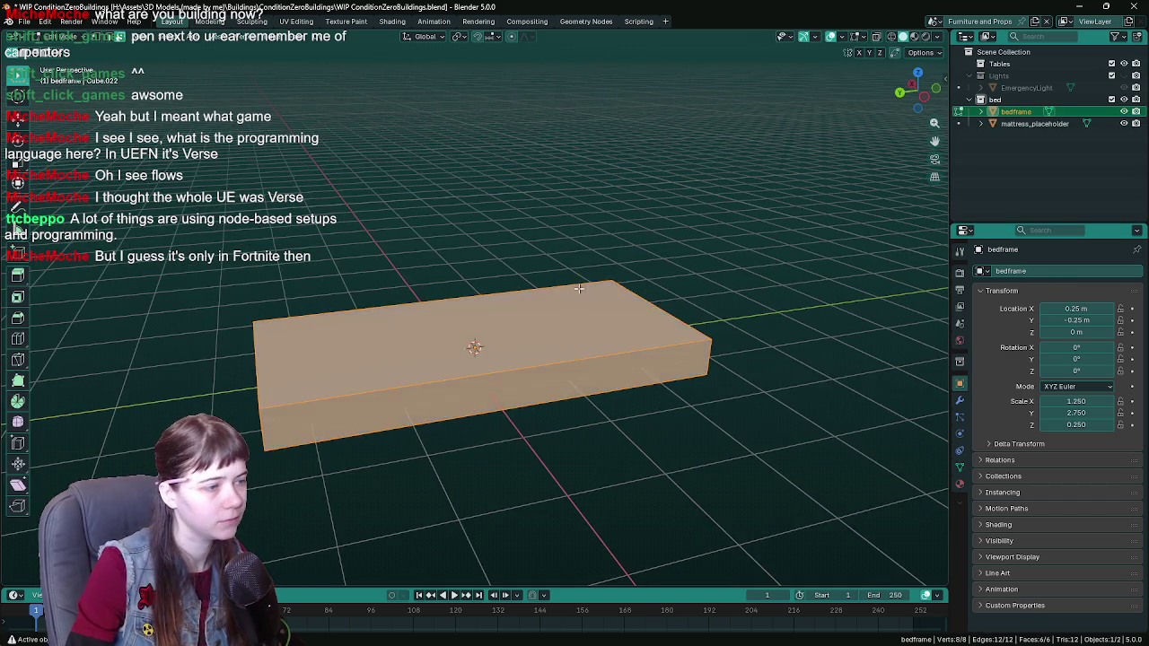
pyautogui.moveTo(625, 289)
pyautogui.mouseDown(button='middle')
pyautogui.moveTo(593, 301)
pyautogui.moveTo(616, 302)
pyautogui.mouseUp(button='middle')
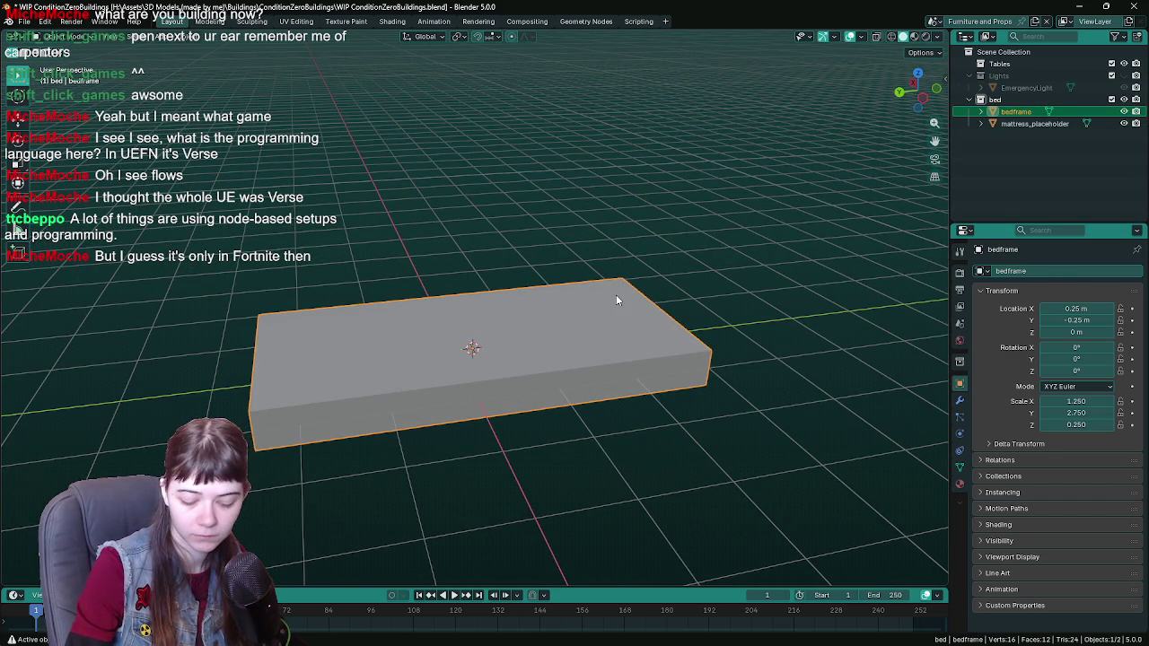
pyautogui.press('Delete')
# Step: Add a new cube to the bed collection
pyautogui.hotkey('shift', 'a')
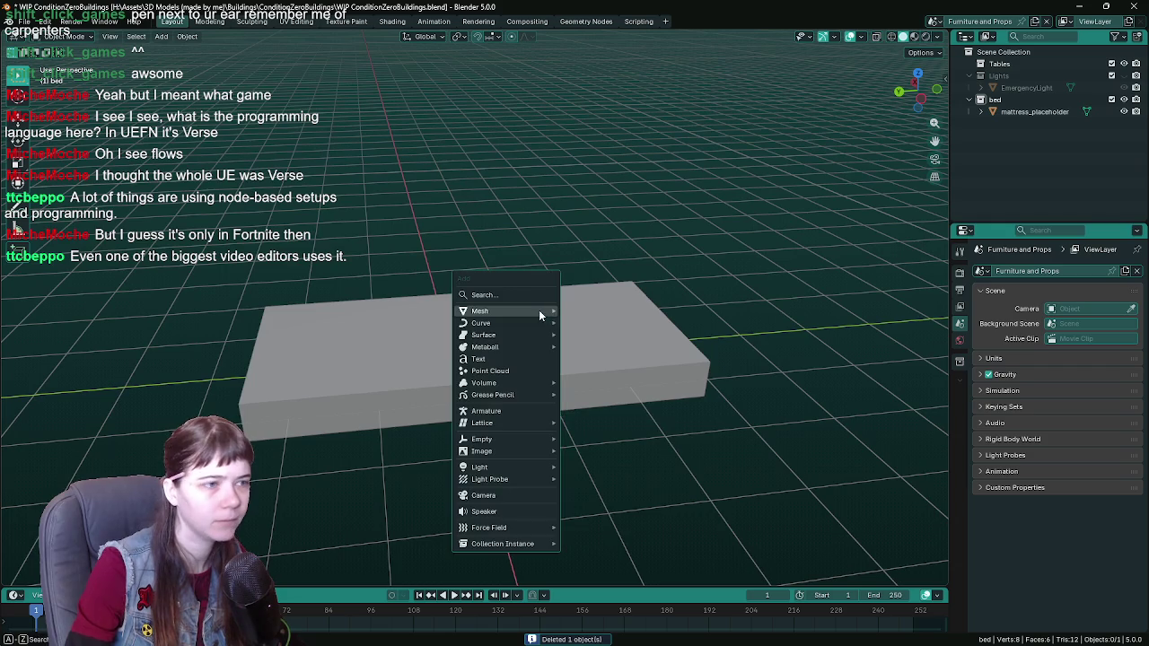
pyautogui.click(575, 322)
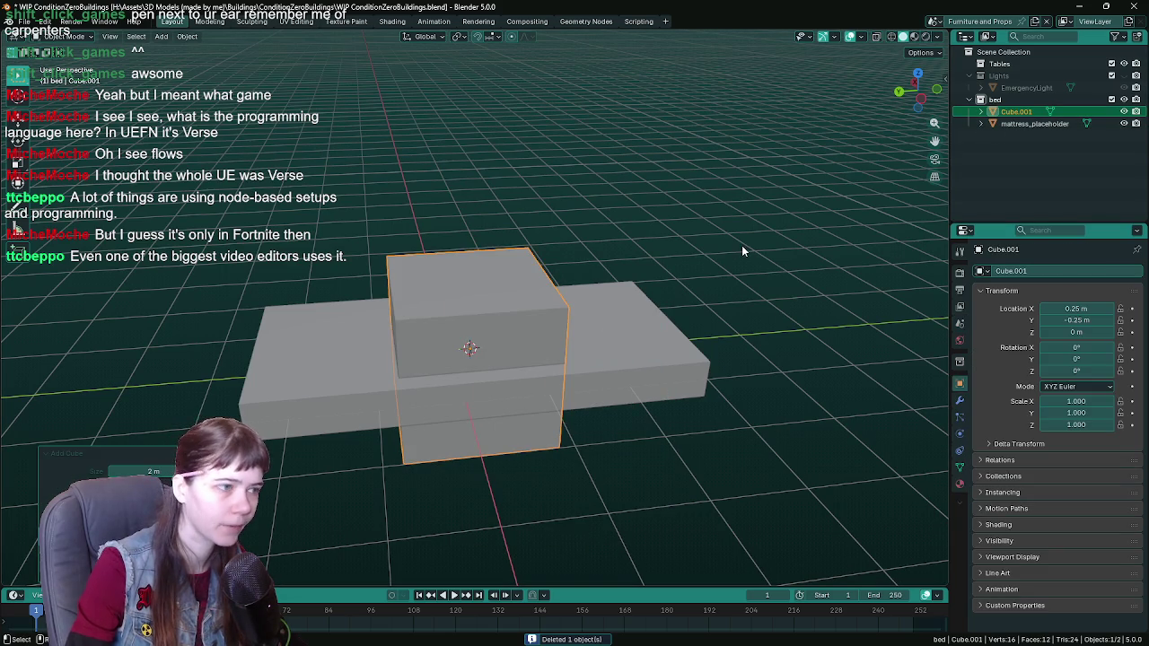
pyautogui.moveTo(691, 347)
pyautogui.mouseDown(button='middle')
pyautogui.moveTo(649, 320)
pyautogui.moveTo(504, 321)
pyautogui.mouseUp(button='middle')
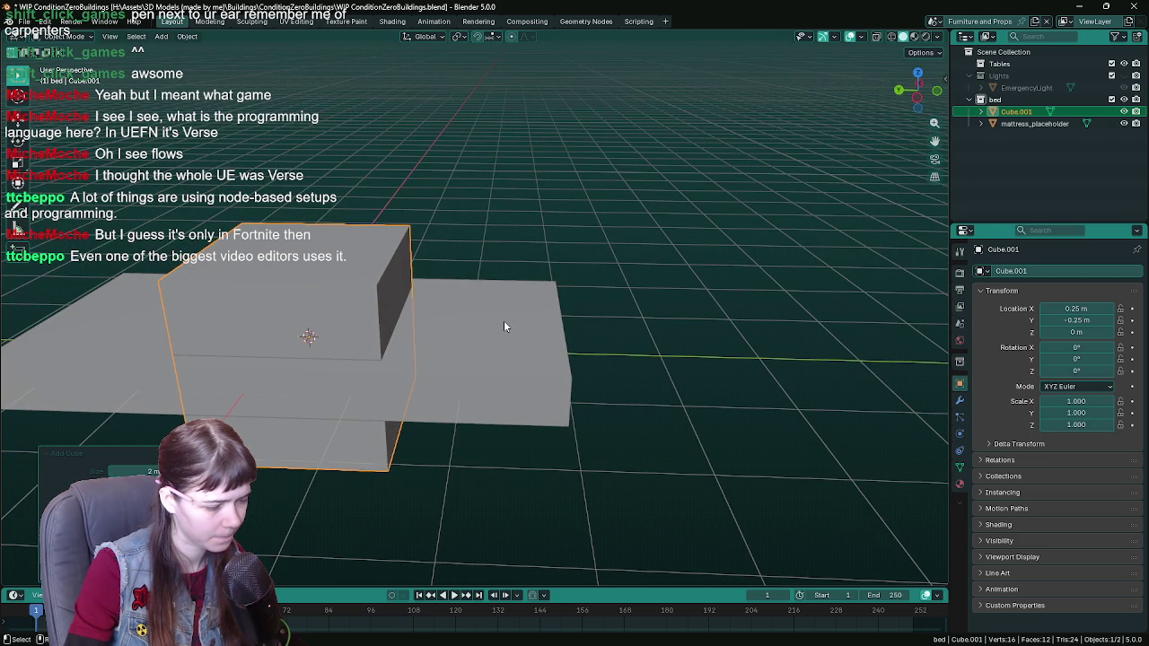
pyautogui.moveTo(503, 327); pyautogui.dragTo(519, 311, button='middle')
# Step: Try moving the cube along X and raising it 1 m, undoing both attempts
pyautogui.press('g')
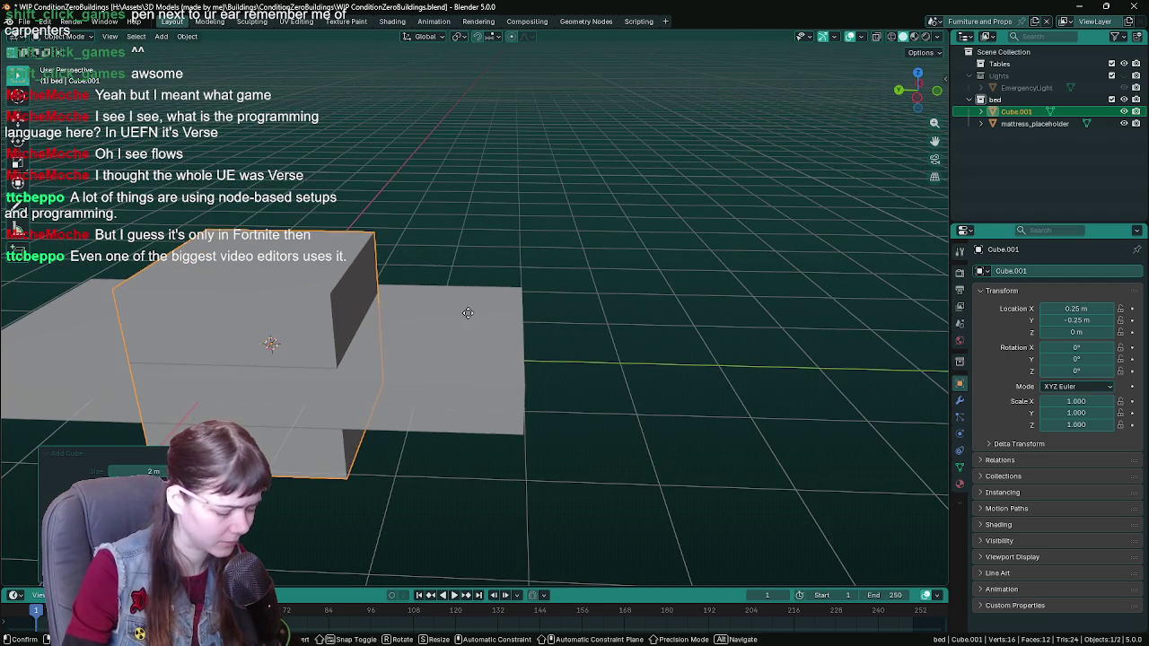
pyautogui.press('x')
pyautogui.press('Escape')
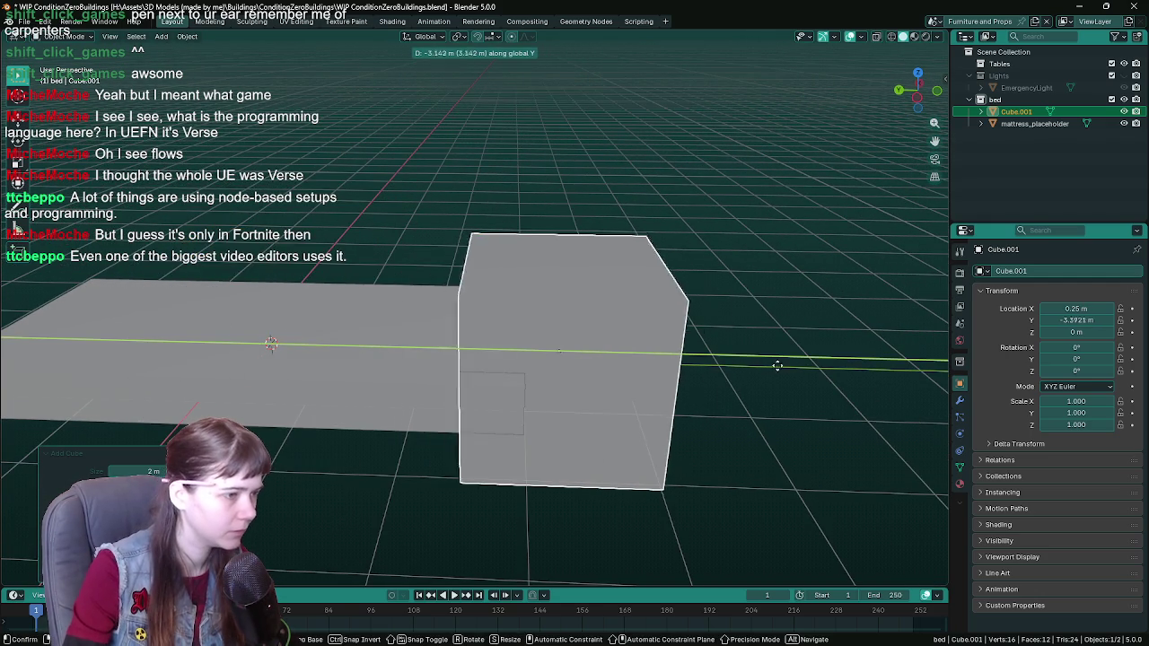
pyautogui.rightClick(748, 366)
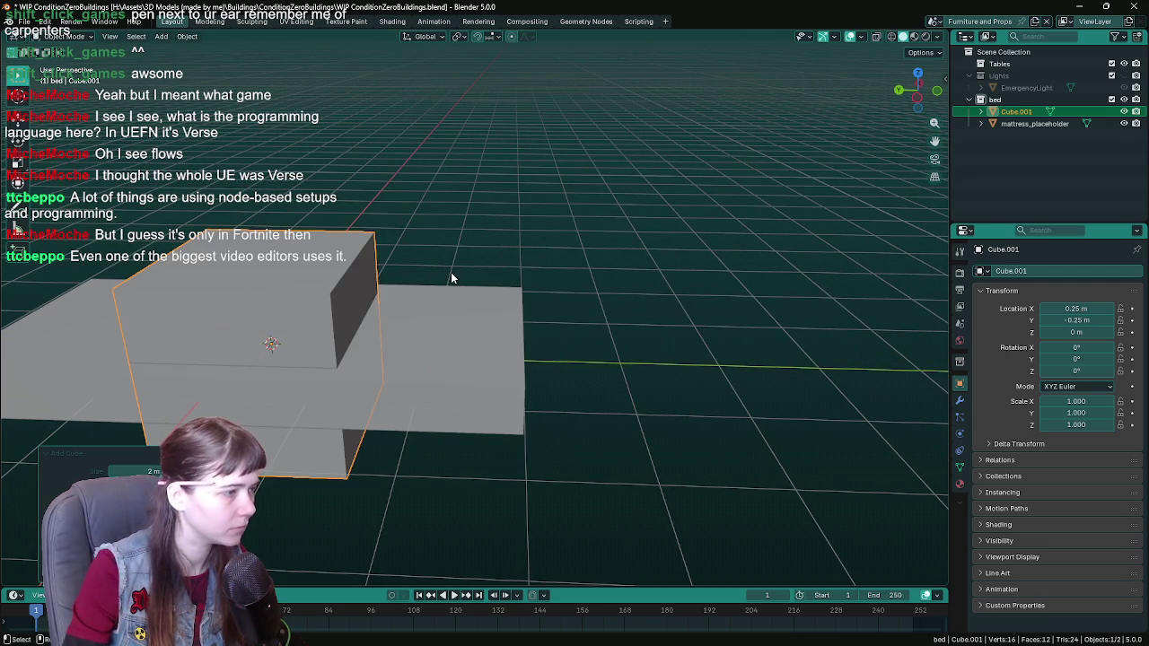
pyautogui.press('g')
pyautogui.press('z')
pyautogui.press('1')
pyautogui.press('Return')
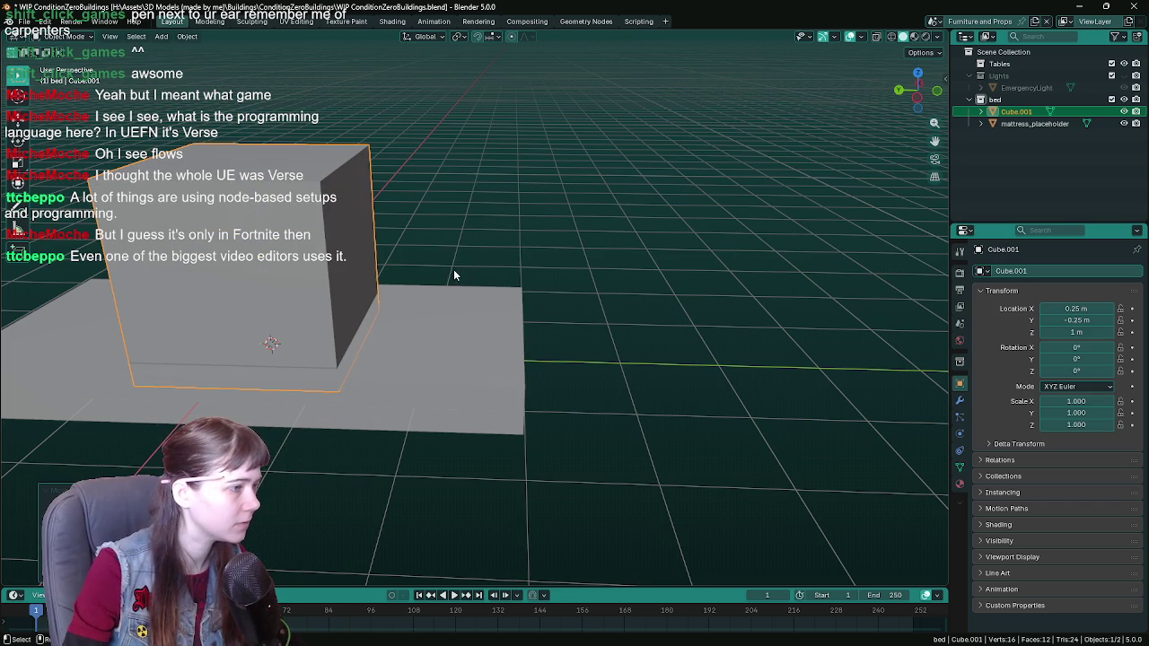
pyautogui.hotkey('ctrl', 'z')
# Step: Move the cube along Y to -1.25 m and bring up the Set Origin options
pyautogui.press('g')
pyautogui.press('y')
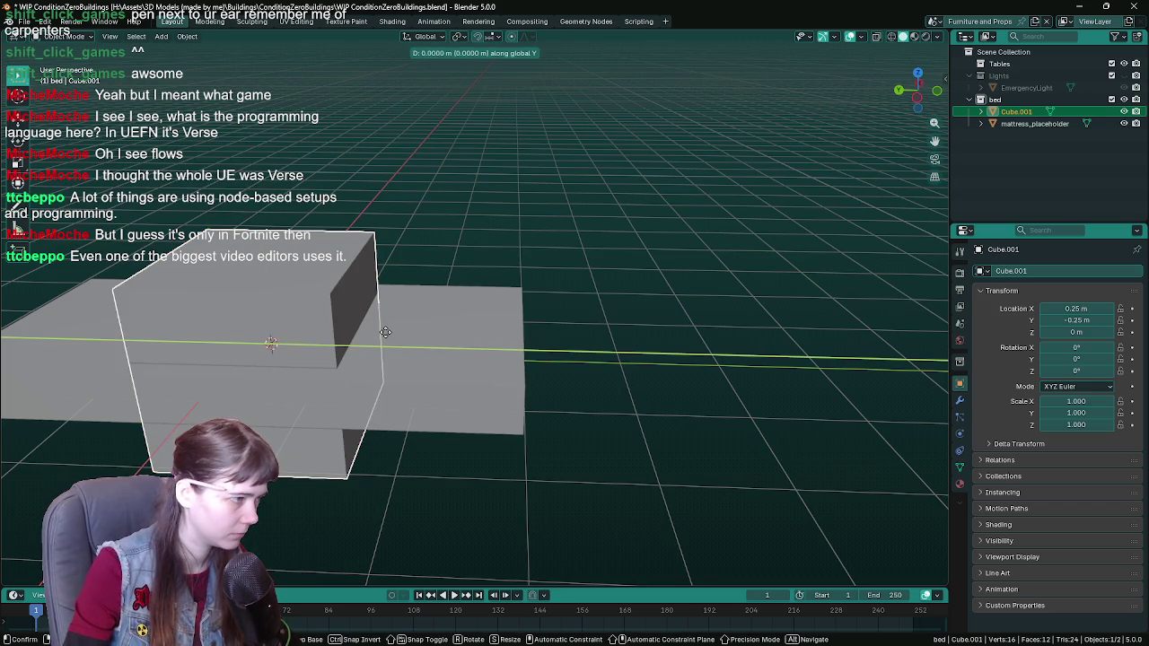
pyautogui.write('-1')
pyautogui.press('Return')
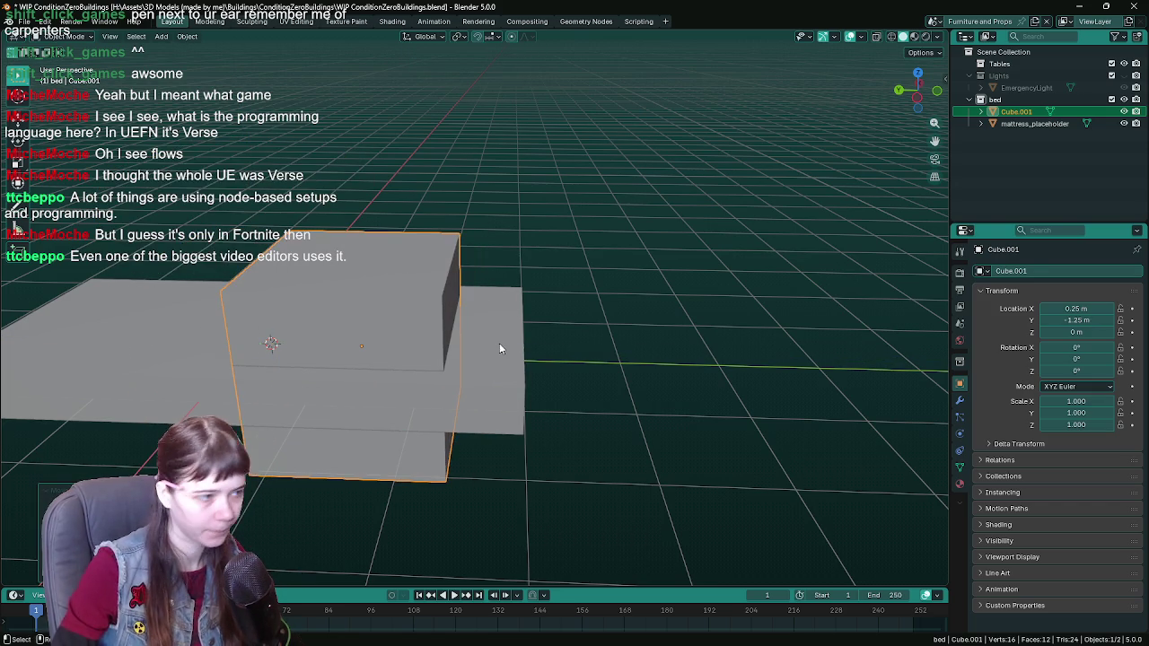
pyautogui.click(186, 36)
pyautogui.moveTo(208, 62)
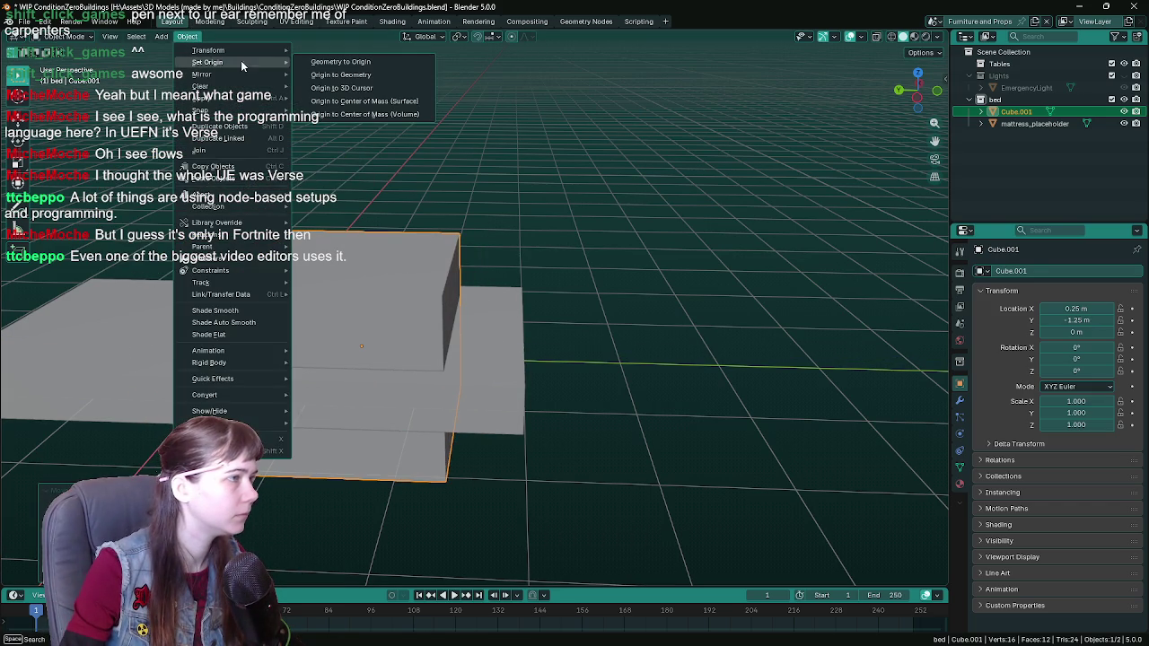
# Step: Set the cube's origin to the 3D cursor, snap it flush against the mattress end, and save
pyautogui.click(344, 88)
pyautogui.press('g')
pyautogui.press('Escape')
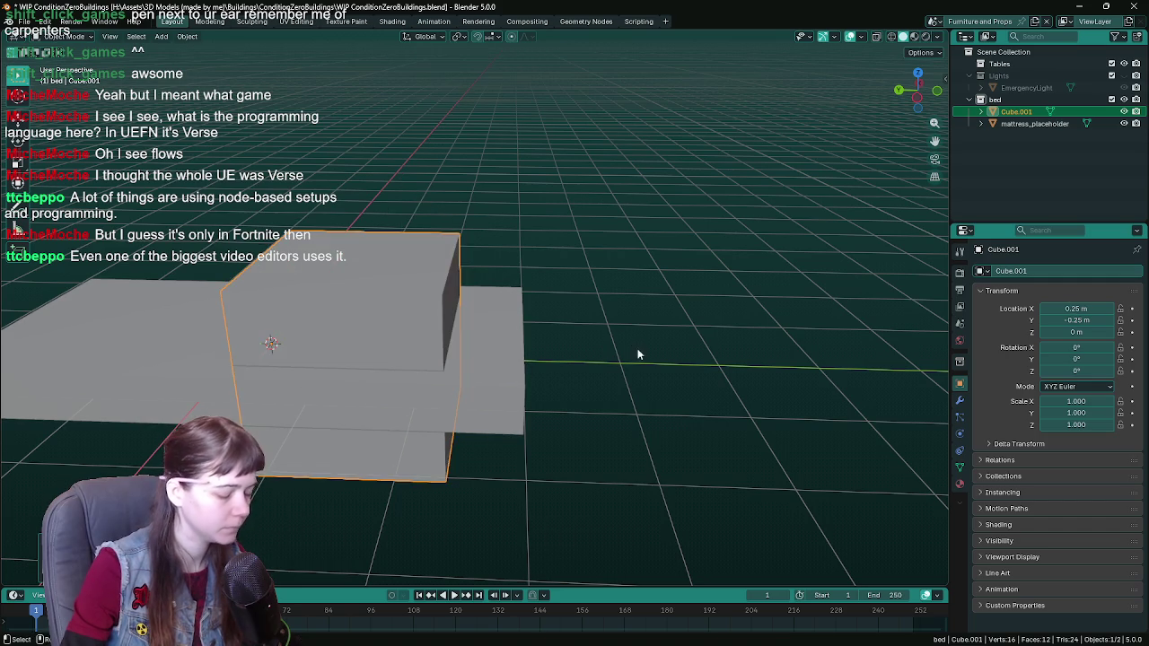
pyautogui.press('g')
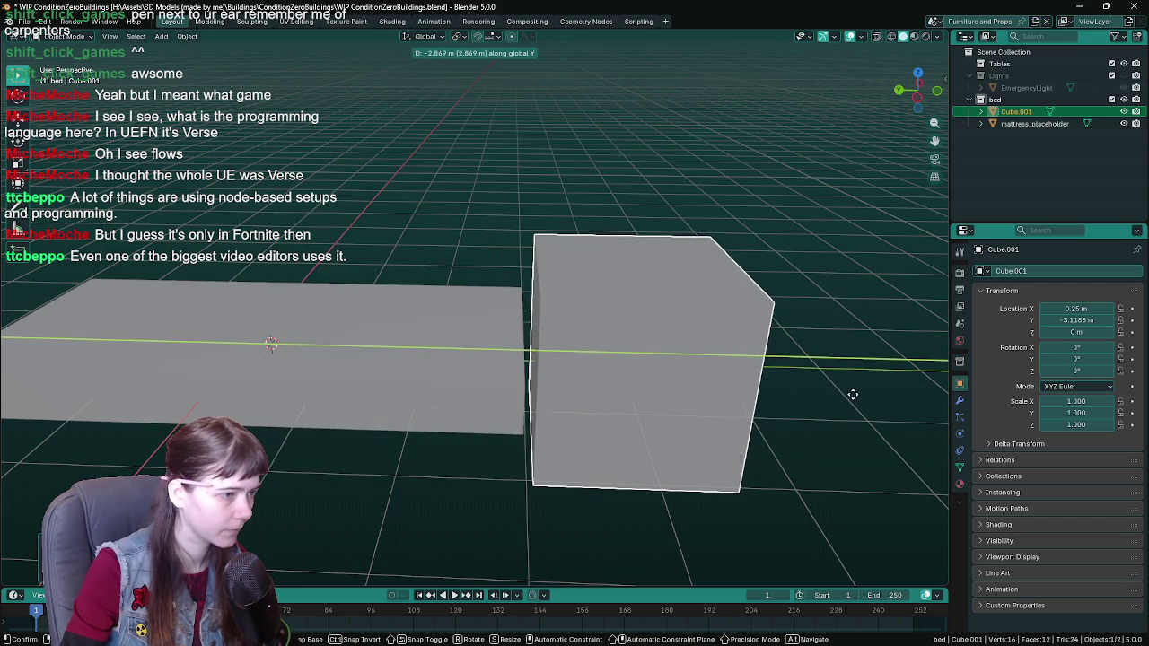
pyautogui.click(542, 397)
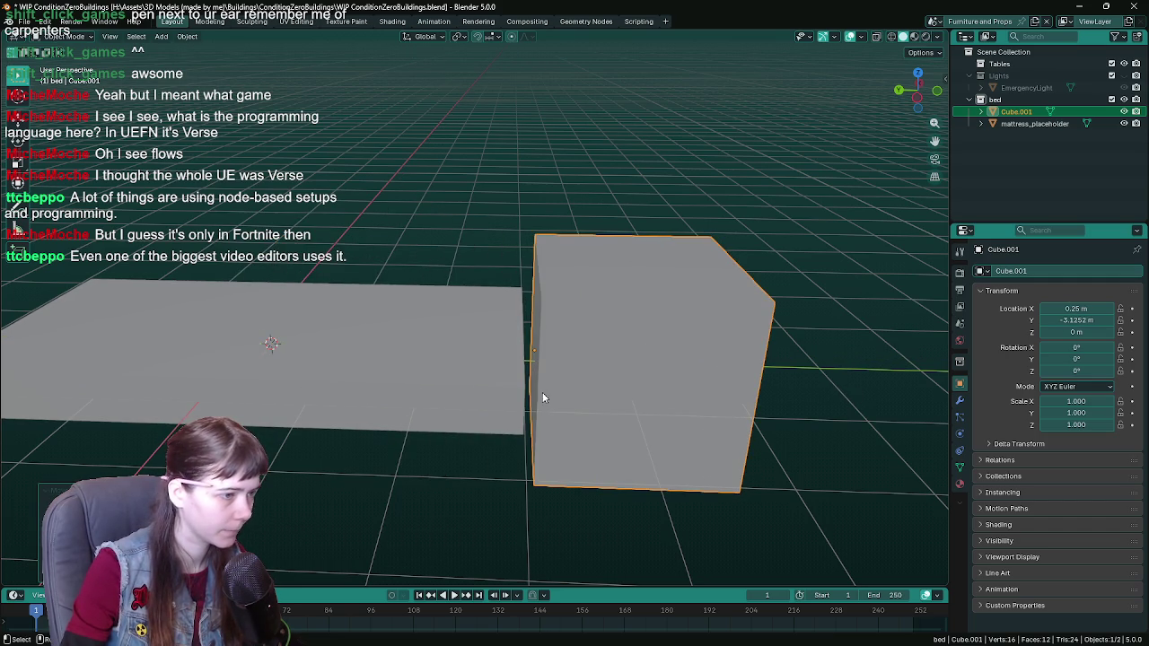
pyautogui.click(492, 37)
pyautogui.press('g')
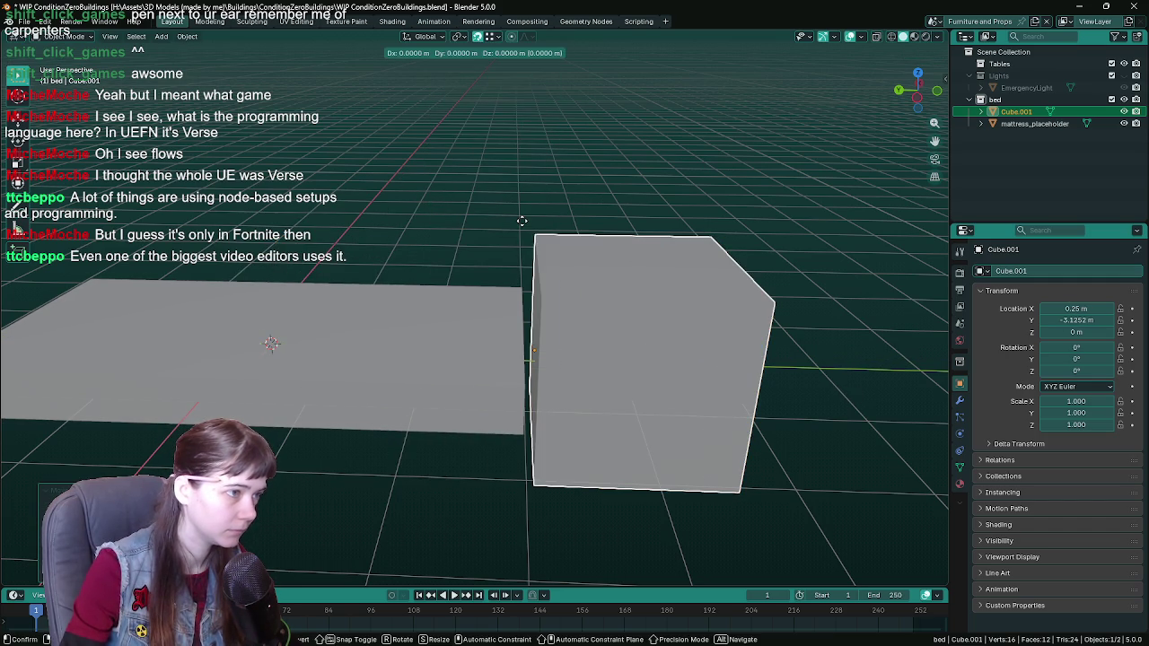
pyautogui.click(524, 279)
pyautogui.moveTo(525, 279)
pyautogui.mouseDown(button='middle')
pyautogui.moveTo(742, 269)
pyautogui.moveTo(748, 329)
pyautogui.moveTo(636, 307)
pyautogui.moveTo(770, 348)
pyautogui.mouseUp(button='middle')
pyautogui.hotkey('ctrl', 's')
# Step: Scale the cube into a thin panel: 0.1 along Y and 1.5 along X
pyautogui.press('s')
pyautogui.press('y')
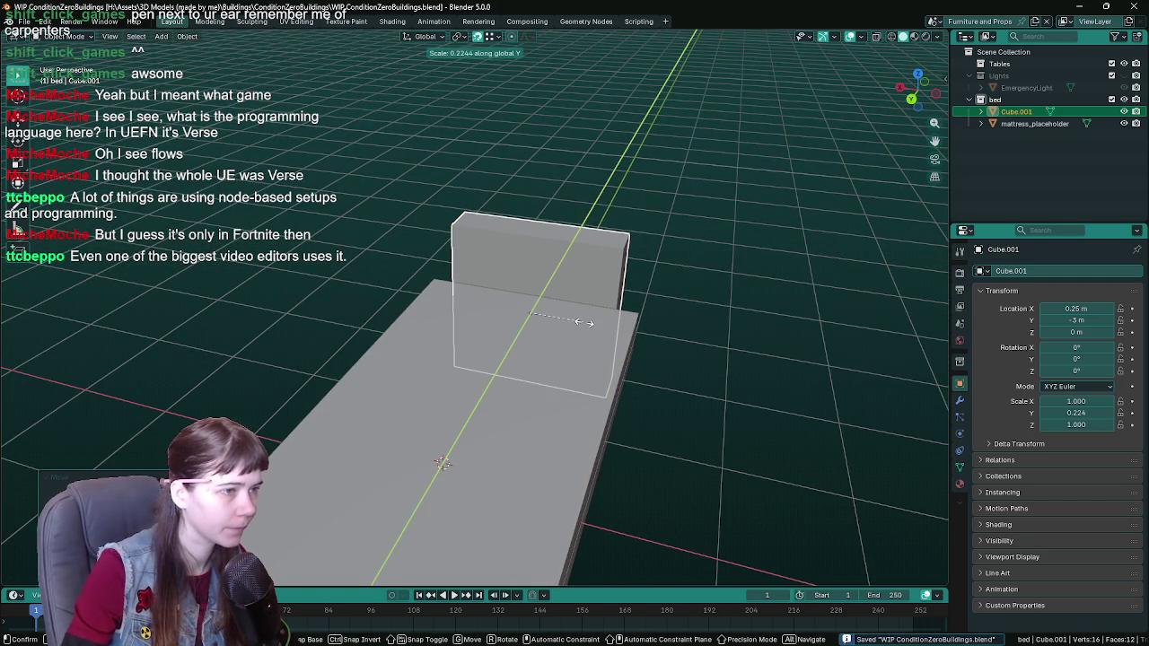
pyautogui.click(558, 315)
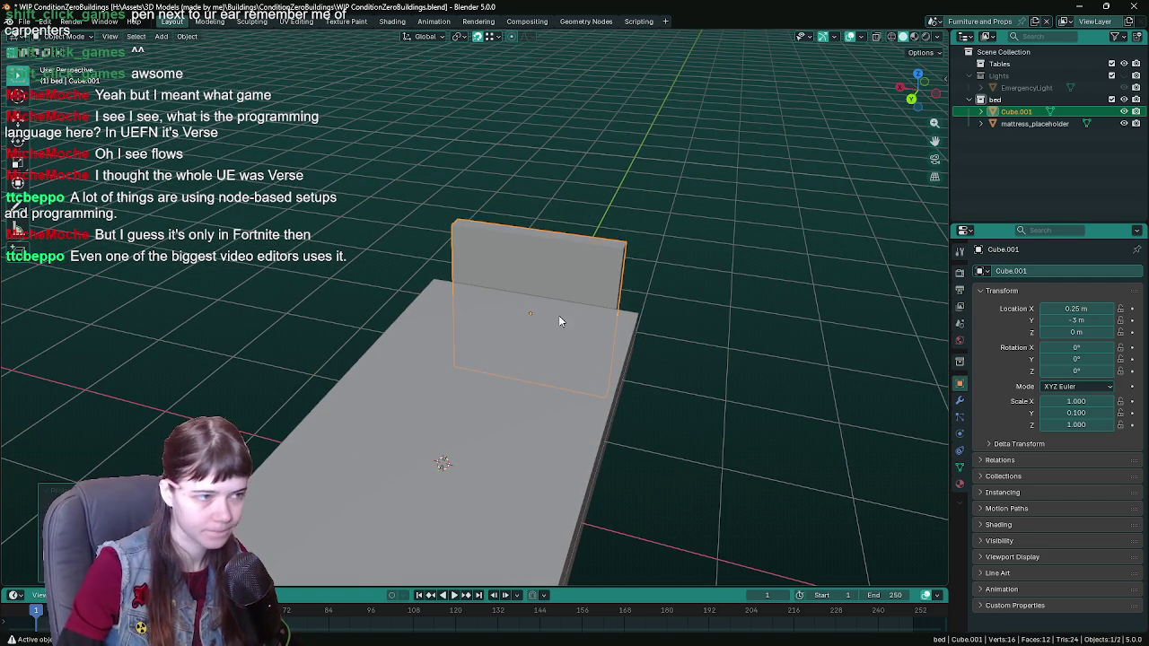
pyautogui.moveTo(628, 282)
pyautogui.mouseDown(button='middle')
pyautogui.moveTo(579, 335)
pyautogui.moveTo(533, 325)
pyautogui.moveTo(688, 298)
pyautogui.mouseUp(button='middle')
pyautogui.press('s')
pyautogui.press('x')
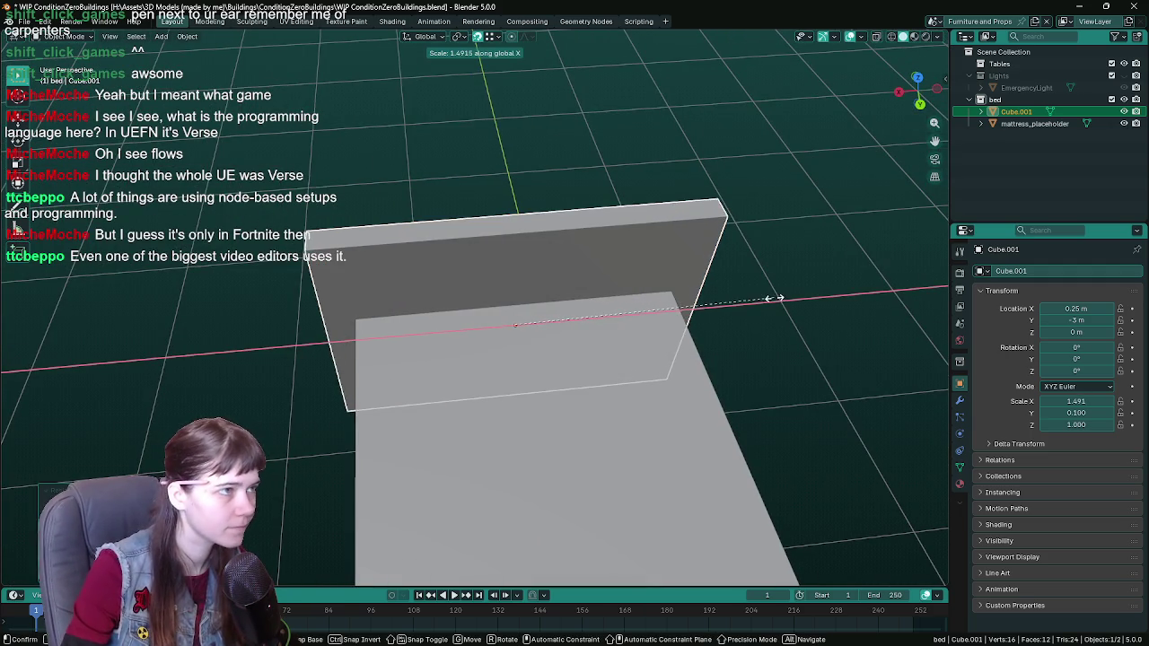
pyautogui.write('1.5')
pyautogui.press('Return')
pyautogui.moveTo(769, 296)
pyautogui.mouseDown(button='middle')
pyautogui.moveTo(616, 241)
pyautogui.moveTo(631, 377)
pyautogui.mouseUp(button='middle')
# Step: Try raising the headboard to Z 0.75 and 1 m, then reset it to Z 0 and save
pyautogui.press('g')
pyautogui.press('z')
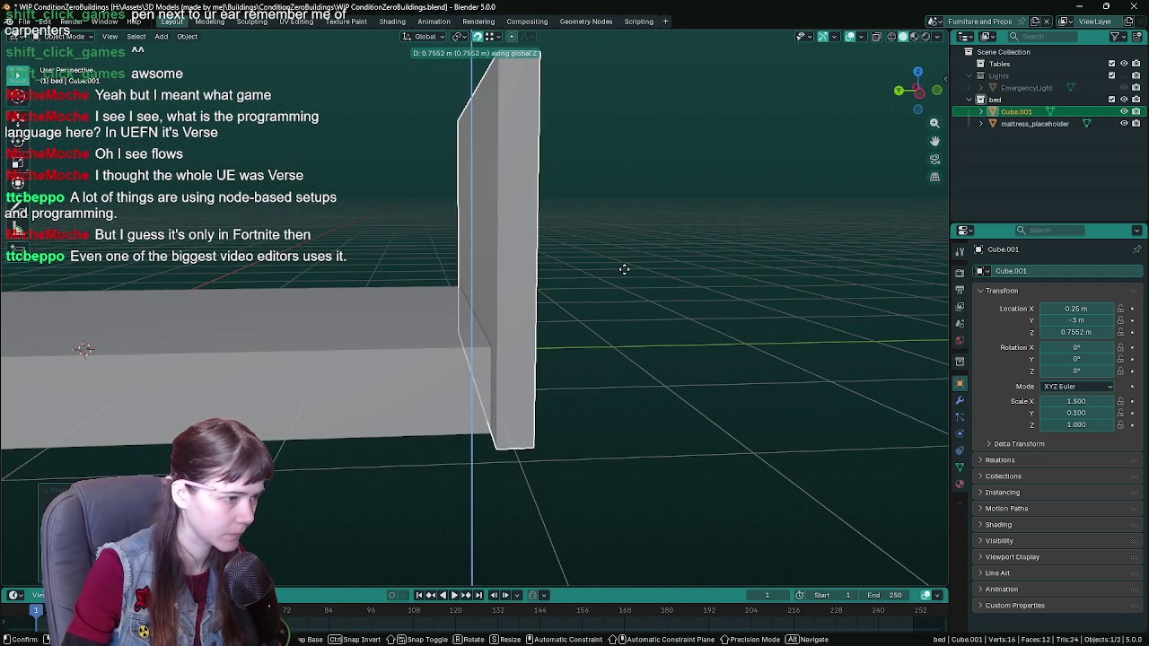
pyautogui.write('.')
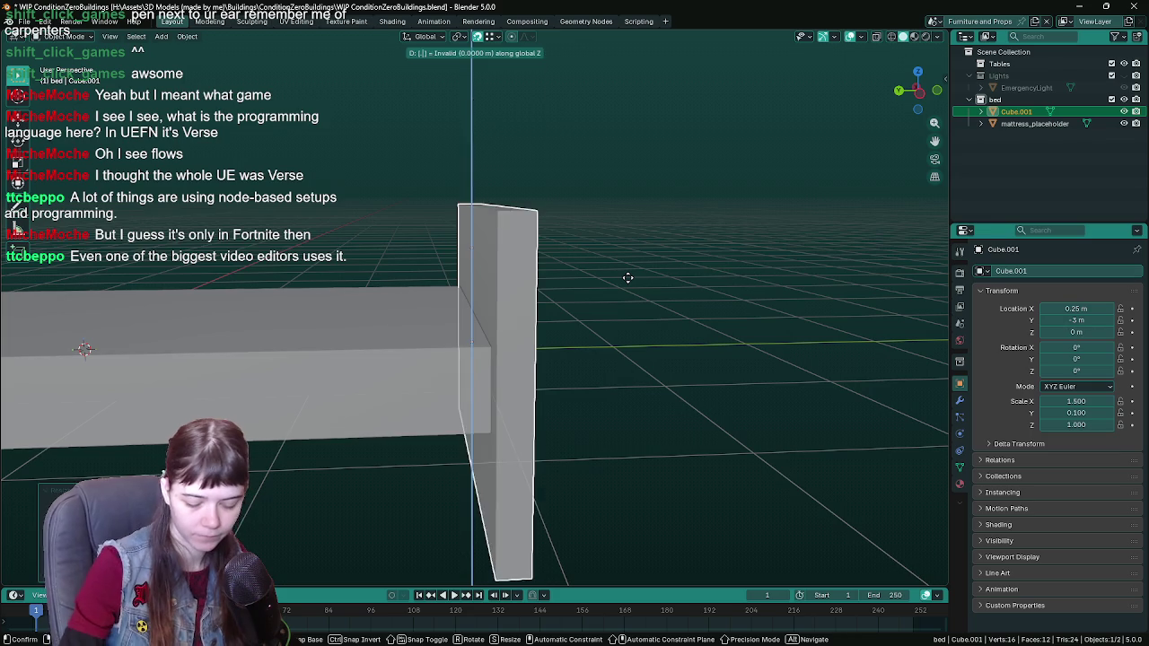
pyautogui.write('75')
pyautogui.press('Return')
pyautogui.moveTo(628, 276)
pyautogui.mouseDown(button='middle')
pyautogui.moveTo(482, 300)
pyautogui.moveTo(629, 326)
pyautogui.moveTo(542, 304)
pyautogui.moveTo(587, 302)
pyautogui.moveTo(675, 345)
pyautogui.mouseUp(button='middle')
pyautogui.write('gz1')
pyautogui.press('Return')
pyautogui.write('gz0')
pyautogui.press('Return')
pyautogui.hotkey('ctrl', 's')
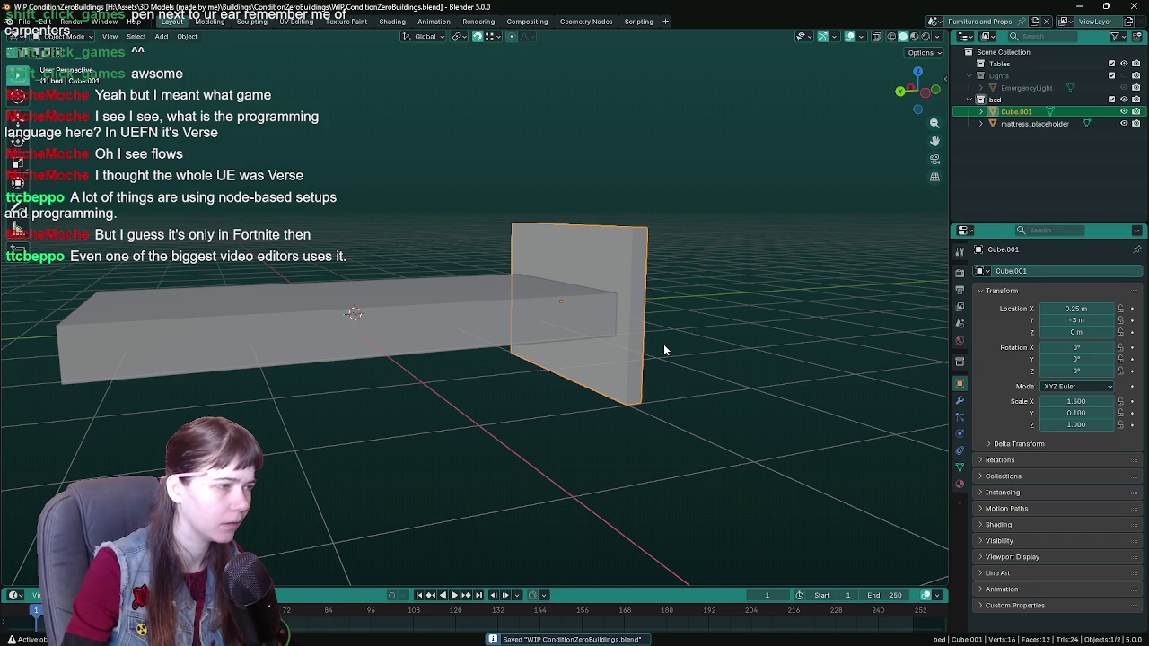
pyautogui.moveTo(502, 338)
pyautogui.mouseDown(button='middle')
pyautogui.moveTo(589, 360)
pyautogui.moveTo(444, 480)
pyautogui.mouseUp(button='middle')
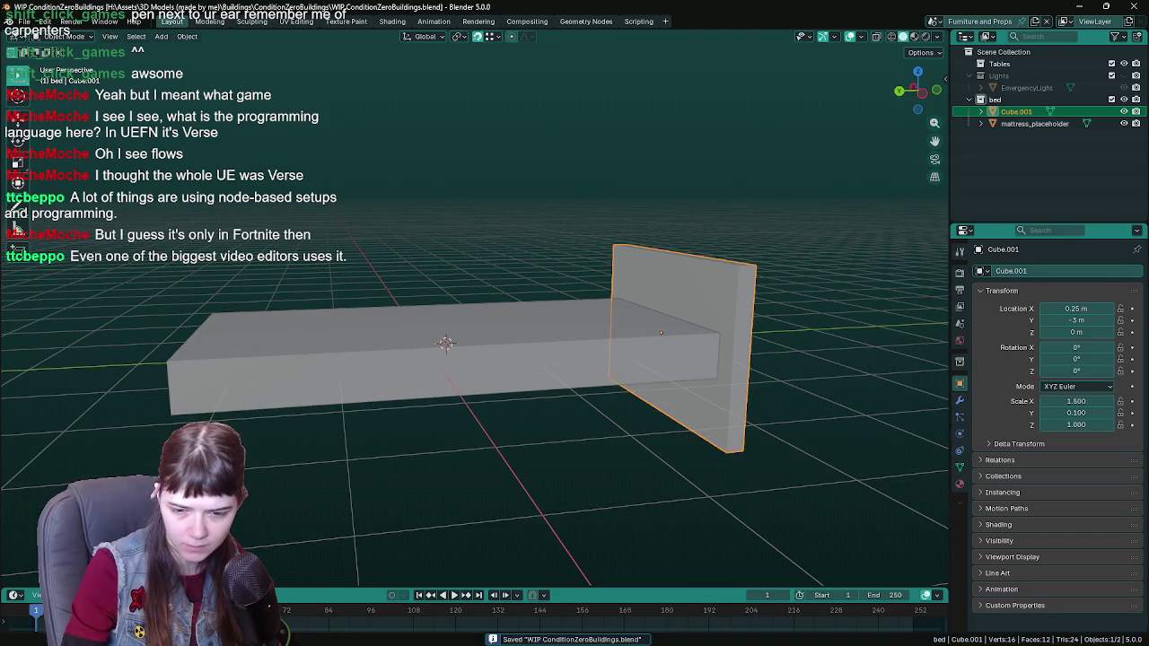
# Step: Switch to Unreal Engine and bring up the AntarcticaBase level
pyautogui.hotkey('alt', 'Tab')
pyautogui.moveTo(503, 341); pyautogui.dragTo(502, 296, button='right')
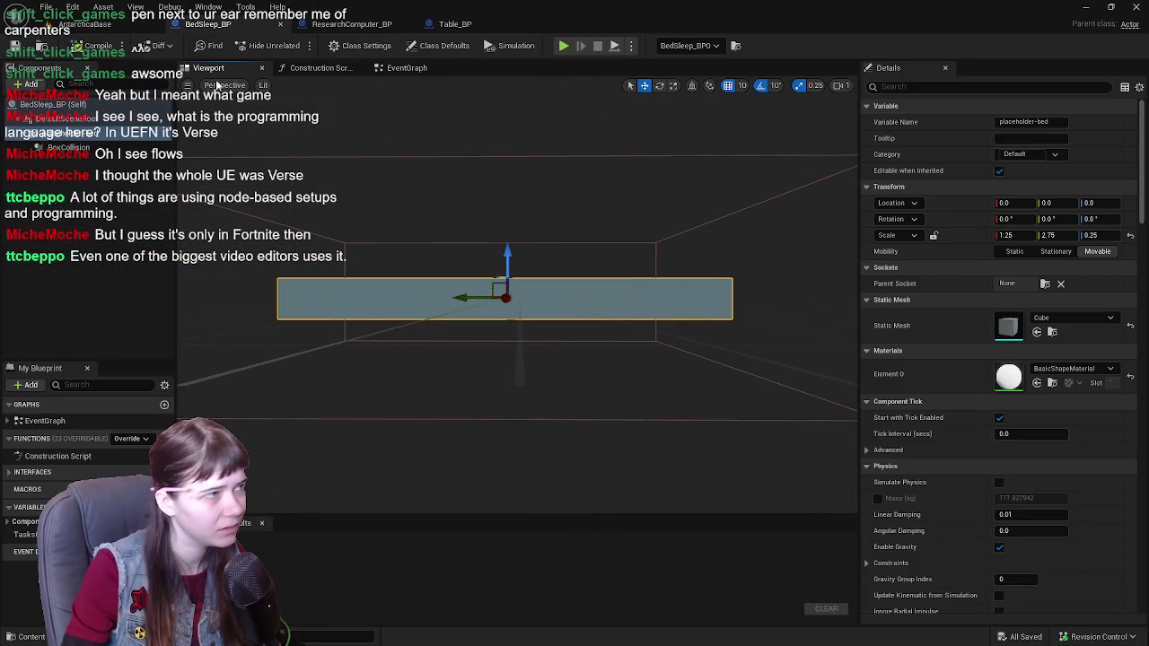
pyautogui.click(86, 23)
pyautogui.moveTo(449, 341)
pyautogui.mouseDown(button='right')
pyautogui.moveTo(503, 341)
pyautogui.moveTo(449, 341)
pyautogui.mouseUp(button='right')
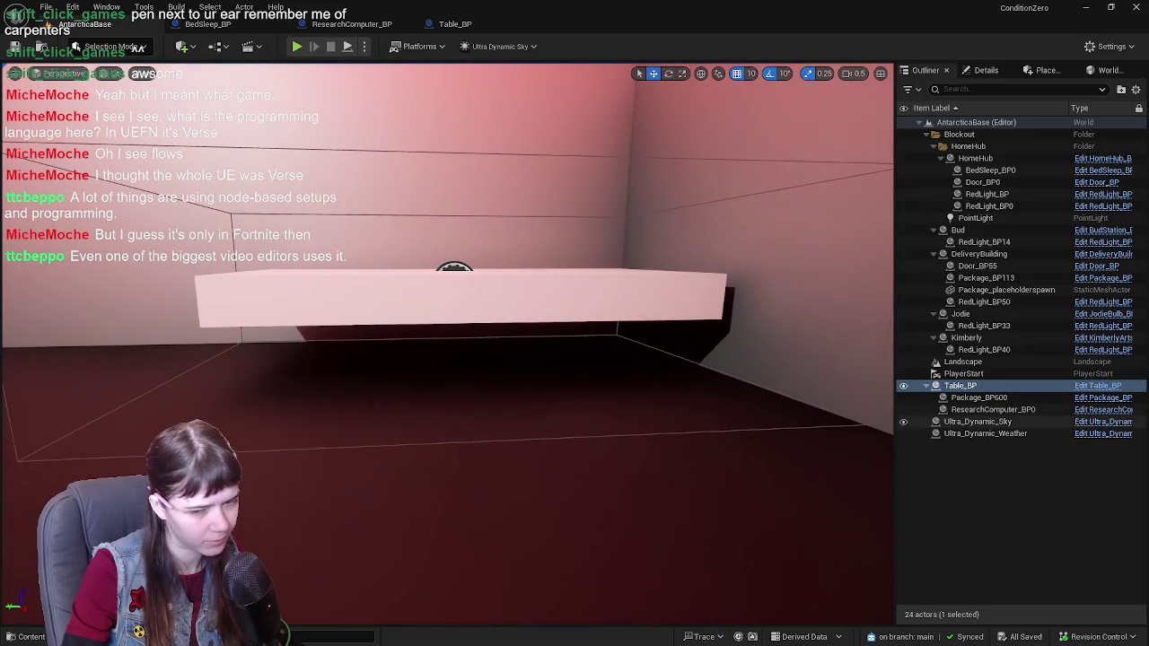
# Step: Raise the headboard panel to Z 0.5 m, then lower it so it sits at Z 0.25 m
pyautogui.hotkey('alt', 'Tab')
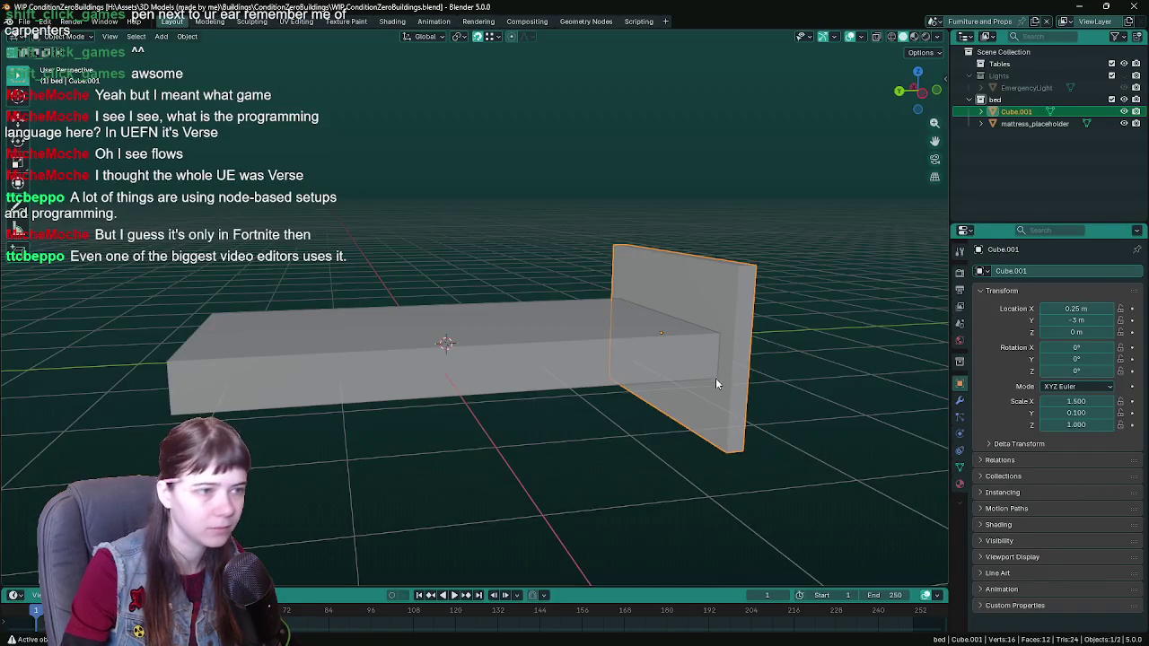
pyautogui.write('gz.5')
pyautogui.press('Return')
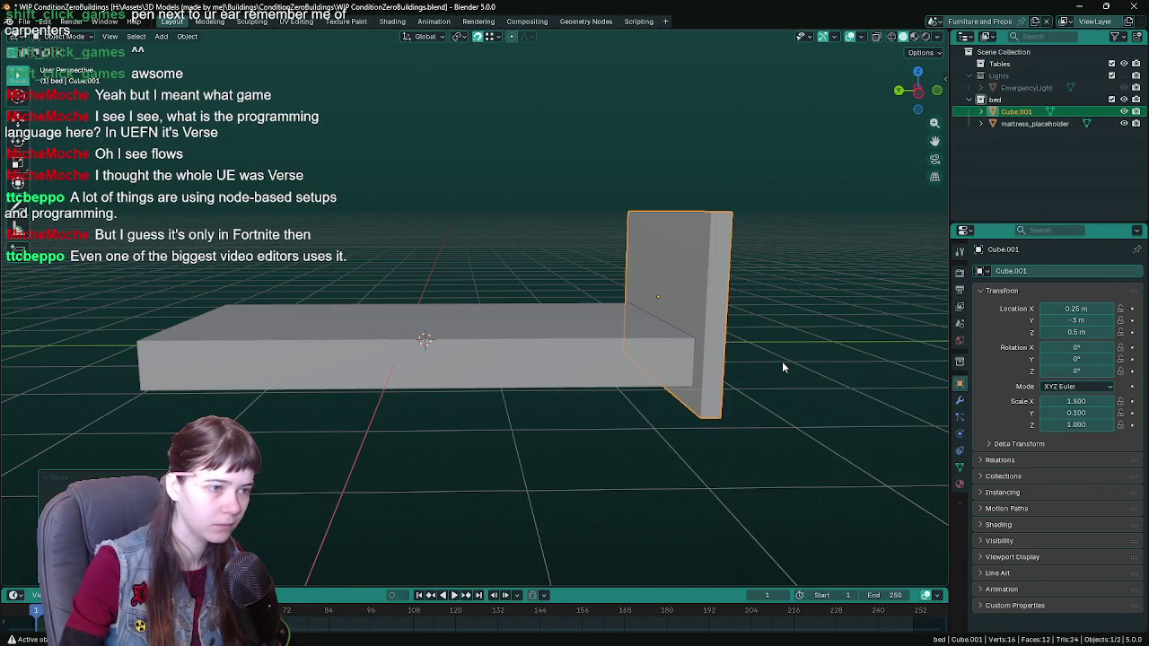
pyautogui.moveTo(782, 361)
pyautogui.mouseDown(button='middle')
pyautogui.moveTo(731, 373)
pyautogui.moveTo(725, 386)
pyautogui.mouseUp(button='middle')
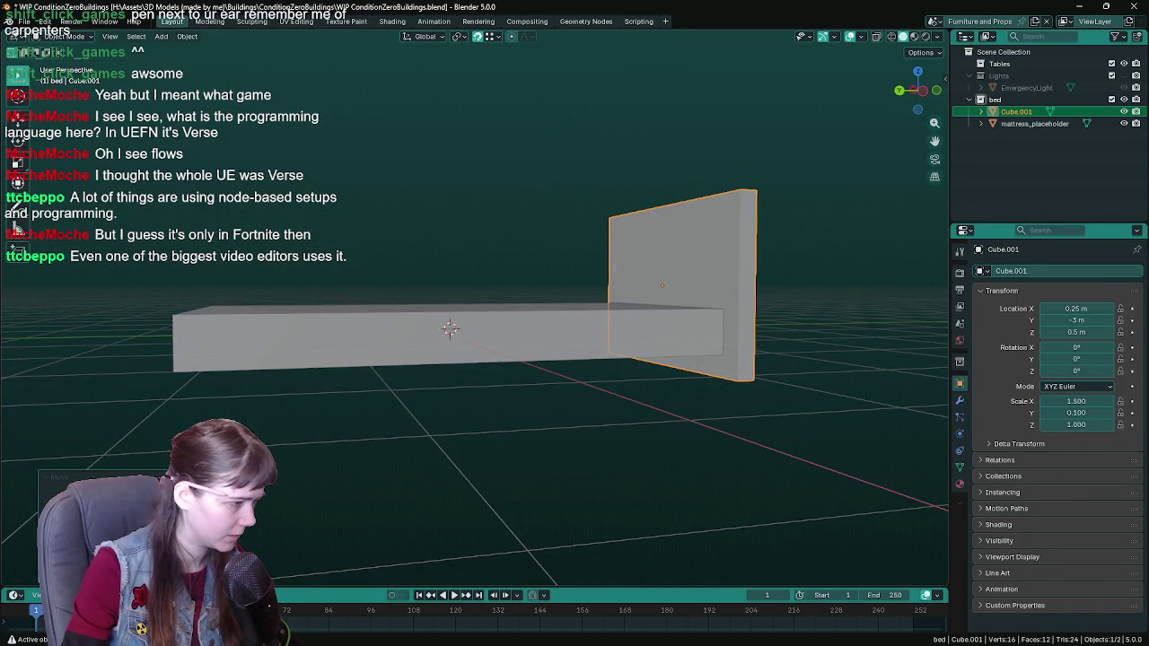
pyautogui.press('BackSpace')
pyautogui.write('25')
pyautogui.press('Return')
# Step: Save the blend file and orbit around the bed to check the headboard's thickness
pyautogui.moveTo(575, 422)
pyautogui.mouseDown(button='middle')
pyautogui.moveTo(605, 423)
pyautogui.moveTo(593, 379)
pyautogui.moveTo(601, 384)
pyautogui.mouseUp(button='middle')
pyautogui.hotkey('ctrl', 's')
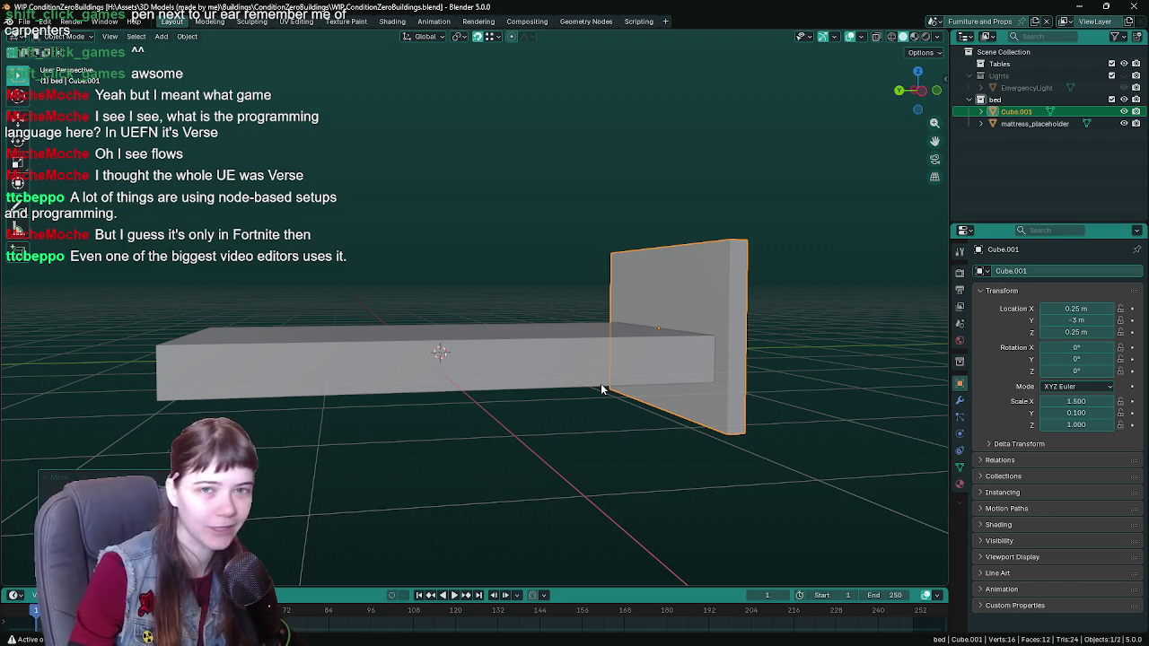
pyautogui.moveTo(607, 389)
pyautogui.mouseDown(button='middle')
pyautogui.moveTo(594, 374)
pyautogui.moveTo(620, 395)
pyautogui.moveTo(588, 387)
pyautogui.mouseUp(button='middle')
pyautogui.hotkey('ctrl', 's')
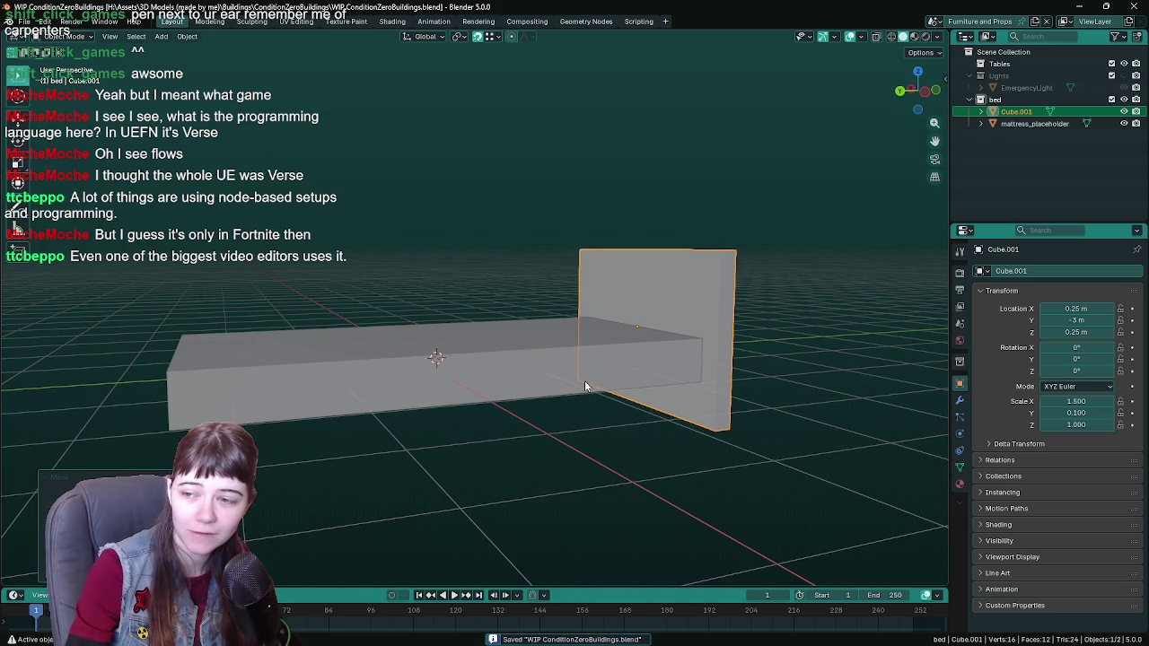
pyautogui.moveTo(585, 384)
pyautogui.mouseDown(button='middle')
pyautogui.moveTo(547, 377)
pyautogui.moveTo(606, 428)
pyautogui.mouseUp(button='middle')
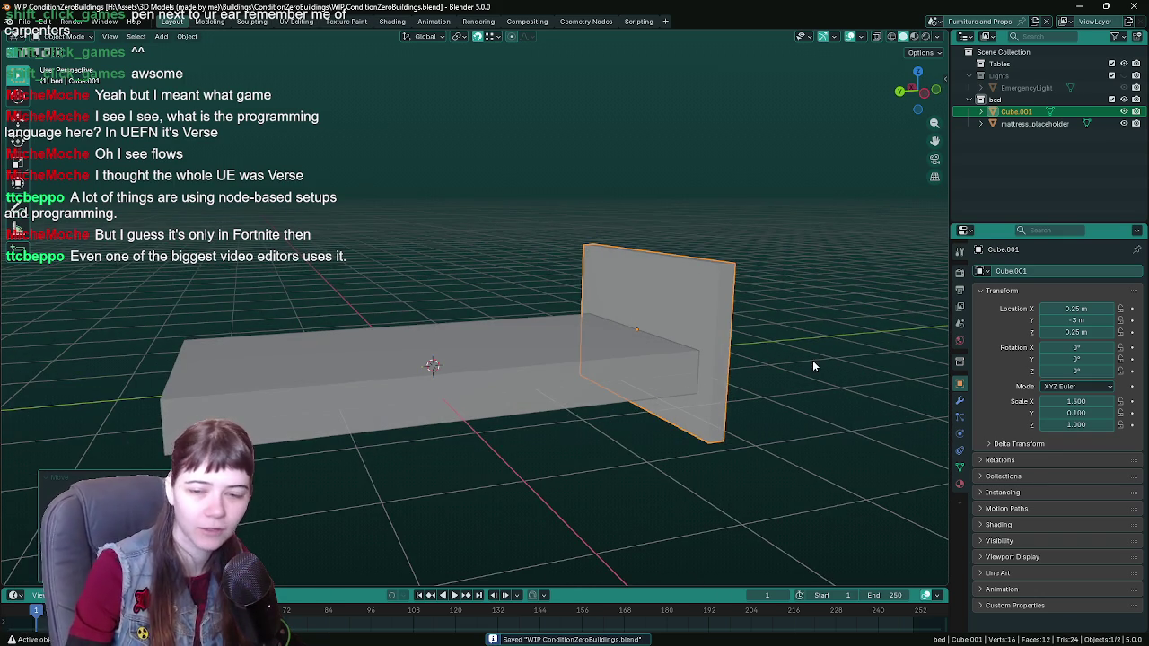
pyautogui.moveTo(812, 360)
pyautogui.mouseDown(button='middle')
pyautogui.moveTo(828, 365)
pyautogui.moveTo(809, 365)
pyautogui.mouseUp(button='middle')
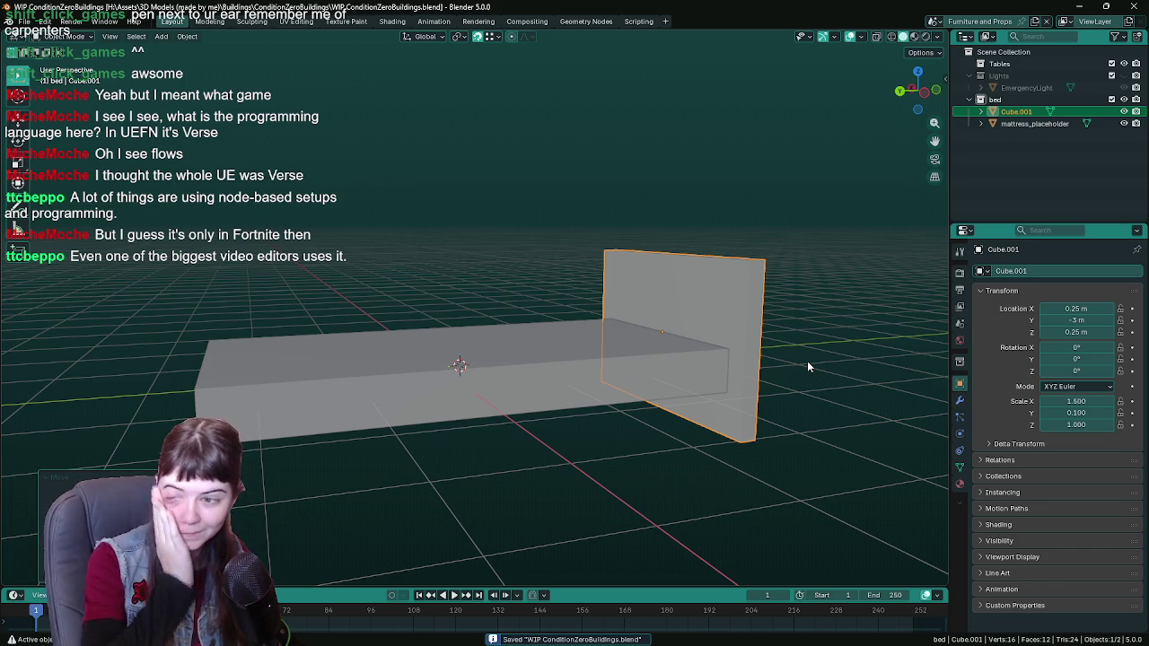
pyautogui.moveTo(783, 366)
pyautogui.mouseDown(button='middle')
pyautogui.moveTo(796, 365)
pyautogui.moveTo(784, 367)
pyautogui.mouseUp(button='middle')
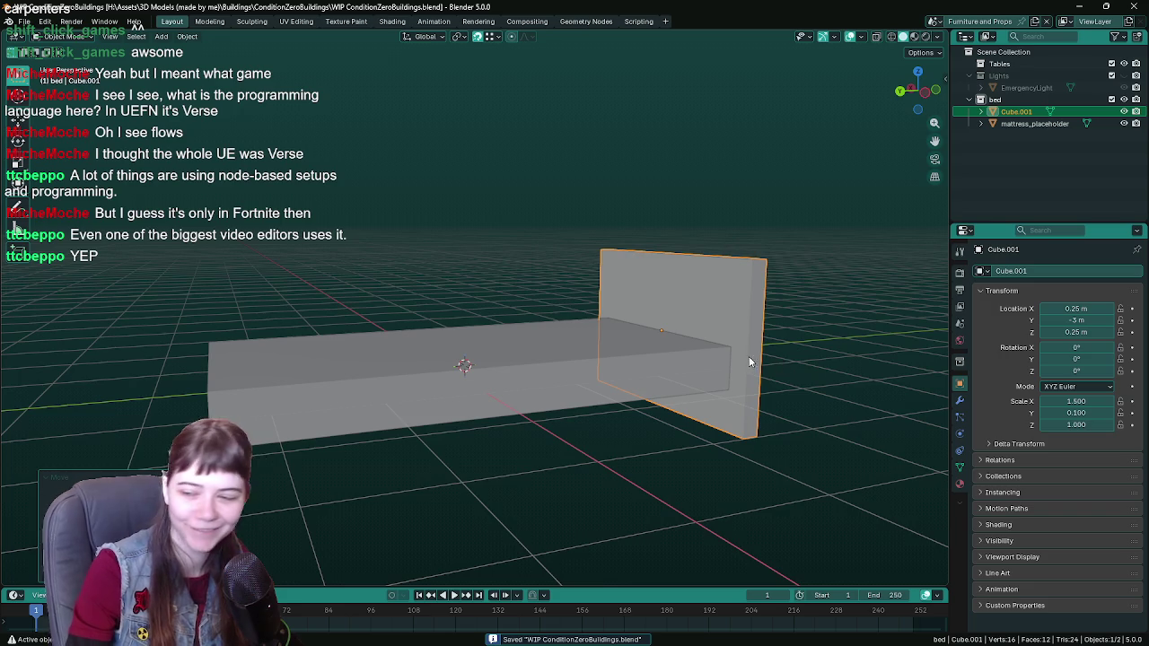
pyautogui.moveTo(749, 356)
pyautogui.mouseDown(button='middle')
pyautogui.moveTo(721, 306)
pyautogui.moveTo(680, 304)
pyautogui.moveTo(726, 377)
pyautogui.mouseUp(button='middle')
pyautogui.hotkey('ctrl', 's')
# Step: Give the headboard a Mirror modifier on Y around mattress_placeholder, creating the matching footboard
pyautogui.click(960, 401)
pyautogui.click(1029, 272)
pyautogui.moveTo(978, 293)
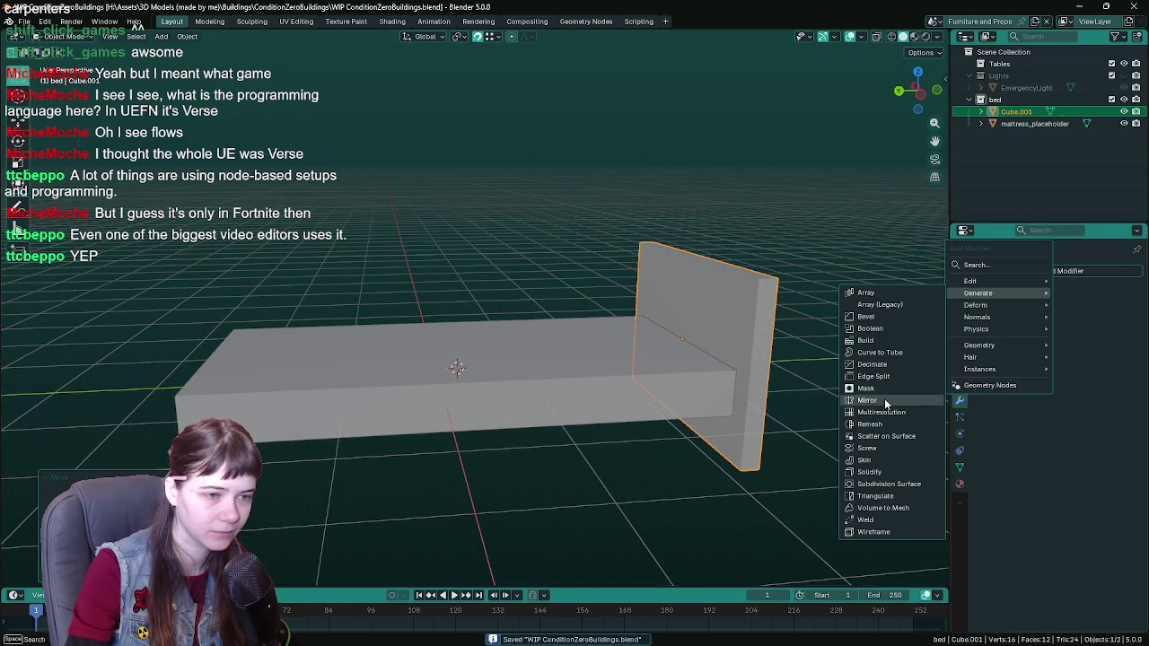
pyautogui.click(885, 401)
pyautogui.click(580, 399)
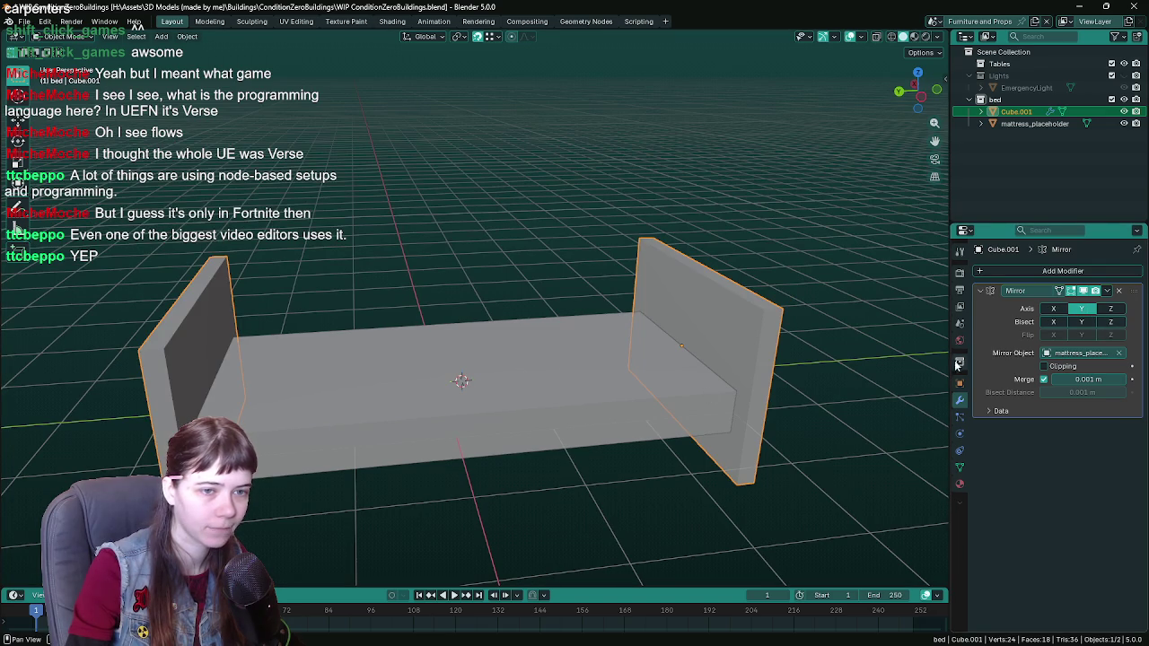
pyautogui.moveTo(594, 400)
pyautogui.mouseDown(button='middle')
pyautogui.moveTo(531, 383)
pyautogui.moveTo(645, 382)
pyautogui.moveTo(541, 403)
pyautogui.moveTo(550, 268)
pyautogui.moveTo(477, 360)
pyautogui.moveTo(517, 289)
pyautogui.mouseUp(button='middle')
pyautogui.press('Tab')
# Step: Cut a vertical loop down the headboard and delete one half in see-through view
pyautogui.hotkey('ctrl', 'r')
pyautogui.click(517, 289)
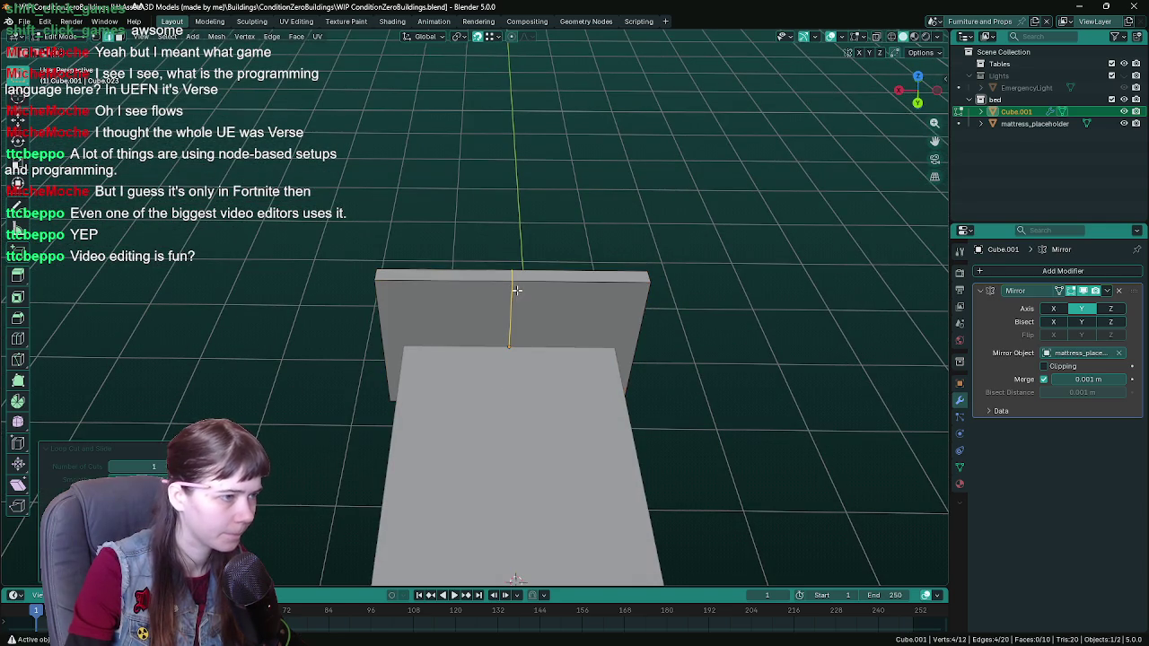
pyautogui.moveTo(703, 329); pyautogui.dragTo(611, 261, button='middle')
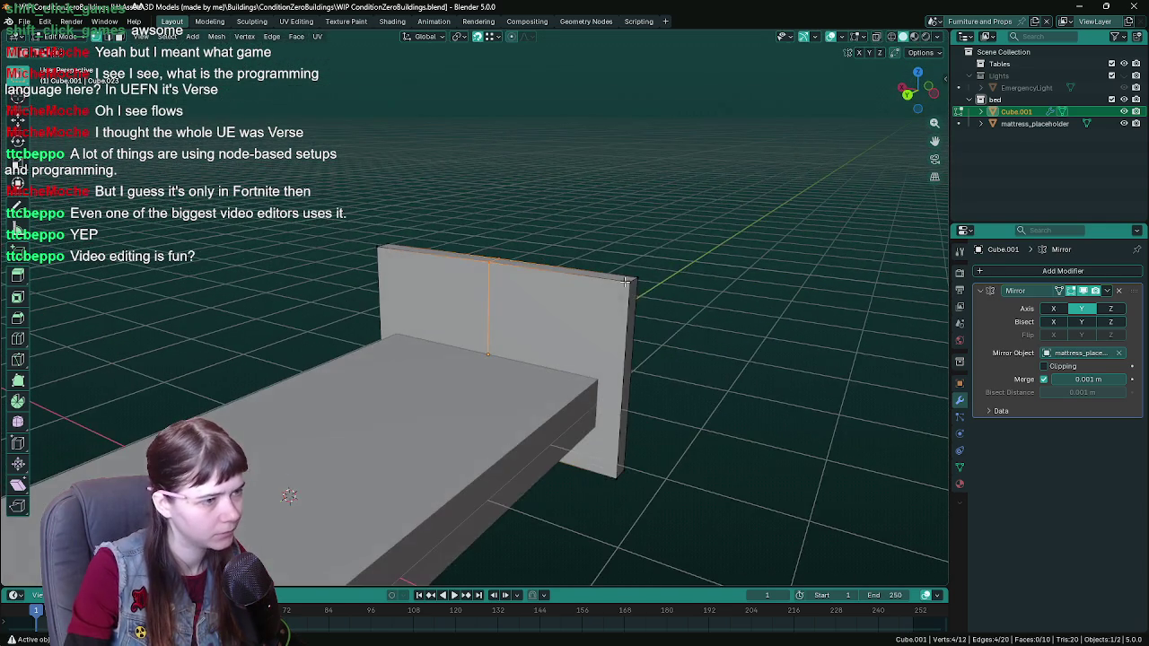
pyautogui.press('z')
pyautogui.click(559, 325)
pyautogui.rightClick(692, 337)
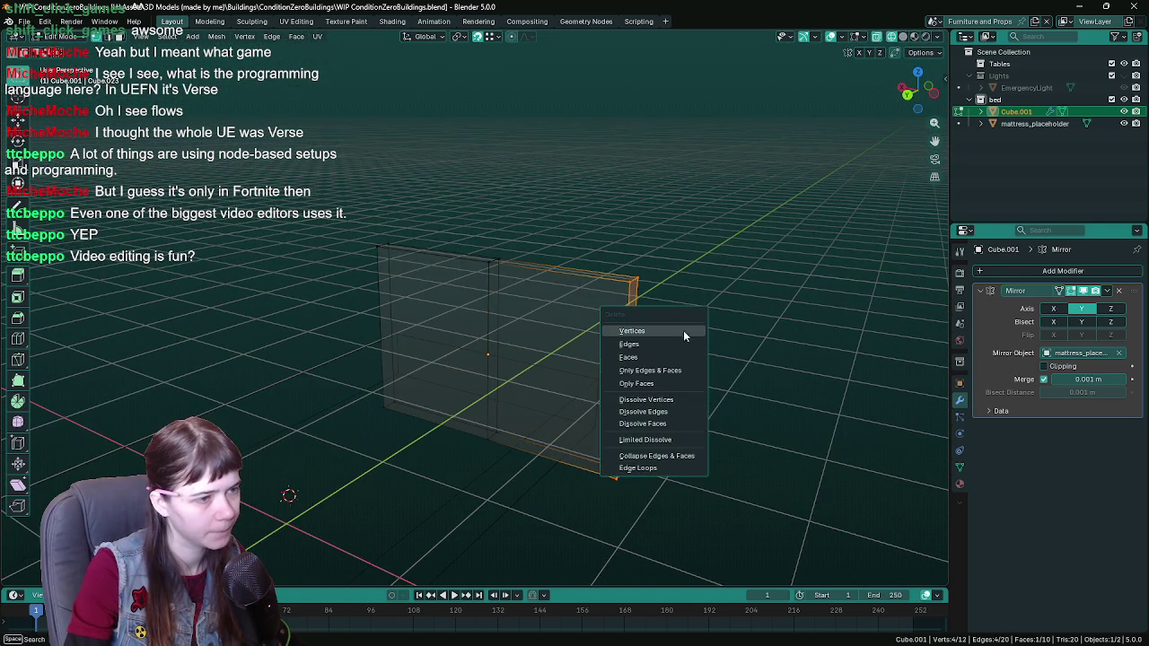
pyautogui.press('Tab')
pyautogui.click(1053, 309)
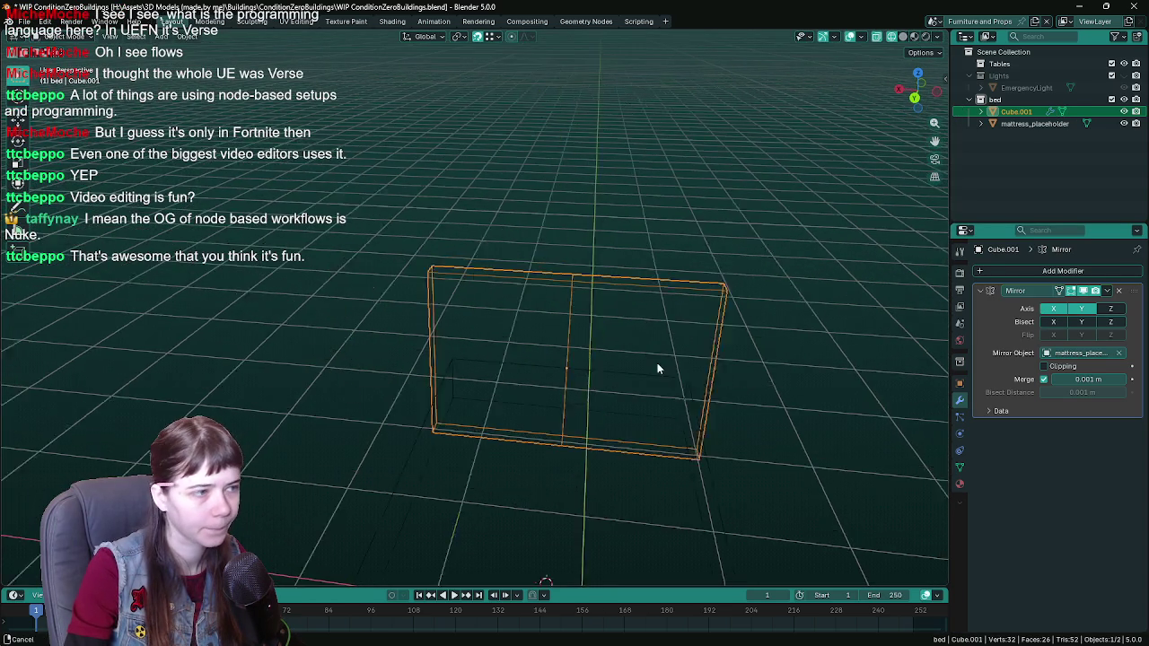
# Step: Return to solid shading, re-enter edit mode on the headboard, and save the file
pyautogui.hotkey('shift', 'z')
pyautogui.moveTo(786, 371); pyautogui.dragTo(526, 354, button='middle')
pyautogui.scroll(3, 551, 335)
pyautogui.press('Tab')
pyautogui.scroll(-2, 552, 335)
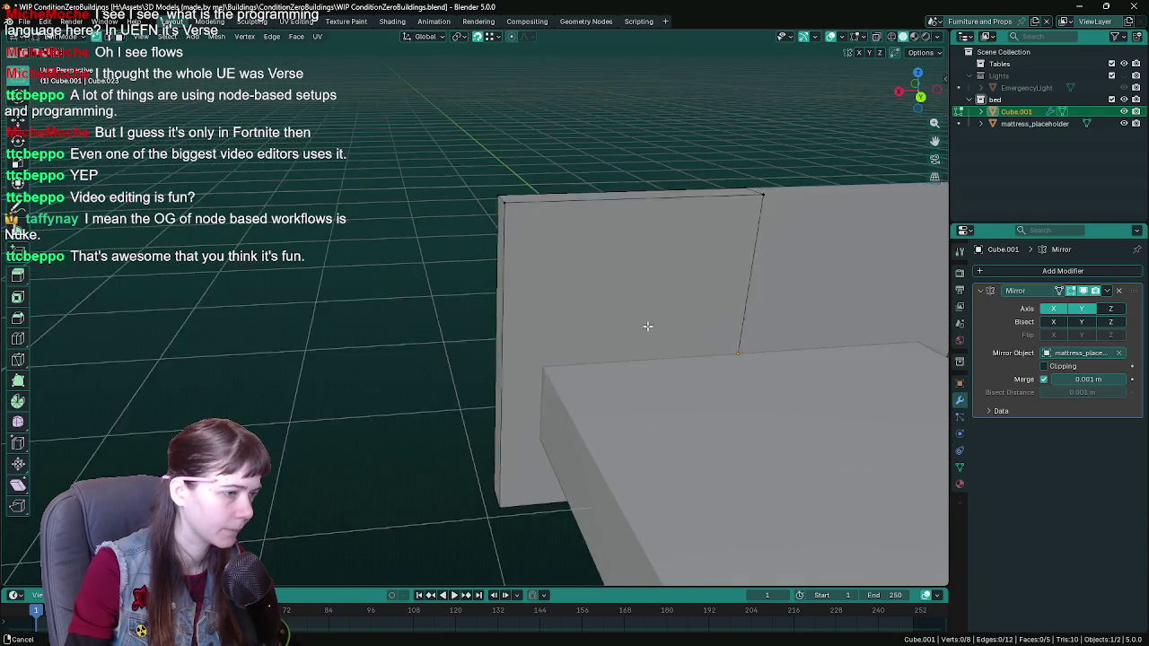
pyautogui.scroll(-2, 553, 335)
pyautogui.scroll(-1, 555, 334)
pyautogui.hotkey('ctrl', 's')
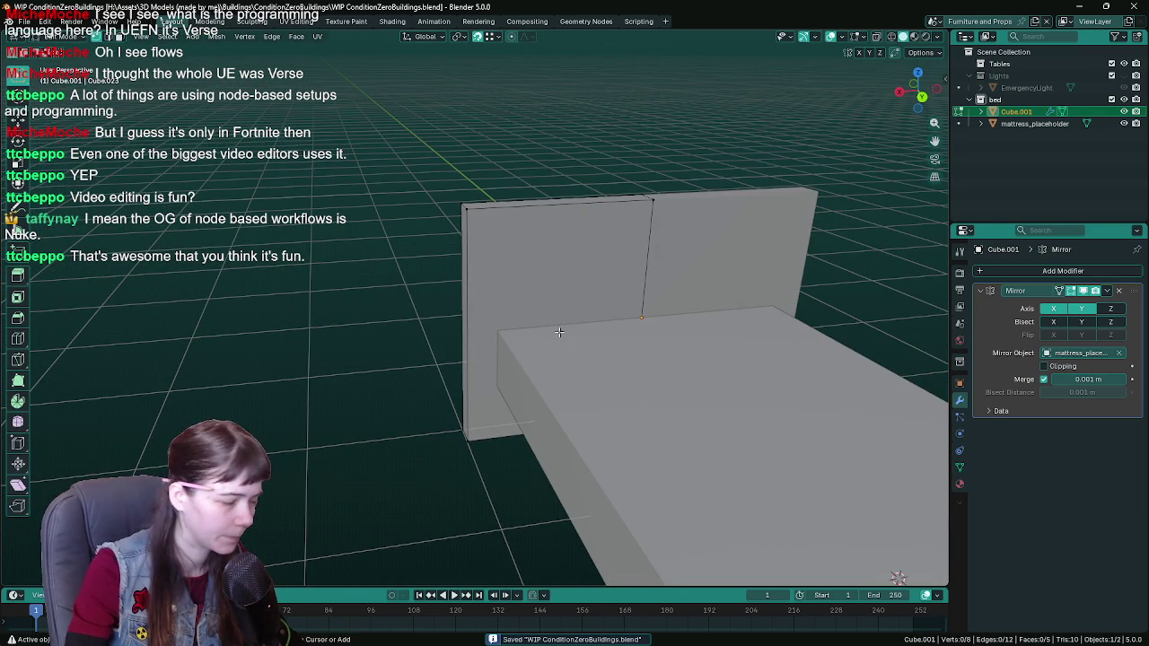
# Step: Add horizontal loop cuts across the headboard, then undo the last one from beneath the bed
pyautogui.hotkey('ctrl', 'r')
pyautogui.click(502, 395)
pyautogui.moveTo(502, 395)
pyautogui.mouseDown(button='middle')
pyautogui.moveTo(538, 331)
pyautogui.moveTo(533, 364)
pyautogui.moveTo(496, 356)
pyautogui.moveTo(508, 307)
pyautogui.moveTo(458, 225)
pyautogui.mouseUp(button='middle')
pyautogui.keyDown('ctrl'); pyautogui.click(495, 289); pyautogui.keyUp('ctrl')
pyautogui.hotkey('ctrl', 'r')
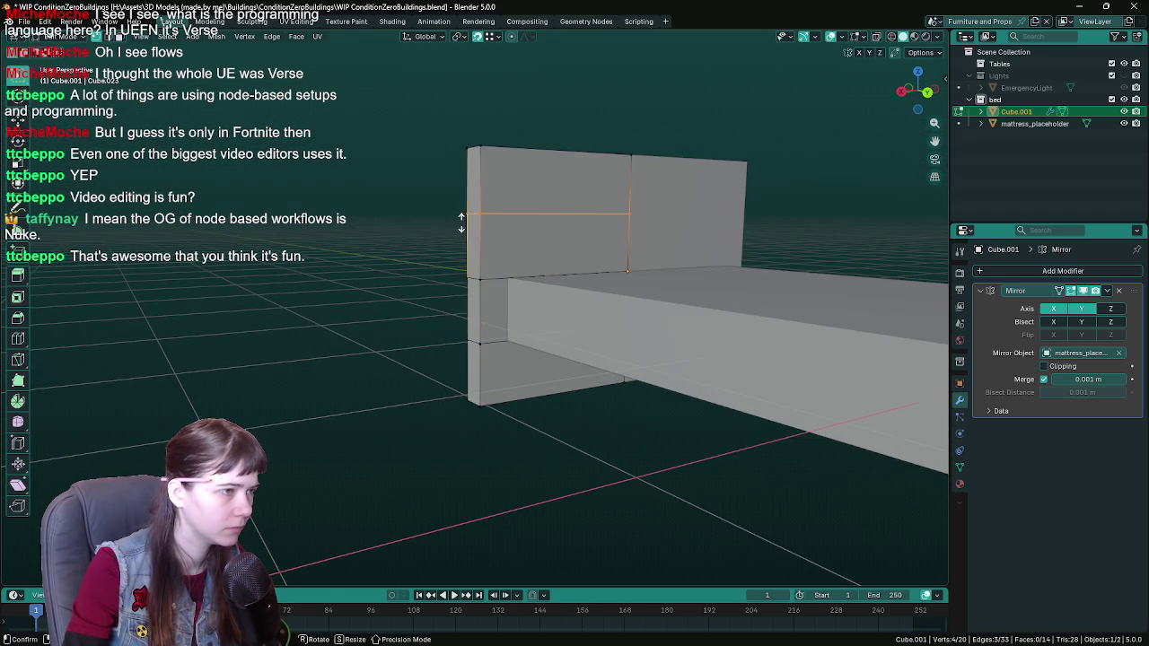
pyautogui.click(465, 224)
pyautogui.moveTo(611, 436); pyautogui.dragTo(601, 412, button='middle')
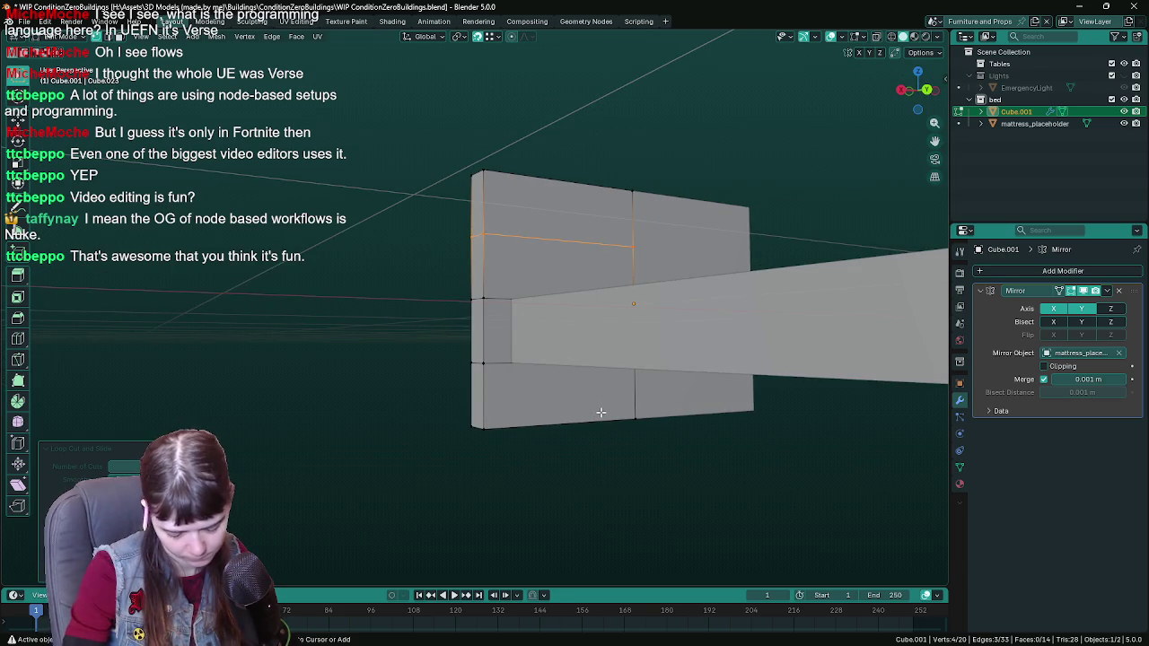
pyautogui.moveTo(591, 455); pyautogui.dragTo(600, 456, button='middle')
pyautogui.hotkey('ctrl', 'z')
# Step: Delete the stray underside edges, faces and vertices, fill a face, and save the file
pyautogui.press('x')
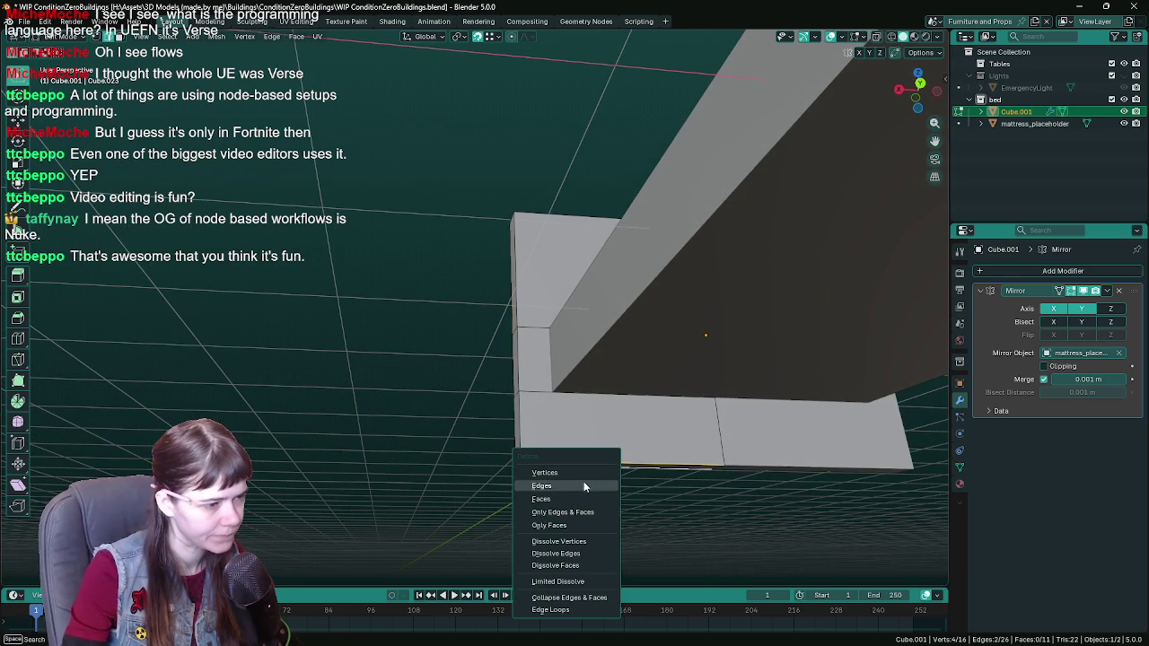
pyautogui.click(582, 518)
pyautogui.moveTo(582, 517)
pyautogui.mouseDown(button='middle')
pyautogui.moveTo(565, 454)
pyautogui.moveTo(649, 475)
pyautogui.moveTo(665, 423)
pyautogui.moveTo(573, 403)
pyautogui.mouseUp(button='middle')
pyautogui.press('x')
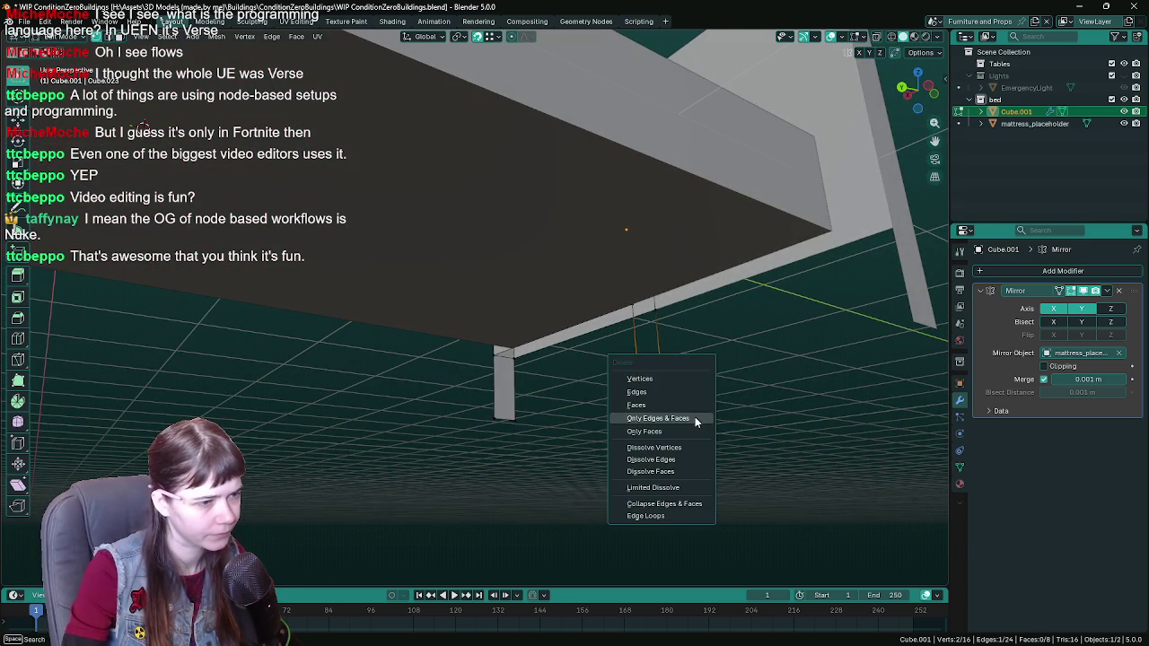
pyautogui.click(671, 378)
pyautogui.moveTo(672, 378); pyautogui.dragTo(436, 254, button='middle')
pyautogui.keyDown('shift'); pyautogui.click(368, 257); pyautogui.keyUp('shift')
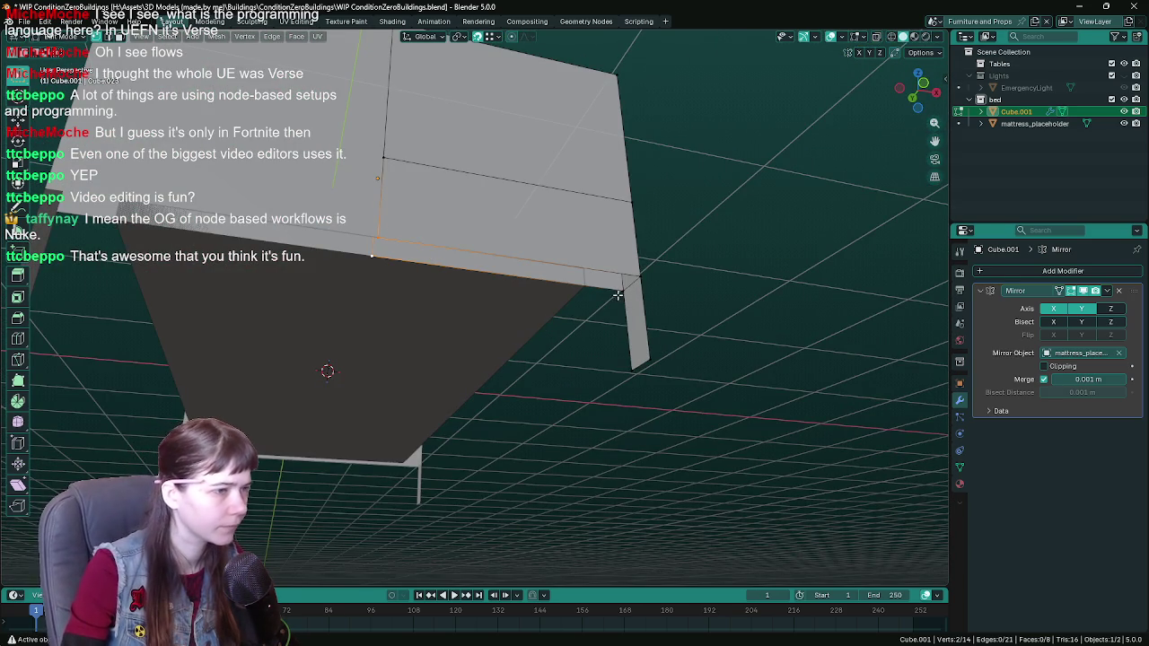
pyautogui.press('f')
pyautogui.press('Tab')
pyautogui.hotkey('ctrl', 's')
pyautogui.moveTo(644, 274)
pyautogui.mouseDown(button='middle')
pyautogui.moveTo(493, 314)
pyautogui.moveTo(540, 339)
pyautogui.moveTo(693, 323)
pyautogui.moveTo(721, 285)
pyautogui.moveTo(580, 315)
pyautogui.moveTo(414, 385)
pyautogui.moveTo(610, 338)
pyautogui.moveTo(577, 362)
pyautogui.mouseUp(button='middle')
# Step: Add two centred loop cuts near the bed leg
pyautogui.press('Tab')
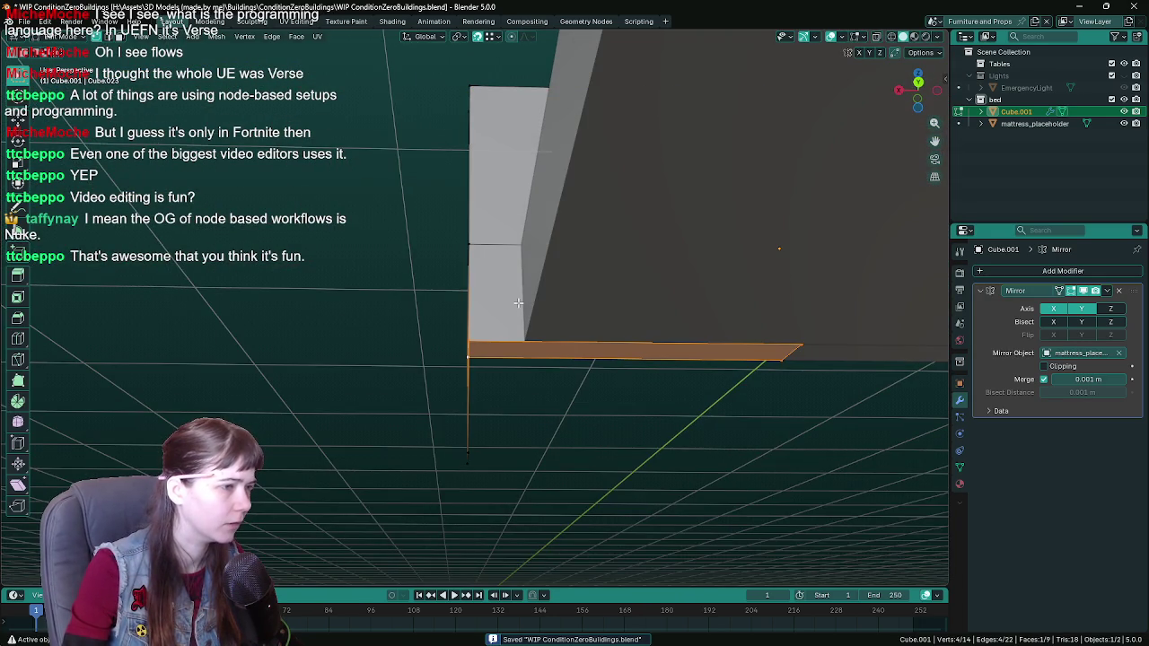
pyautogui.hotkey('ctrl', 'r')
pyautogui.click(501, 333)
pyautogui.rightClick(501, 333)
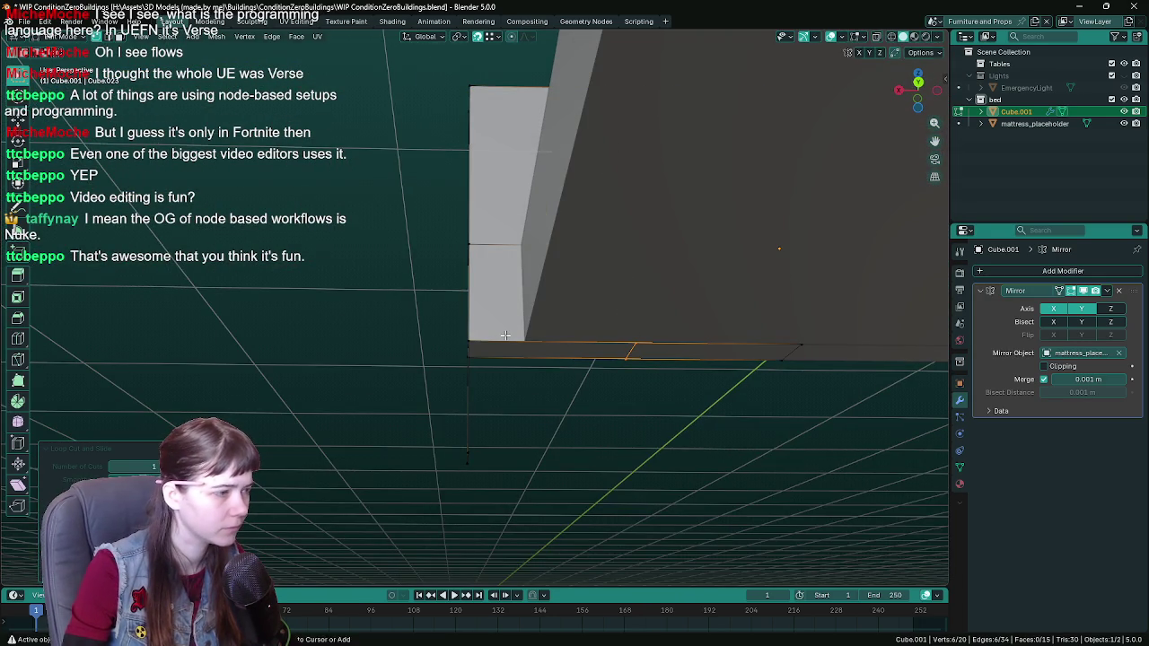
pyautogui.hotkey('ctrl', 'r')
pyautogui.click(505, 335)
pyautogui.moveTo(585, 405)
pyautogui.mouseDown(button='middle')
pyautogui.moveTo(530, 392)
pyautogui.moveTo(571, 385)
pyautogui.mouseUp(button='middle')
pyautogui.click(568, 406)
# Step: Select the whole frame mesh, run Merge by Distance, then Delete Loose
pyautogui.press('a')
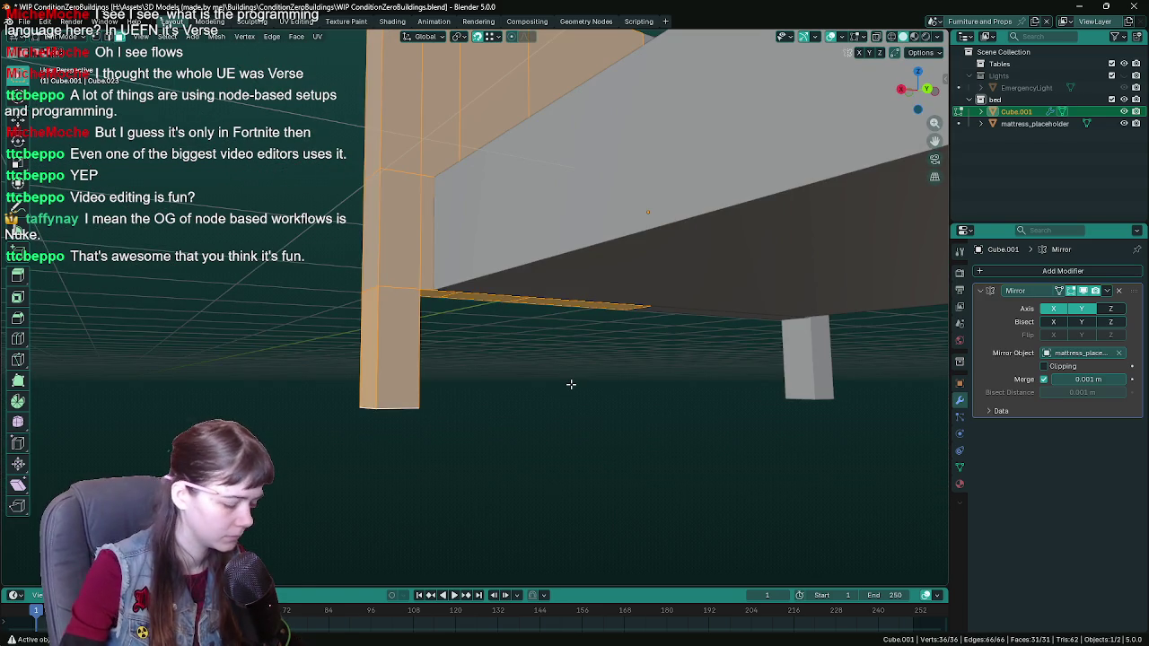
pyautogui.press('F3')
pyautogui.write('merge')
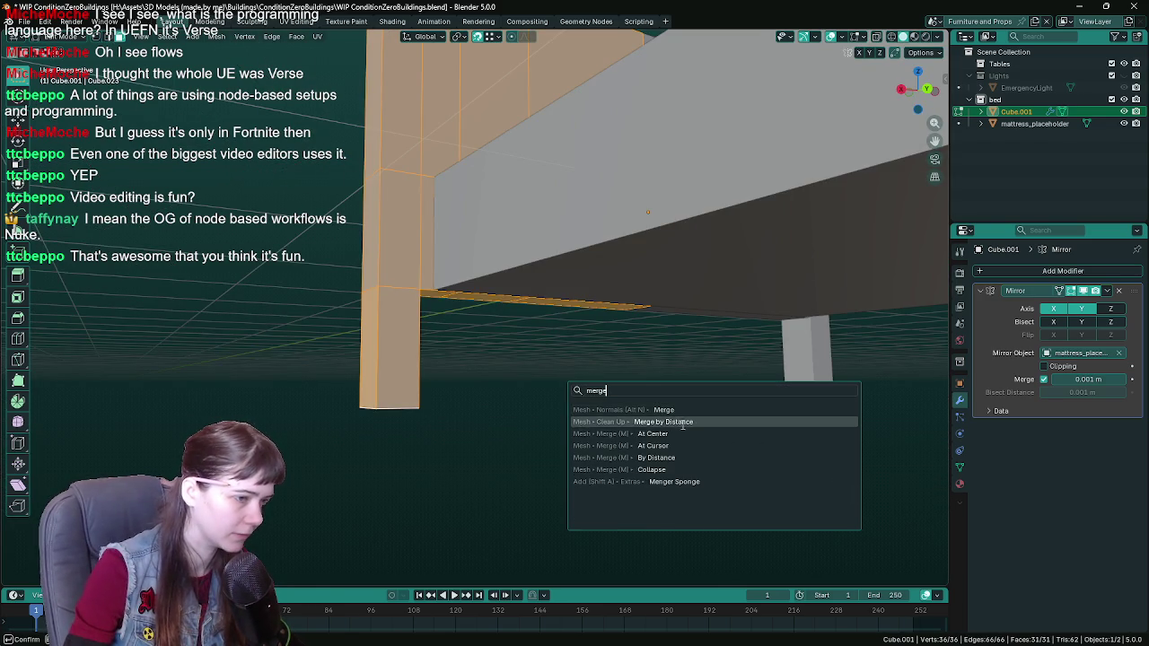
pyautogui.click(667, 421)
pyautogui.press('F3')
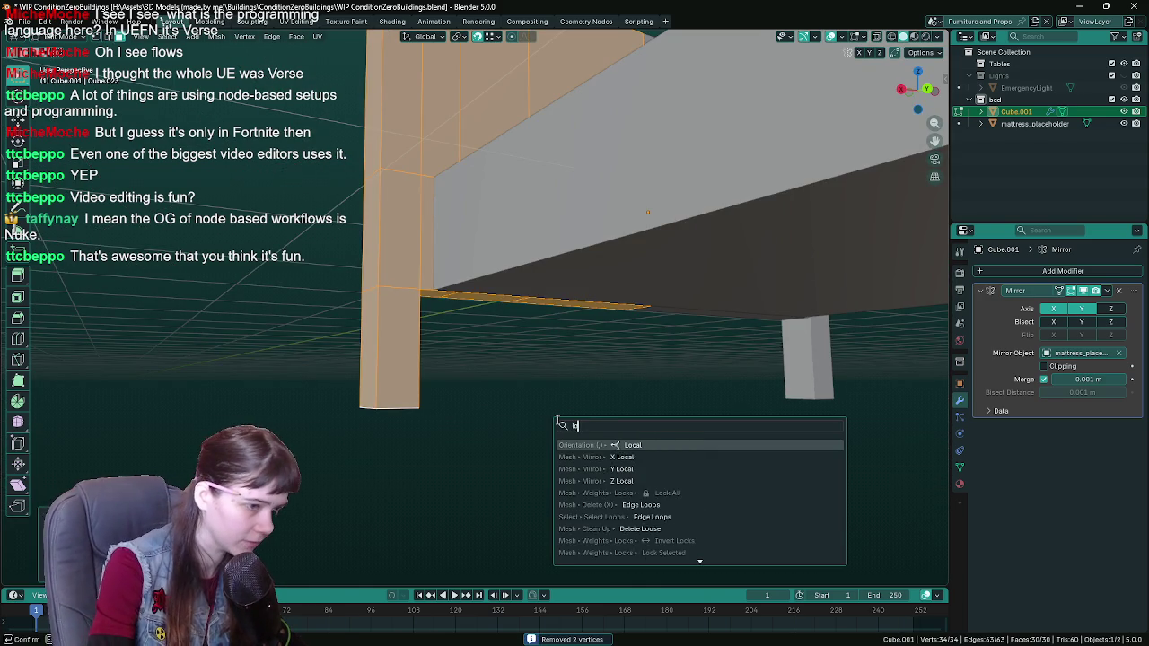
pyautogui.write('loose')
pyautogui.press('Return')
# Step: Dissolve two vertical headboard edges and save the file
pyautogui.moveTo(557, 419)
pyautogui.mouseDown(button='middle')
pyautogui.moveTo(467, 361)
pyautogui.moveTo(444, 367)
pyautogui.mouseUp(button='middle')
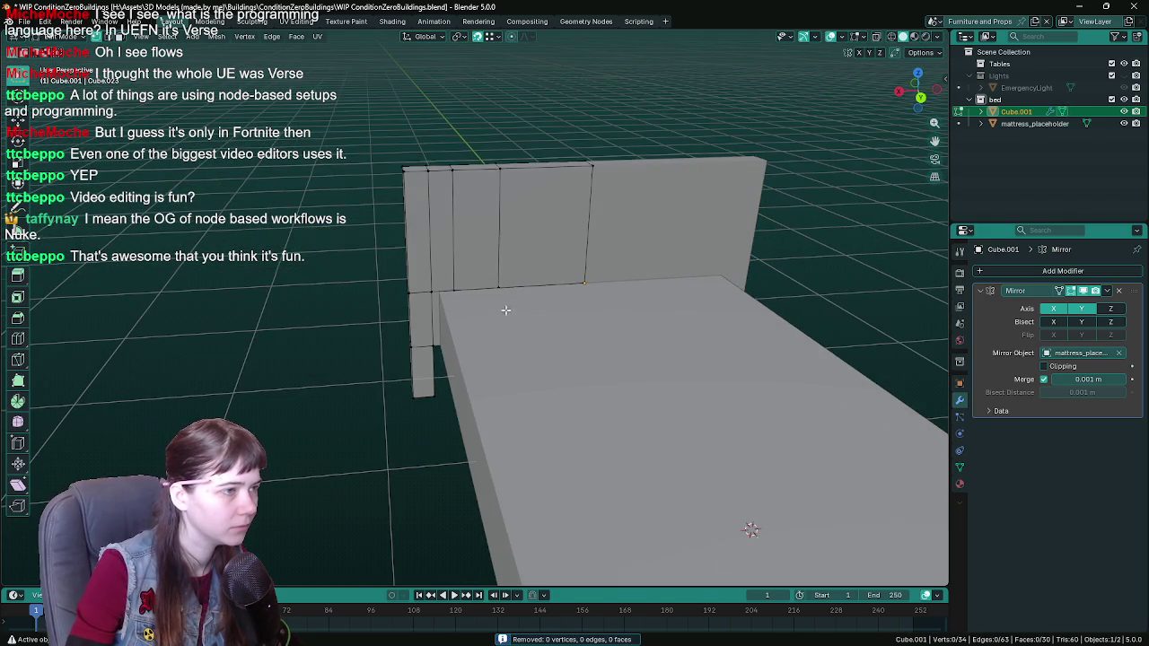
pyautogui.moveTo(506, 310)
pyautogui.mouseDown(button='middle')
pyautogui.moveTo(465, 341)
pyautogui.moveTo(433, 276)
pyautogui.mouseUp(button='middle')
pyautogui.press('x')
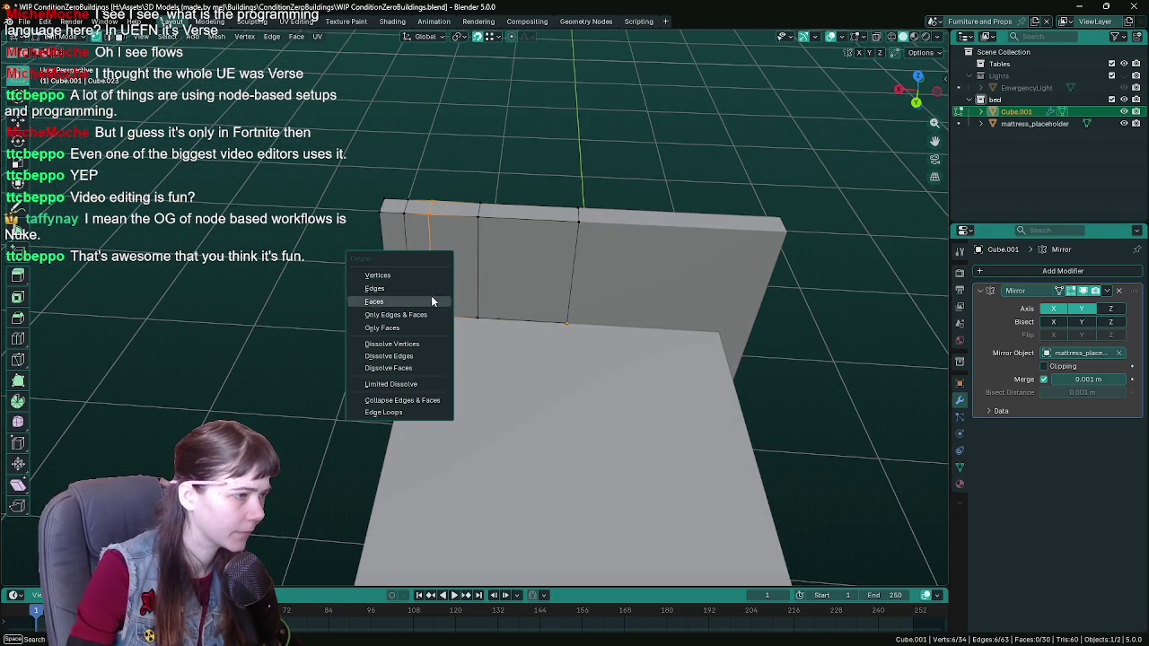
pyautogui.click(418, 355)
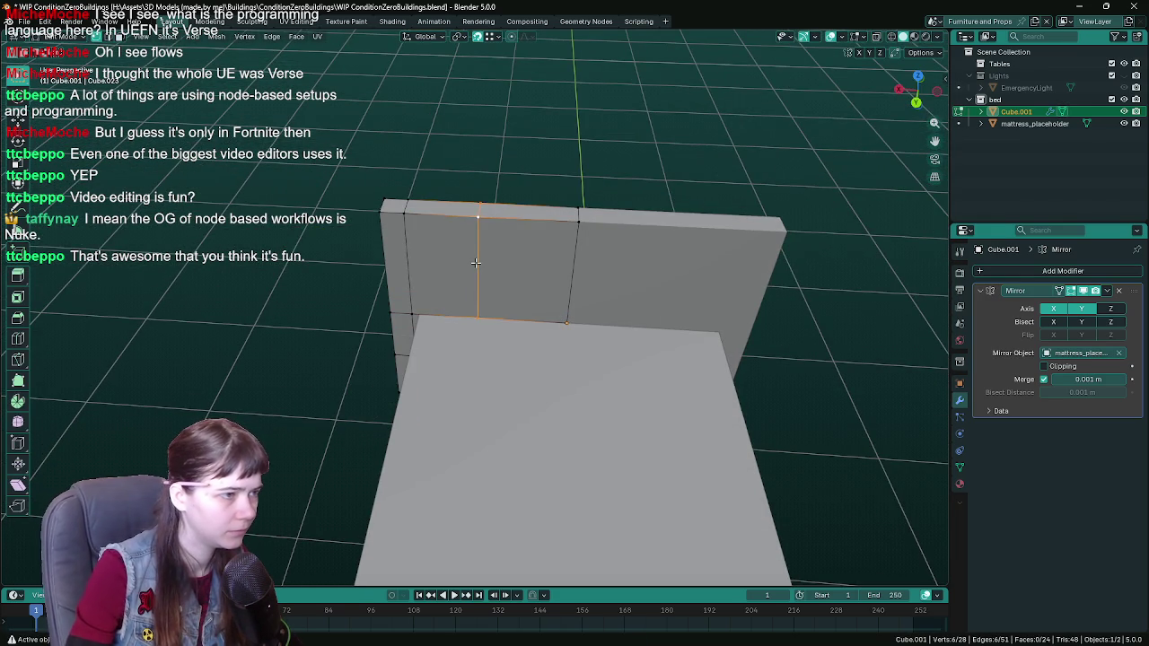
pyautogui.press('x')
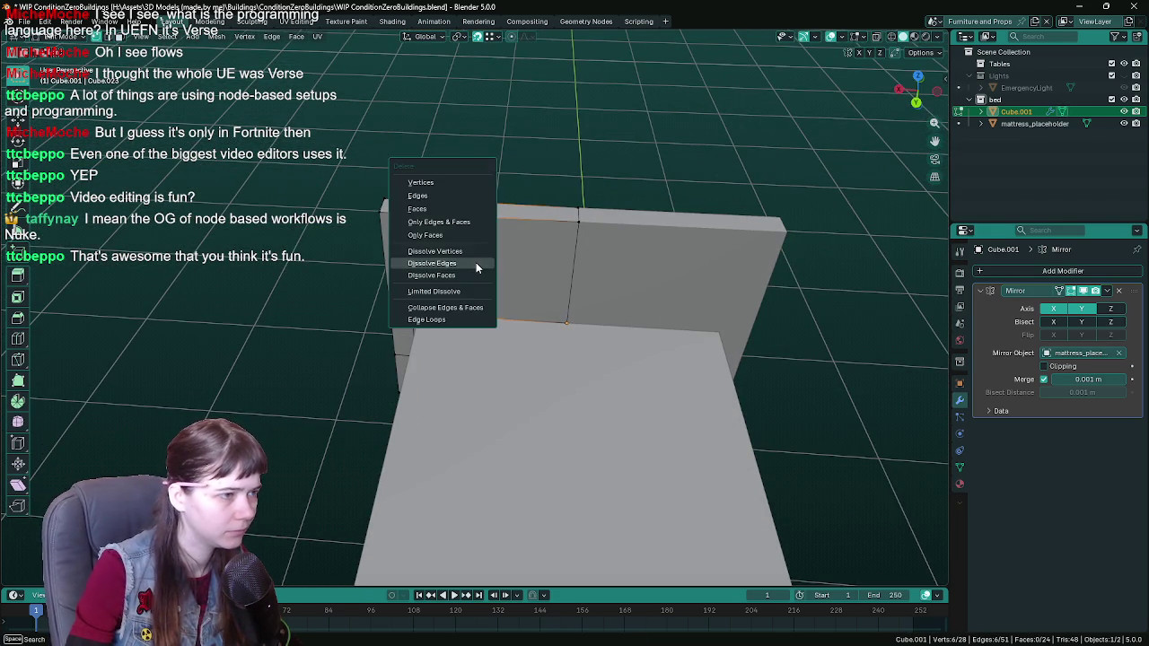
pyautogui.click(476, 264)
pyautogui.hotkey('ctrl', 's')
pyautogui.moveTo(476, 264)
pyautogui.mouseDown(button='middle')
pyautogui.moveTo(526, 333)
pyautogui.moveTo(500, 329)
pyautogui.moveTo(559, 295)
pyautogui.moveTo(551, 273)
pyautogui.moveTo(575, 280)
pyautogui.mouseUp(button='middle')
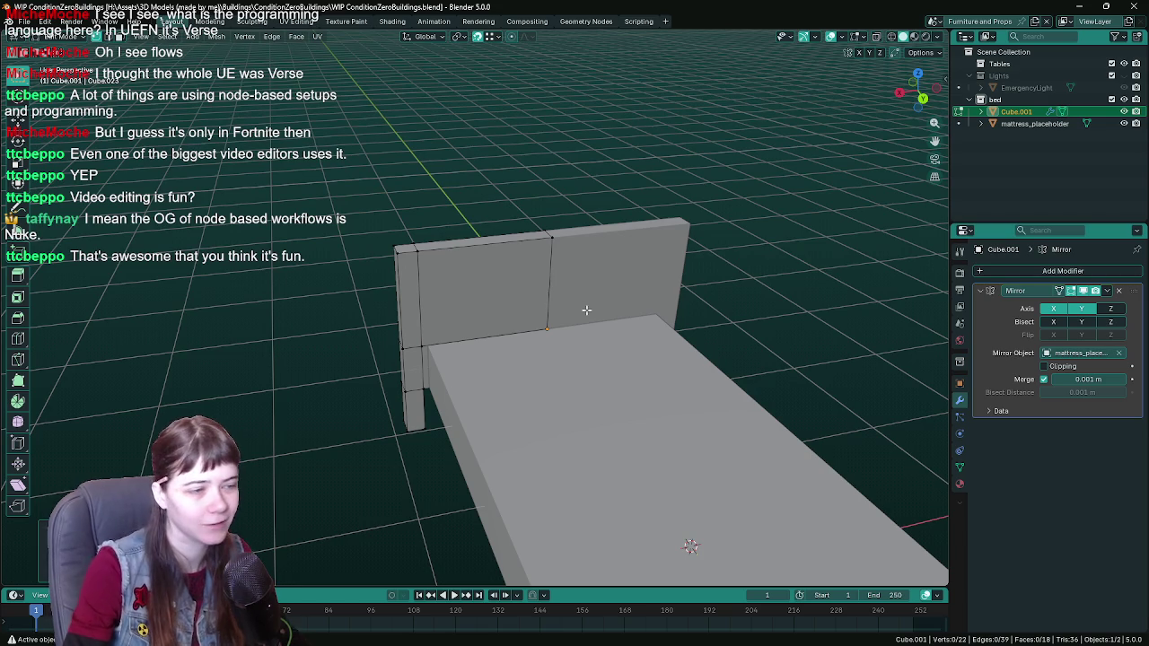
pyautogui.moveTo(562, 388); pyautogui.dragTo(578, 381, button='middle')
pyautogui.hotkey('ctrl', 's')
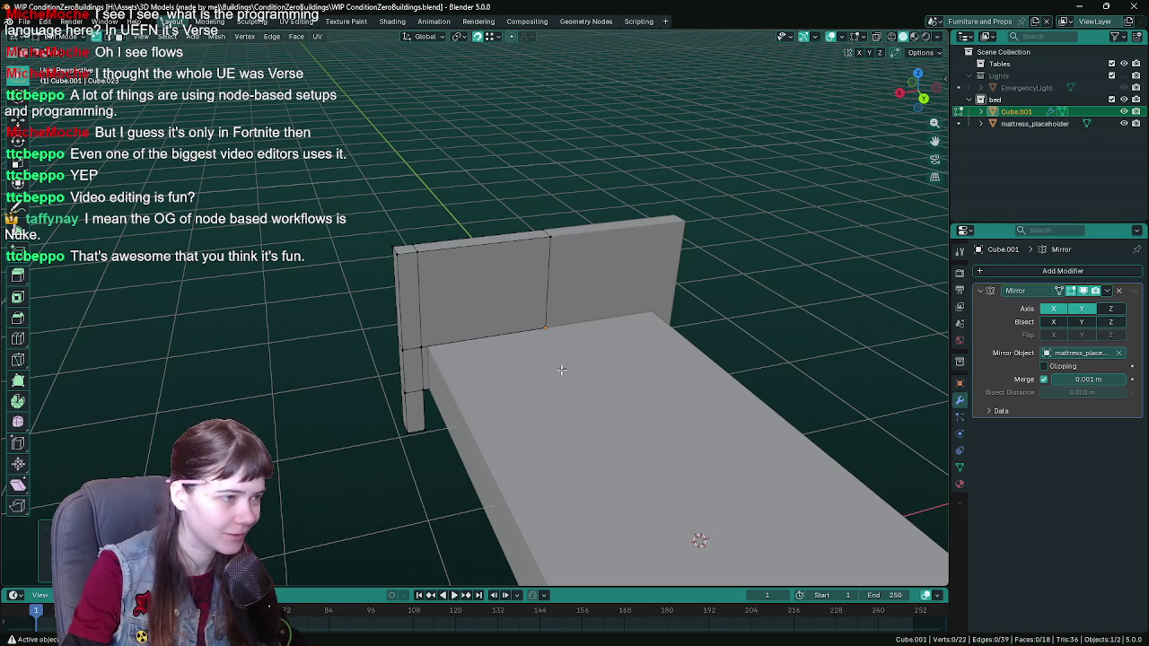
pyautogui.moveTo(537, 409); pyautogui.dragTo(516, 351, button='middle')
pyautogui.hotkey('ctrl', 's')
pyautogui.hotkey('ctrl', 'r')
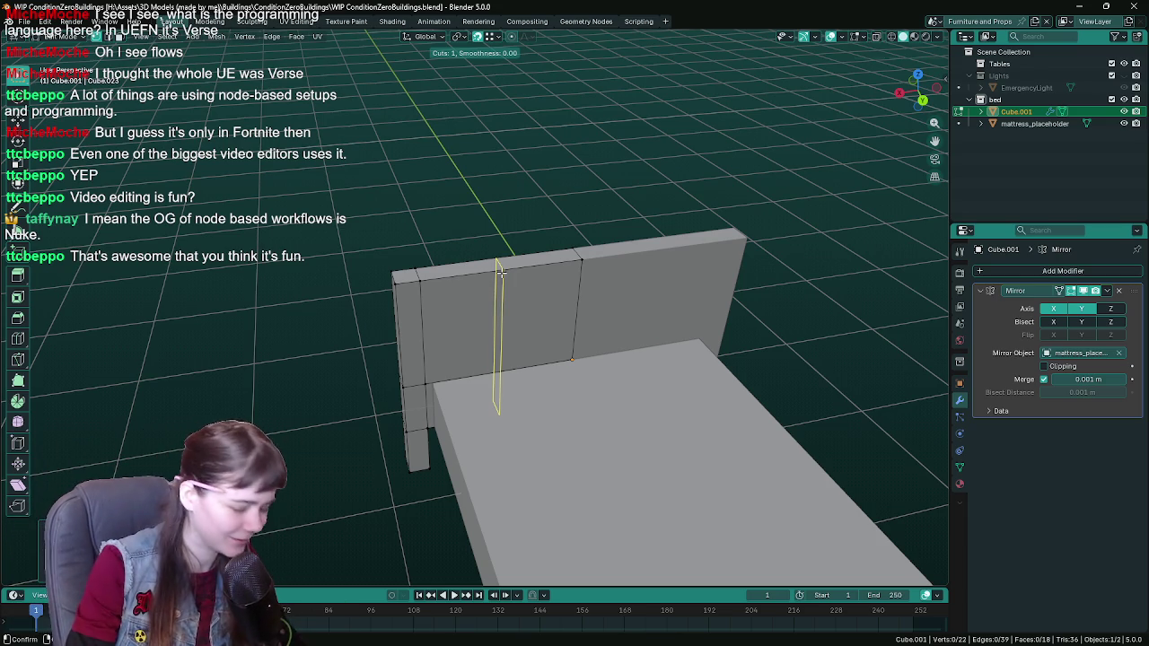
pyautogui.press('Escape')
pyautogui.hotkey('ctrl', 's')
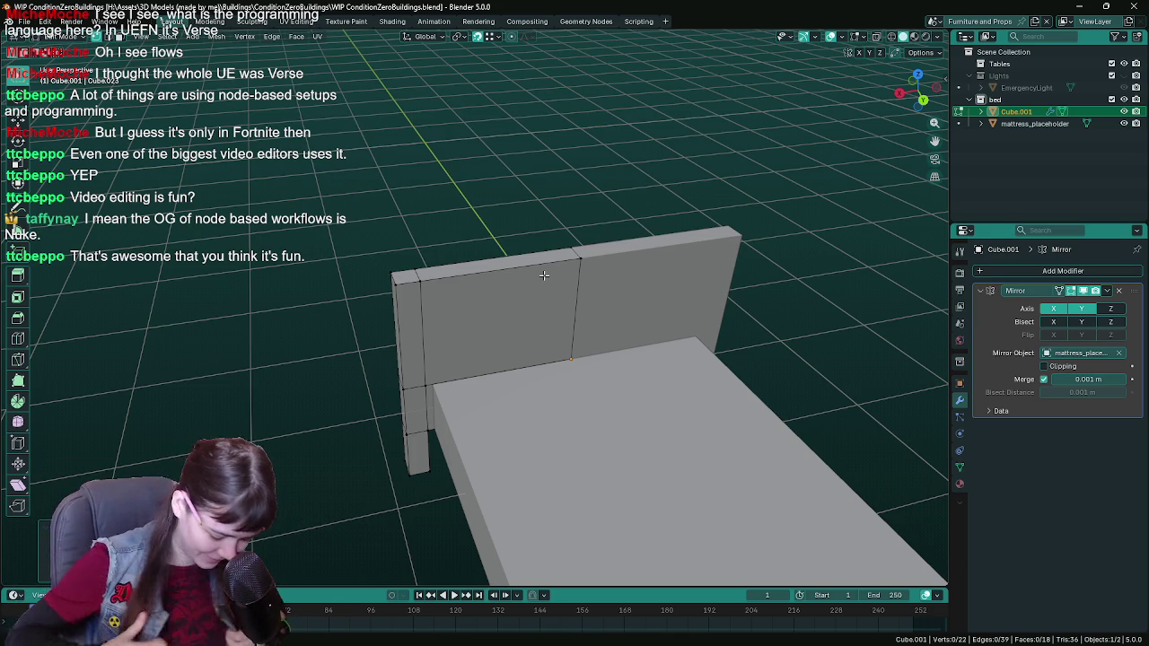
pyautogui.moveTo(545, 275); pyautogui.dragTo(486, 282, button='middle')
pyautogui.hotkey('ctrl', 's')
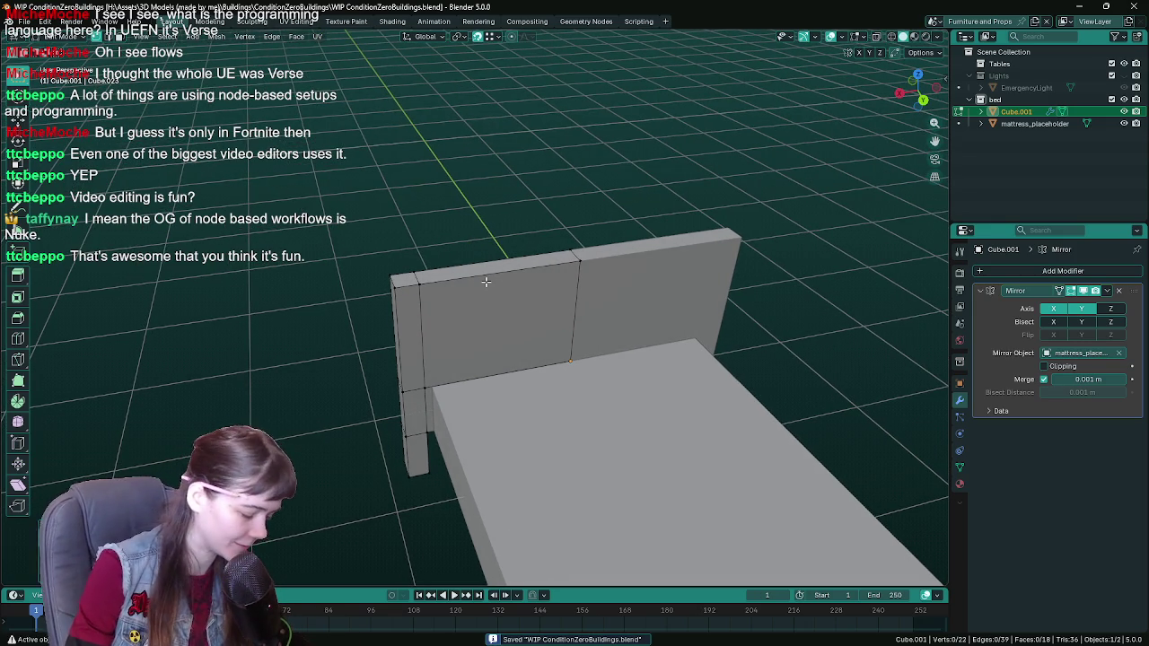
# Step: Try several vertical loop cuts across the headboard, then undo them
pyautogui.hotkey('ctrl', 'r')
pyautogui.scroll(1, 486, 282)
pyautogui.scroll(1, 486, 282)
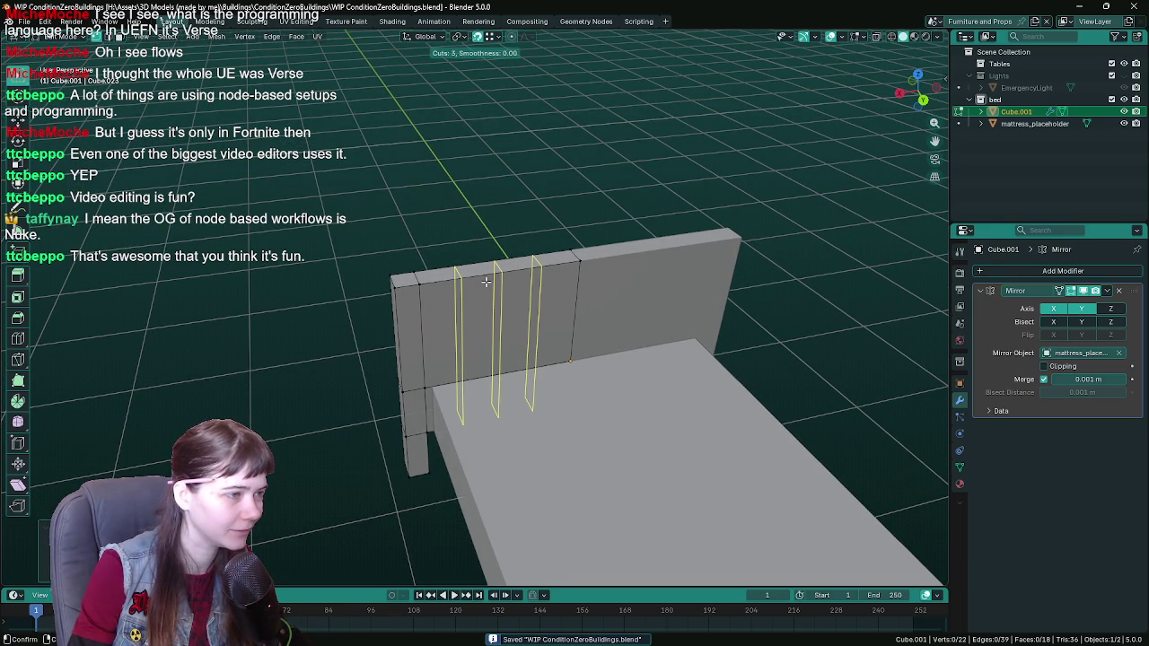
pyautogui.scroll(1, 485, 282)
pyautogui.click(486, 282)
pyautogui.moveTo(611, 319)
pyautogui.mouseDown(button='middle')
pyautogui.moveTo(583, 309)
pyautogui.moveTo(582, 295)
pyautogui.mouseUp(button='middle')
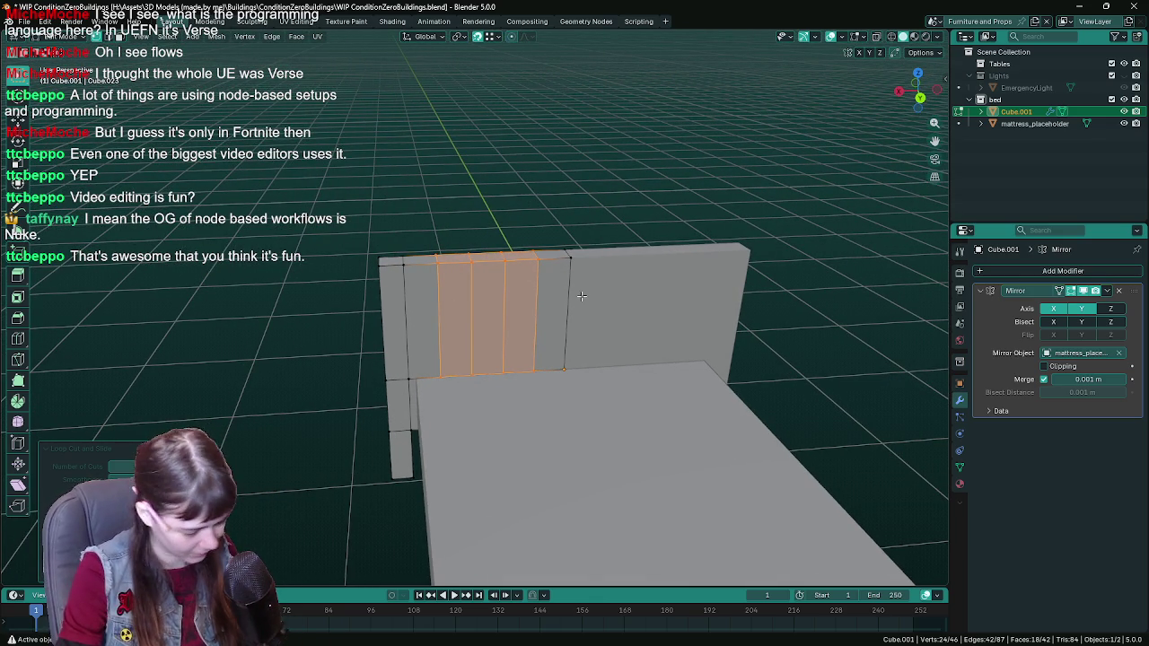
pyautogui.hotkey('ctrl', 'z')
pyautogui.moveTo(582, 297); pyautogui.dragTo(538, 295, button='middle')
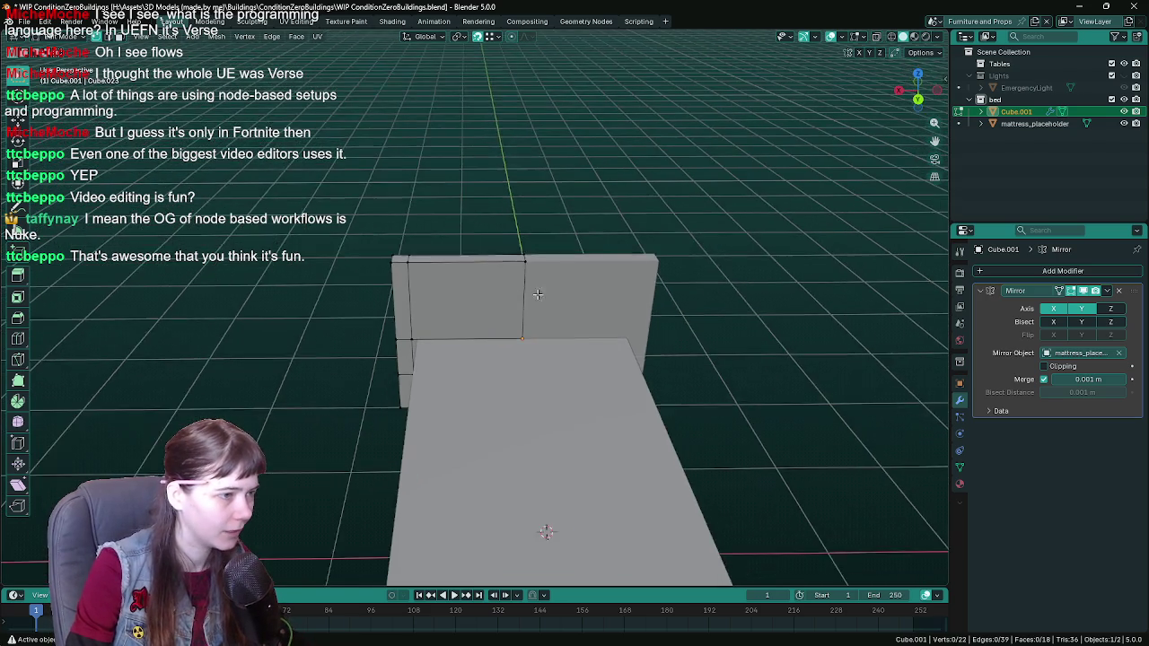
# Step: Preview a four-cut loop across the headboard and cancel it
pyautogui.scroll(1, 538, 294)
pyautogui.hotkey('ctrl', 'r')
pyautogui.scroll(1, 467, 261)
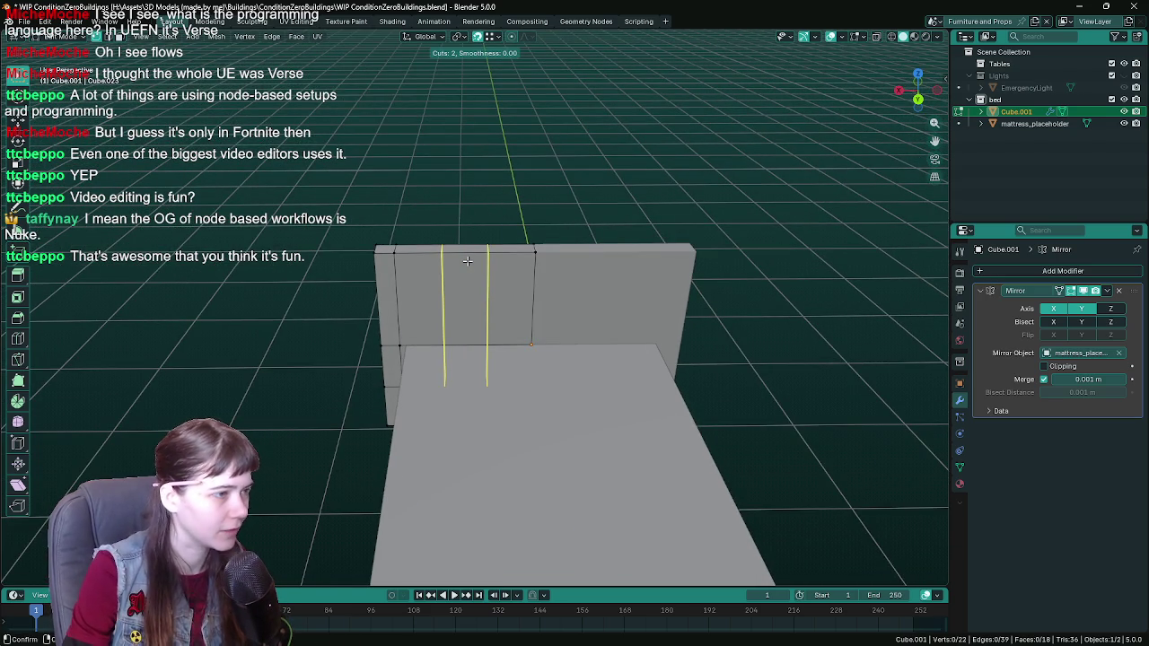
pyautogui.scroll(1, 467, 260)
pyautogui.scroll(1, 467, 260)
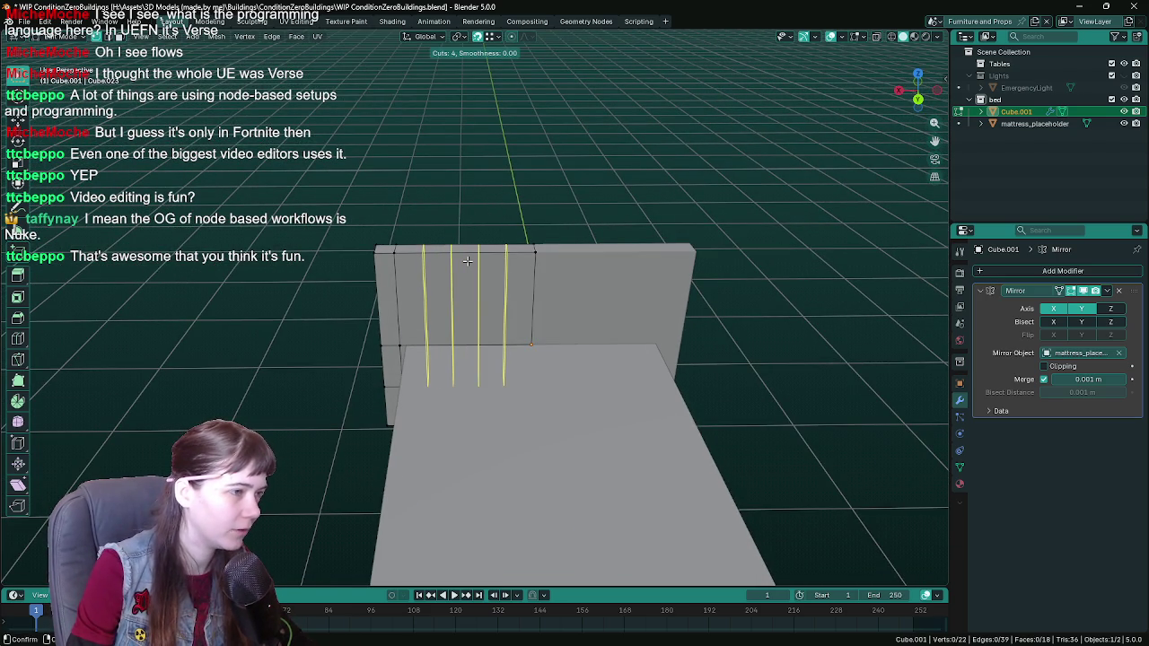
pyautogui.scroll(-1, 467, 261)
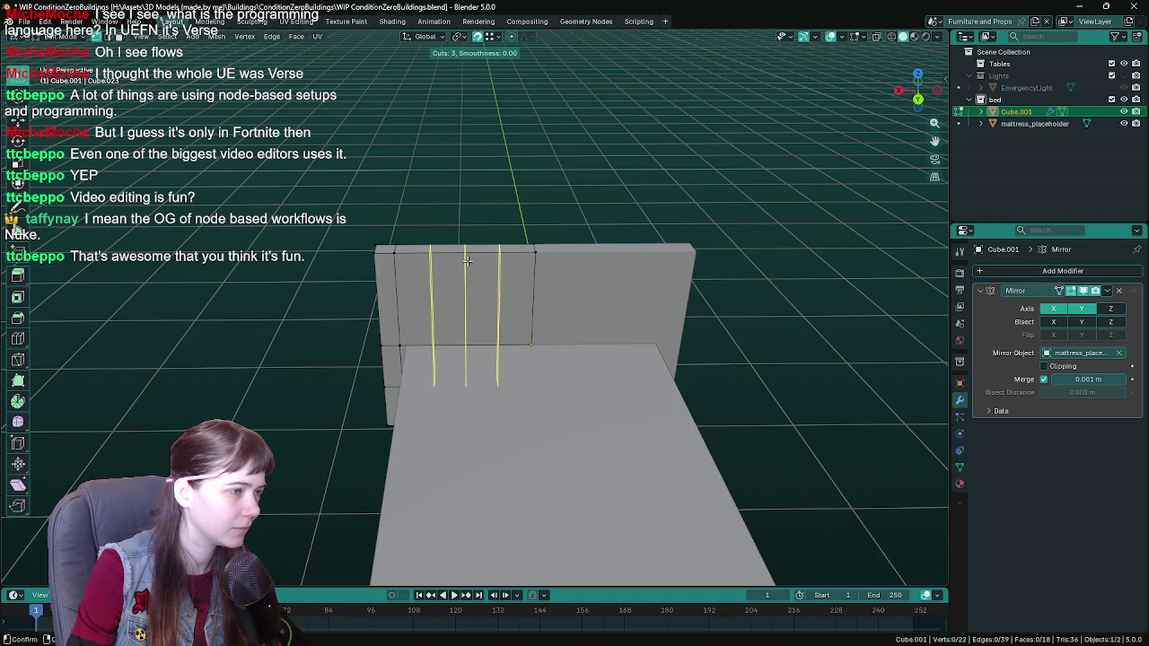
pyautogui.scroll(1, 466, 260)
pyautogui.scroll(-1, 467, 260)
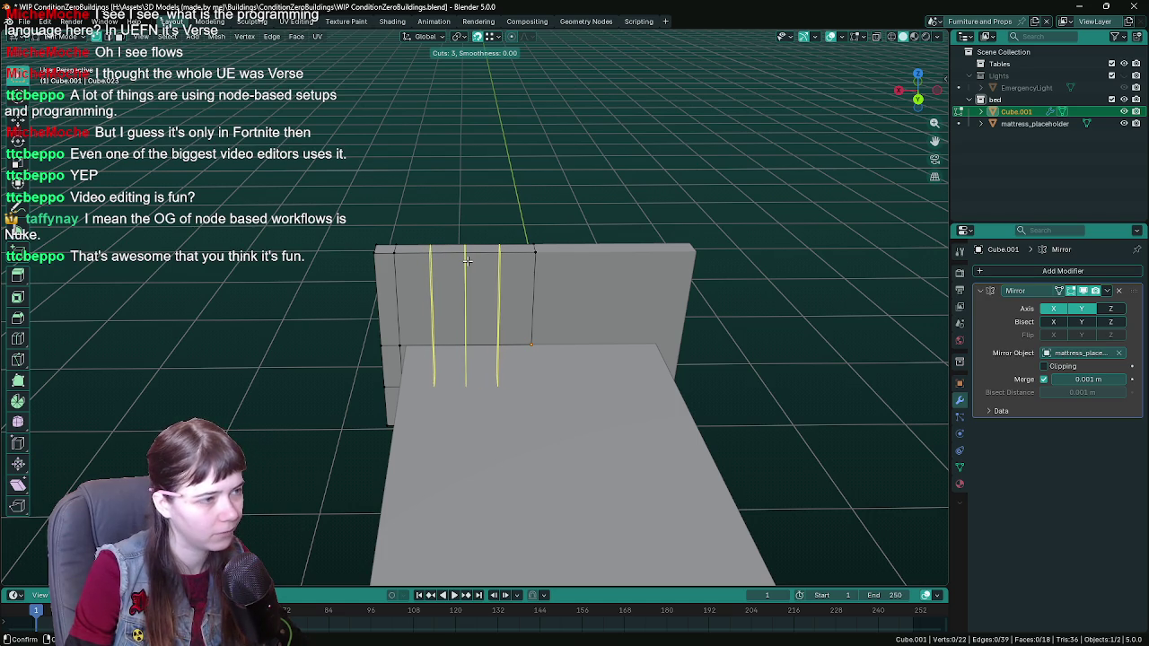
pyautogui.scroll(1, 467, 261)
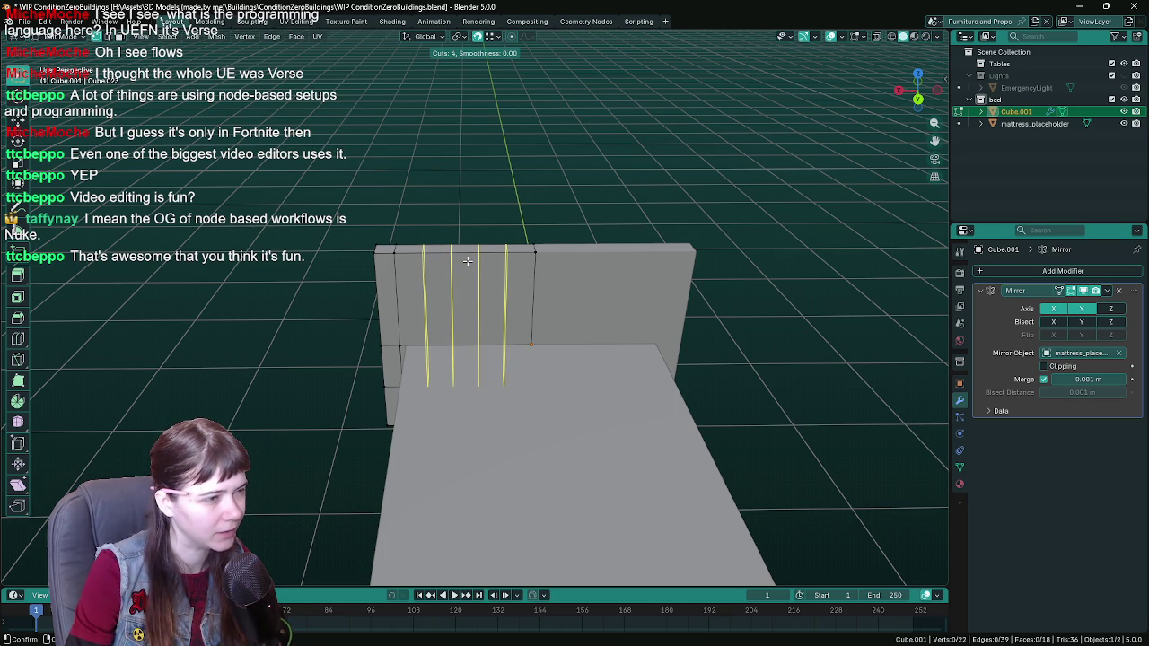
pyautogui.press('Escape')
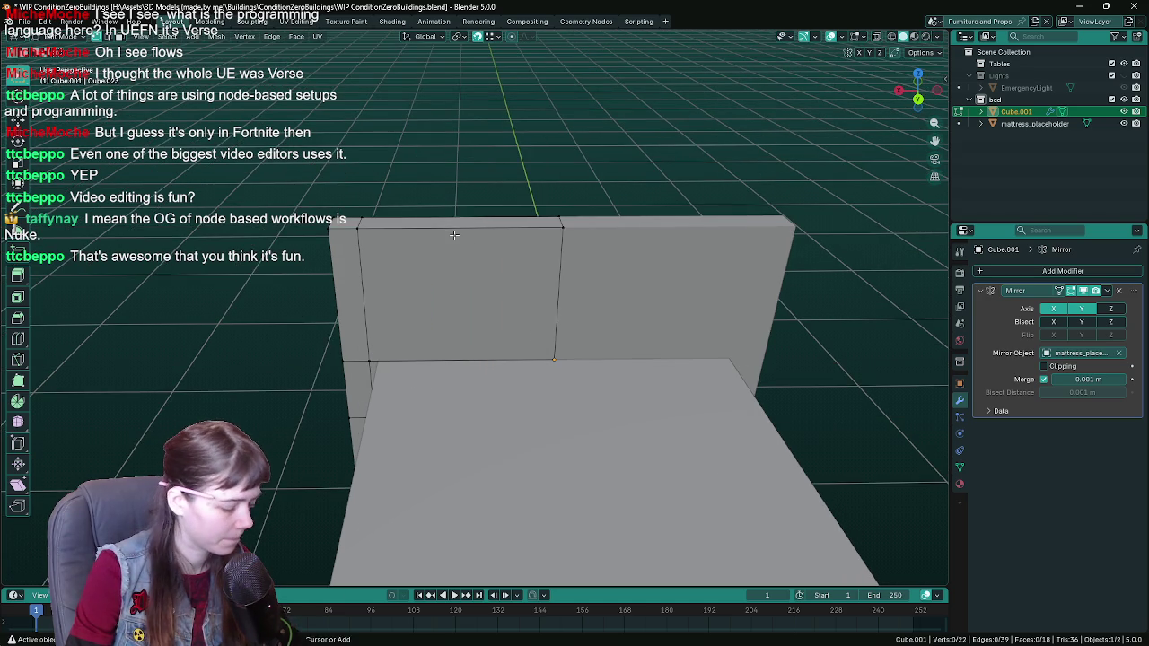
# Step: Add a single vertical cut on the headboard, undo it, and save the file
pyautogui.hotkey('ctrl', 'r')
pyautogui.click(456, 239)
pyautogui.scroll(1, 575, 269)
pyautogui.scroll(1, 587, 312)
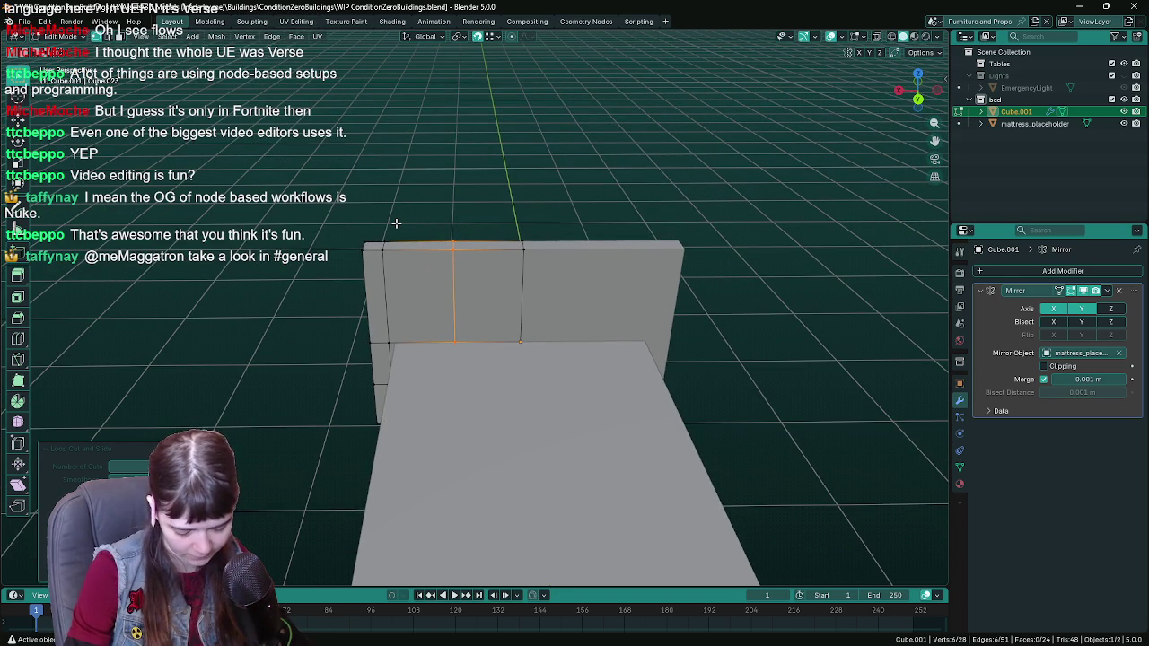
pyautogui.moveTo(396, 223)
pyautogui.mouseDown(button='middle')
pyautogui.moveTo(440, 243)
pyautogui.moveTo(584, 238)
pyautogui.moveTo(500, 267)
pyautogui.moveTo(536, 275)
pyautogui.mouseUp(button='middle')
pyautogui.hotkey('ctrl', 'z')
pyautogui.hotkey('ctrl', 's')
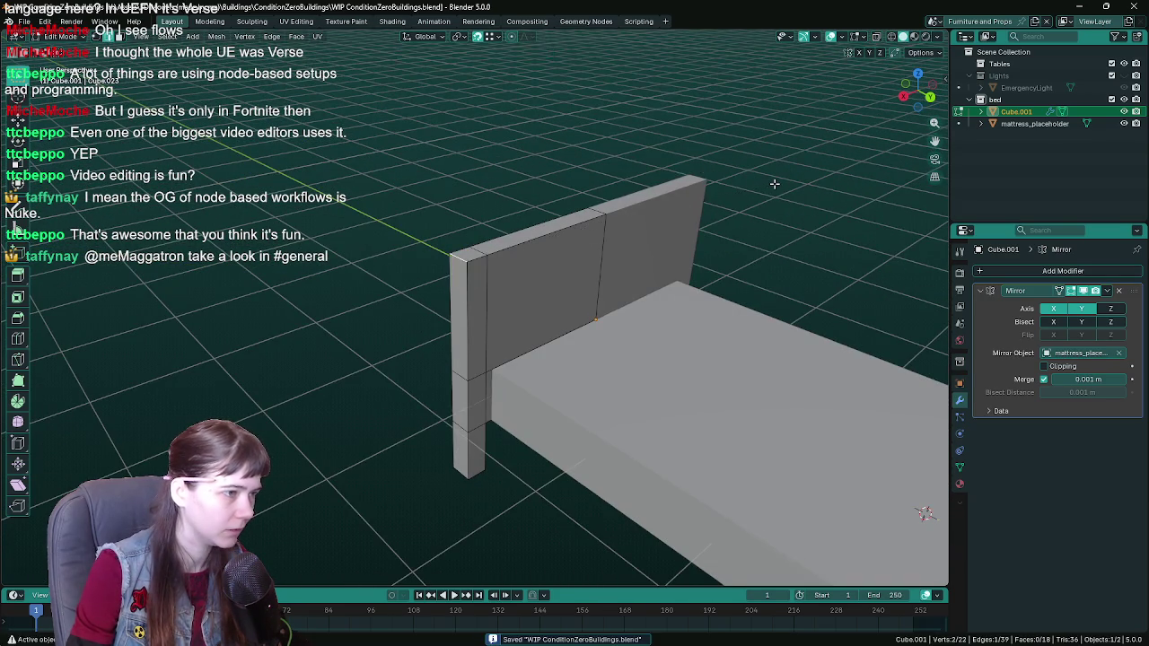
# Step: Duplicate the bed frame in place, rename the original bedframe_backup, and hide it
pyautogui.moveTo(774, 183); pyautogui.dragTo(711, 236, button='middle')
pyautogui.press('Tab')
pyautogui.hotkey('shift', 'd')
pyautogui.press('Escape')
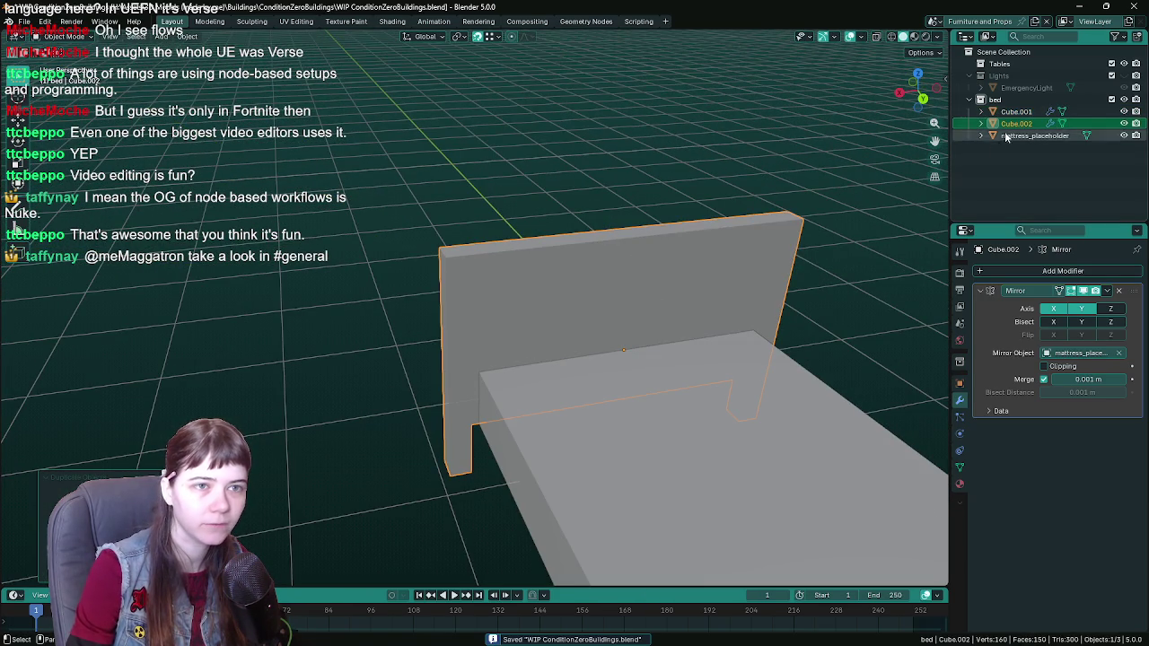
pyautogui.click(1016, 111)
pyautogui.doubleClick(1016, 112)
pyautogui.write('bedfr')
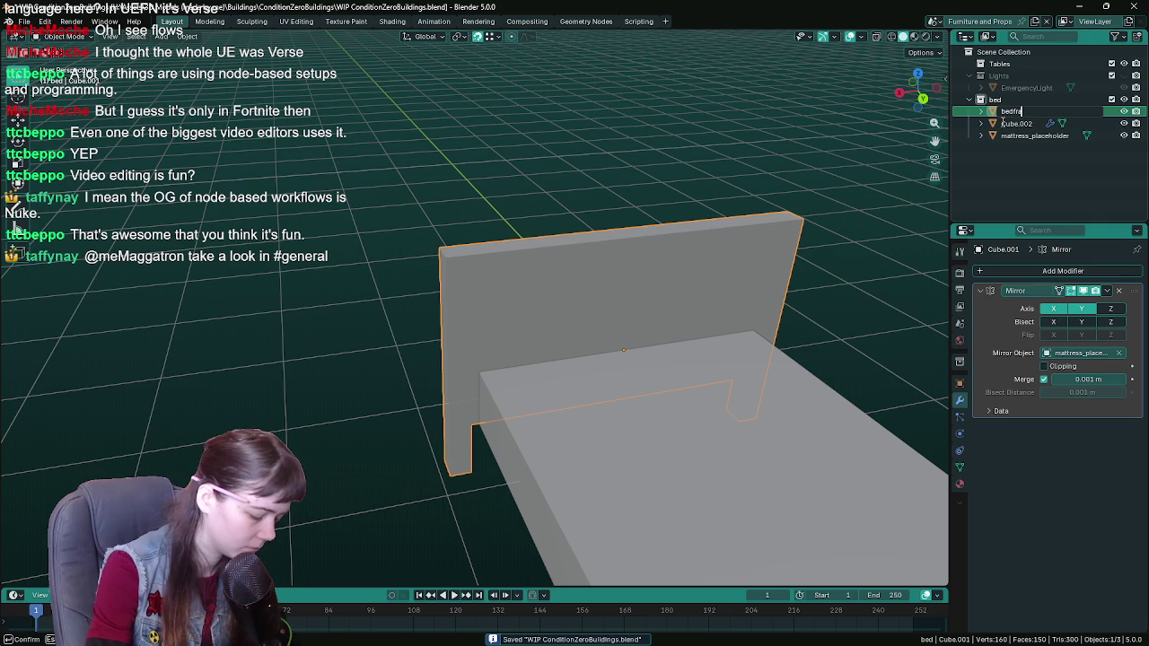
pyautogui.write('ame_backup')
pyautogui.press('Return')
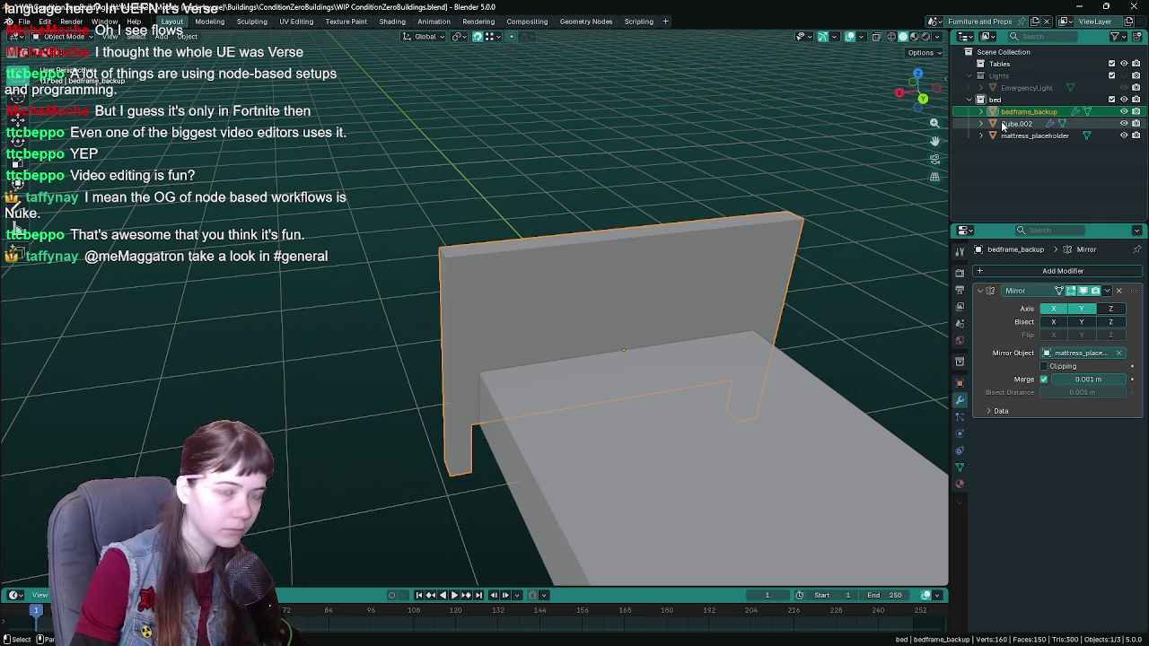
pyautogui.press('h')
# Step: Rename the Cube.002 copy to bedframe and save the file
pyautogui.click(658, 280)
pyautogui.doubleClick(1017, 123)
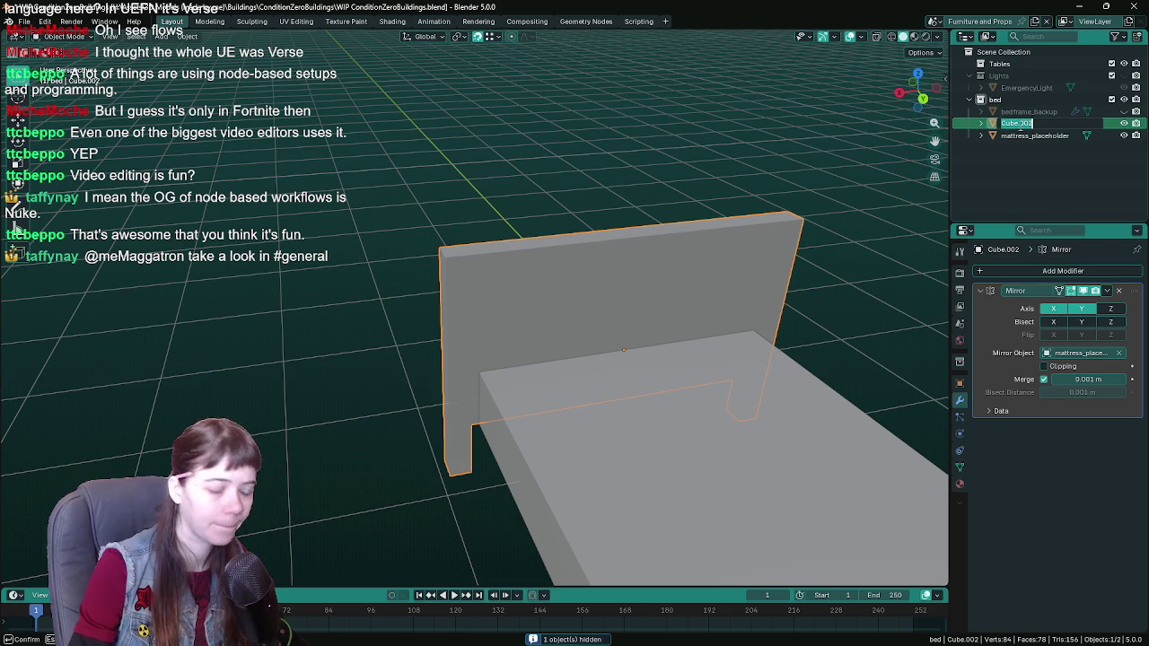
pyautogui.write('bedframe')
pyautogui.press('Return')
pyautogui.hotkey('ctrl', 's')
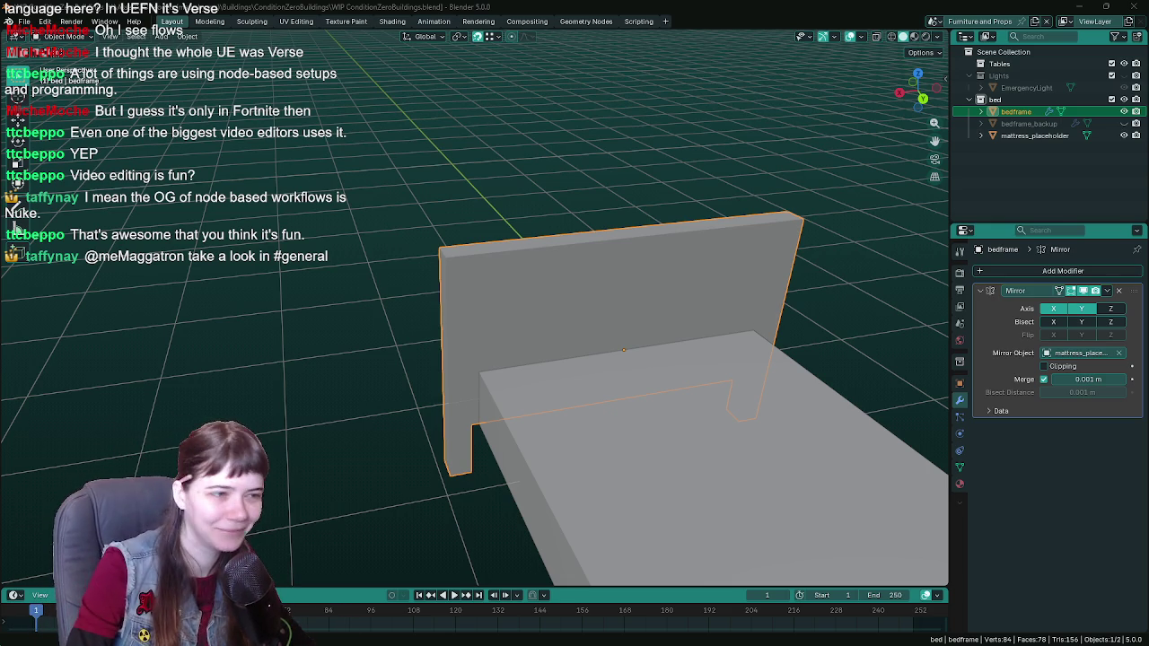
# Step: Save the file and apply all transforms to the bedframe object
pyautogui.moveTo(709, 392)
pyautogui.mouseDown(button='middle')
pyautogui.moveTo(755, 386)
pyautogui.moveTo(735, 364)
pyautogui.moveTo(532, 297)
pyautogui.mouseUp(button='middle')
pyautogui.press('Tab')
pyautogui.hotkey('ctrl', 's')
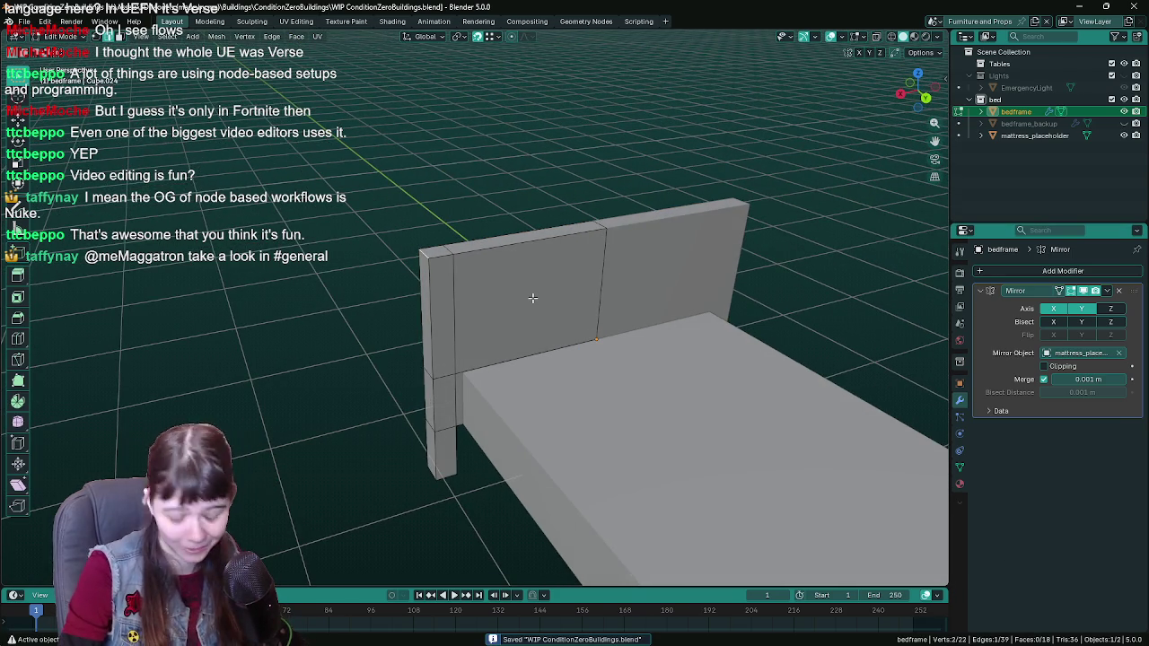
pyautogui.press('Tab')
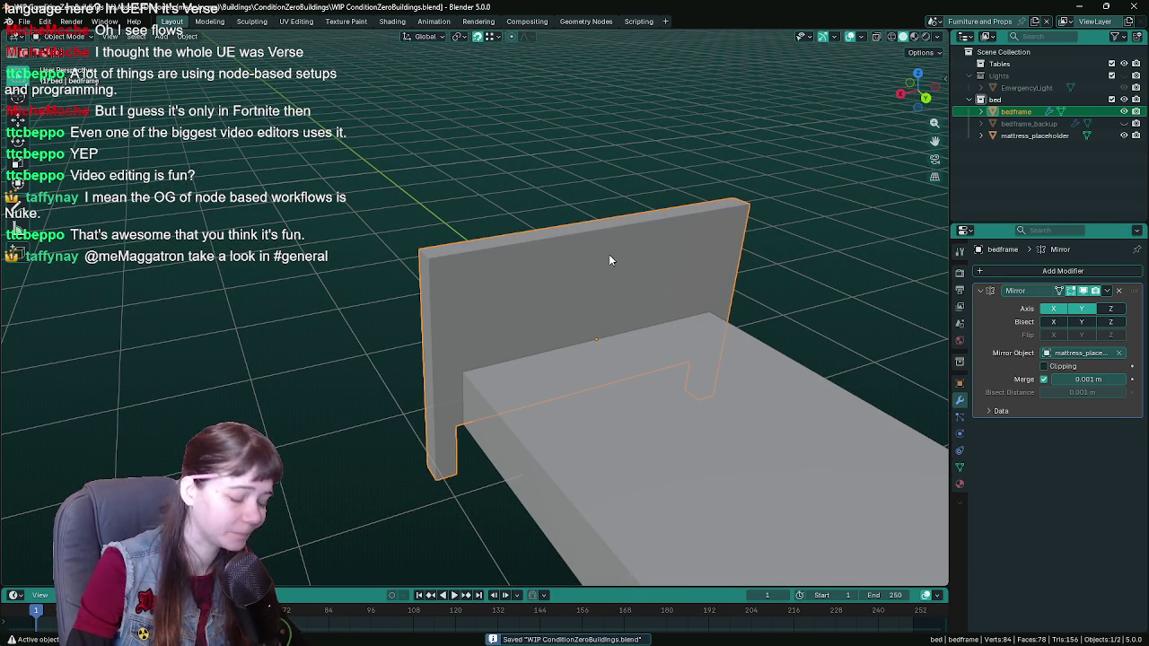
pyautogui.hotkey('ctrl', 'a')
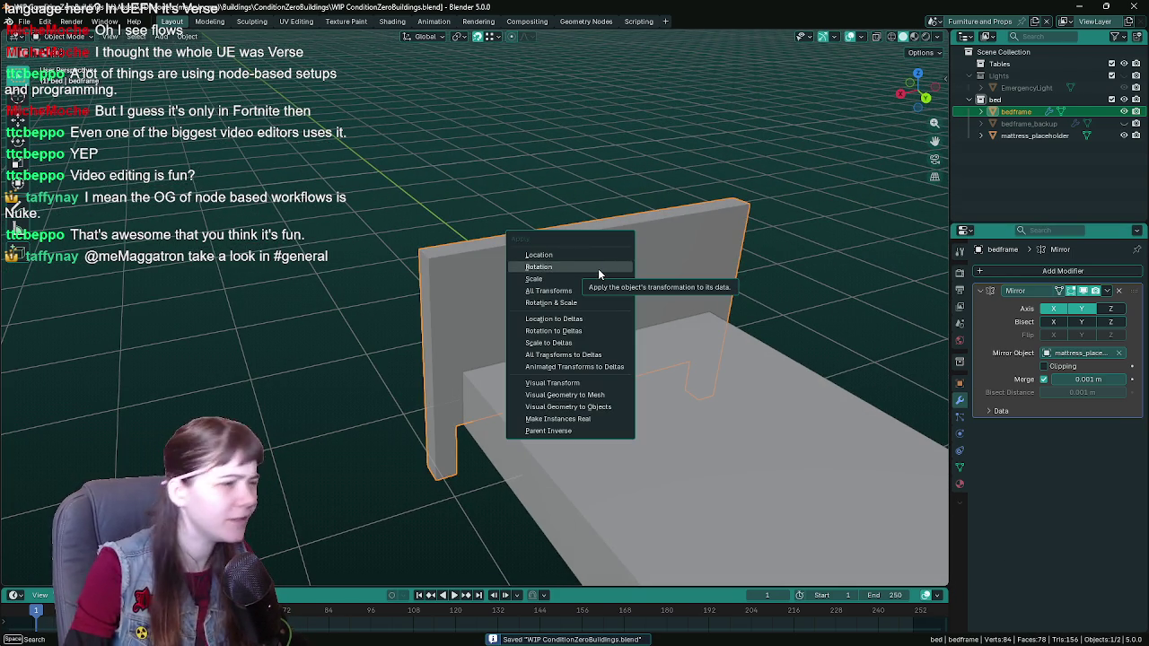
pyautogui.click(549, 291)
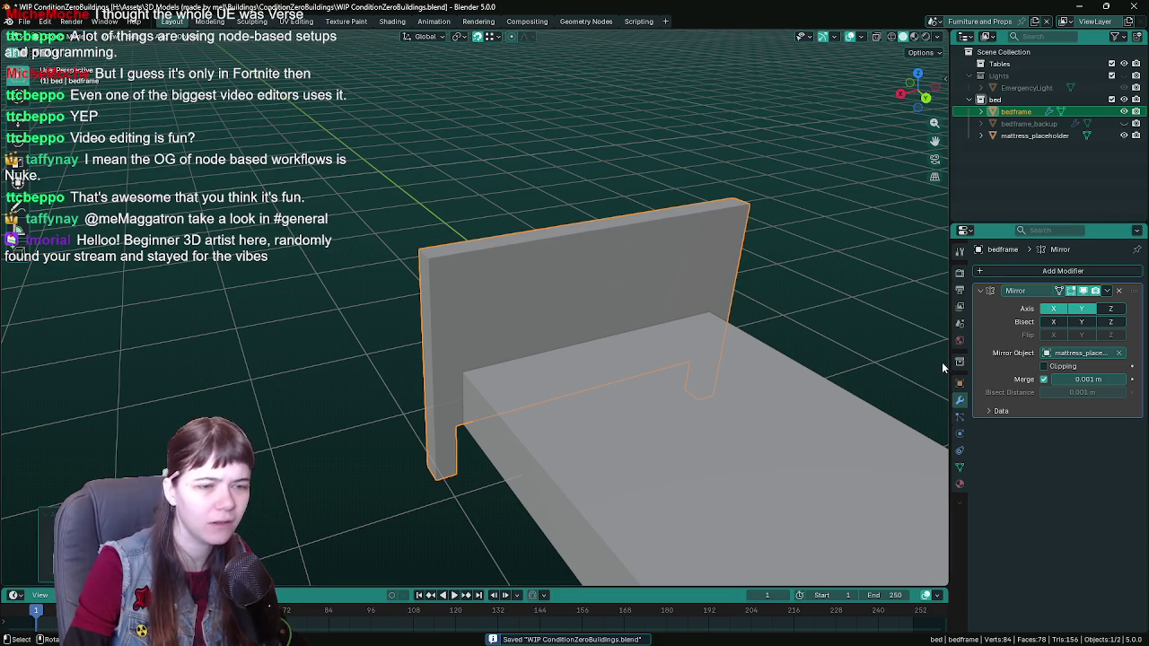
pyautogui.click(960, 383)
# Step: Bevel the headboard's top outer edge, initially at 0.25 m
pyautogui.press('Tab')
pyautogui.moveTo(732, 358); pyautogui.dragTo(534, 303, button='middle')
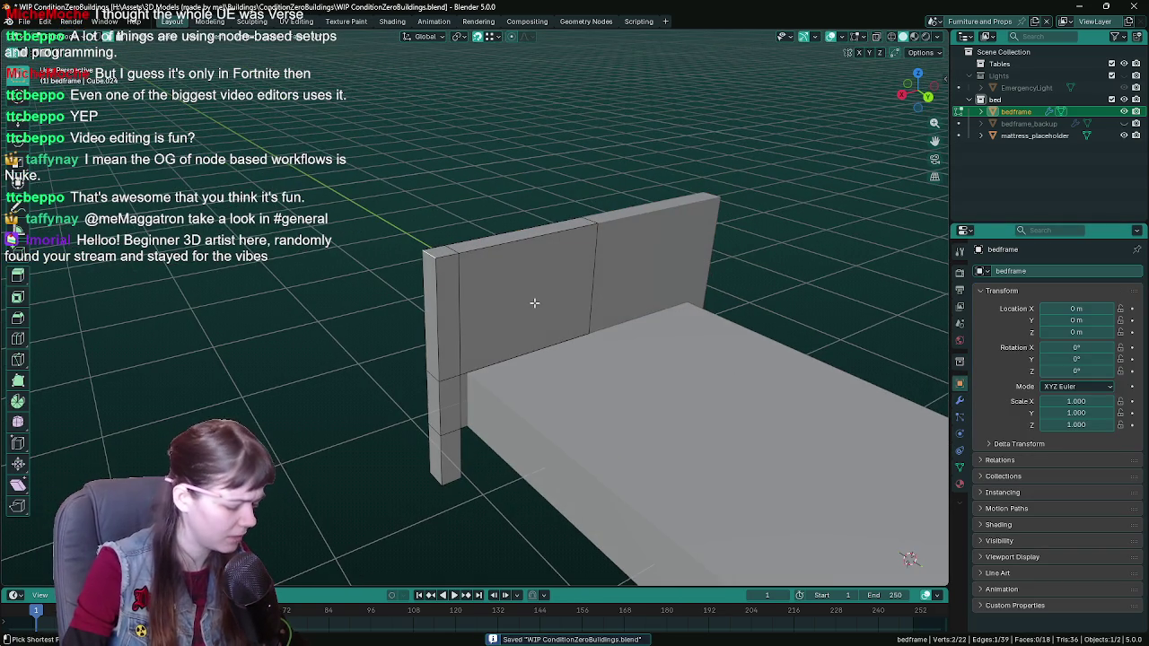
pyautogui.hotkey('ctrl', 'b')
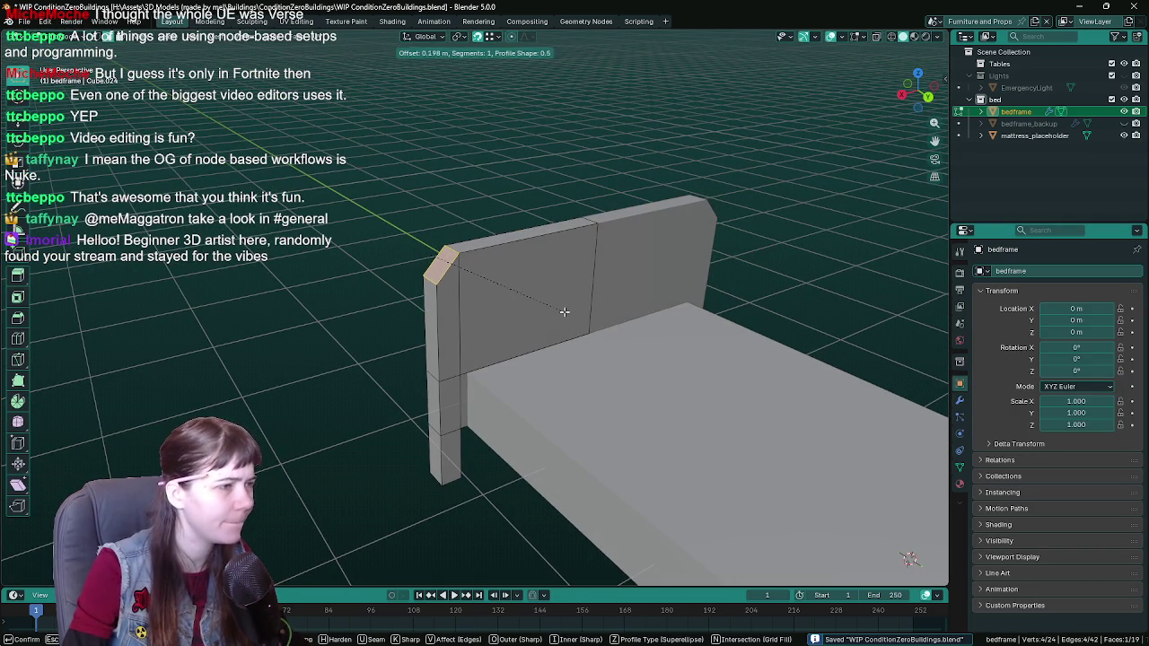
pyautogui.write('.25')
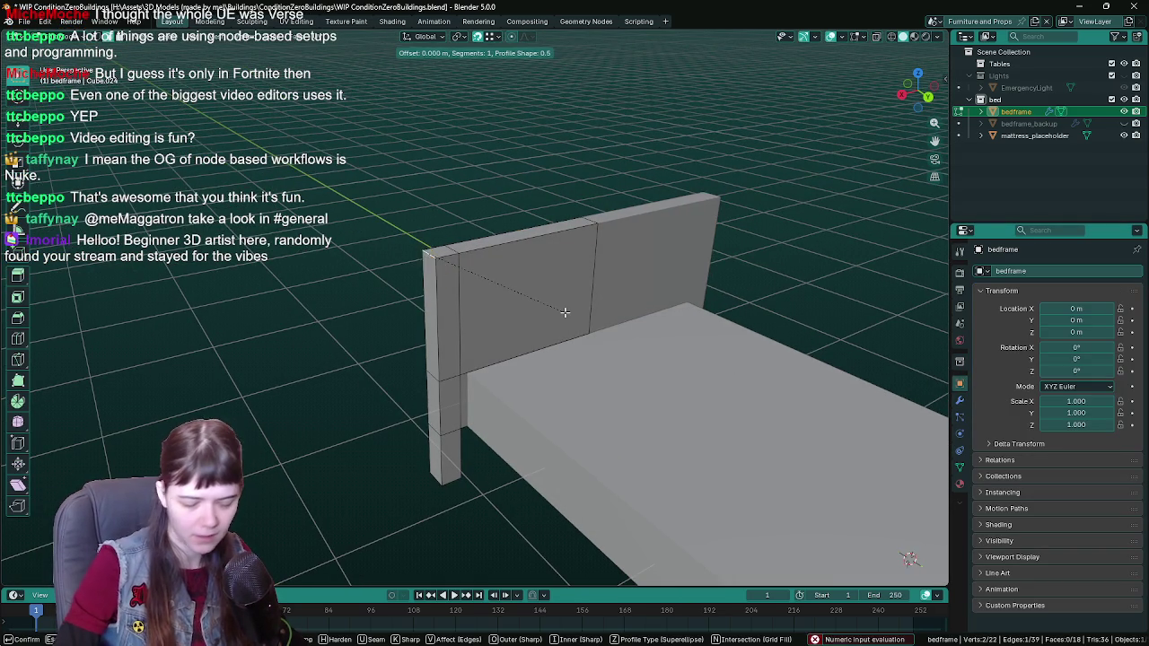
pyautogui.press('Return')
# Step: From the front view, change the bevel width to 0.15 m, then settle on 0.2 m
pyautogui.press('KP_1')
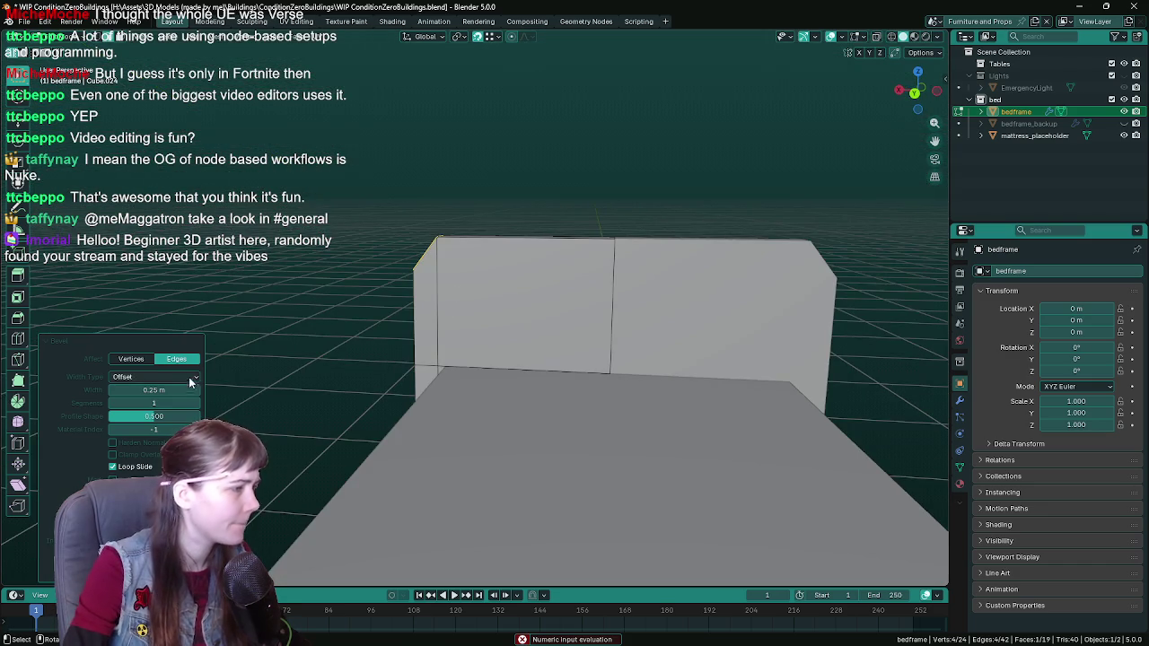
pyautogui.click(154, 390)
pyautogui.press('BackSpace')
pyautogui.write('.15')
pyautogui.press('Return')
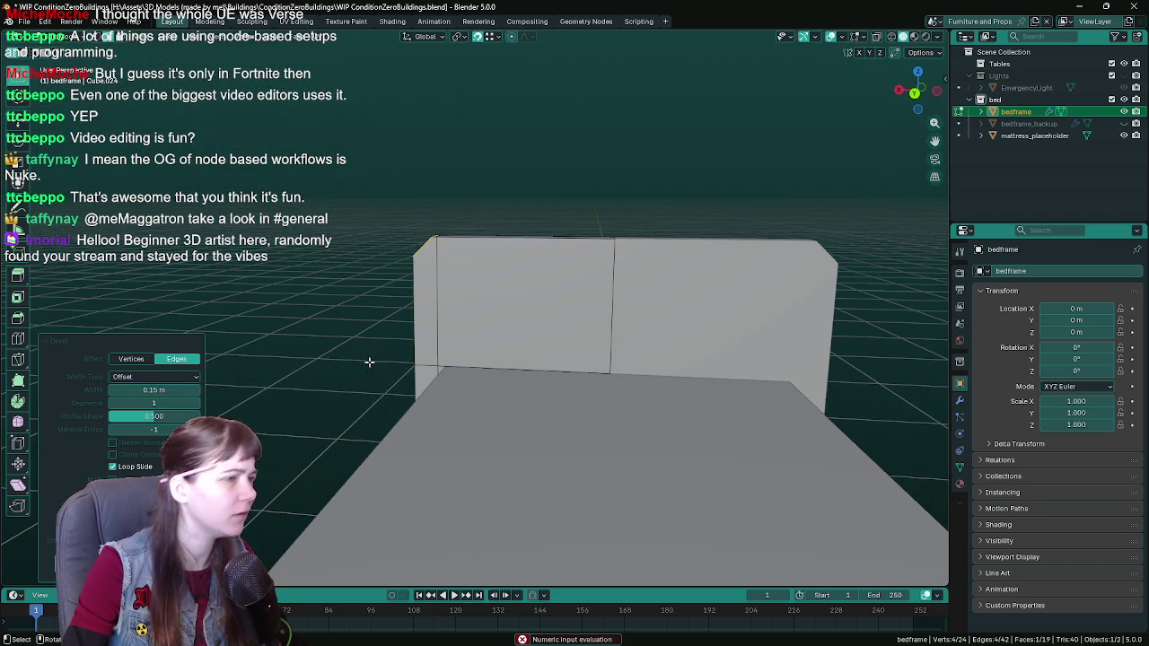
pyautogui.moveTo(370, 362); pyautogui.dragTo(457, 333, button='middle')
pyautogui.click(184, 390)
pyautogui.write('.2')
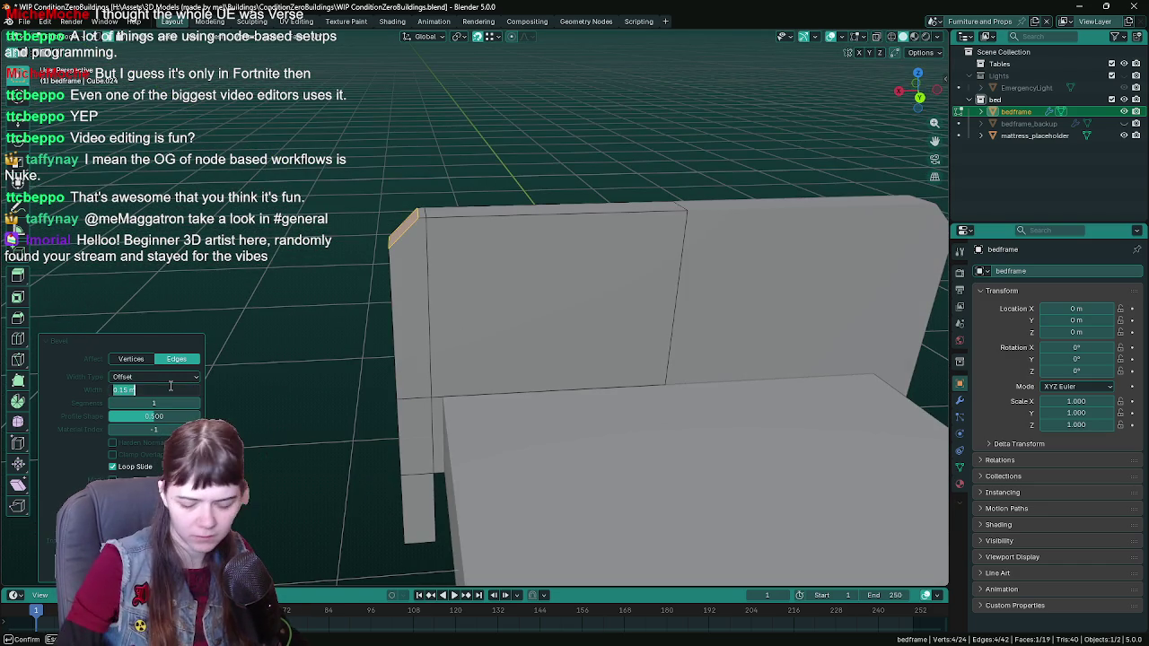
pyautogui.press('Return')
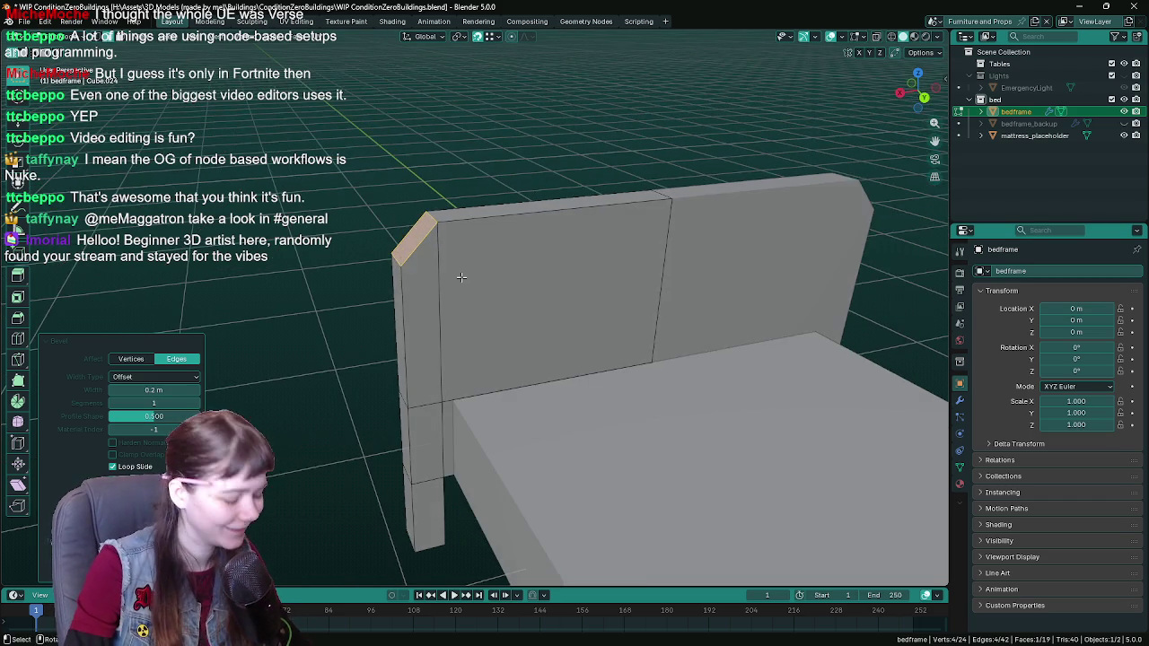
# Step: Save the file and orbit around to inspect the bevelled headboard corner
pyautogui.hotkey('ctrl', 's')
pyautogui.moveTo(460, 277); pyautogui.dragTo(464, 287, button='middle')
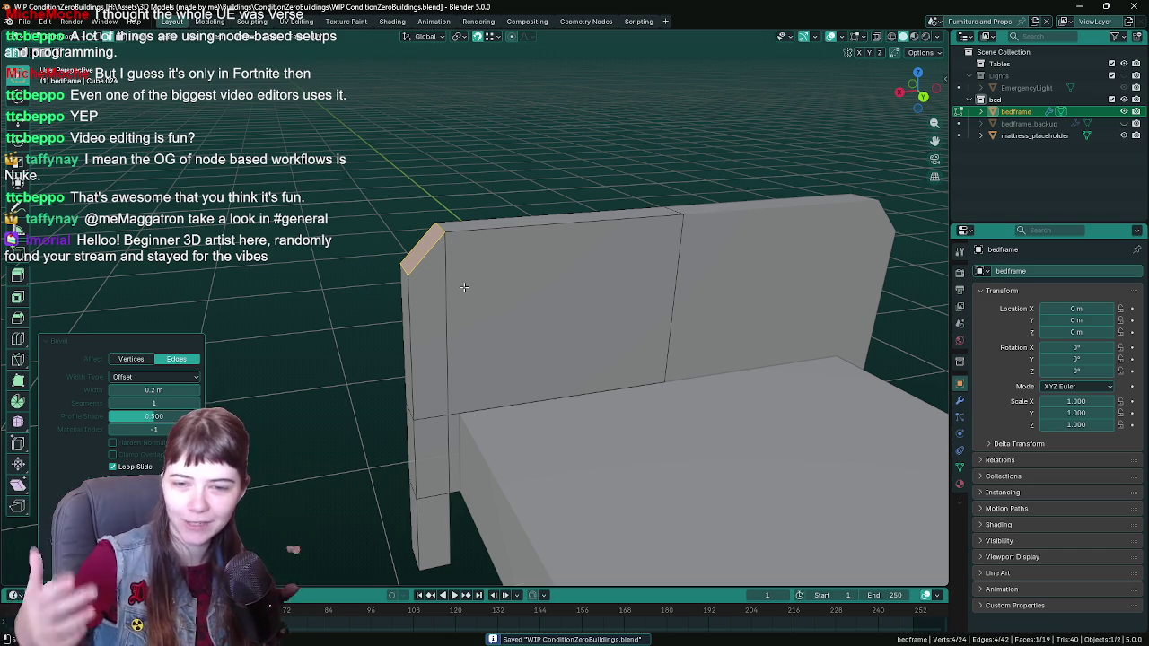
pyautogui.moveTo(477, 288)
pyautogui.mouseDown(button='middle')
pyautogui.moveTo(479, 277)
pyautogui.moveTo(495, 299)
pyautogui.moveTo(480, 286)
pyautogui.moveTo(510, 221)
pyautogui.moveTo(496, 213)
pyautogui.moveTo(524, 192)
pyautogui.mouseUp(button='middle')
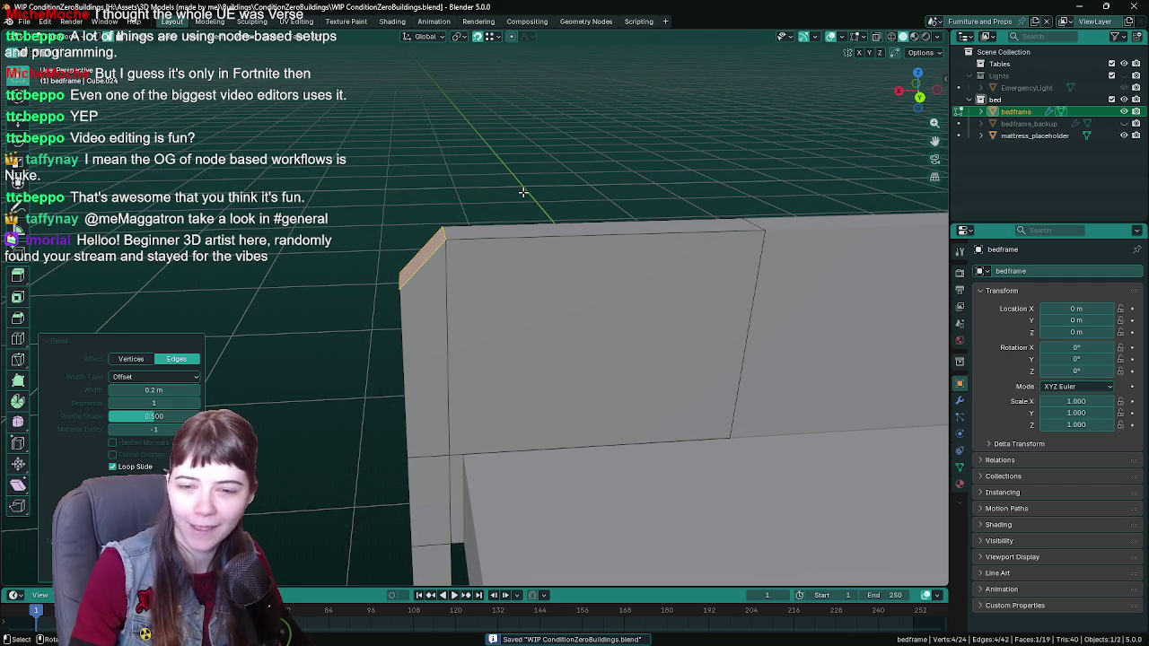
pyautogui.moveTo(524, 192); pyautogui.dragTo(519, 193, button='middle')
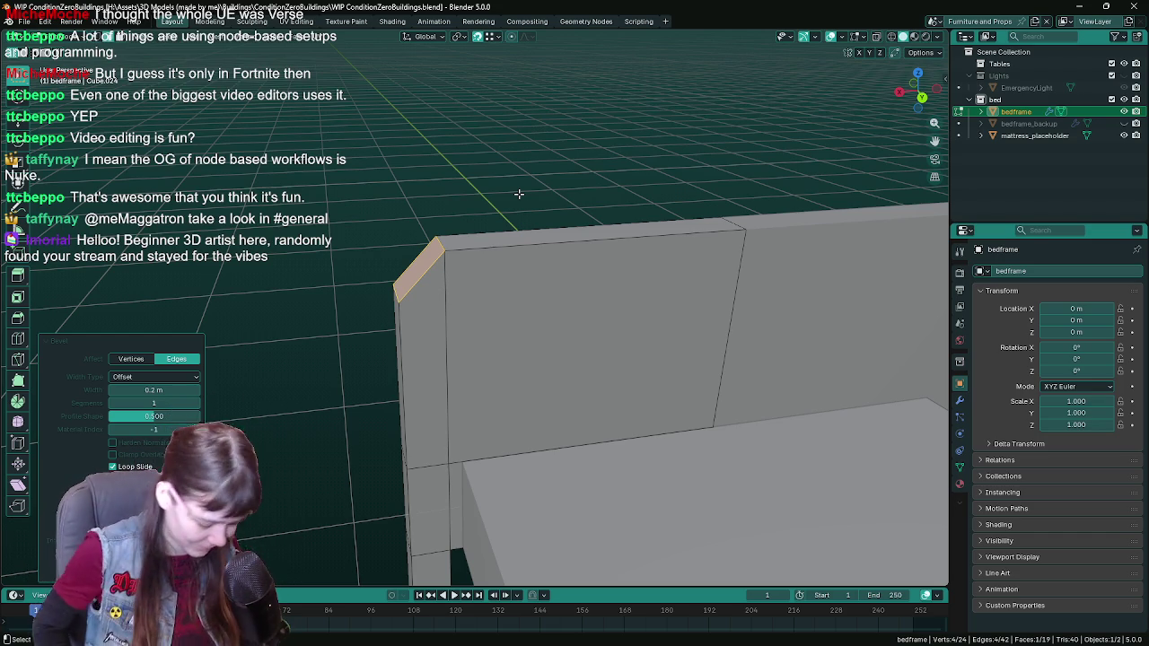
pyautogui.moveTo(519, 194); pyautogui.dragTo(513, 187, button='middle')
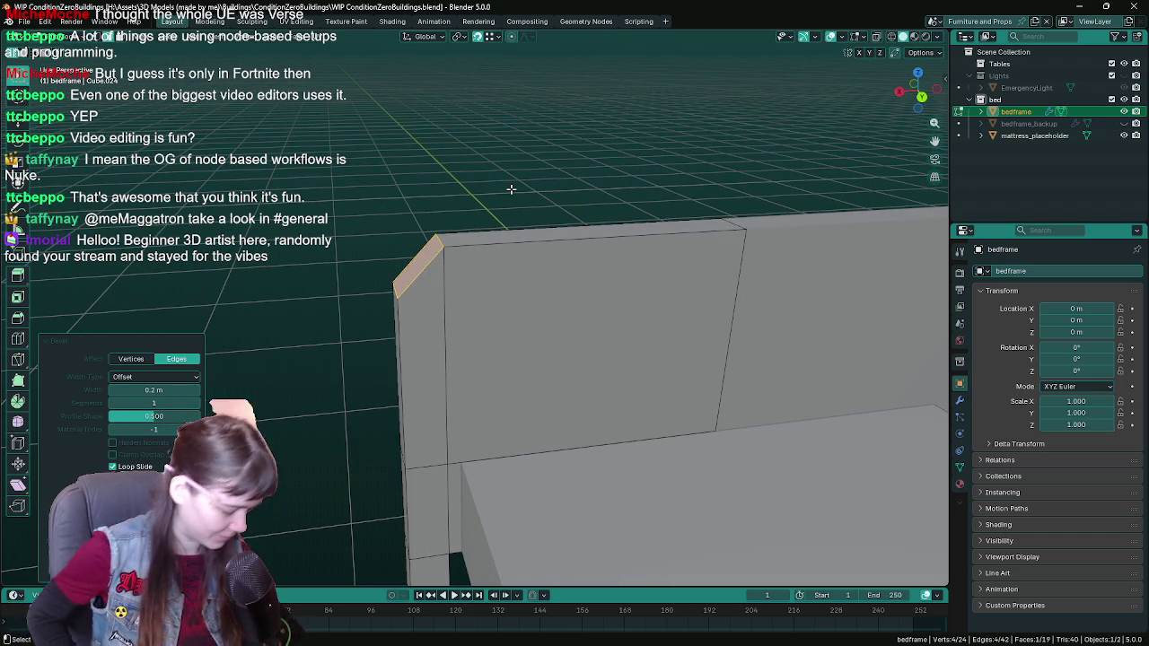
pyautogui.moveTo(511, 189); pyautogui.dragTo(501, 216, button='middle')
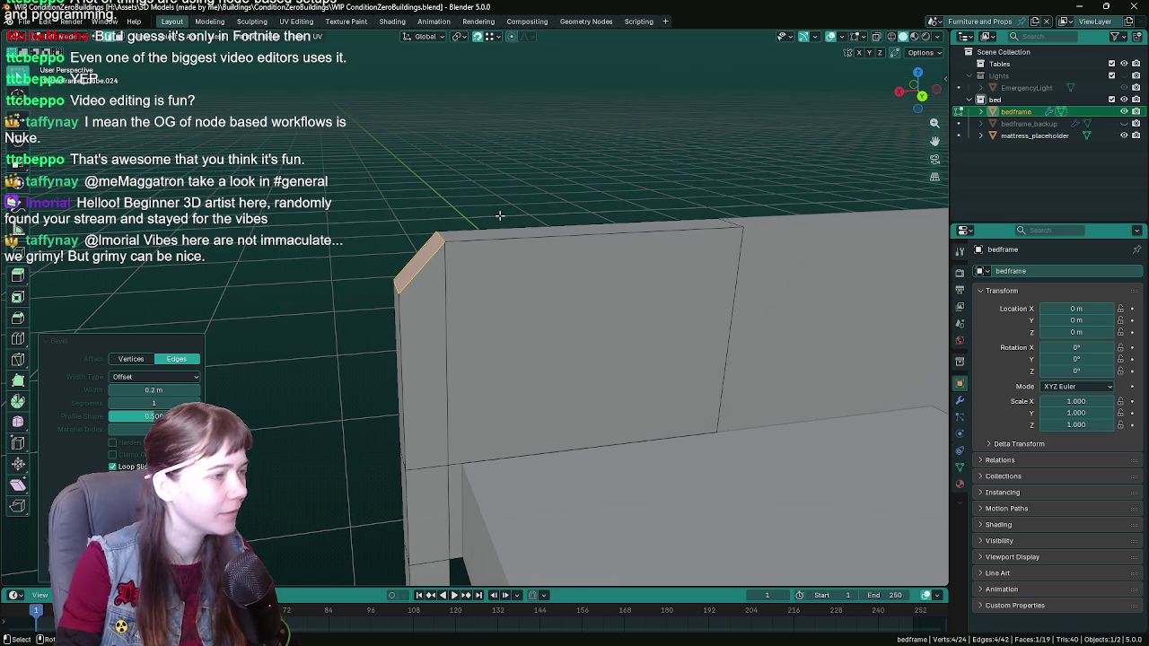
# Step: Give the headboard bevel 3 segments and inspect the rounding from front and sides
pyautogui.click(197, 402)
pyautogui.scroll(2, 512, 313)
pyautogui.moveTo(512, 312); pyautogui.dragTo(492, 308, button='middle')
pyautogui.scroll(-4, 503, 310)
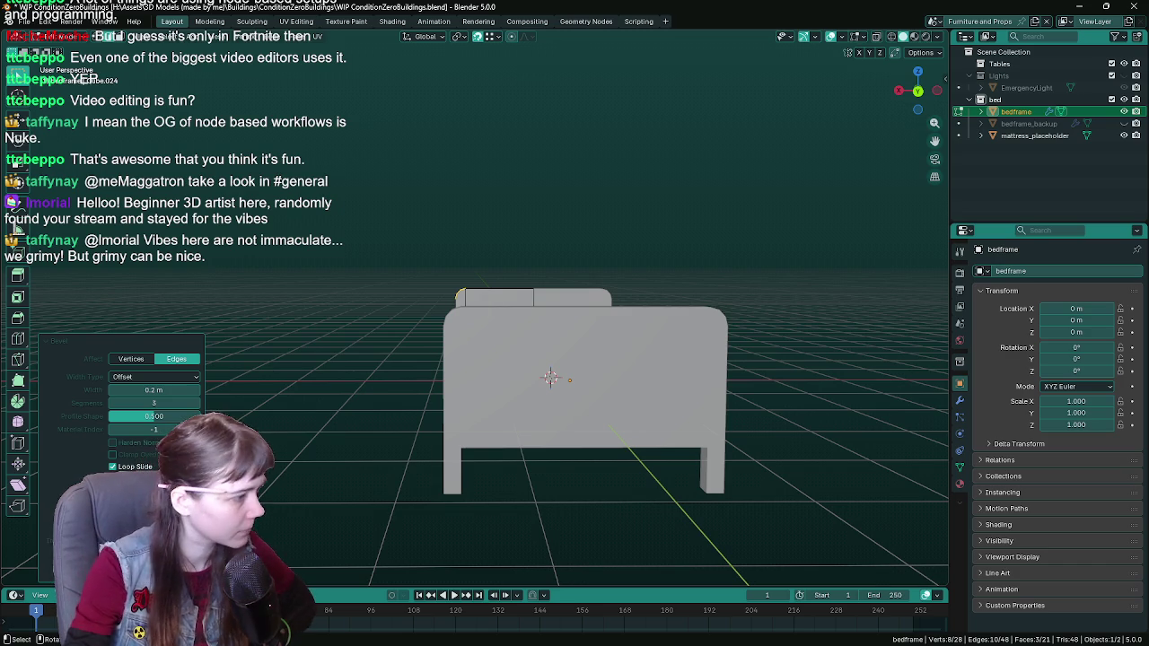
pyautogui.moveTo(332, 351); pyautogui.dragTo(372, 330, button='middle')
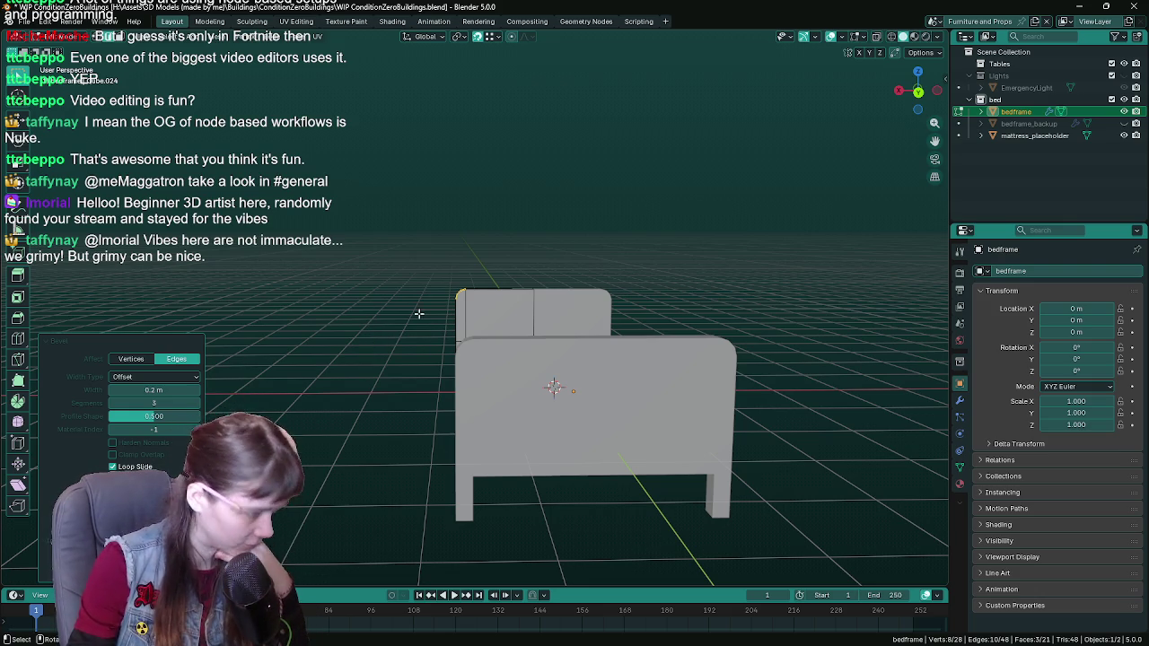
pyautogui.moveTo(418, 313)
pyautogui.mouseDown(button='middle')
pyautogui.moveTo(461, 314)
pyautogui.moveTo(464, 334)
pyautogui.mouseUp(button='middle')
pyautogui.scroll(3, 458, 297)
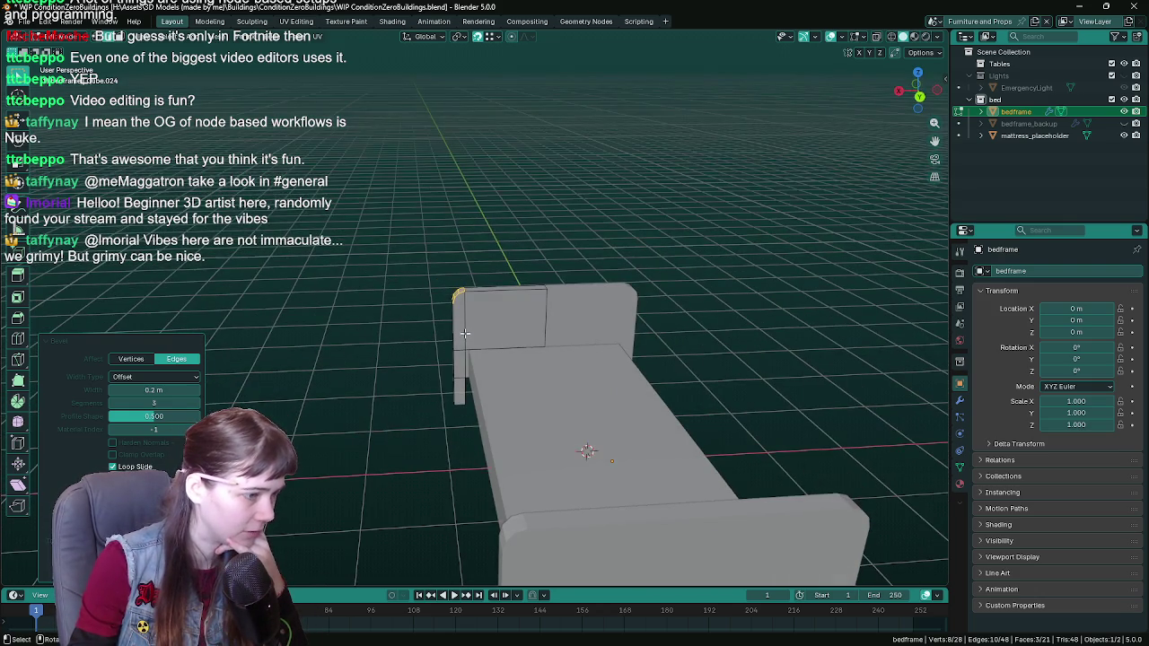
pyautogui.moveTo(487, 371); pyautogui.dragTo(477, 344, button='middle')
pyautogui.scroll(2, 477, 344)
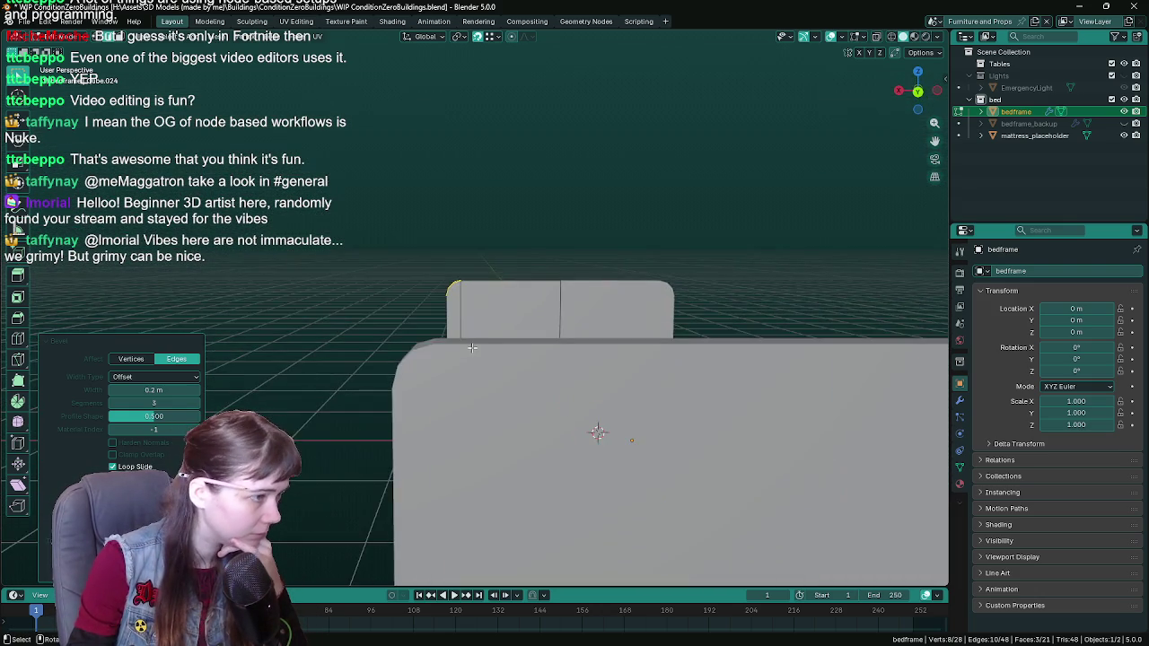
pyautogui.scroll(-3, 476, 344)
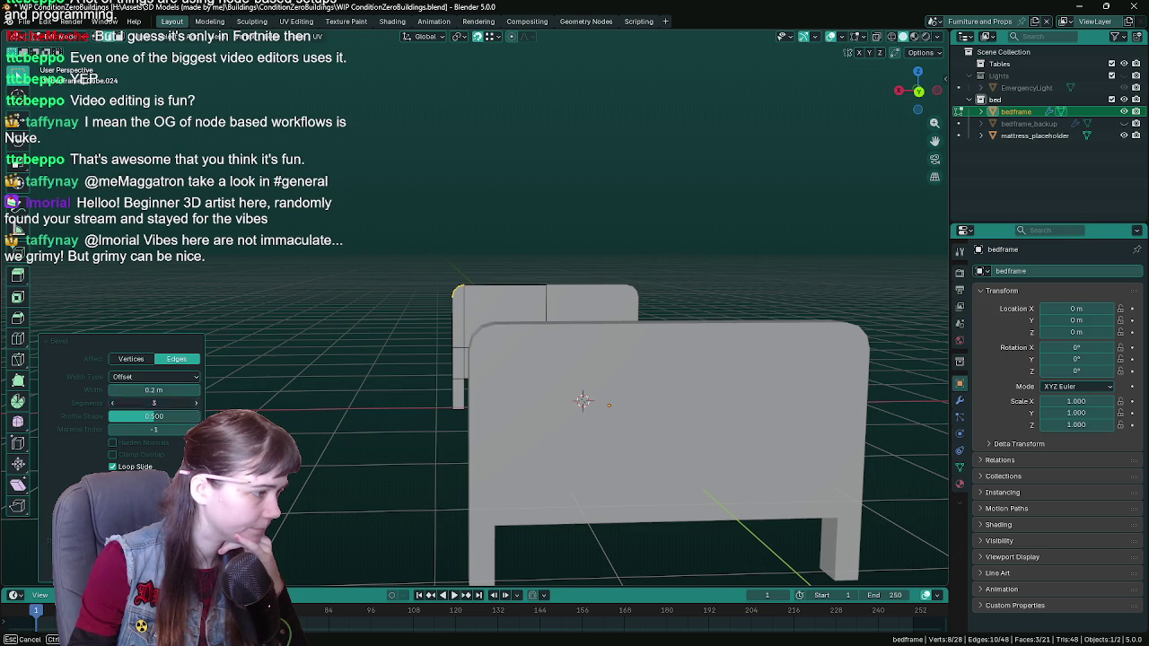
pyautogui.moveTo(435, 395); pyautogui.dragTo(361, 383, button='middle')
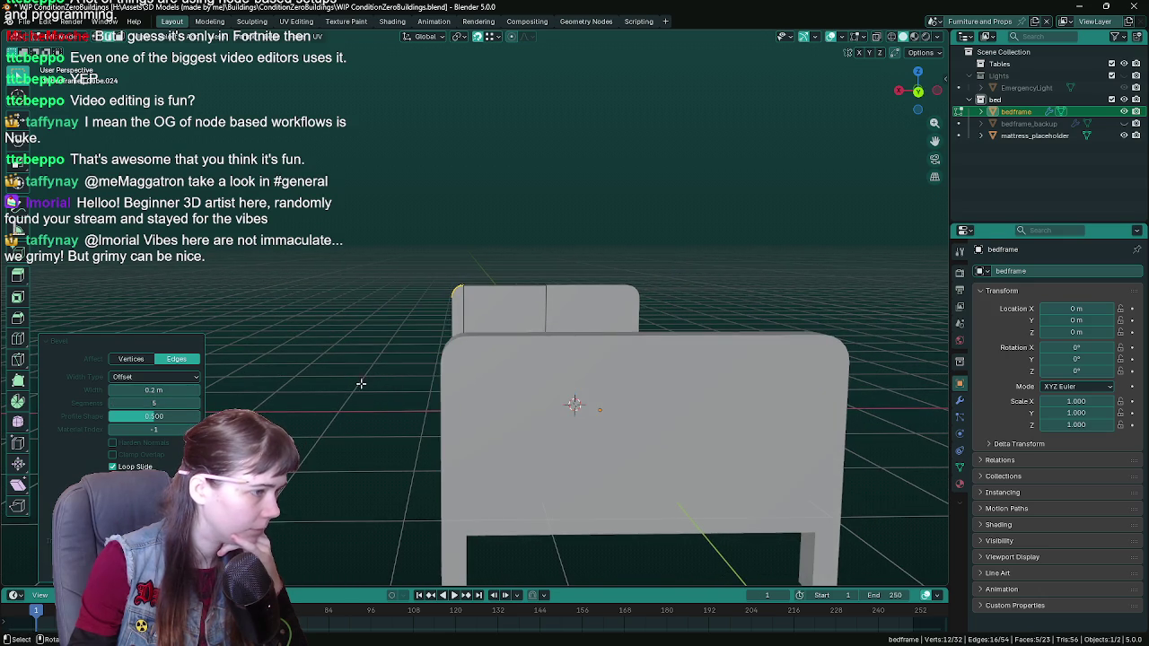
# Step: Lower the bevel segment count and set the profile shape to 0.6
pyautogui.click(112, 404)
pyautogui.click(112, 403)
pyautogui.click(112, 403)
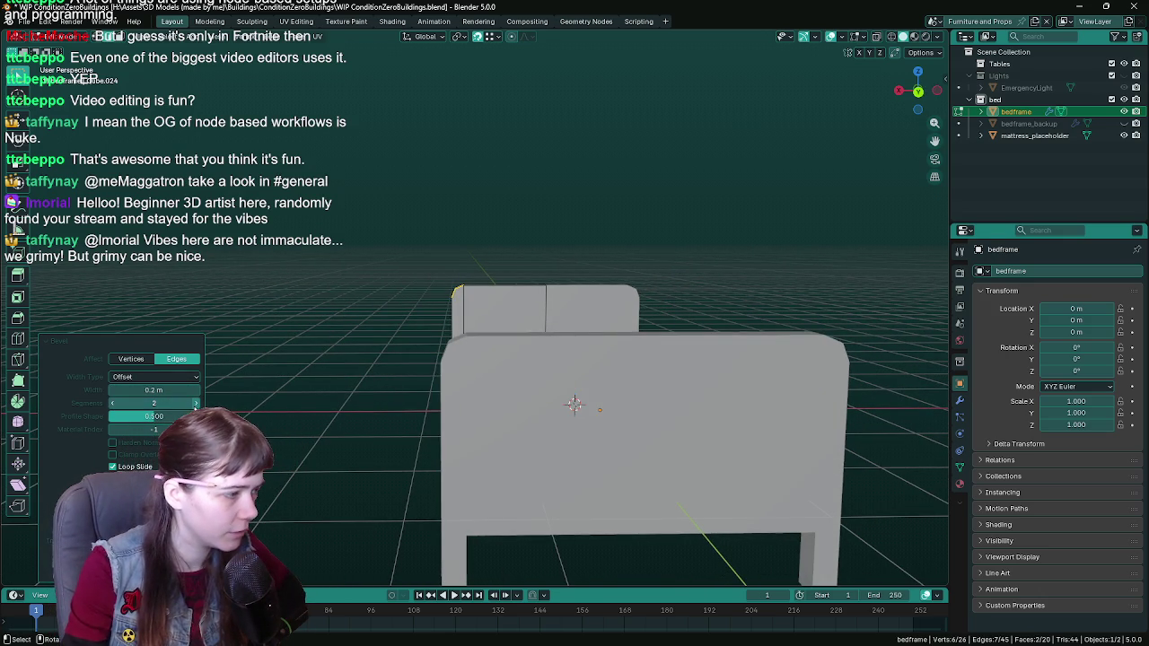
pyautogui.moveTo(301, 397); pyautogui.dragTo(410, 364, button='middle')
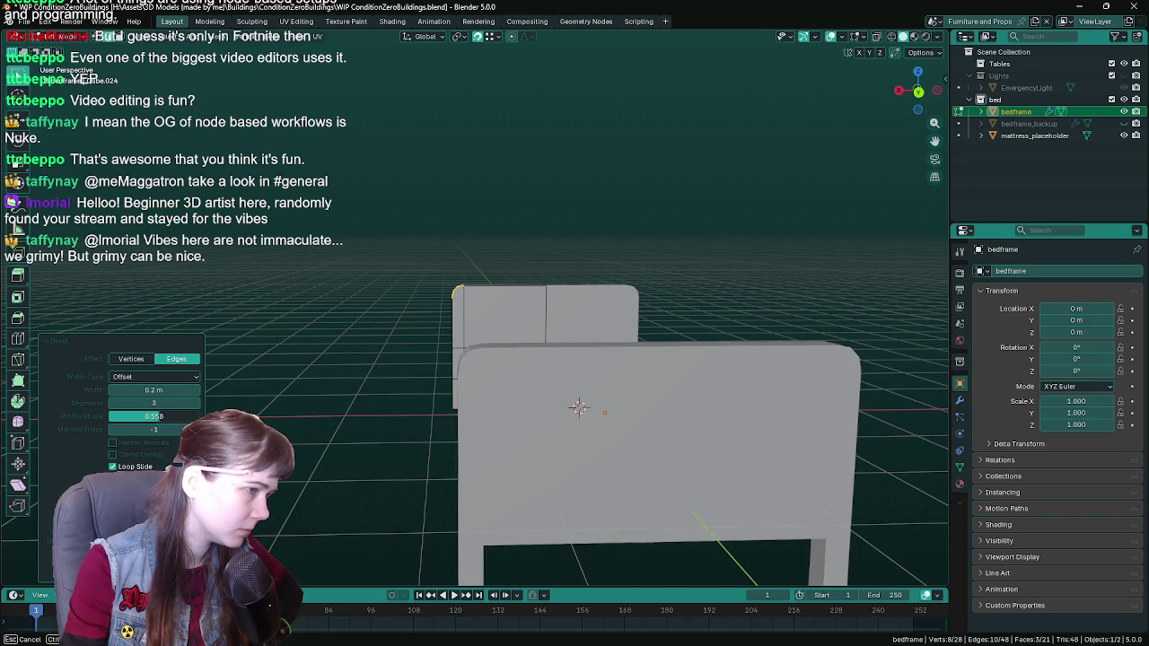
pyautogui.moveTo(287, 404)
pyautogui.mouseDown(button='middle')
pyautogui.moveTo(298, 397)
pyautogui.moveTo(183, 420)
pyautogui.mouseUp(button='middle')
pyautogui.write('0.6')
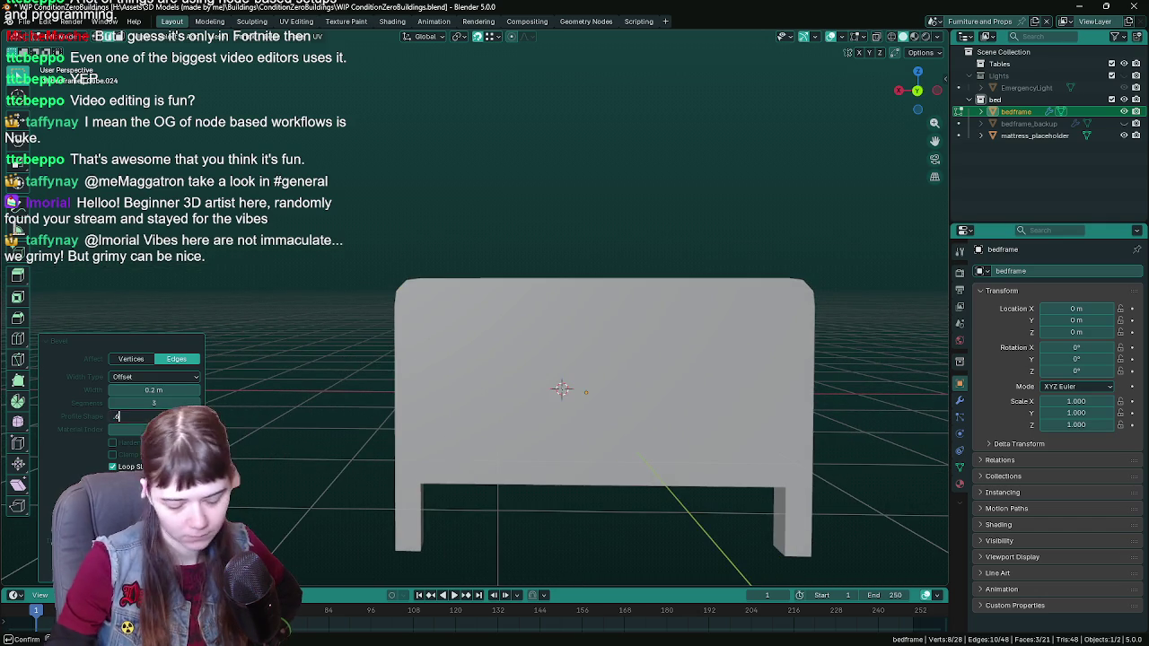
pyautogui.press('Return')
# Step: Review the rounded headboard from above and leave Edit Mode on the bed frame
pyautogui.moveTo(287, 372); pyautogui.dragTo(205, 402, button='middle')
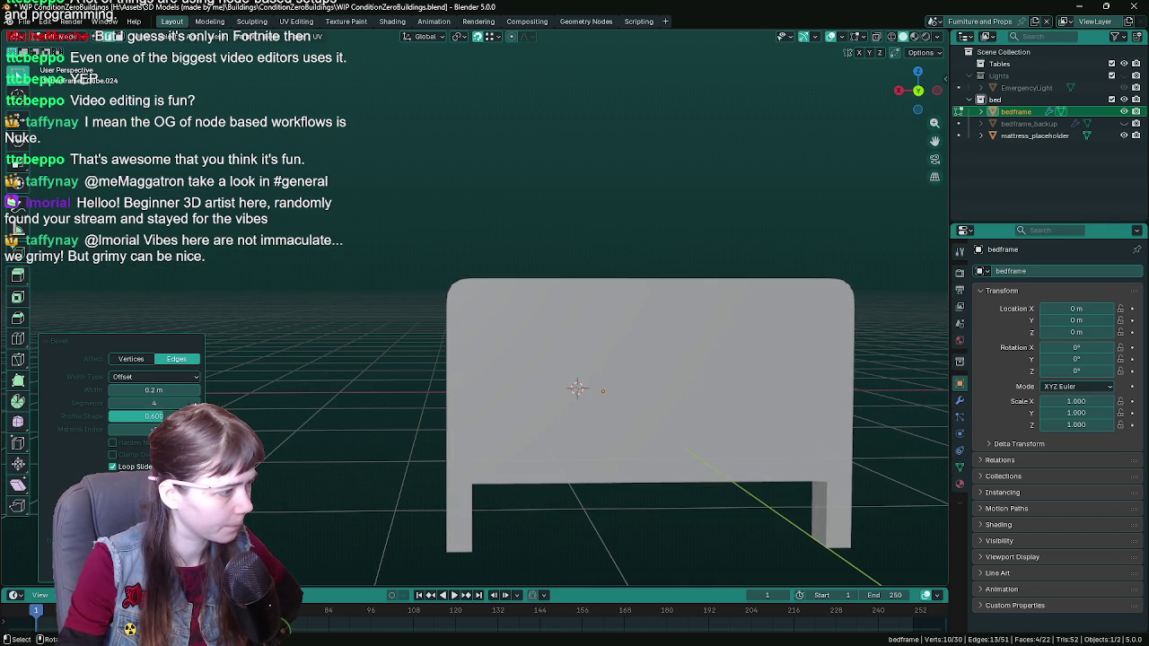
pyautogui.moveTo(367, 398); pyautogui.dragTo(367, 399, button='middle')
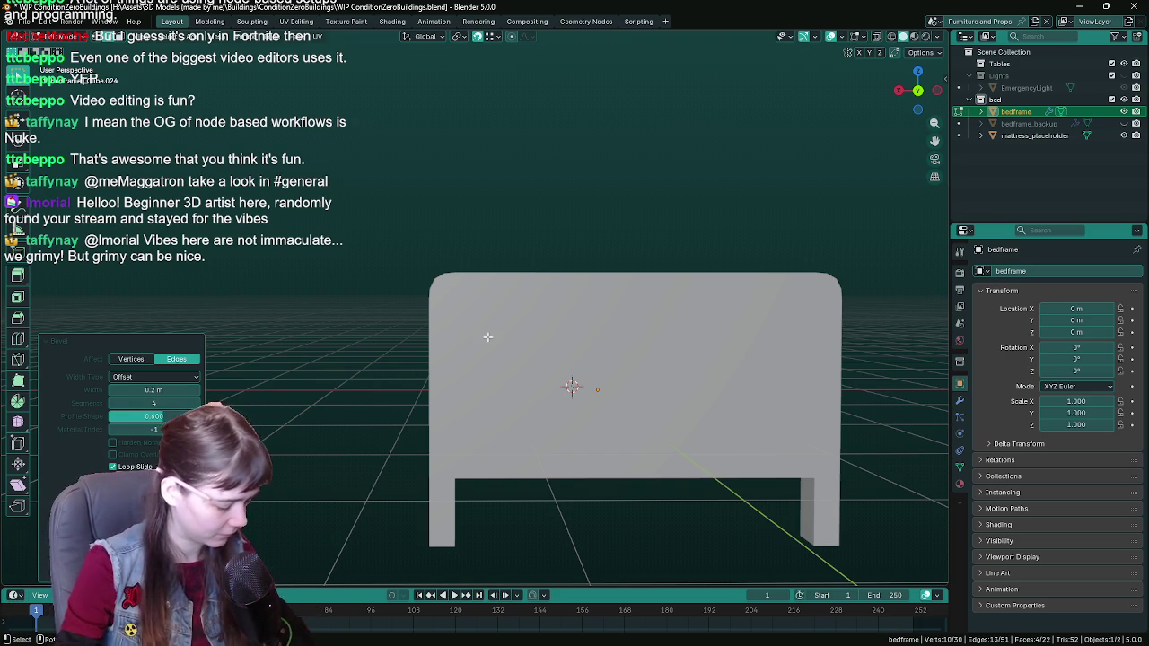
pyautogui.moveTo(488, 337)
pyautogui.mouseDown(button='middle')
pyautogui.moveTo(520, 349)
pyautogui.moveTo(492, 340)
pyautogui.mouseUp(button='middle')
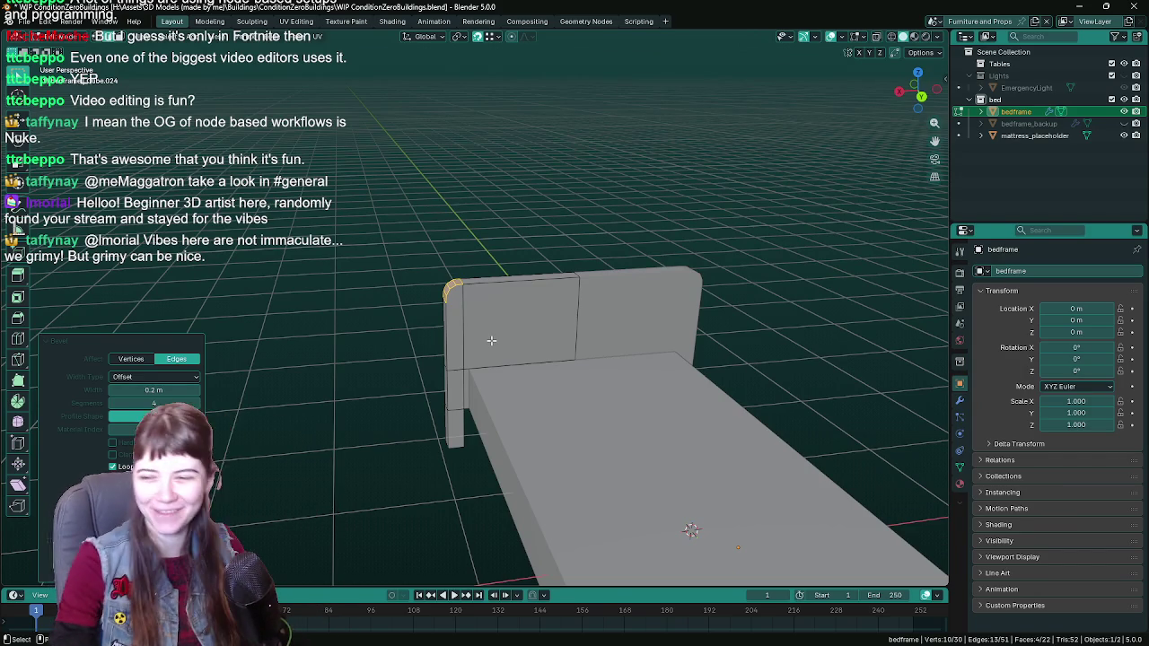
pyautogui.moveTo(484, 340); pyautogui.dragTo(519, 344, button='middle')
pyautogui.scroll(2, 485, 337)
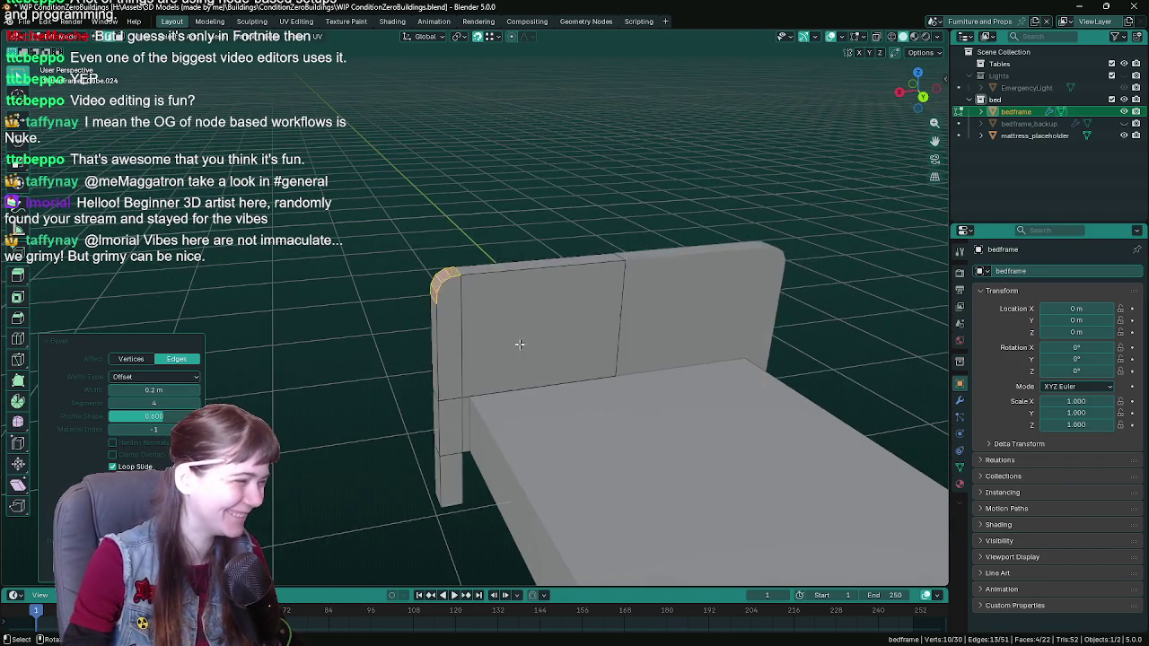
pyautogui.press('Tab')
pyautogui.scroll(-3, 503, 323)
pyautogui.rightClick(483, 302)
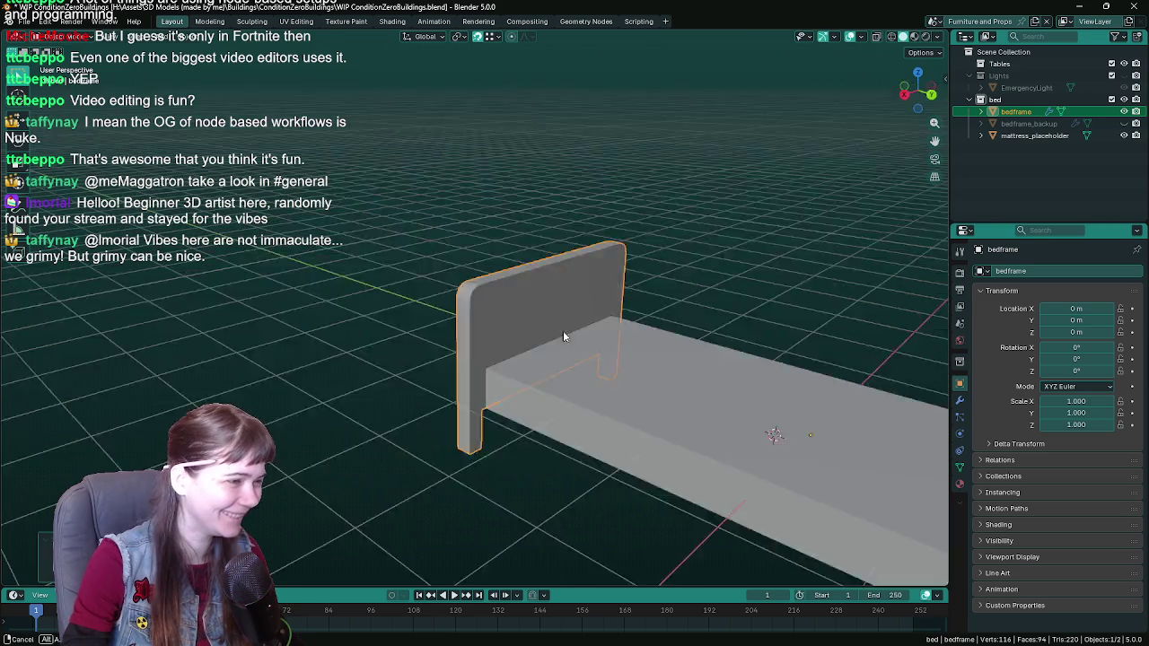
# Step: Turn the view to face the headboard panel and enter Edit Mode on the bed frame
pyautogui.scroll(5, 563, 332)
pyautogui.moveTo(601, 339)
pyautogui.mouseDown(button='middle')
pyautogui.moveTo(518, 335)
pyautogui.moveTo(559, 340)
pyautogui.moveTo(575, 330)
pyautogui.moveTo(569, 322)
pyautogui.mouseUp(button='middle')
pyautogui.scroll(-2, 558, 340)
pyautogui.rightClick(551, 311)
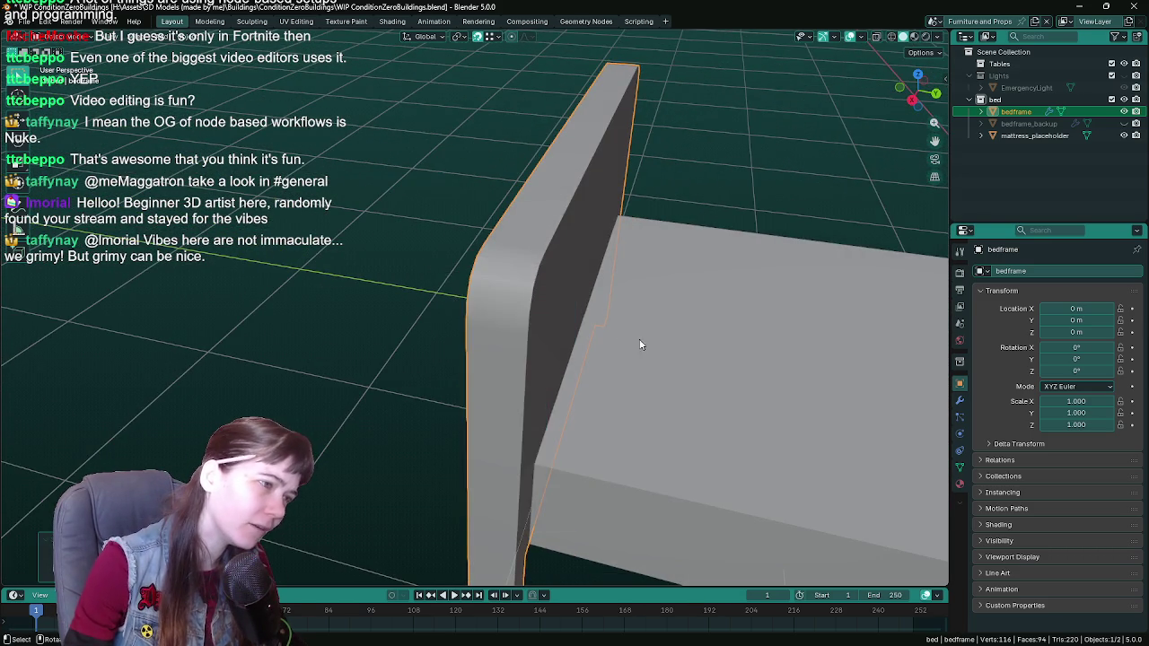
pyautogui.moveTo(641, 344); pyautogui.dragTo(566, 329, button='middle')
pyautogui.scroll(3, 488, 320)
pyautogui.scroll(2, 456, 310)
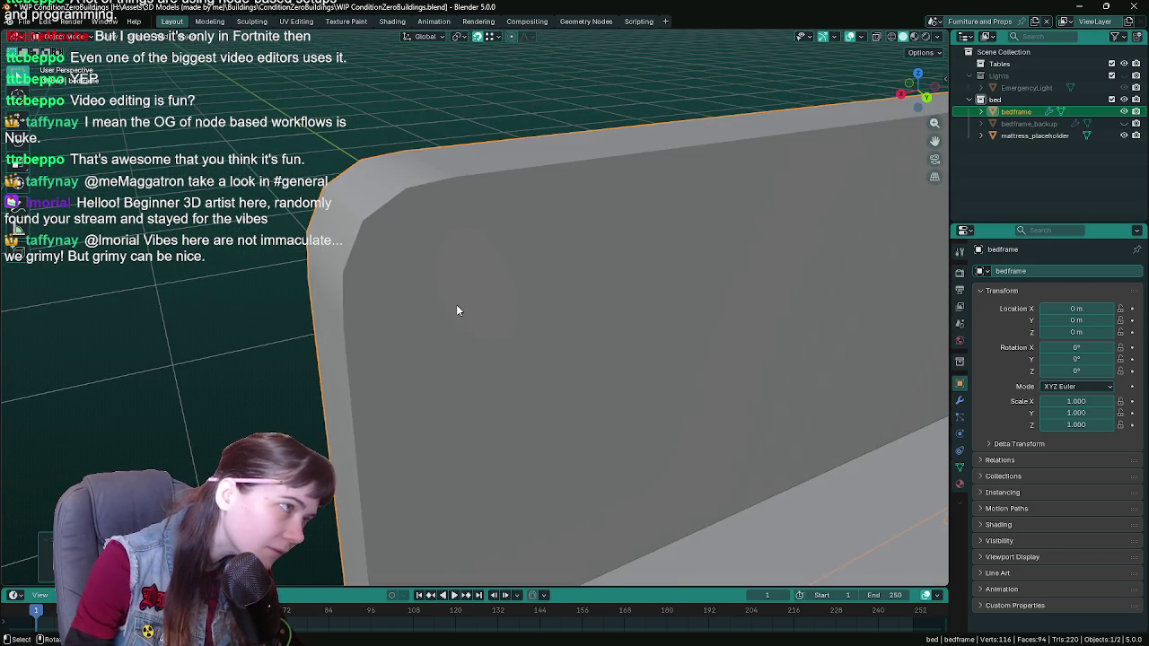
pyautogui.moveTo(456, 310); pyautogui.dragTo(411, 284, button='middle')
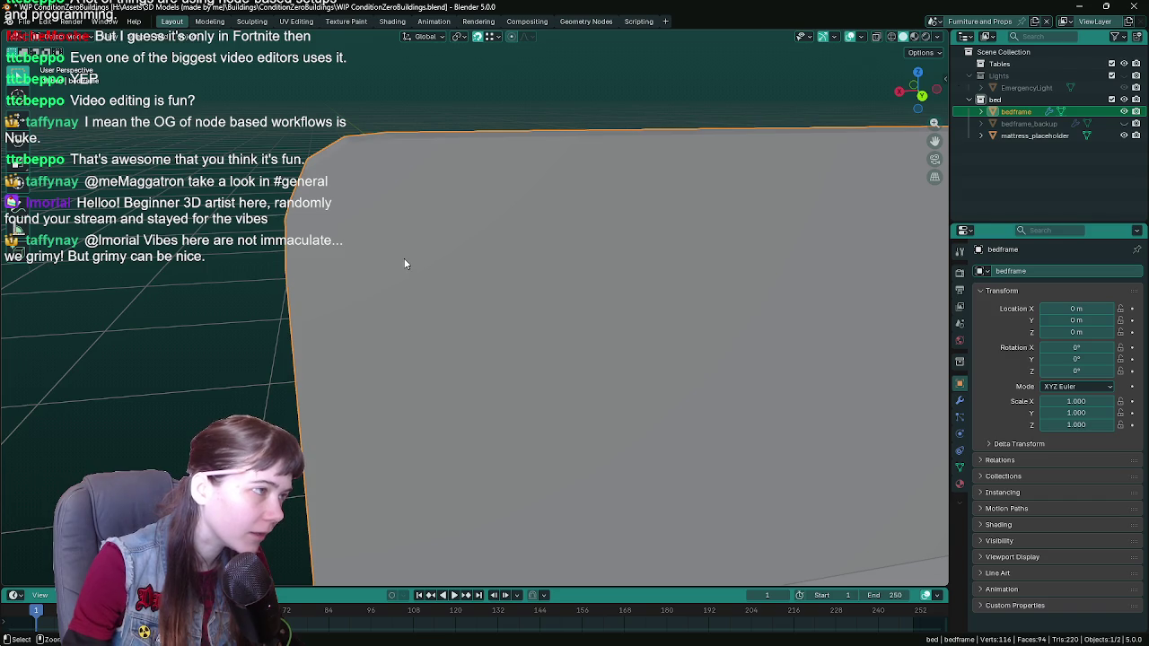
pyautogui.press('Tab')
pyautogui.scroll(-2, 403, 257)
pyautogui.scroll(-2, 472, 287)
pyautogui.scroll(-2, 472, 287)
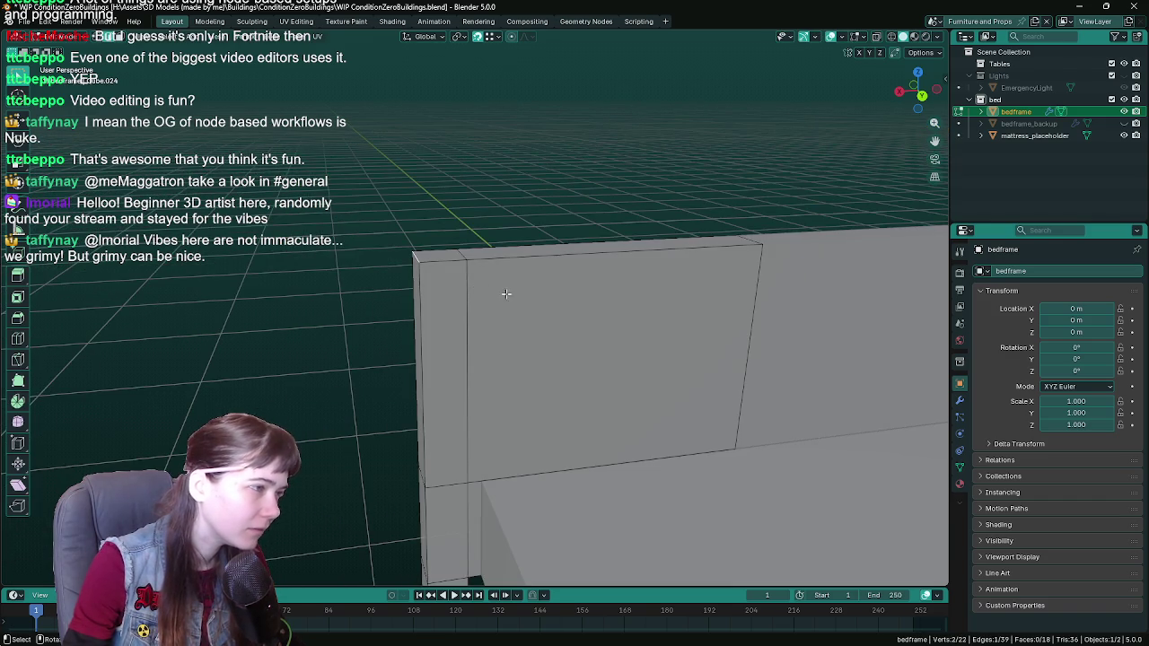
# Step: Bevel the headboard's top corner edge at 0.2 m width and adjust its profile shape
pyautogui.hotkey('ctrl', 'b')
pyautogui.click(563, 298)
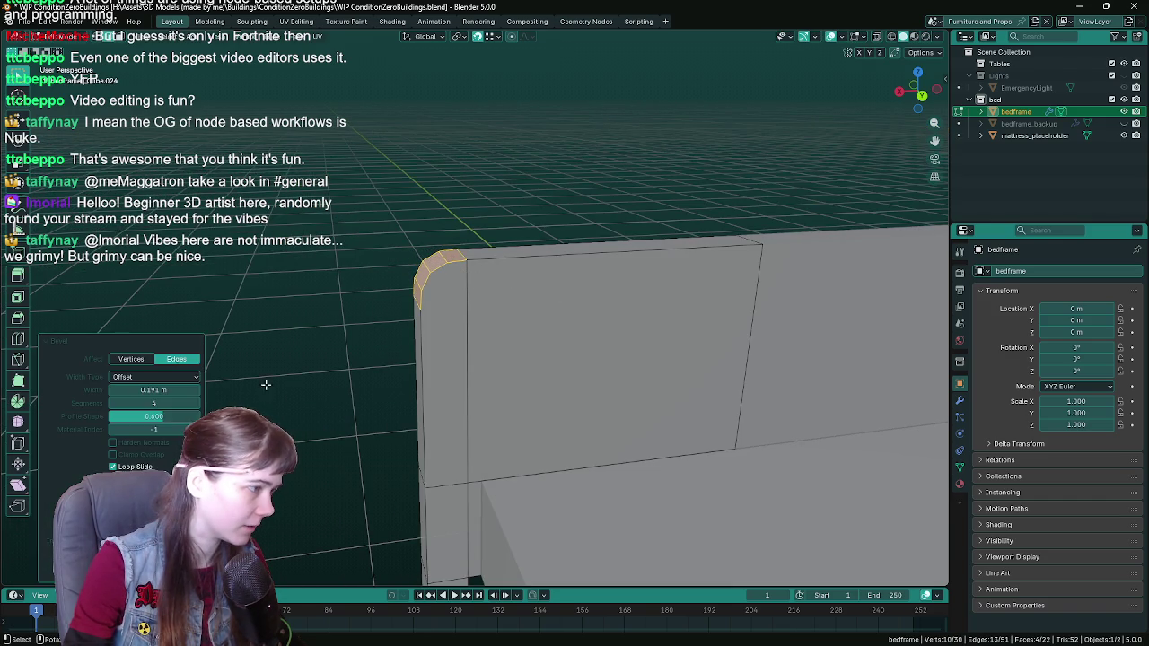
pyautogui.click(148, 390)
pyautogui.write('0.2')
pyautogui.press('Return')
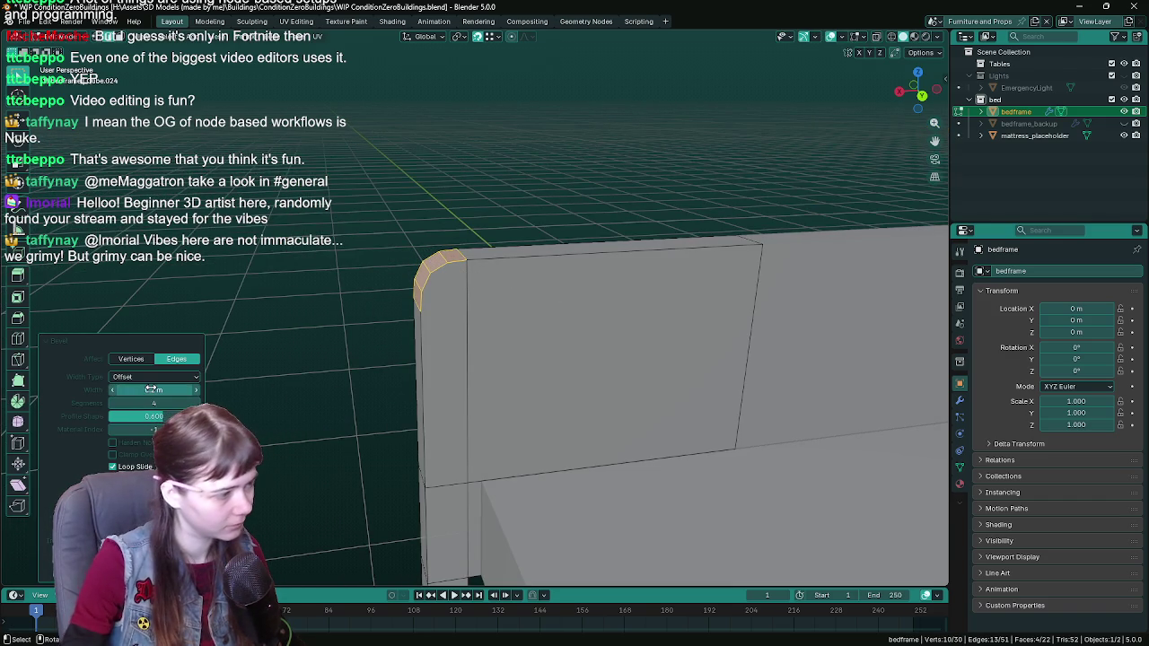
pyautogui.moveTo(174, 418); pyautogui.dragTo(181, 418)
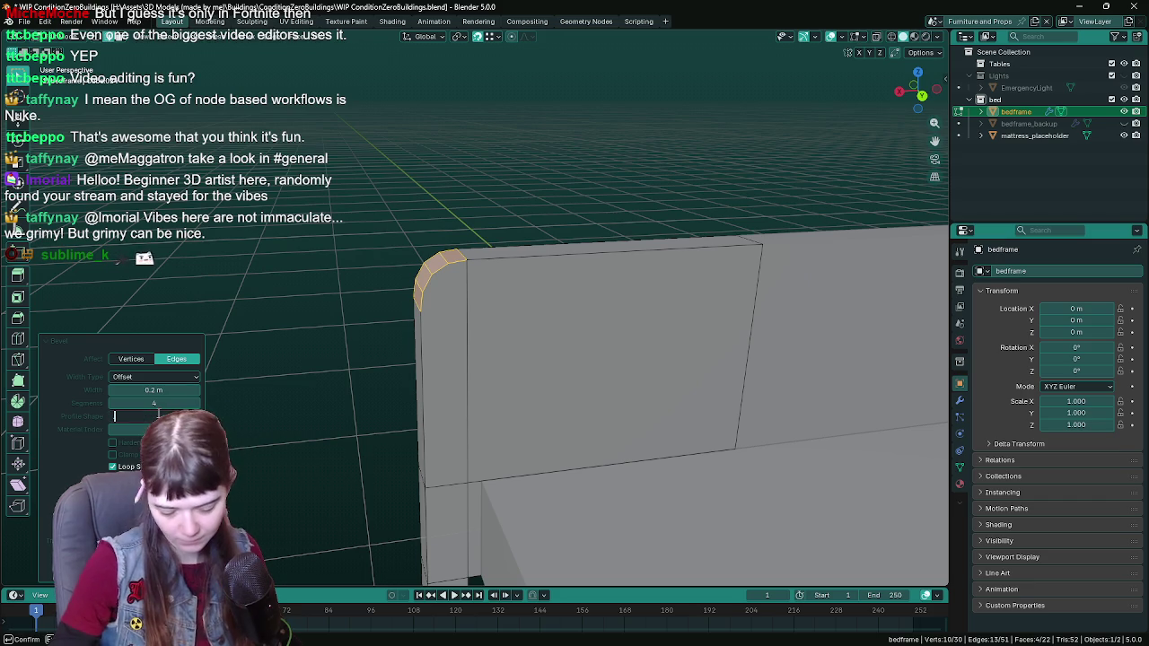
pyautogui.moveTo(171, 417); pyautogui.dragTo(158, 418)
pyautogui.write('0.550')
# Step: Save the file and frame the headboard front-on with viewport overlays hidden
pyautogui.moveTo(360, 296); pyautogui.dragTo(411, 304, button='middle')
pyautogui.hotkey('ctrl', 's')
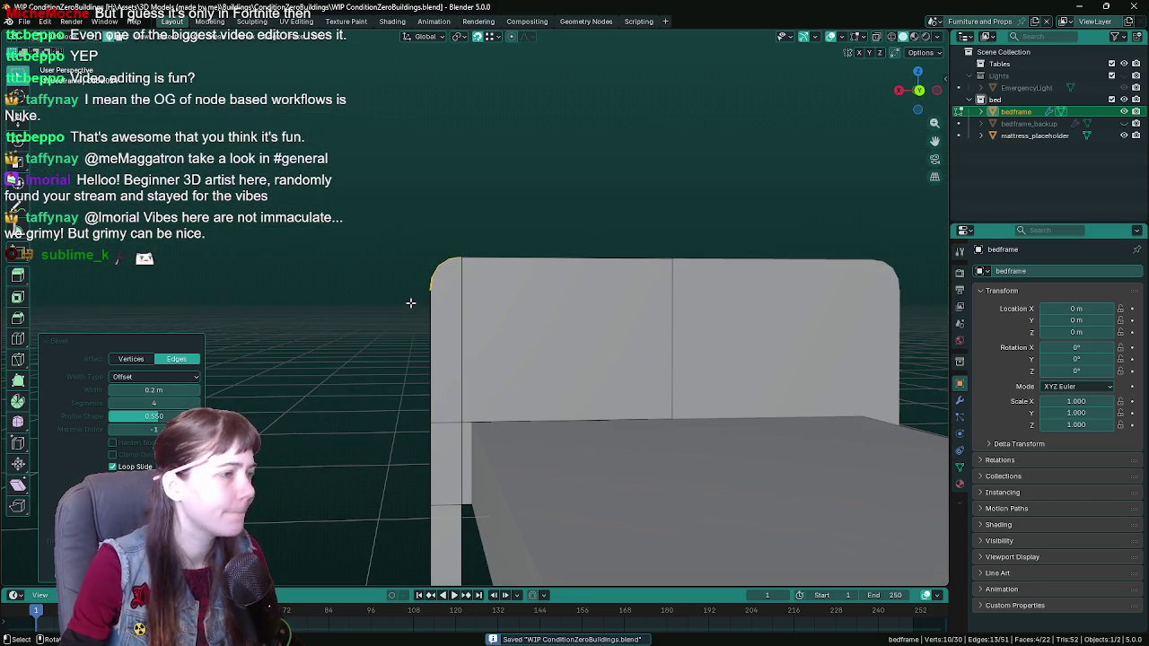
pyautogui.press('KP_3')
pyautogui.press('KP_1')
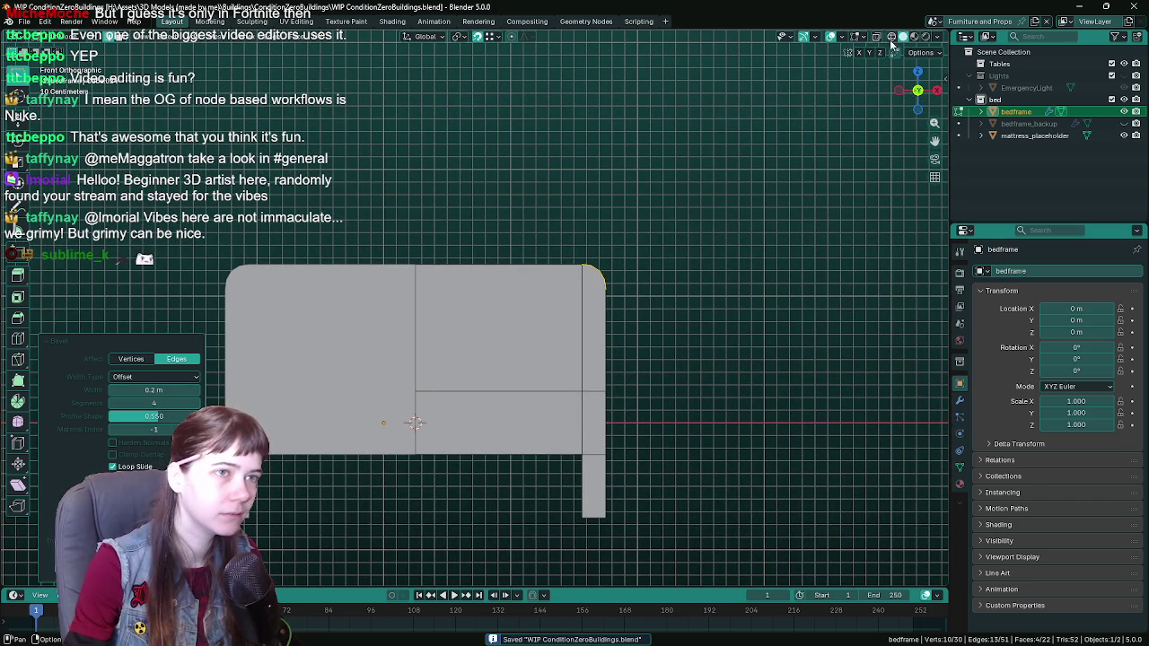
pyautogui.click(831, 36)
pyautogui.keyDown('shift'); pyautogui.moveTo(644, 214); pyautogui.dragTo(698, 197, button='middle'); pyautogui.keyUp('shift')
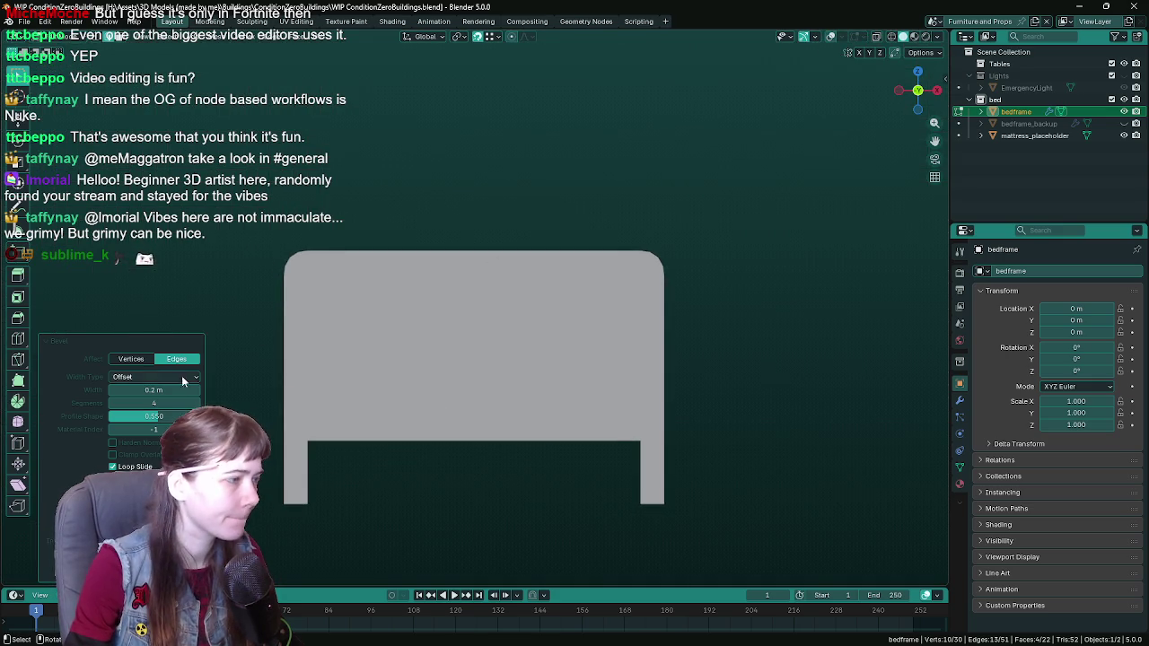
# Step: Raise the bevel from 4 to 5 segments and lower the profile shape slightly
pyautogui.click(197, 403)
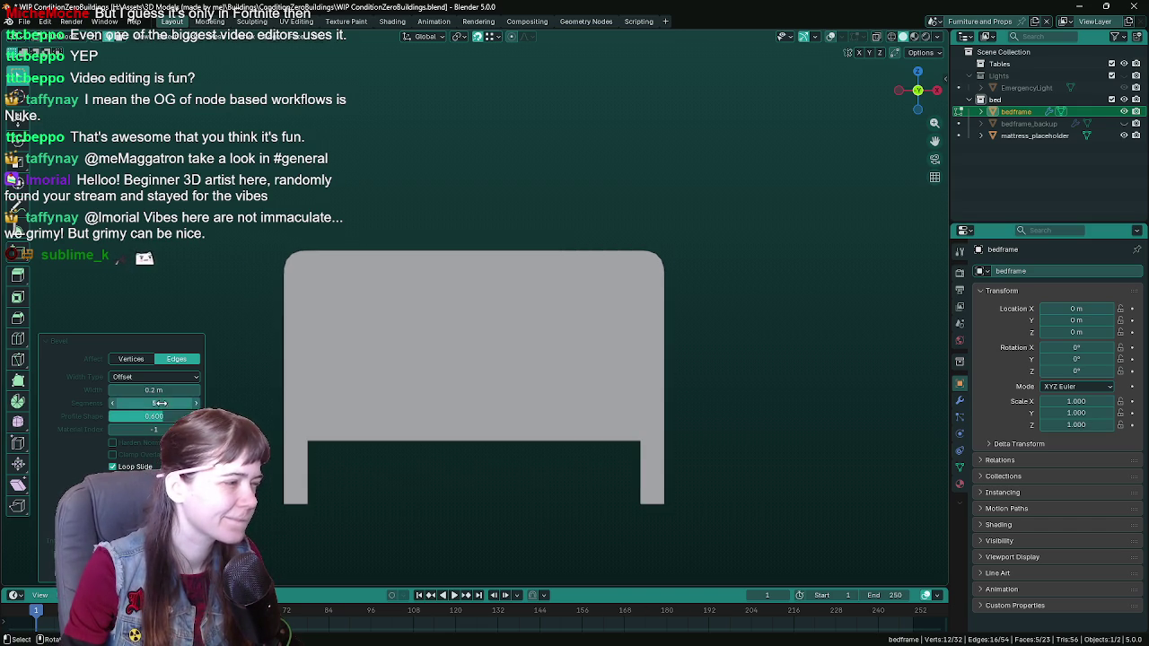
pyautogui.moveTo(171, 416); pyautogui.dragTo(167, 416)
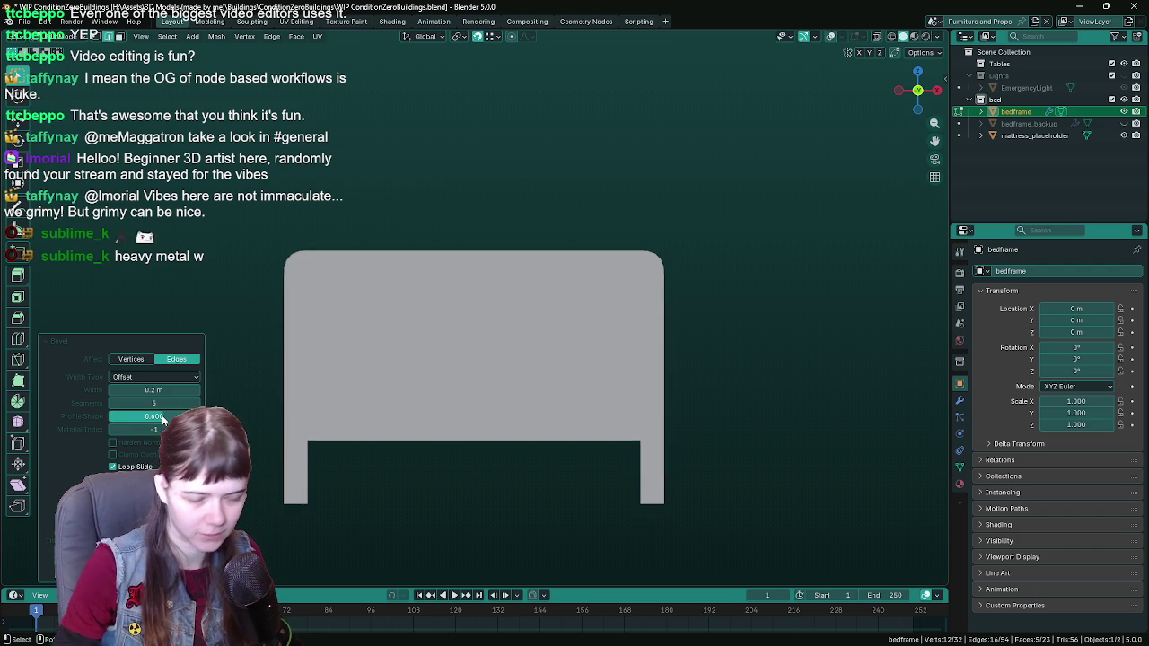
pyautogui.moveTo(502, 386)
pyautogui.mouseDown(button='middle')
pyautogui.moveTo(526, 392)
pyautogui.moveTo(591, 371)
pyautogui.mouseUp(button='middle')
pyautogui.scroll(5, 527, 392)
# Step: Return to Object Mode, restore overlays, and apply Auto Smooth shading to the bed frame
pyautogui.press('Tab')
pyautogui.click(849, 37)
pyautogui.rightClick(472, 336)
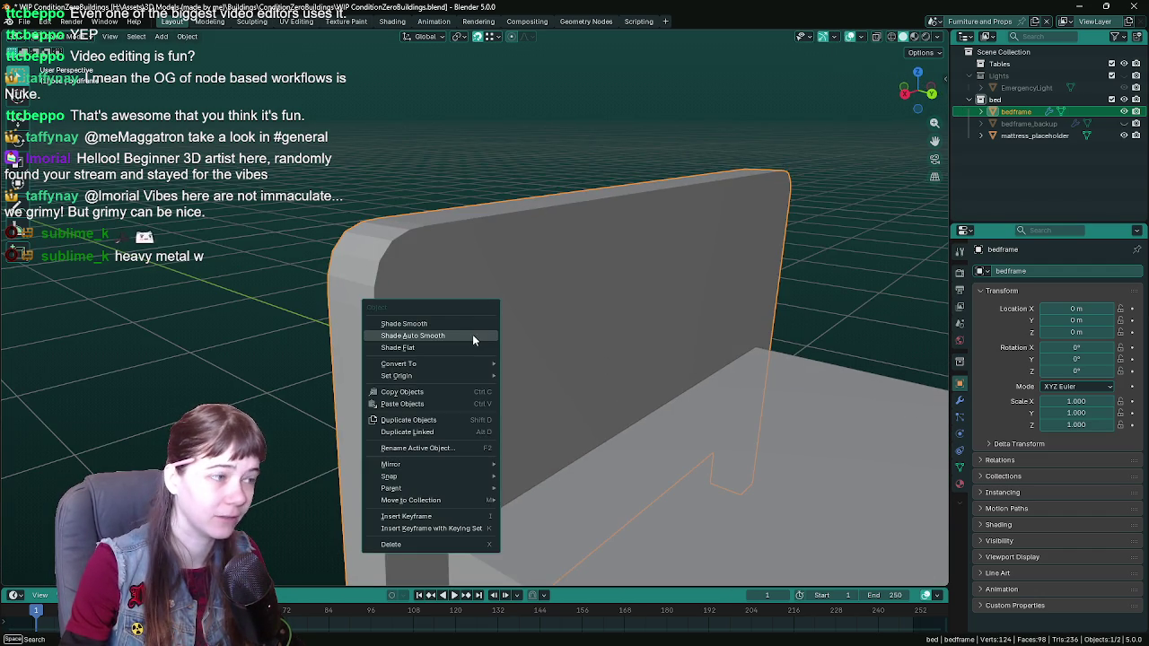
pyautogui.click(467, 338)
pyautogui.moveTo(472, 339)
pyautogui.mouseDown(button='middle')
pyautogui.moveTo(574, 344)
pyautogui.moveTo(491, 342)
pyautogui.moveTo(551, 344)
pyautogui.moveTo(501, 325)
pyautogui.moveTo(460, 287)
pyautogui.mouseUp(button='middle')
# Step: Save the blend file and view the smoothed bed from an oblique angle
pyautogui.hotkey('ctrl', 's')
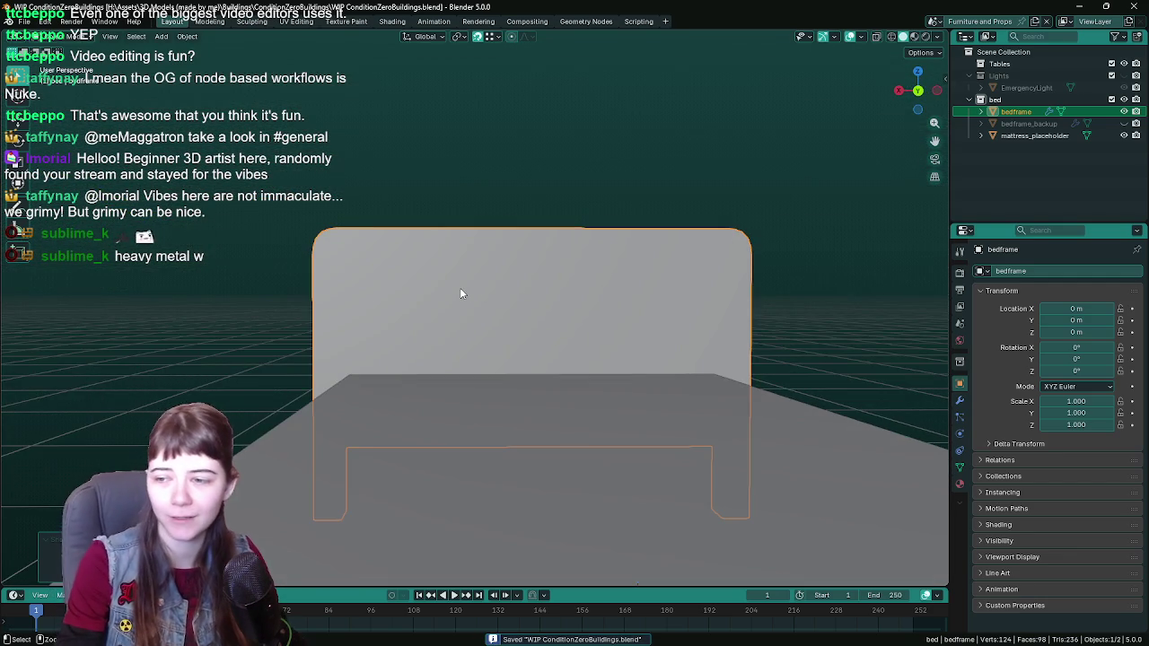
pyautogui.scroll(-1, 461, 288)
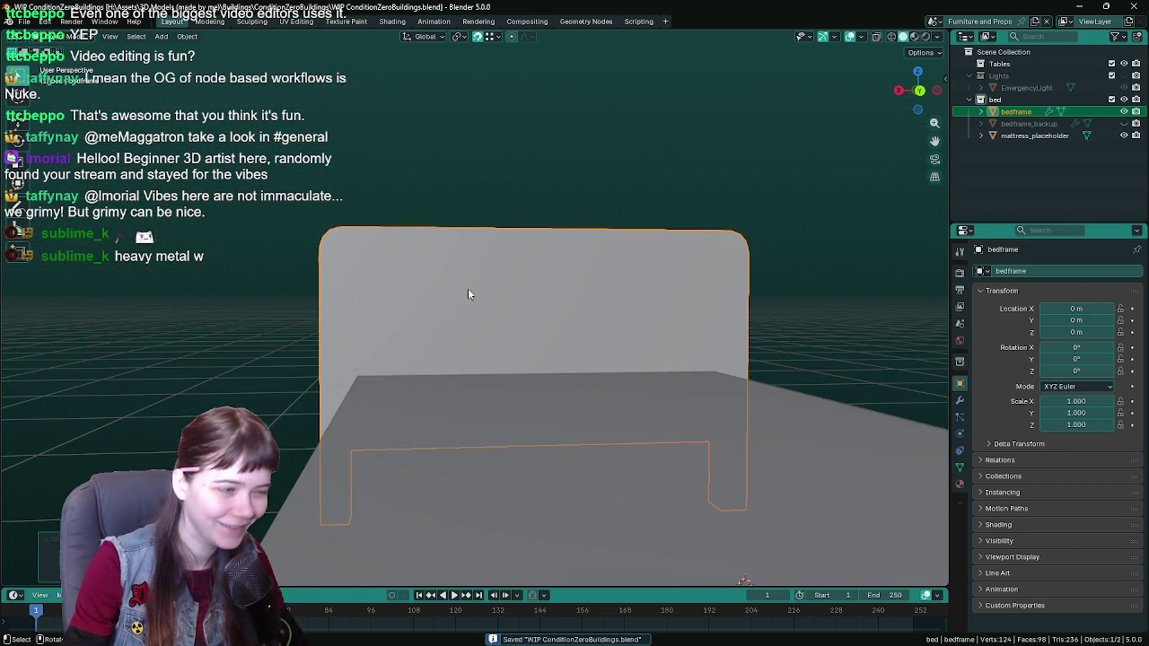
pyautogui.scroll(-1, 468, 288)
pyautogui.moveTo(468, 294); pyautogui.dragTo(497, 297, button='middle')
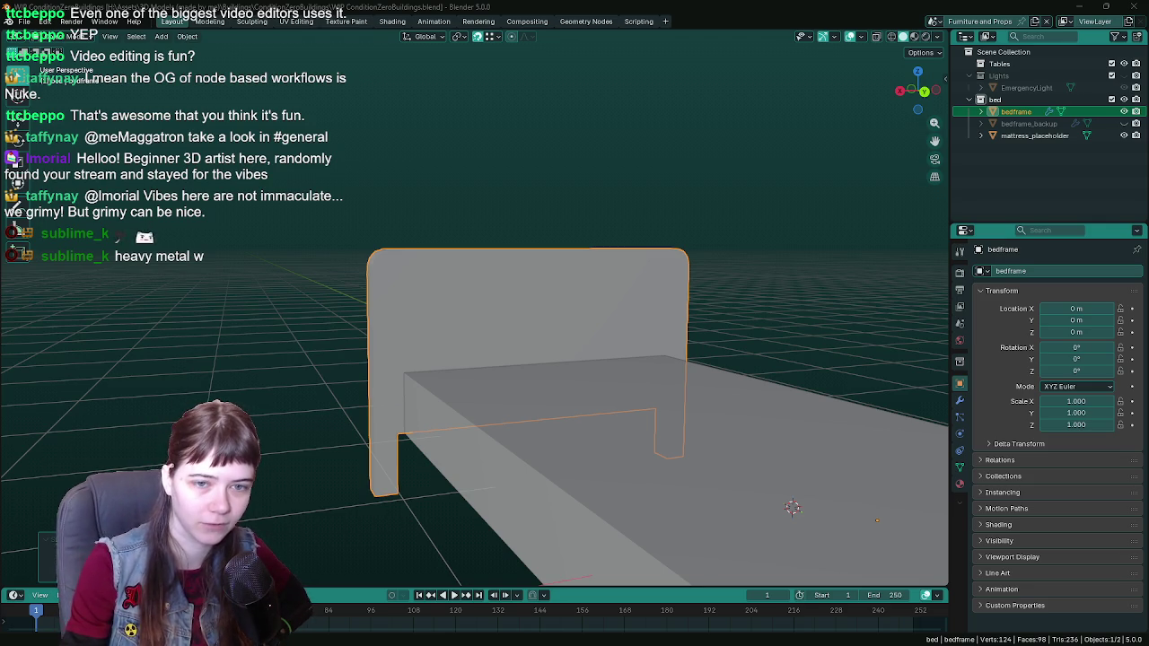
pyautogui.moveTo(507, 227)
pyautogui.mouseDown(button='middle')
pyautogui.moveTo(589, 247)
pyautogui.moveTo(609, 278)
pyautogui.moveTo(580, 257)
pyautogui.moveTo(593, 259)
pyautogui.moveTo(568, 265)
pyautogui.moveTo(543, 250)
pyautogui.mouseUp(button='middle')
pyautogui.hotkey('ctrl', 's')
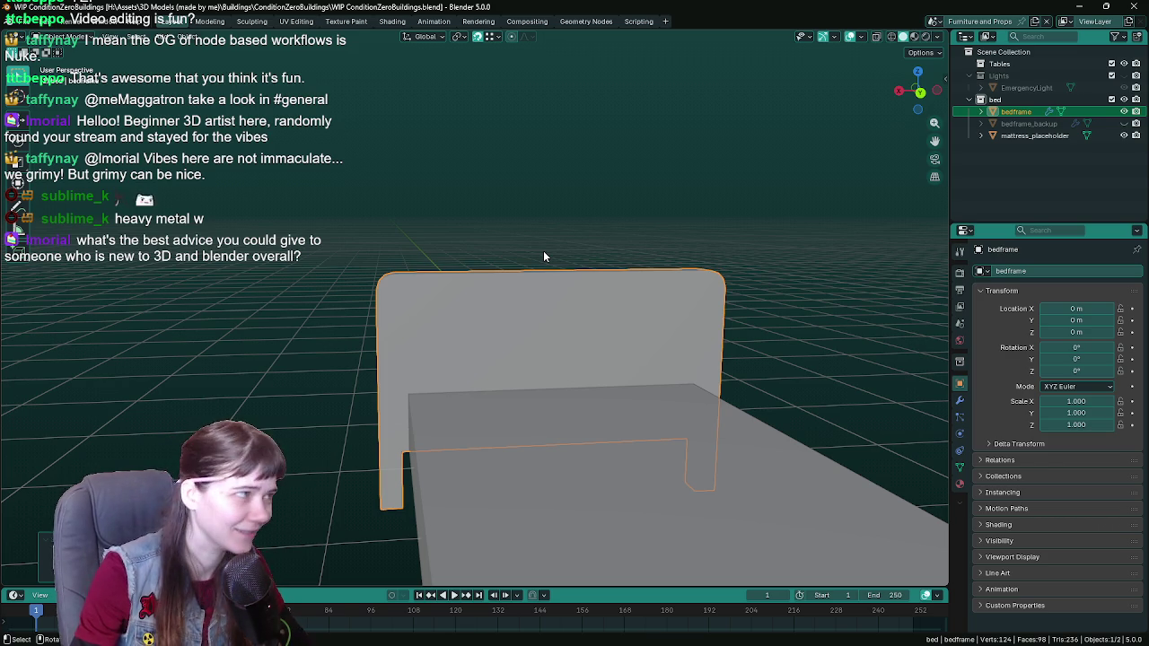
pyautogui.moveTo(543, 257)
pyautogui.keyDown('ctrl'); pyautogui.mouseDown(button='middle')
pyautogui.moveTo(525, 225)
pyautogui.moveTo(553, 234)
pyautogui.mouseUp(button='middle'); pyautogui.keyUp('ctrl')
pyautogui.hotkey('ctrl', 's')
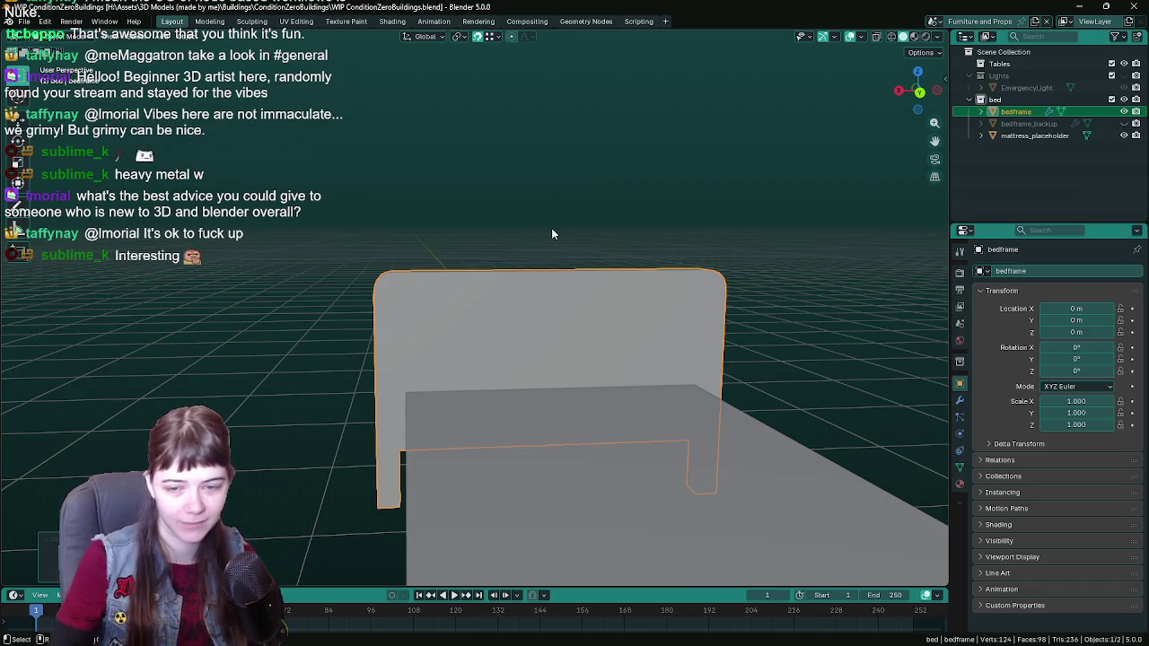
pyautogui.moveTo(540, 277); pyautogui.dragTo(572, 277, button='middle')
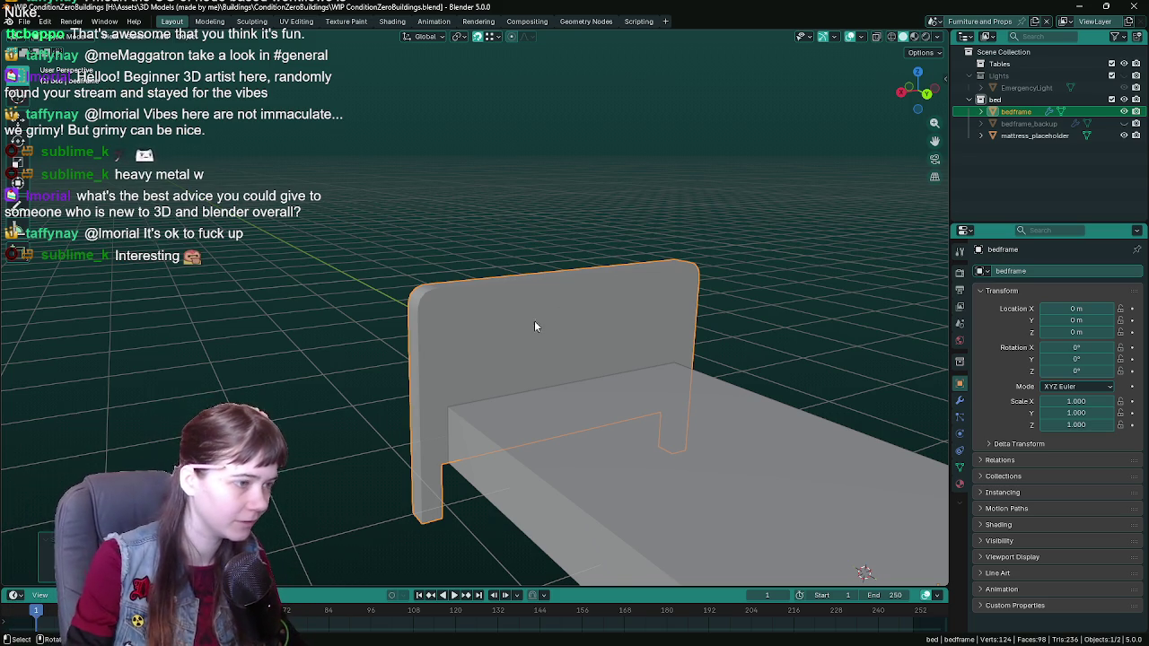
pyautogui.hotkey('ctrl', 's')
pyautogui.moveTo(534, 320)
pyautogui.keyDown('ctrl'); pyautogui.mouseDown(button='middle')
pyautogui.moveTo(539, 336)
pyautogui.moveTo(527, 333)
pyautogui.mouseUp(button='middle'); pyautogui.keyUp('ctrl')
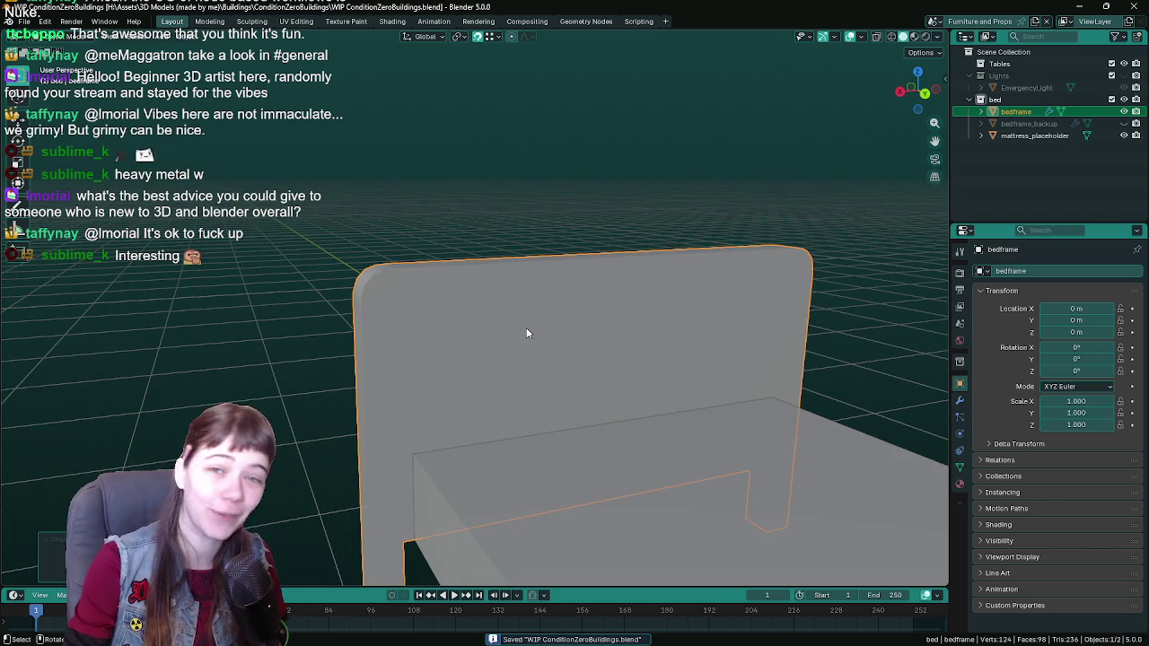
pyautogui.moveTo(526, 328); pyautogui.dragTo(544, 333, button='middle')
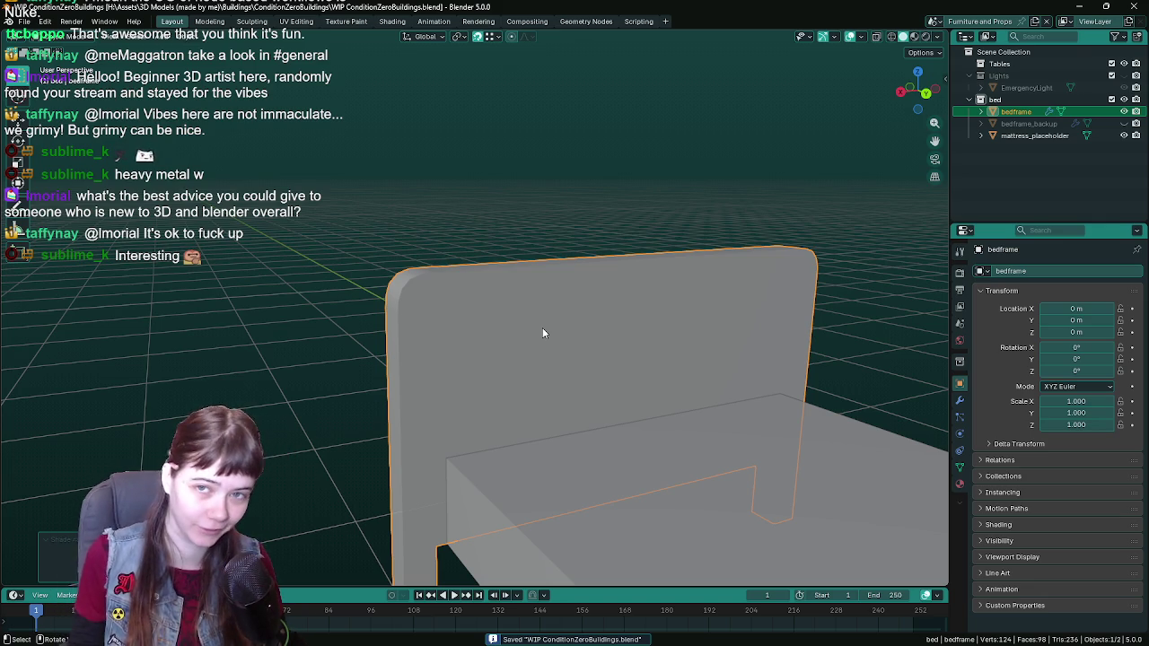
pyautogui.moveTo(543, 333); pyautogui.dragTo(544, 342, button='middle')
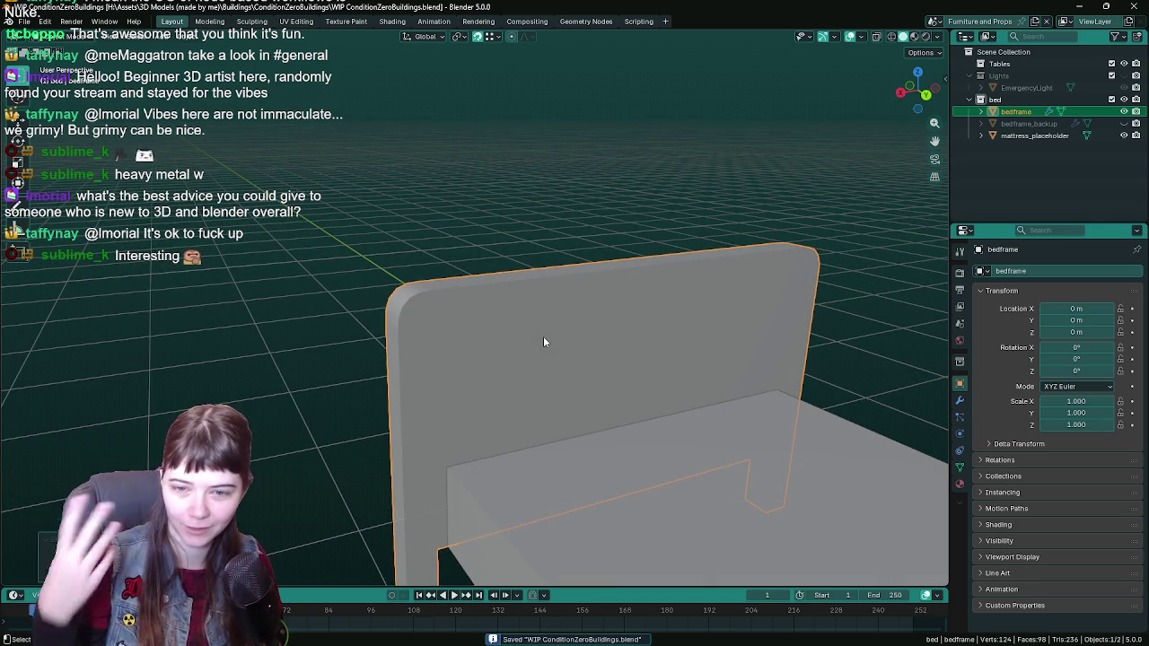
pyautogui.moveTo(538, 339); pyautogui.dragTo(532, 338, button='middle')
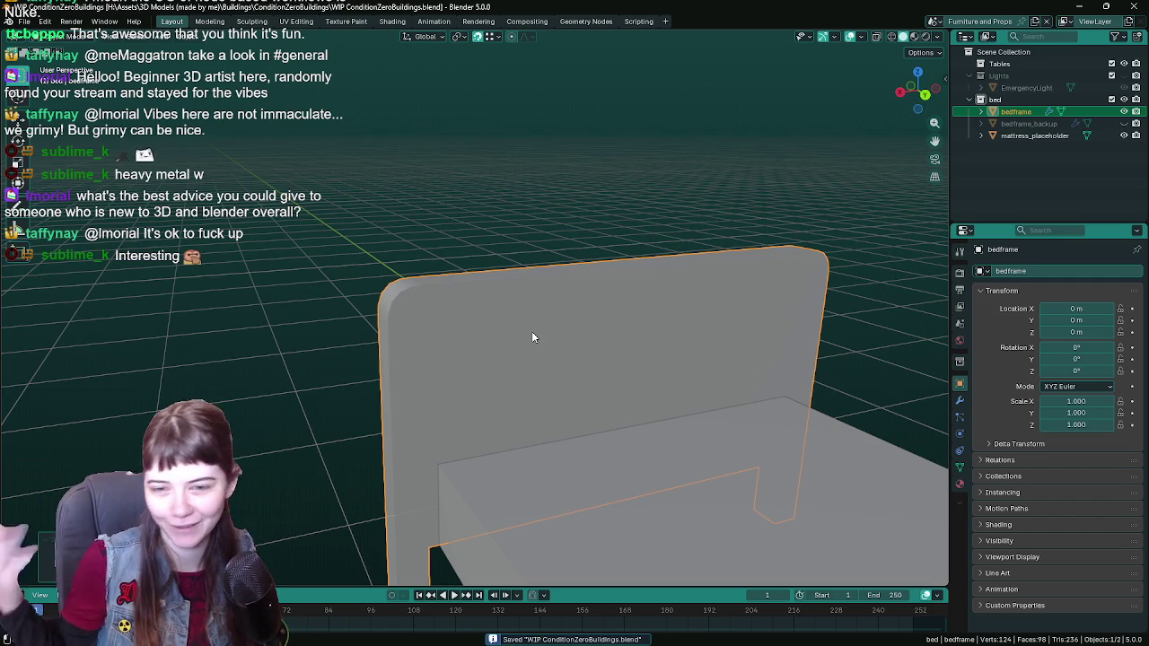
pyautogui.moveTo(531, 332); pyautogui.dragTo(521, 333, button='middle')
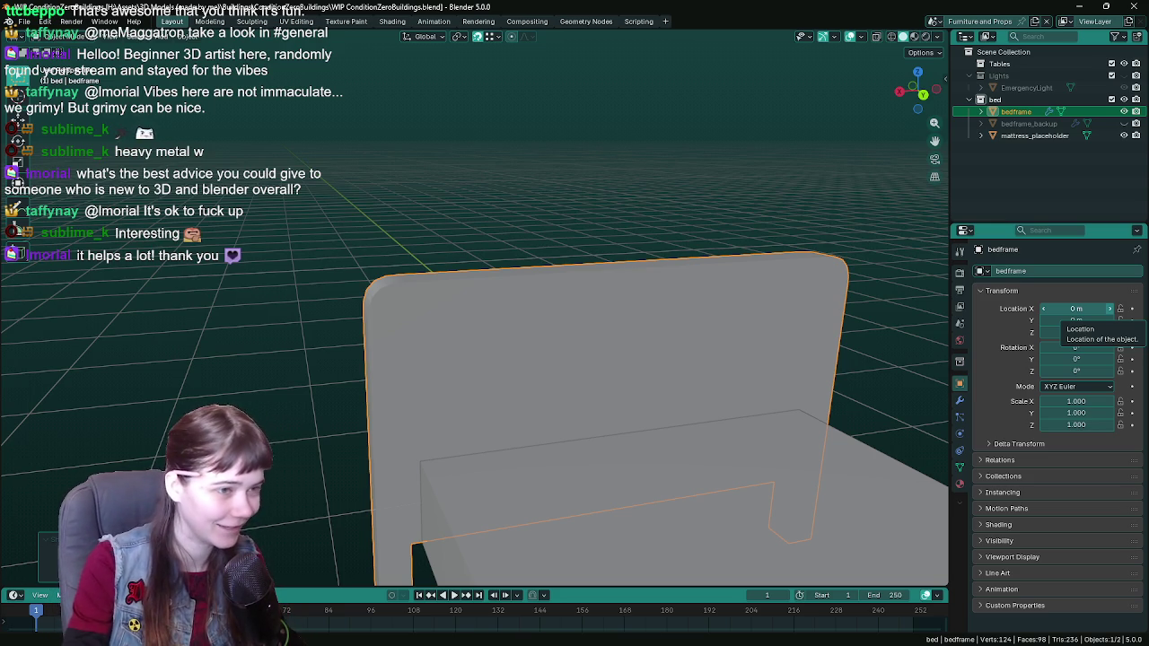
pyautogui.moveTo(700, 316); pyautogui.dragTo(668, 305, button='middle')
pyautogui.hotkey('ctrl', 's')
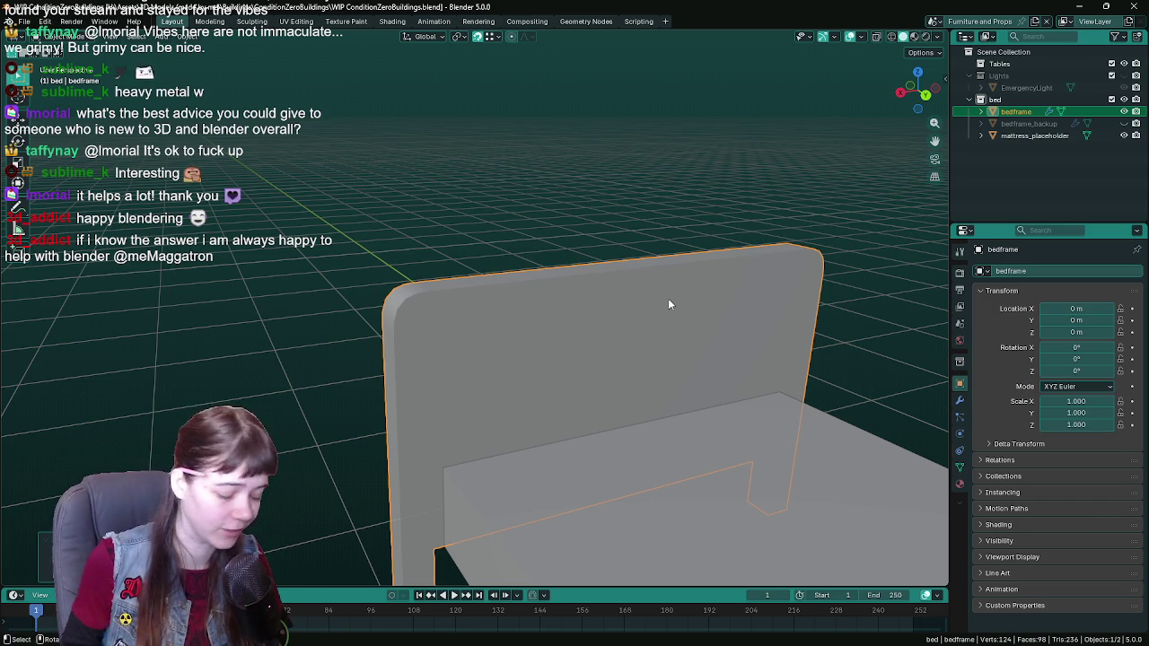
# Step: Save, enter Edit Mode on the bed frame, and view the headboard from the front
pyautogui.moveTo(556, 380)
pyautogui.mouseDown(button='middle')
pyautogui.moveTo(543, 351)
pyautogui.moveTo(505, 357)
pyautogui.moveTo(514, 344)
pyautogui.mouseUp(button='middle')
pyautogui.hotkey('ctrl', 's')
pyautogui.press('Tab')
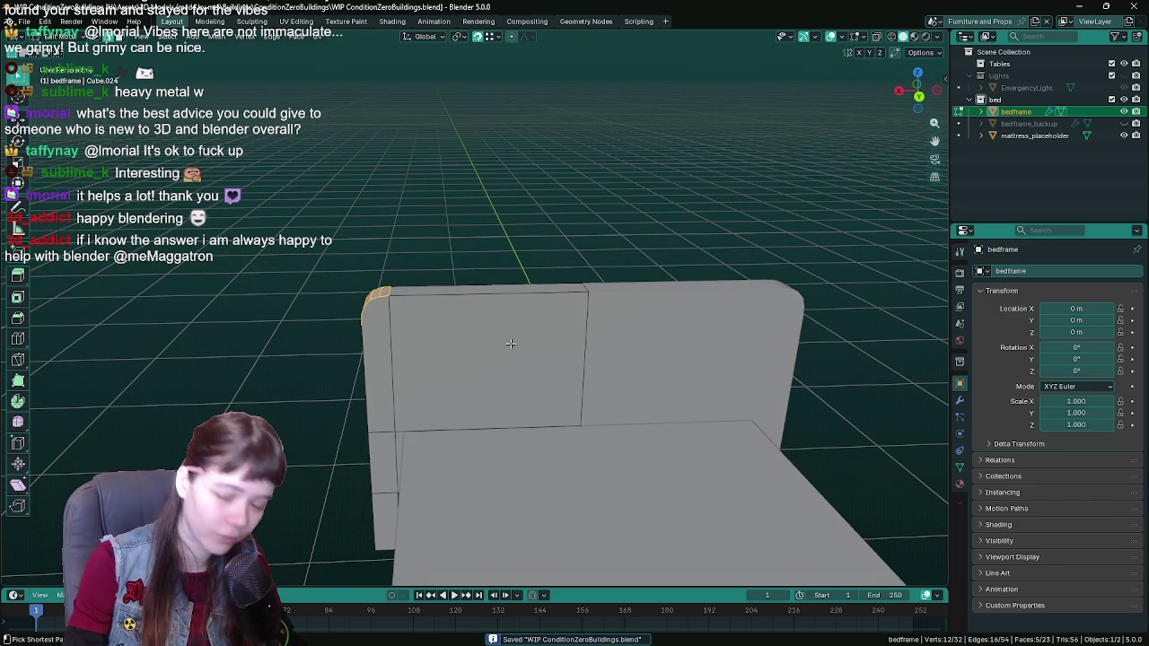
pyautogui.scroll(1, 485, 337)
pyautogui.scroll(1, 465, 342)
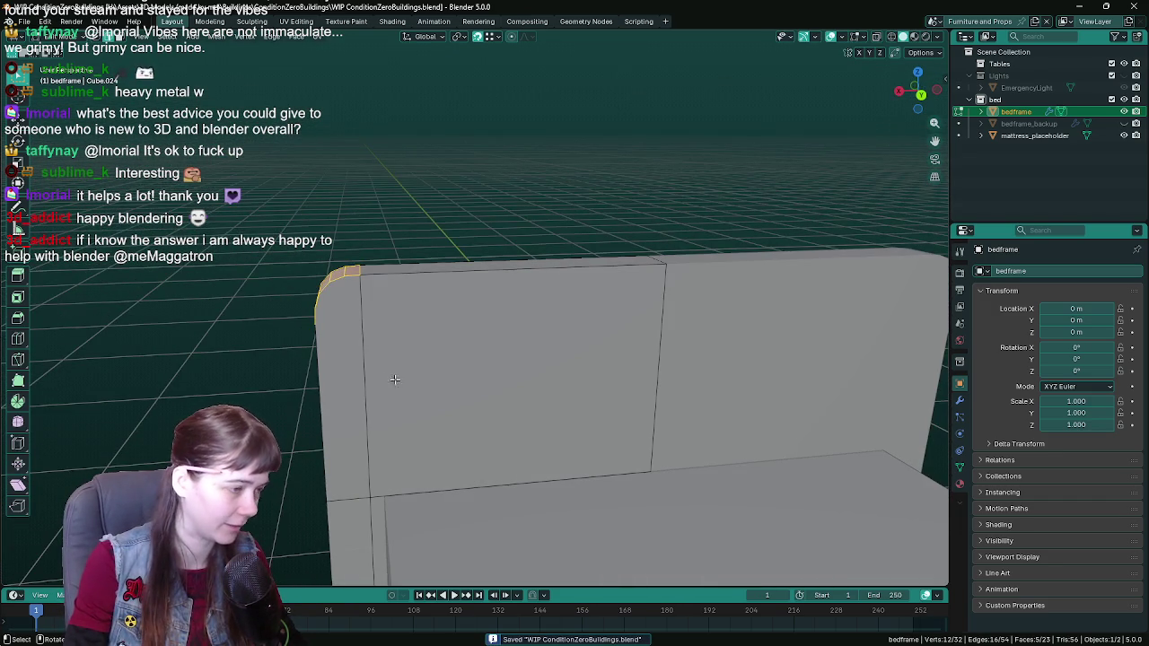
pyautogui.scroll(-3, 396, 379)
pyautogui.moveTo(395, 380); pyautogui.dragTo(606, 341, button='middle')
pyautogui.press('KP_1')
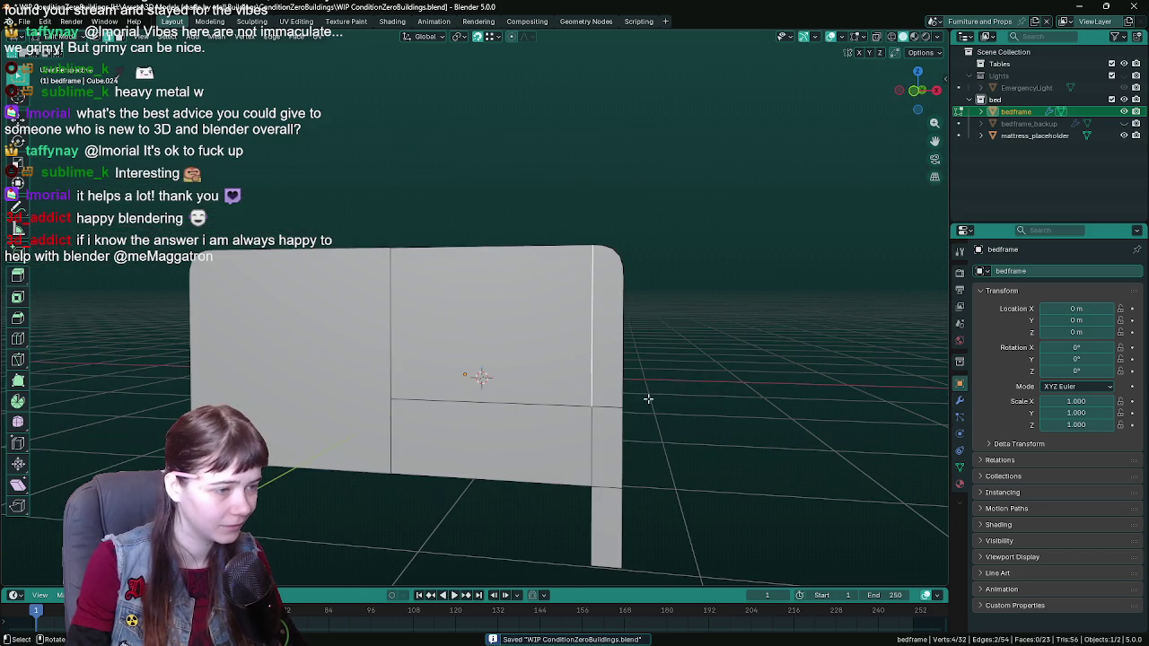
# Step: Select the headboard's inner panel edges around the centre panel
pyautogui.keyDown('shift'); pyautogui.click(583, 404); pyautogui.keyUp('shift')
pyautogui.click(593, 406)
pyautogui.moveTo(593, 405)
pyautogui.mouseDown(button='middle')
pyautogui.moveTo(698, 408)
pyautogui.moveTo(466, 423)
pyautogui.mouseUp(button='middle')
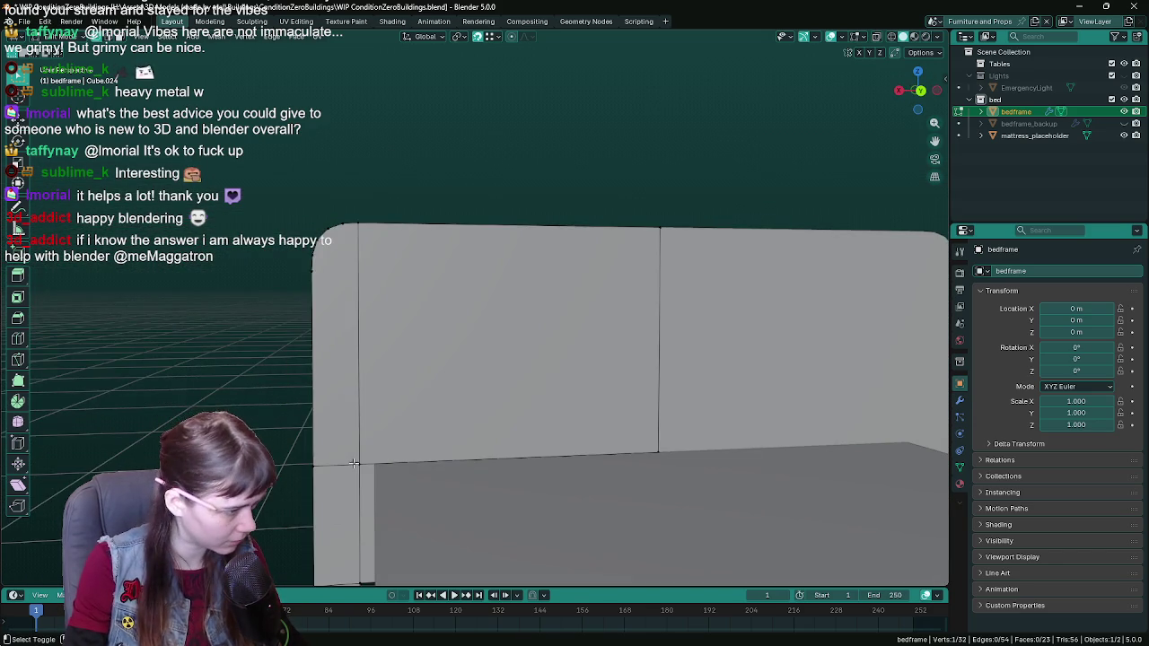
pyautogui.moveTo(354, 463)
pyautogui.mouseDown(button='middle')
pyautogui.moveTo(449, 462)
pyautogui.moveTo(500, 437)
pyautogui.moveTo(483, 432)
pyautogui.mouseUp(button='middle')
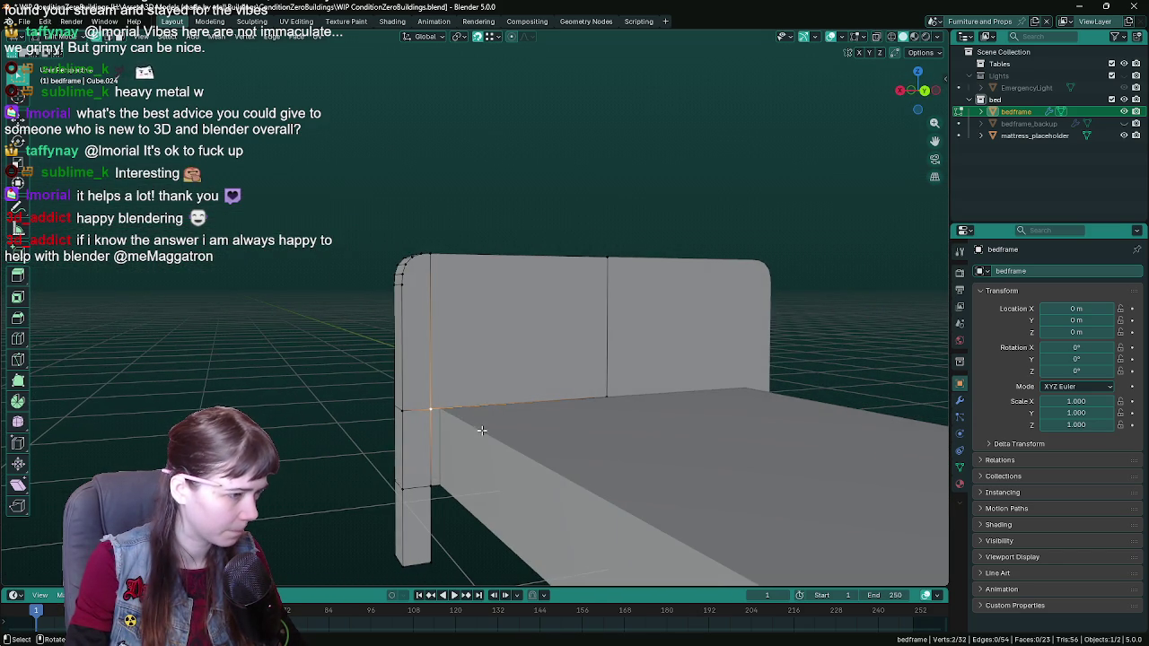
pyautogui.keyDown('shift'); pyautogui.click(607, 396); pyautogui.keyUp('shift')
pyautogui.moveTo(607, 396)
pyautogui.mouseDown(button='middle')
pyautogui.moveTo(486, 341)
pyautogui.moveTo(489, 420)
pyautogui.moveTo(539, 398)
pyautogui.moveTo(533, 411)
pyautogui.moveTo(546, 397)
pyautogui.moveTo(536, 394)
pyautogui.mouseUp(button='middle')
# Step: Delete the headboard's centre panel faces and save the file
pyautogui.press('x')
pyautogui.click(484, 309)
pyautogui.hotkey('ctrl', 's')
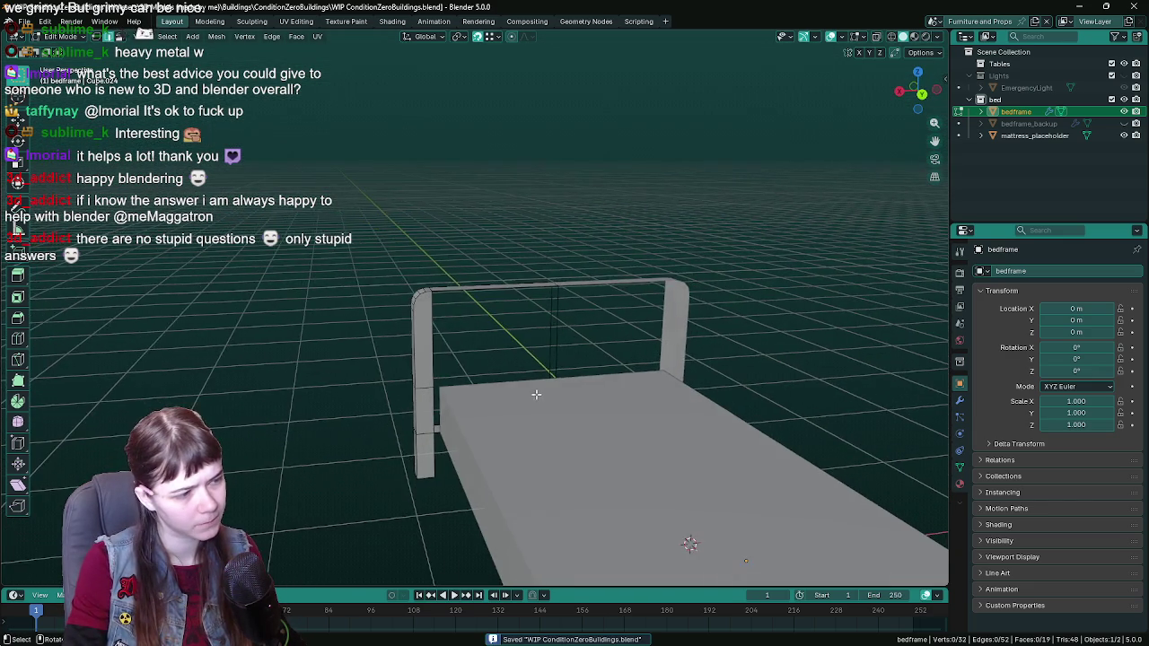
# Step: Try two centred loop cuts on the top rail, then undo back to the solid headboard and save
pyautogui.scroll(1, 536, 394)
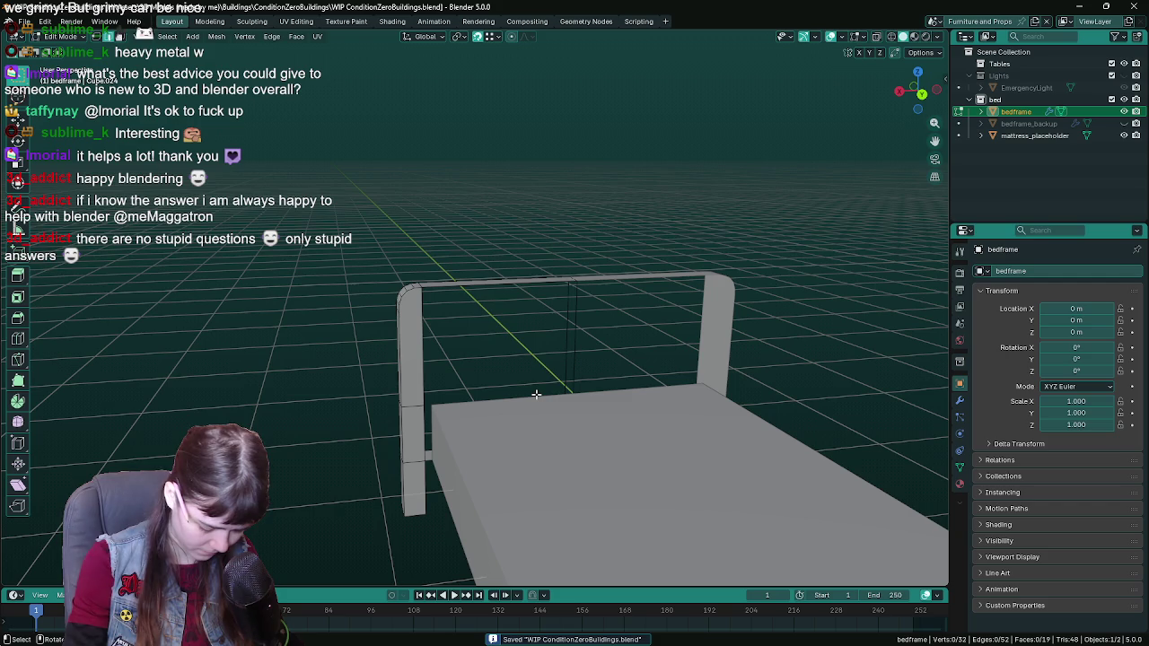
pyautogui.moveTo(536, 394)
pyautogui.mouseDown(button='middle')
pyautogui.moveTo(494, 338)
pyautogui.moveTo(488, 306)
pyautogui.moveTo(532, 313)
pyautogui.mouseUp(button='middle')
pyautogui.hotkey('ctrl', 'r')
pyautogui.click(487, 306)
pyautogui.rightClick(487, 306)
pyautogui.hotkey('ctrl', 'r')
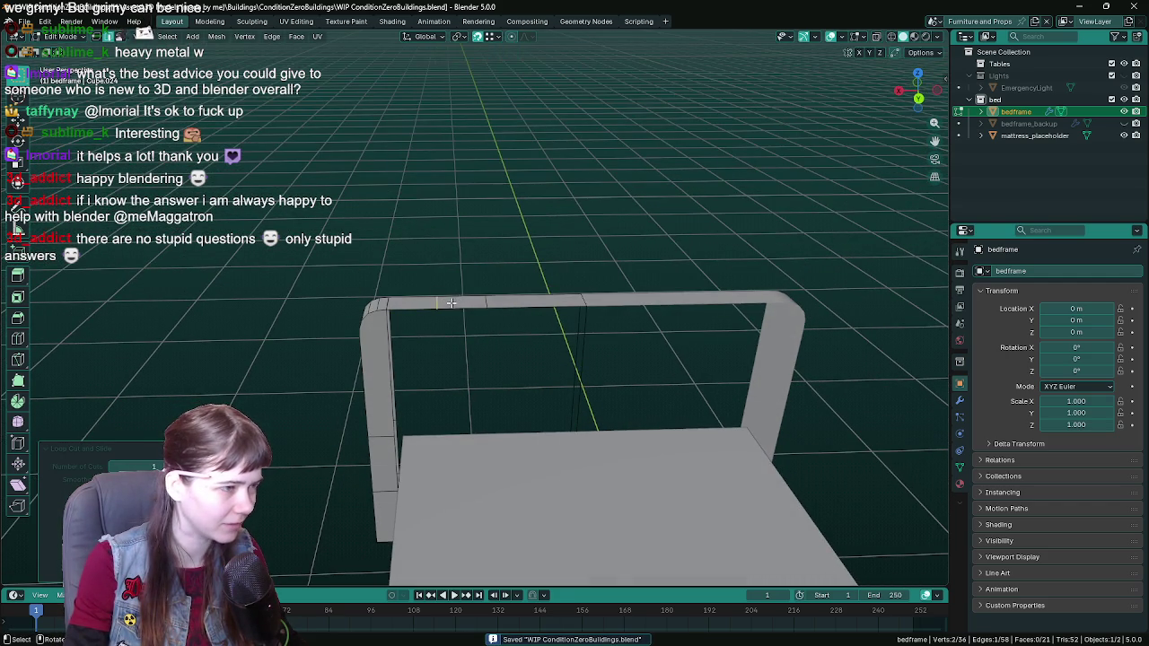
pyautogui.click(537, 307)
pyautogui.rightClick(537, 307)
pyautogui.hotkey('ctrl', 'z')
pyautogui.moveTo(579, 413)
pyautogui.mouseDown(button='middle')
pyautogui.moveTo(506, 326)
pyautogui.moveTo(728, 377)
pyautogui.moveTo(703, 393)
pyautogui.moveTo(557, 416)
pyautogui.mouseUp(button='middle')
pyautogui.hotkey('ctrl', 'z')
pyautogui.hotkey('ctrl', 's')
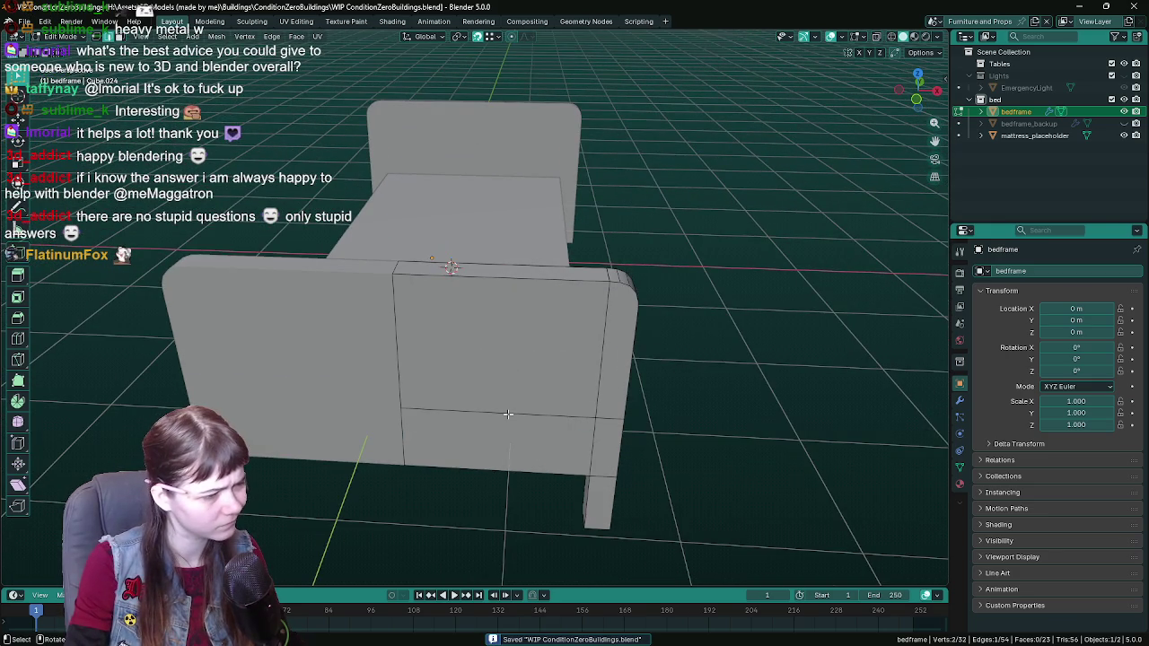
# Step: Trial a single centred vertical loop cut on the end panel, then undo it
pyautogui.hotkey('ctrl', 'r')
pyautogui.scroll(1, 508, 414)
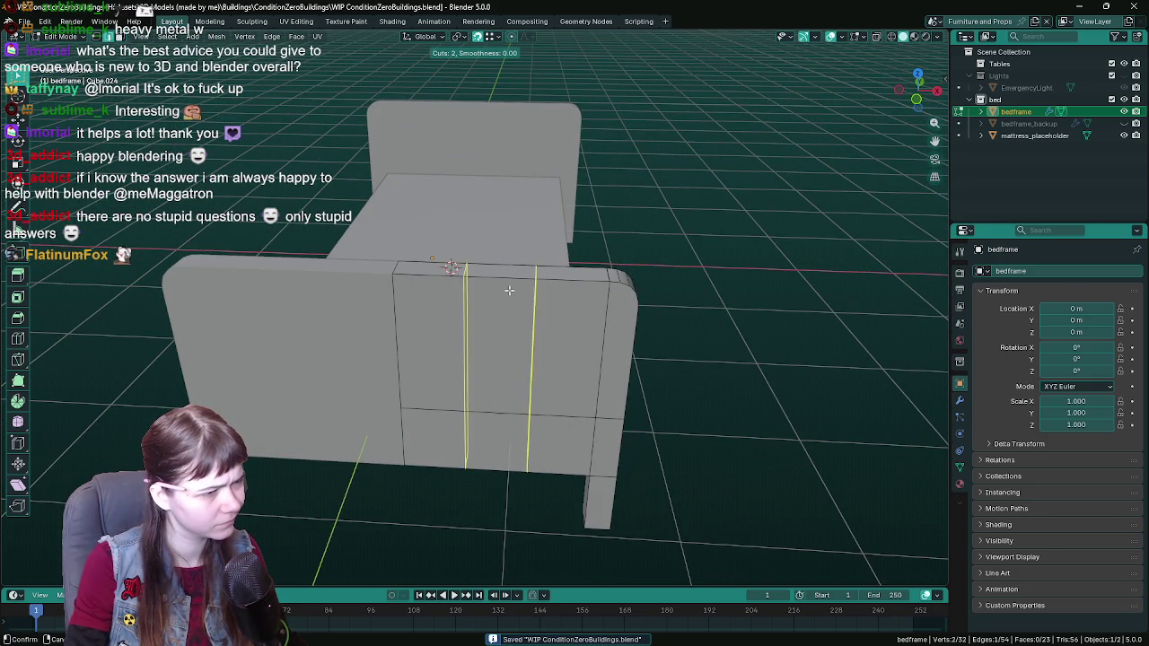
pyautogui.scroll(1, 508, 414)
pyautogui.press('Escape')
pyautogui.moveTo(401, 299); pyautogui.dragTo(418, 295, button='middle')
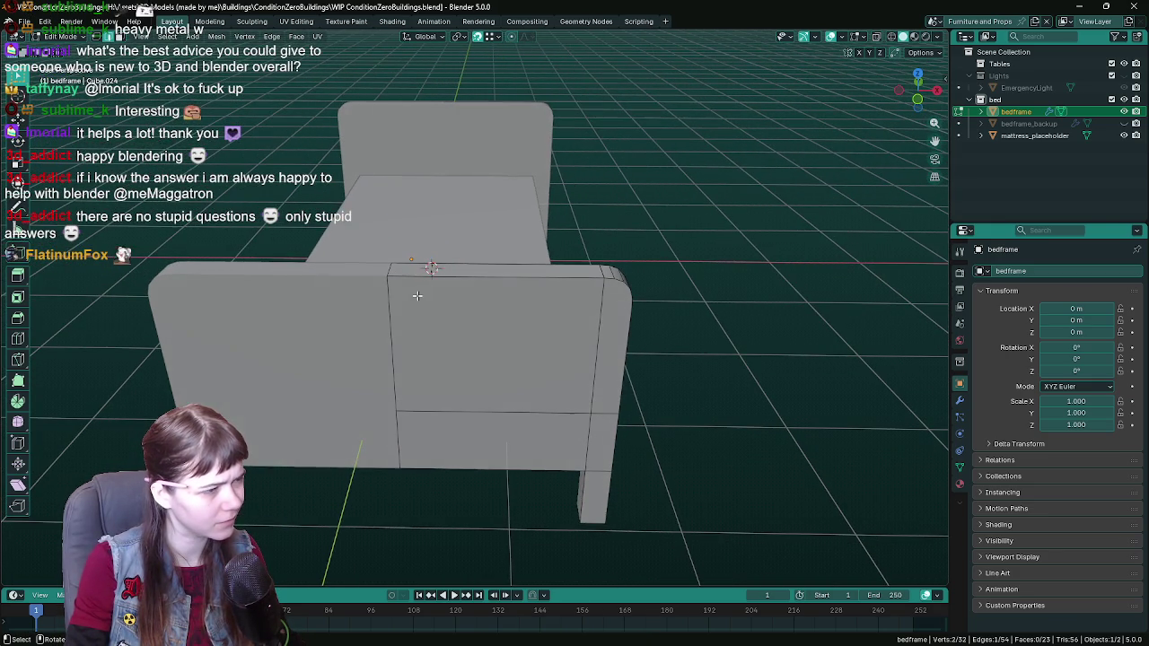
pyautogui.hotkey('ctrl', 'r')
pyautogui.click(501, 318)
pyautogui.rightClick(510, 285)
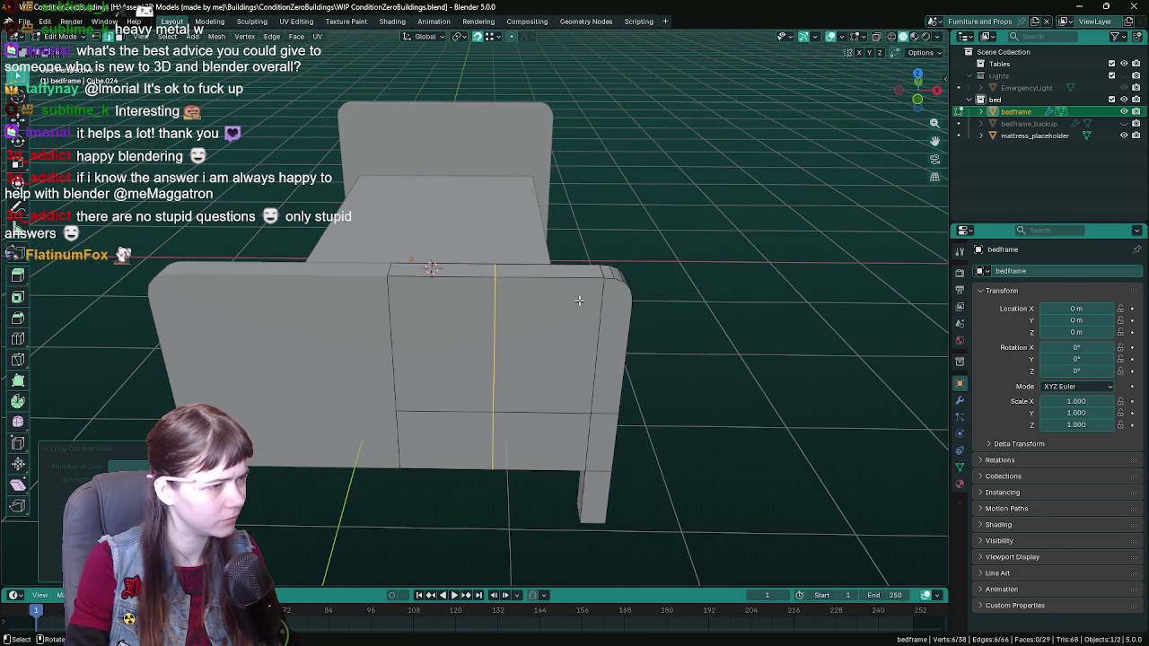
pyautogui.hotkey('ctrl', 'z')
# Step: Trial two centred loop cuts on the end panel, then undo them
pyautogui.hotkey('ctrl', 'r')
pyautogui.press('Escape')
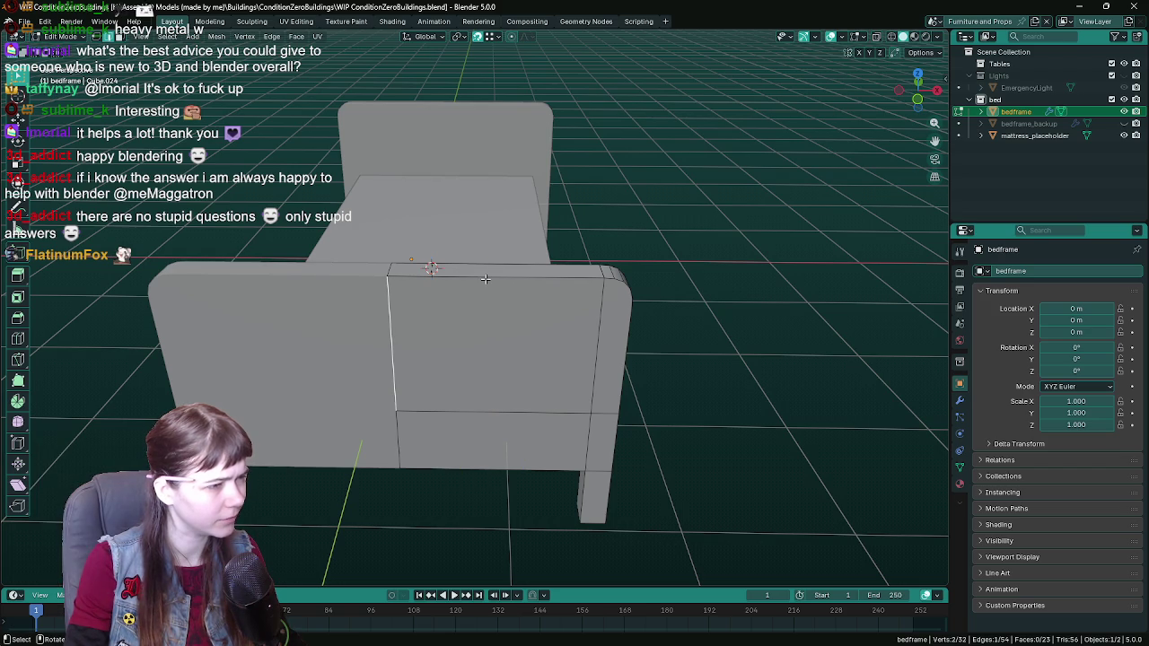
pyautogui.hotkey('ctrl', 'r')
pyautogui.scroll(1, 485, 279)
pyautogui.click(485, 280)
pyautogui.rightClick(485, 279)
pyautogui.moveTo(485, 279)
pyautogui.mouseDown(button='middle')
pyautogui.moveTo(456, 317)
pyautogui.moveTo(551, 334)
pyautogui.mouseUp(button='middle')
pyautogui.scroll(-3, 456, 316)
pyautogui.hotkey('ctrl', 'z')
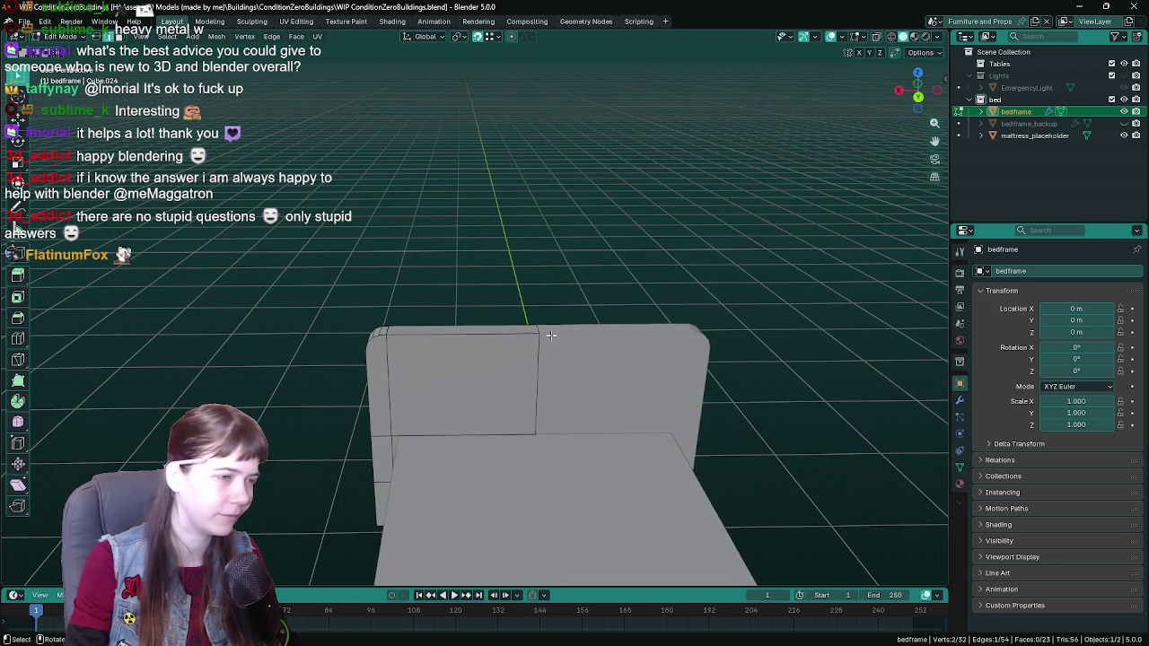
# Step: Add a centred cut on the end panel, then select that new loop and dissolve it
pyautogui.hotkey('ctrl', 'r')
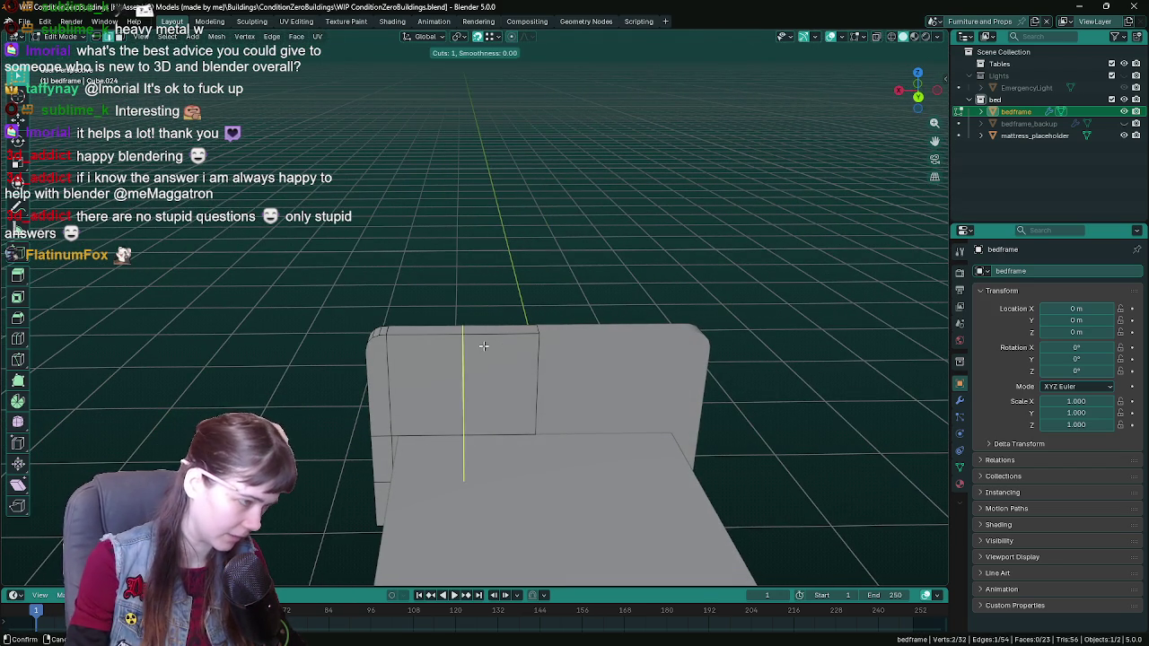
pyautogui.click(480, 341)
pyautogui.rightClick(482, 346)
pyautogui.click(535, 377)
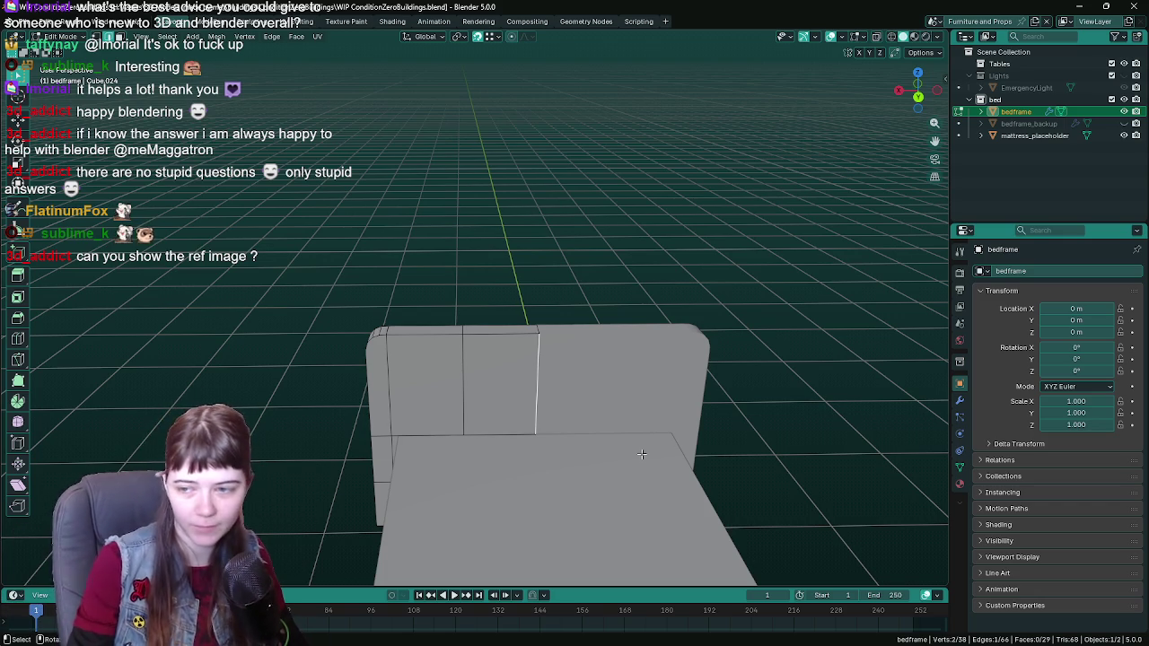
pyautogui.moveTo(648, 463)
pyautogui.mouseDown(button='middle')
pyautogui.moveTo(525, 373)
pyautogui.moveTo(520, 348)
pyautogui.moveTo(500, 337)
pyautogui.moveTo(563, 356)
pyautogui.moveTo(579, 341)
pyautogui.mouseUp(button='middle')
pyautogui.hotkey('ctrl', 's')
pyautogui.keyDown('ctrl'); pyautogui.click(500, 337); pyautogui.keyUp('ctrl')
pyautogui.scroll(-5, 497, 341)
pyautogui.hotkey('ctrl', 'x')
pyautogui.scroll(5, 538, 350)
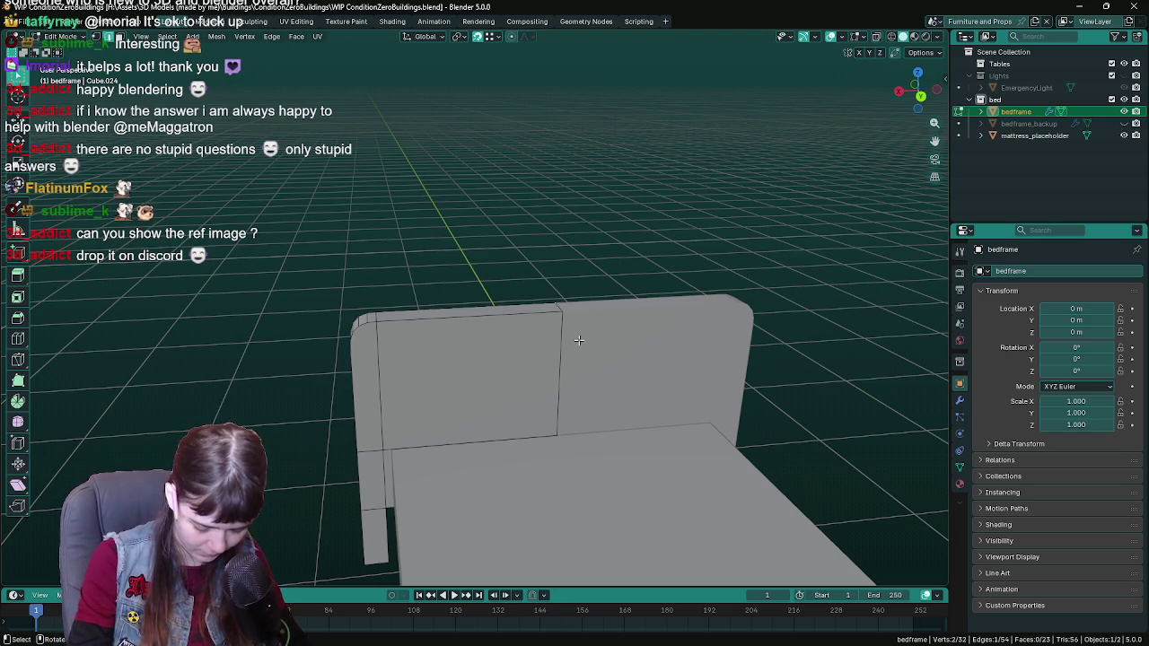
# Step: Try two vertical loop cuts on the headboard, then undo them
pyautogui.moveTo(521, 374)
pyautogui.mouseDown(button='middle')
pyautogui.moveTo(526, 385)
pyautogui.moveTo(522, 347)
pyautogui.mouseUp(button='middle')
pyautogui.hotkey('ctrl', 's')
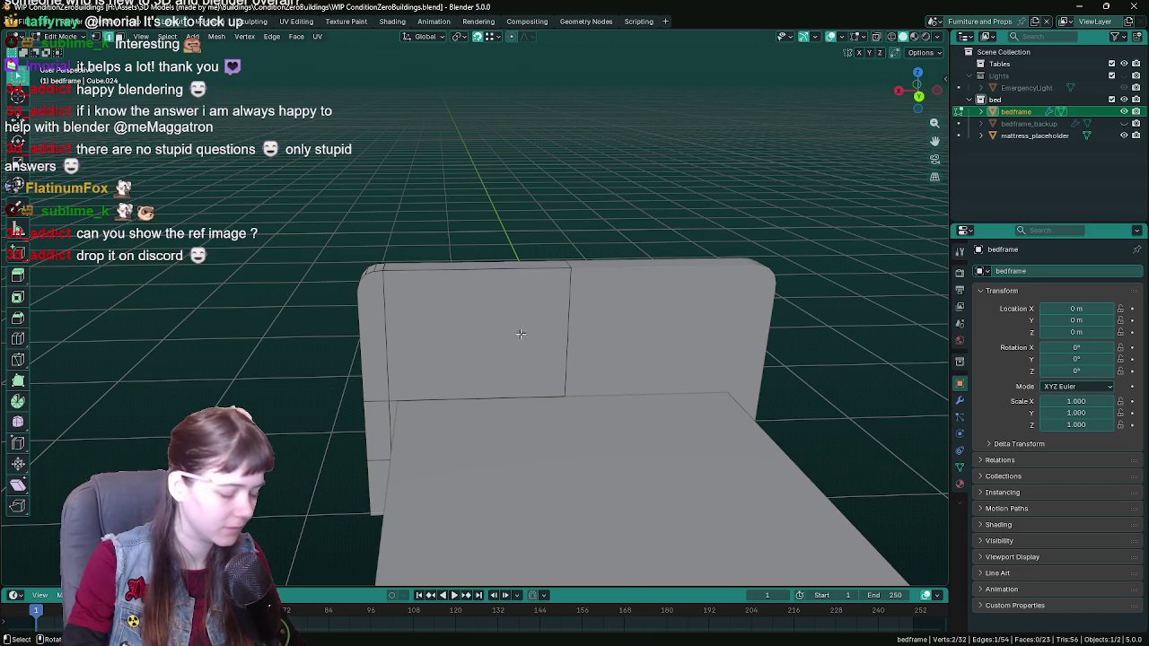
pyautogui.hotkey('ctrl', 'r')
pyautogui.scroll(1, 484, 305)
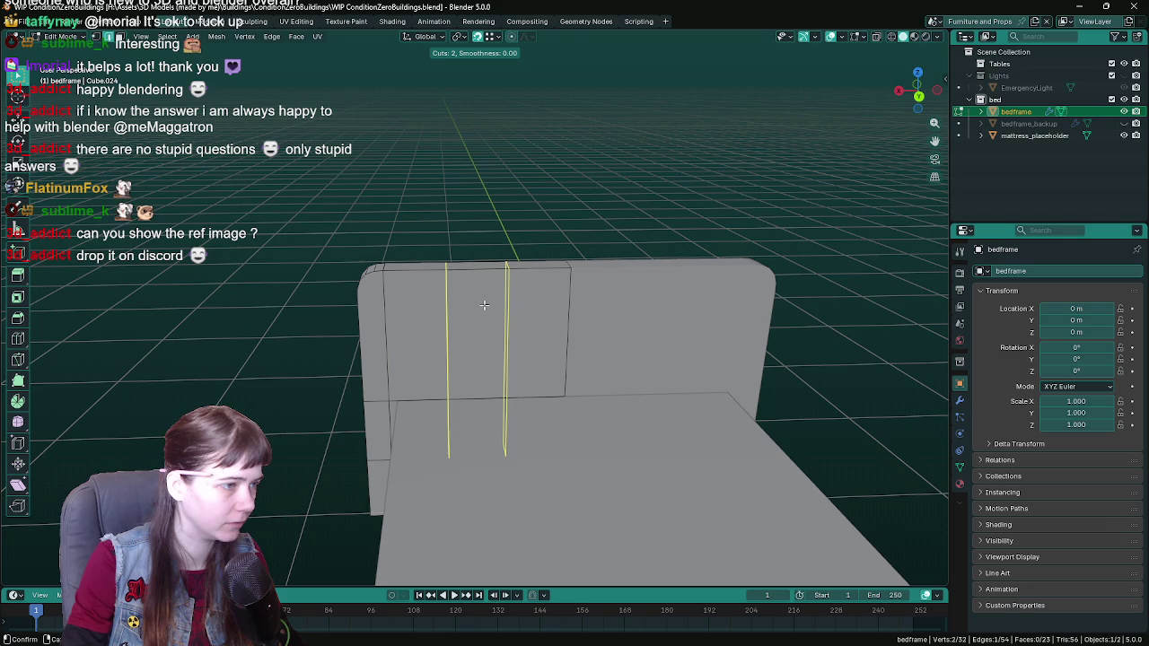
pyautogui.click(484, 305)
pyautogui.scroll(-3, 523, 318)
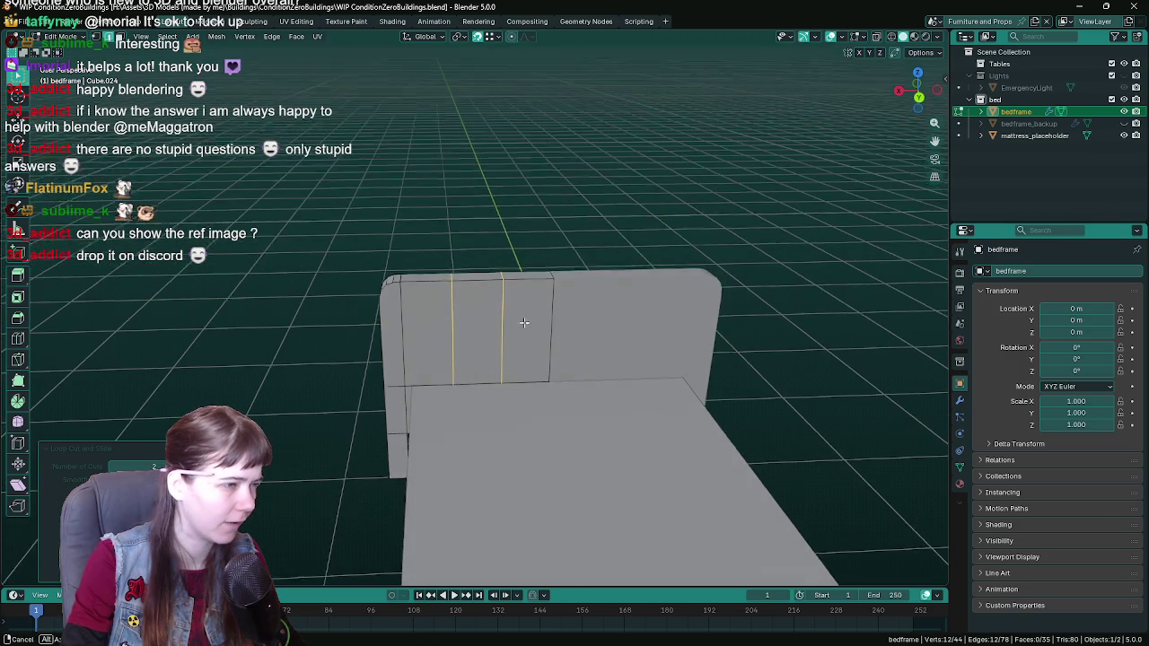
pyautogui.scroll(1, 522, 326)
pyautogui.hotkey('ctrl', 'z')
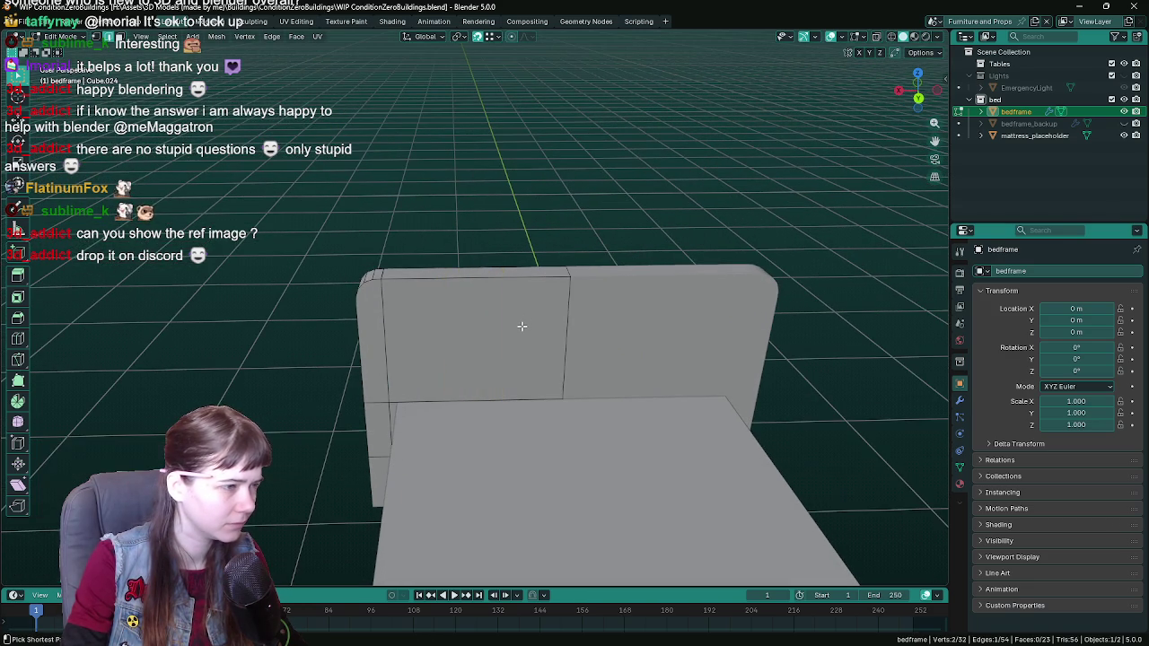
# Step: Add one vertical loop cut in the middle of the headboard's left half and save
pyautogui.hotkey('ctrl', 'r')
pyautogui.click(544, 323)
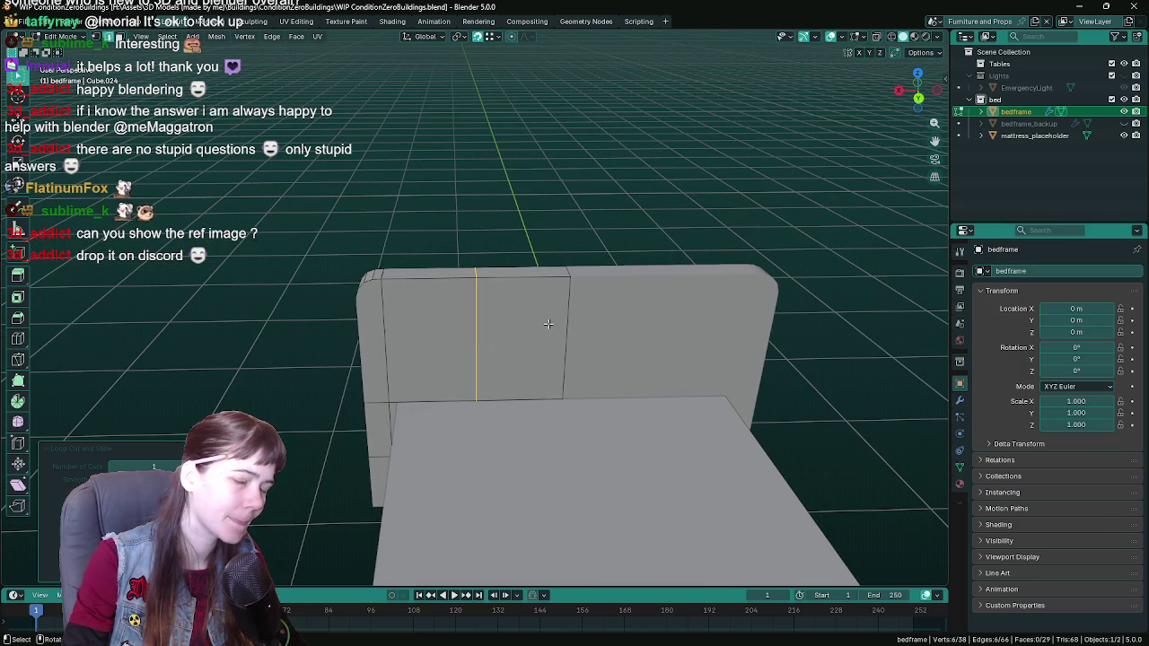
pyautogui.hotkey('ctrl', 's')
pyautogui.scroll(1, 544, 311)
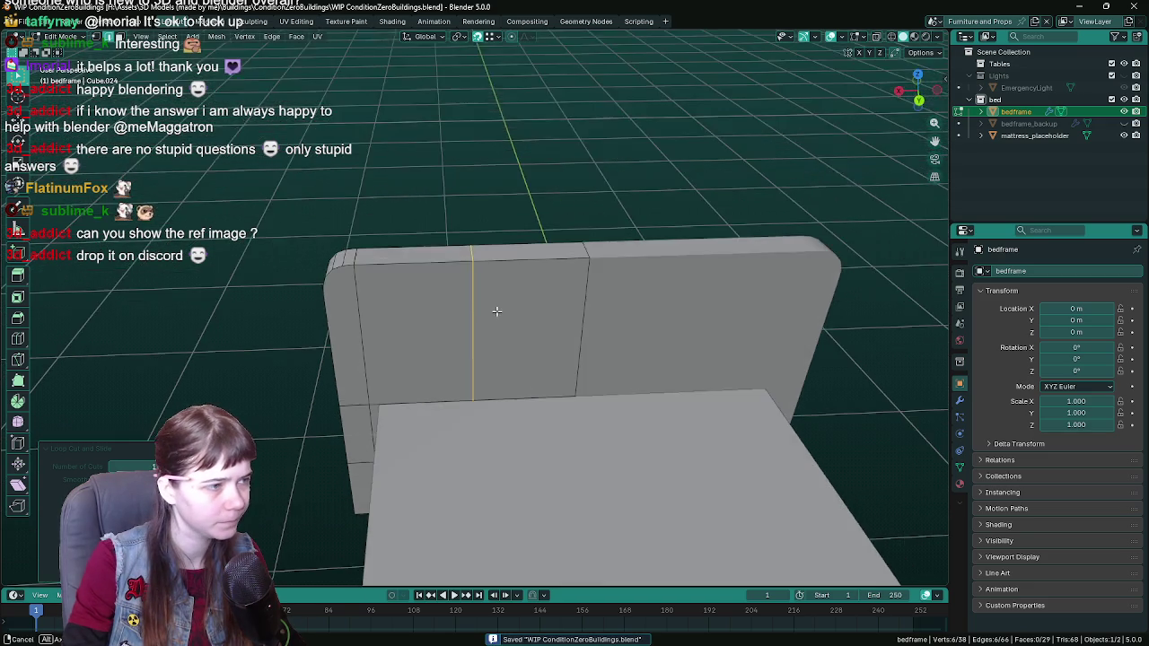
pyautogui.moveTo(497, 312); pyautogui.dragTo(476, 303, button='middle')
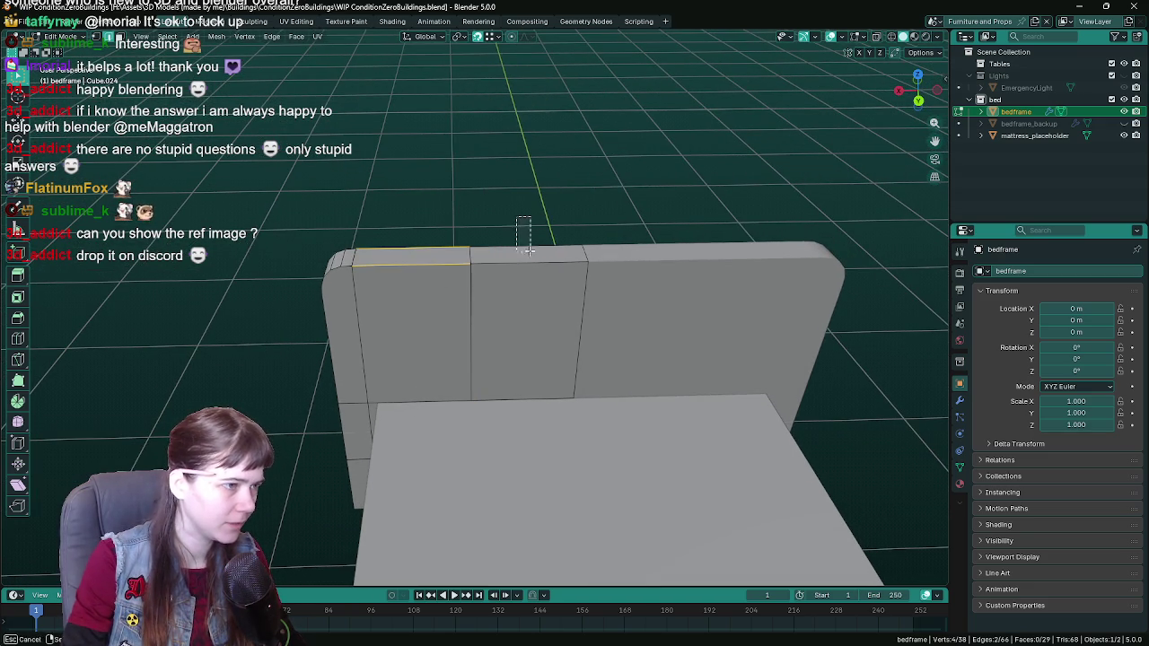
# Step: Select the headboard panel edges and delete its inner faces
pyautogui.moveTo(451, 277)
pyautogui.mouseDown(button='middle')
pyautogui.moveTo(681, 295)
pyautogui.moveTo(468, 402)
pyautogui.mouseUp(button='middle')
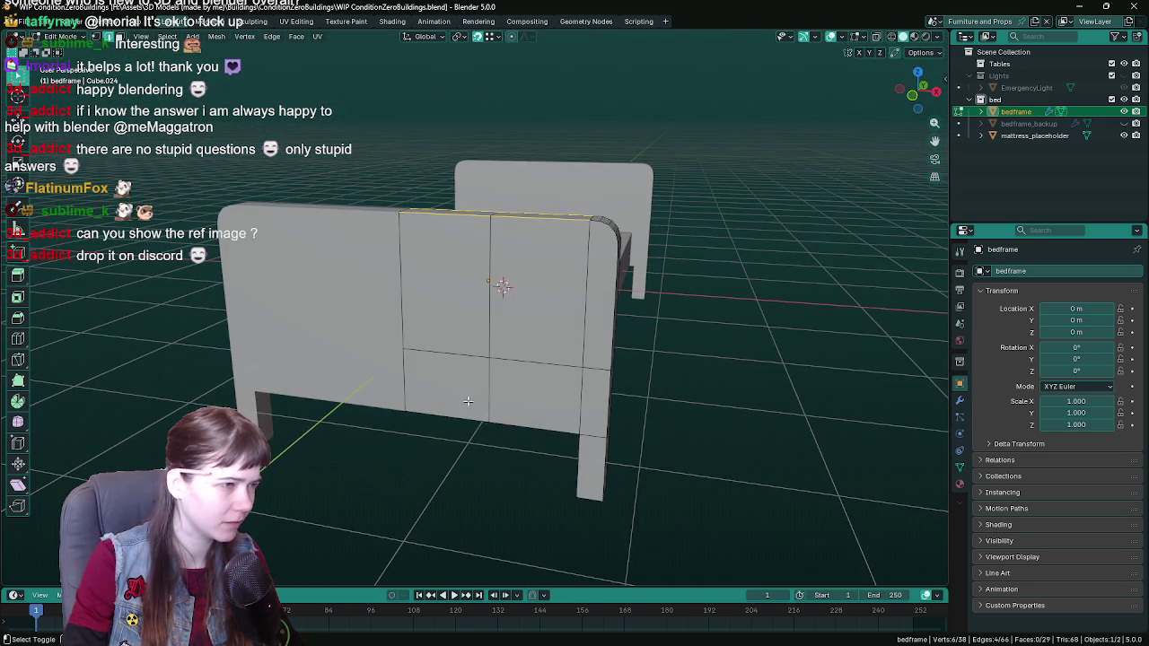
pyautogui.keyDown('shift'); pyautogui.click(532, 429); pyautogui.keyUp('shift')
pyautogui.moveTo(532, 430); pyautogui.dragTo(595, 328, button='middle')
pyautogui.keyDown('shift'); pyautogui.click(509, 447); pyautogui.keyUp('shift')
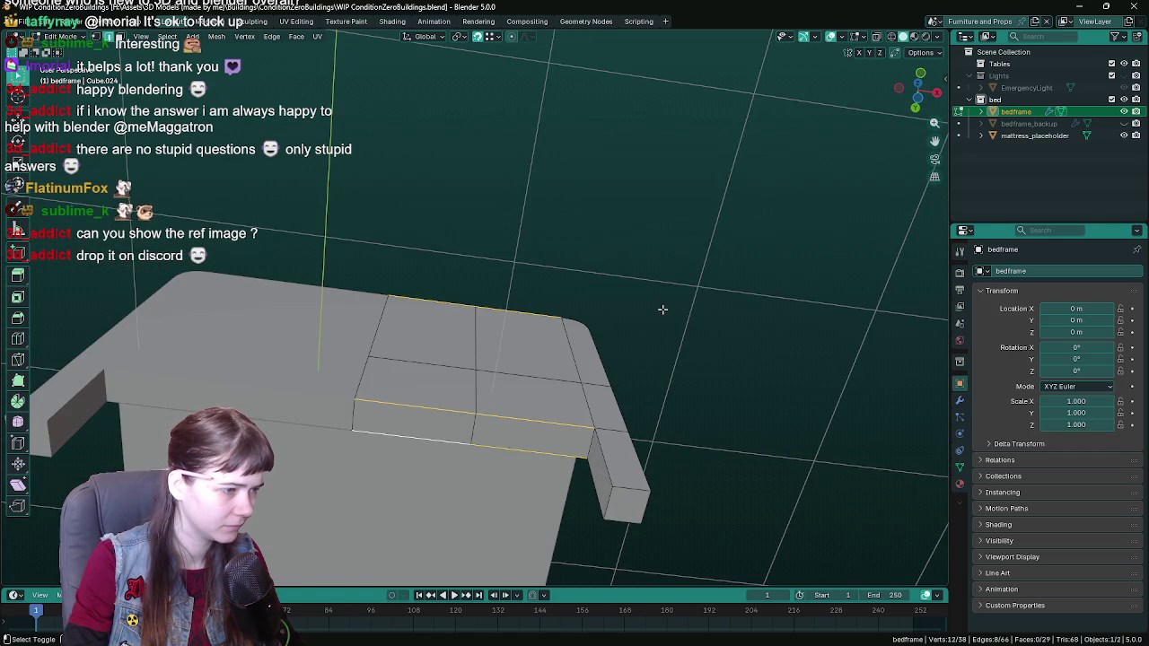
pyautogui.moveTo(663, 310)
pyautogui.mouseDown(button='middle')
pyautogui.moveTo(496, 314)
pyautogui.moveTo(443, 377)
pyautogui.moveTo(461, 351)
pyautogui.mouseUp(button='middle')
pyautogui.press('x')
pyautogui.click(496, 313)
# Step: Delete the two leftover horizontal headboard edges and save
pyautogui.click(403, 362)
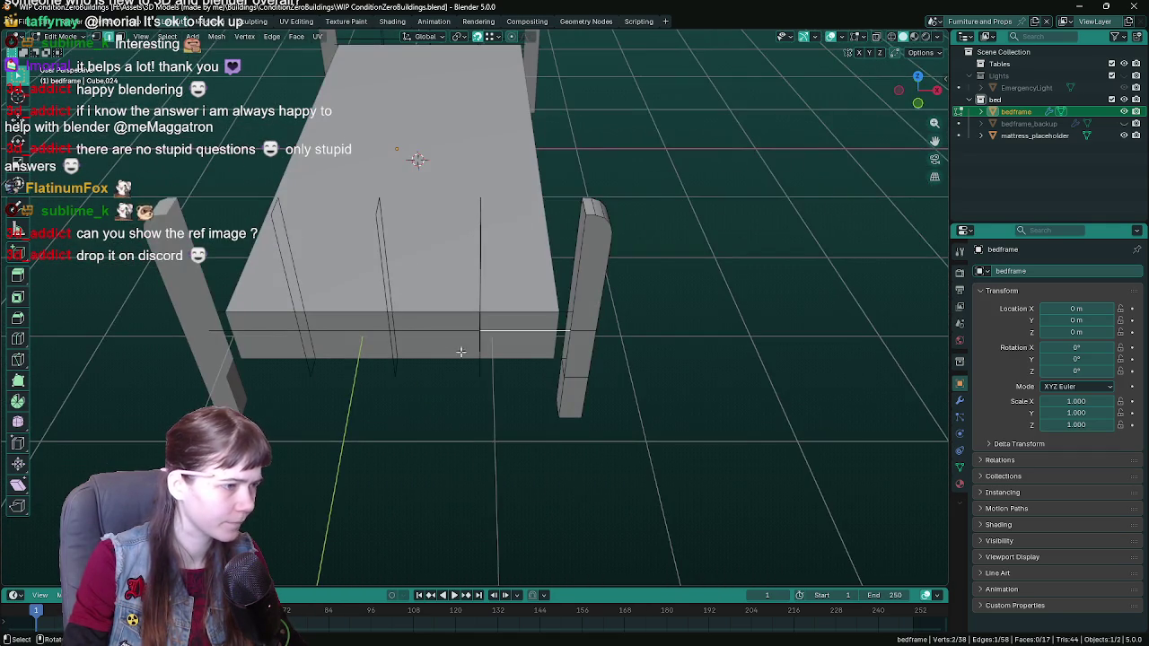
pyautogui.keyDown('shift'); pyautogui.click(437, 321); pyautogui.keyUp('shift')
pyautogui.press('x')
pyautogui.click(536, 311)
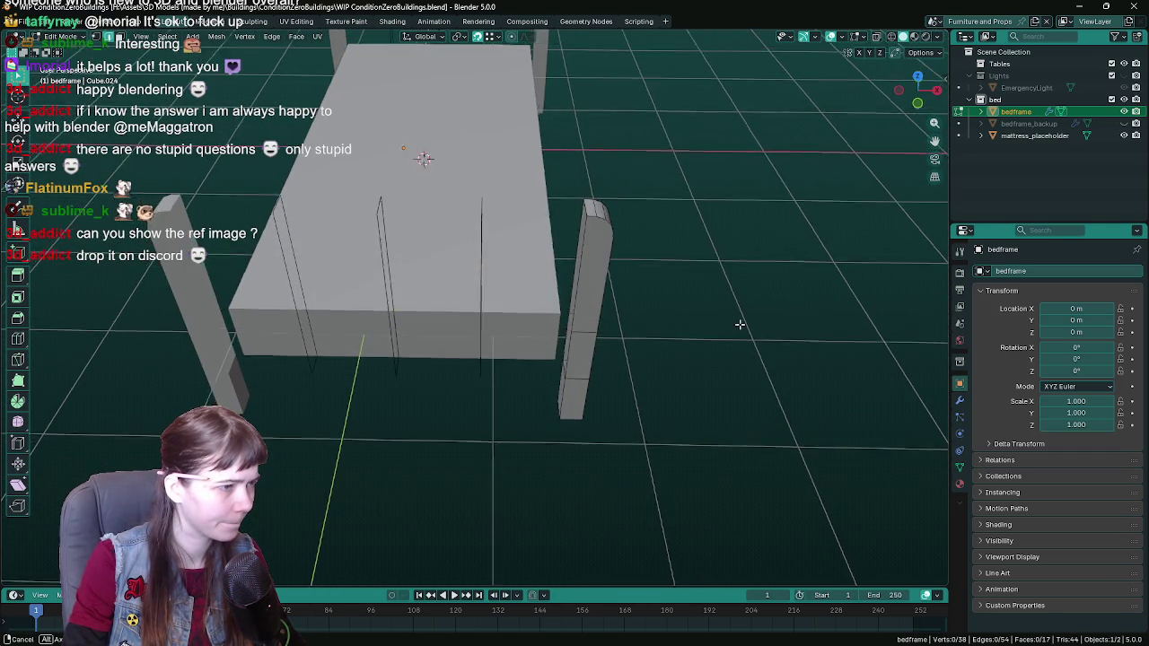
pyautogui.moveTo(739, 320)
pyautogui.mouseDown(button='middle')
pyautogui.moveTo(431, 326)
pyautogui.moveTo(455, 322)
pyautogui.mouseUp(button='middle')
pyautogui.hotkey('ctrl', 's')
# Step: Select the remaining headboard edges and switch to the orthographic front view
pyautogui.keyDown('alt'); pyautogui.click(469, 236); pyautogui.keyUp('alt')
pyautogui.moveTo(469, 236); pyautogui.dragTo(525, 409, button='middle')
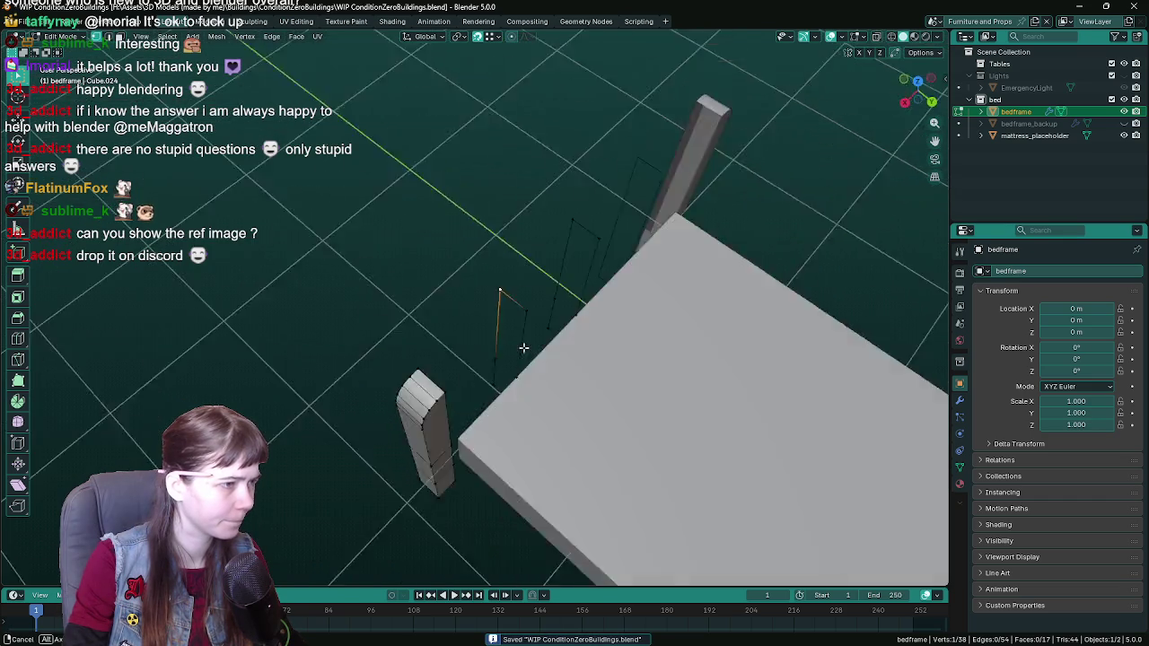
pyautogui.press('KP_1')
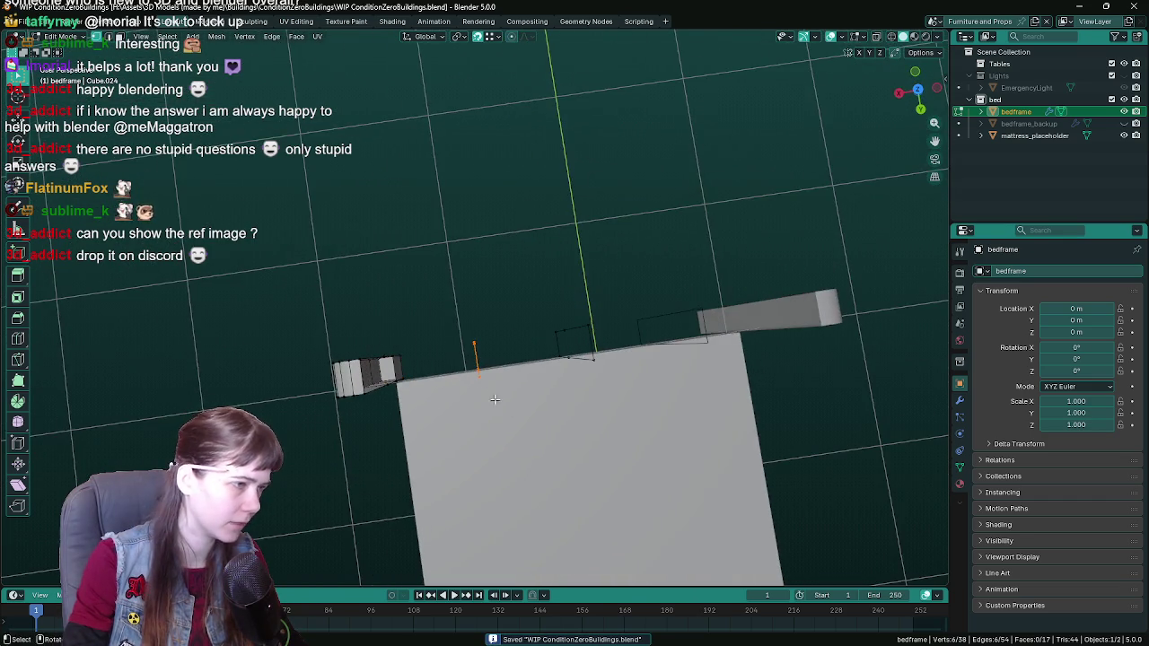
pyautogui.scroll(1, 477, 398)
pyautogui.scroll(4, 479, 399)
# Step: Extrude the selected headboard edge along X and slide the middle face sideways along X
pyautogui.scroll(2, 488, 243)
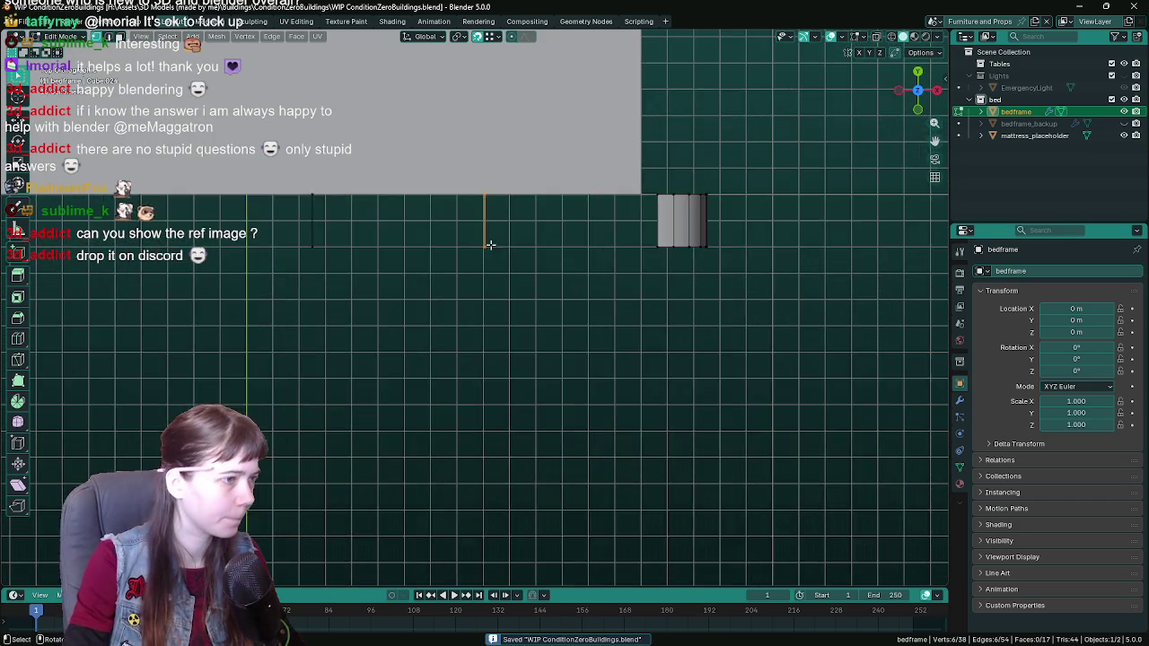
pyautogui.keyDown('shift'); pyautogui.moveTo(487, 244); pyautogui.dragTo(495, 326, button='middle'); pyautogui.keyUp('shift')
pyautogui.press('e')
pyautogui.press('x')
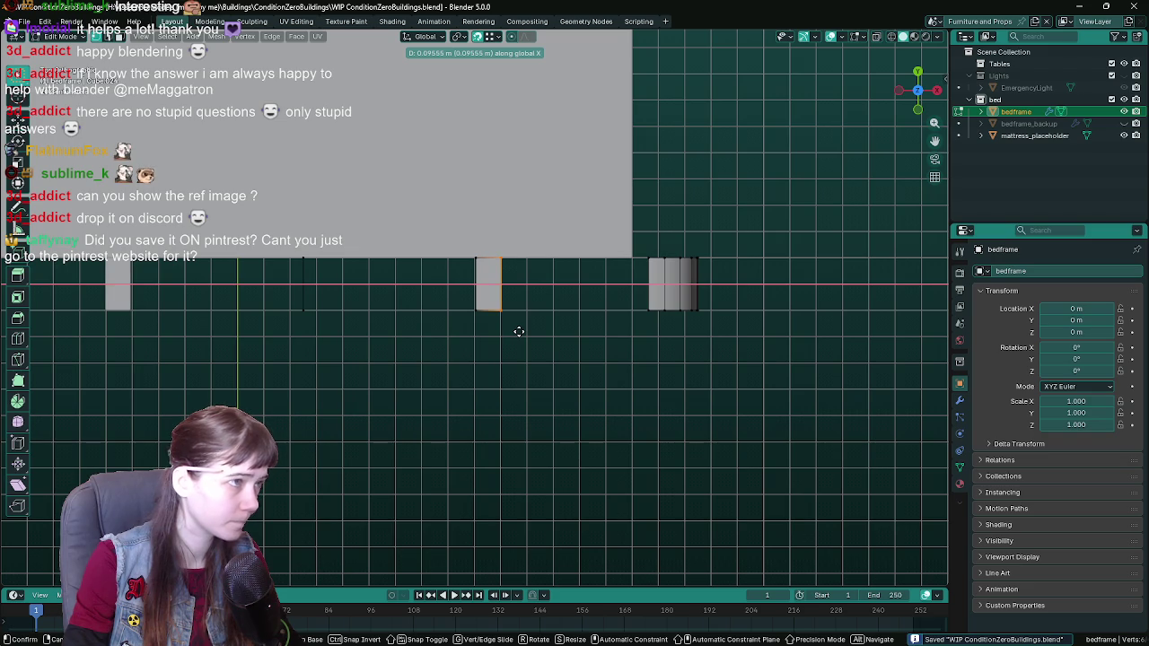
pyautogui.click(518, 331)
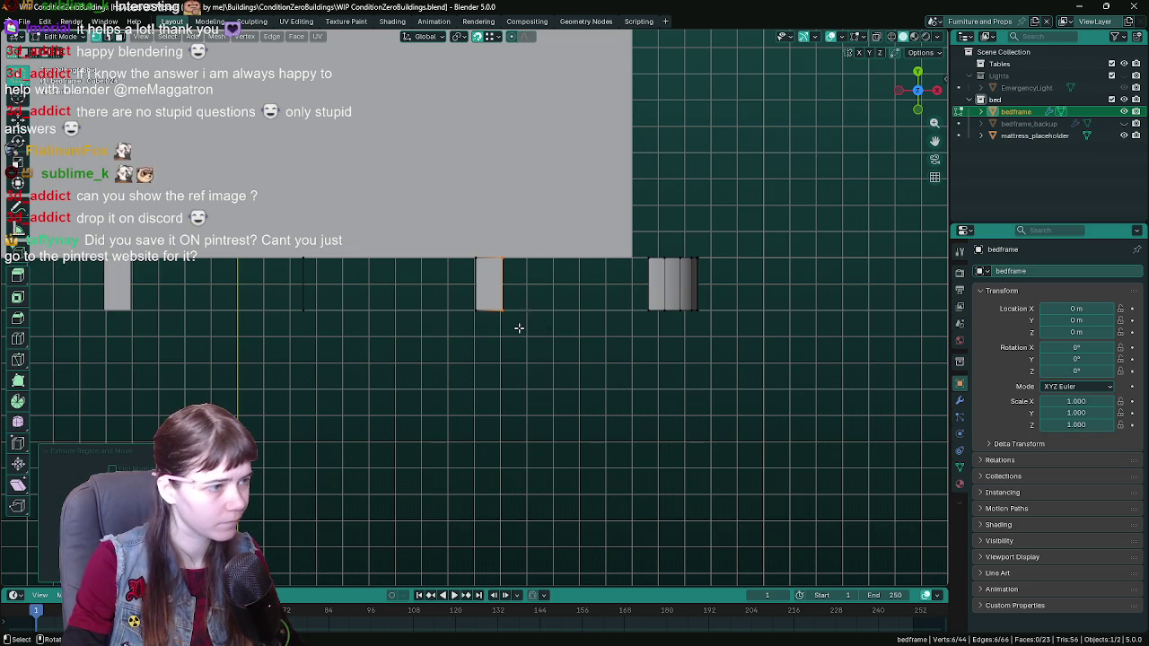
pyautogui.moveTo(448, 223); pyautogui.dragTo(489, 334)
pyautogui.press('g')
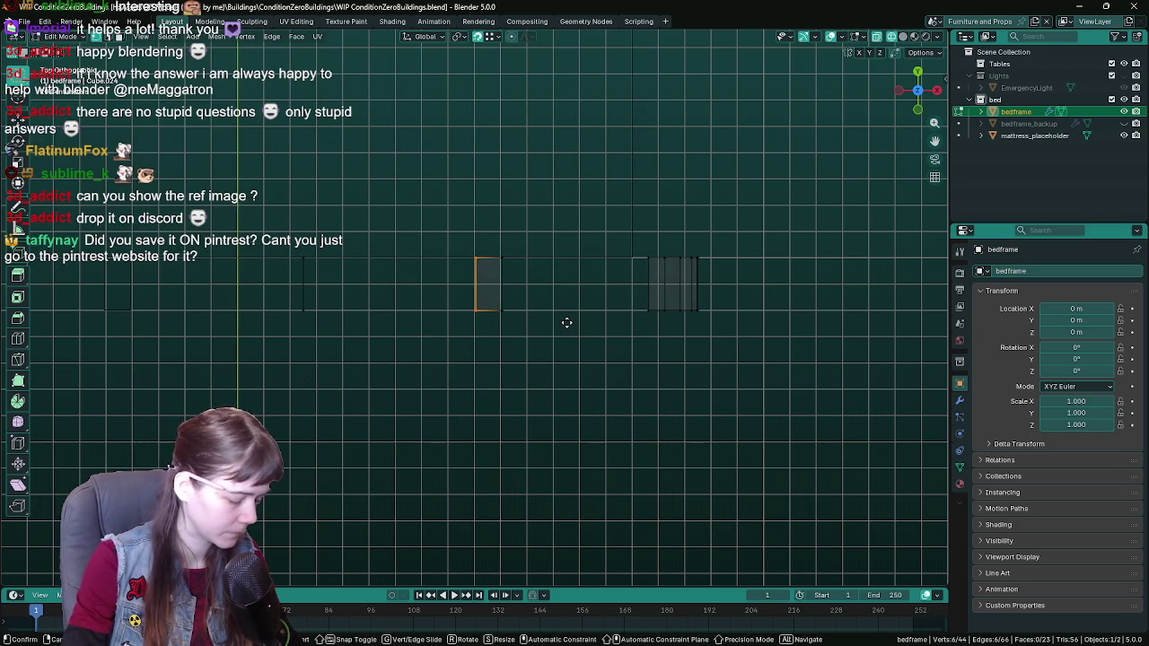
pyautogui.press('x')
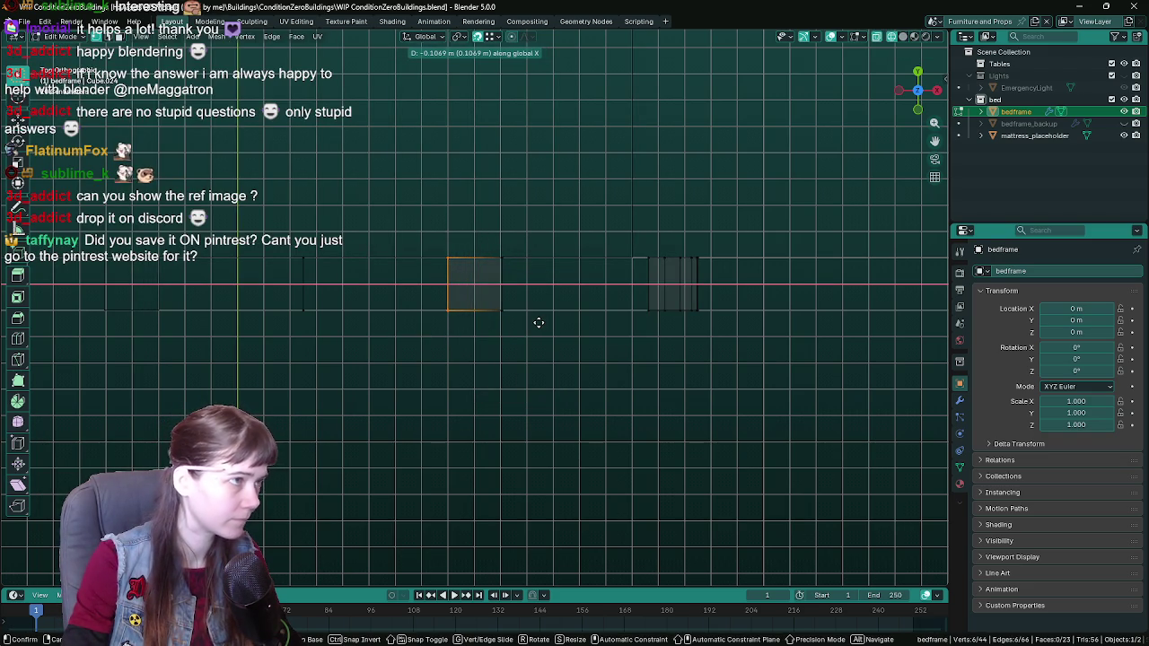
pyautogui.click(538, 323)
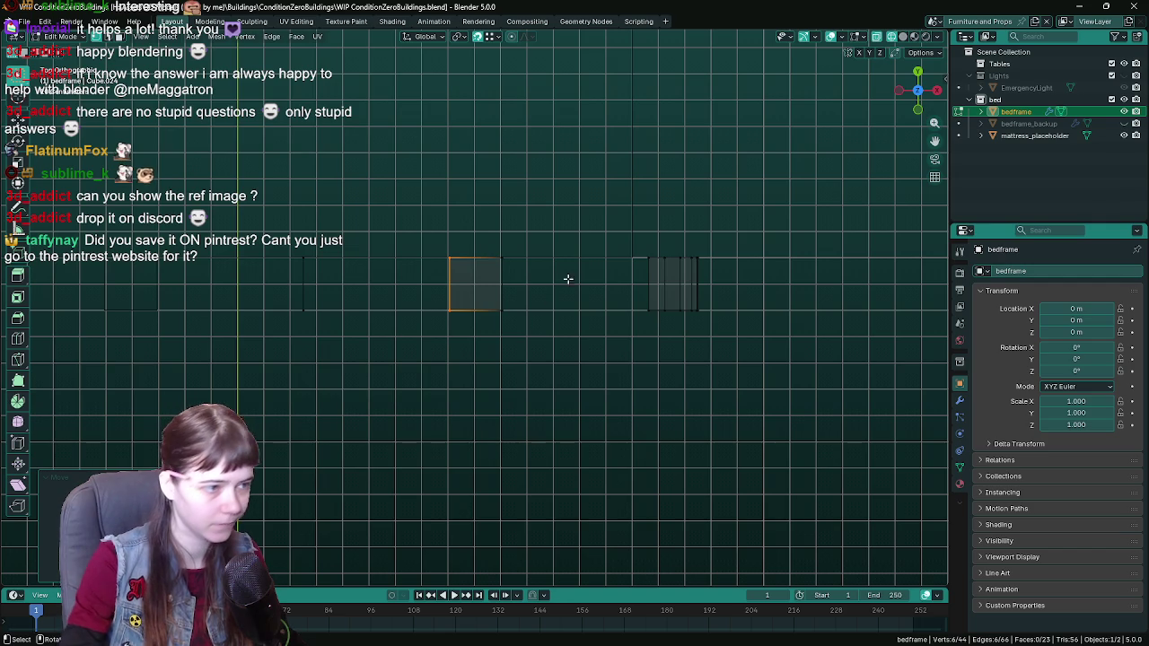
# Step: Box-select the leftmost post in top view and shift it along X to form a narrow new post
pyautogui.keyDown('shift'); pyautogui.moveTo(289, 238); pyautogui.dragTo(381, 269, button='middle'); pyautogui.keyUp('shift')
pyautogui.moveTo(382, 269); pyautogui.dragTo(425, 368)
pyautogui.press('g')
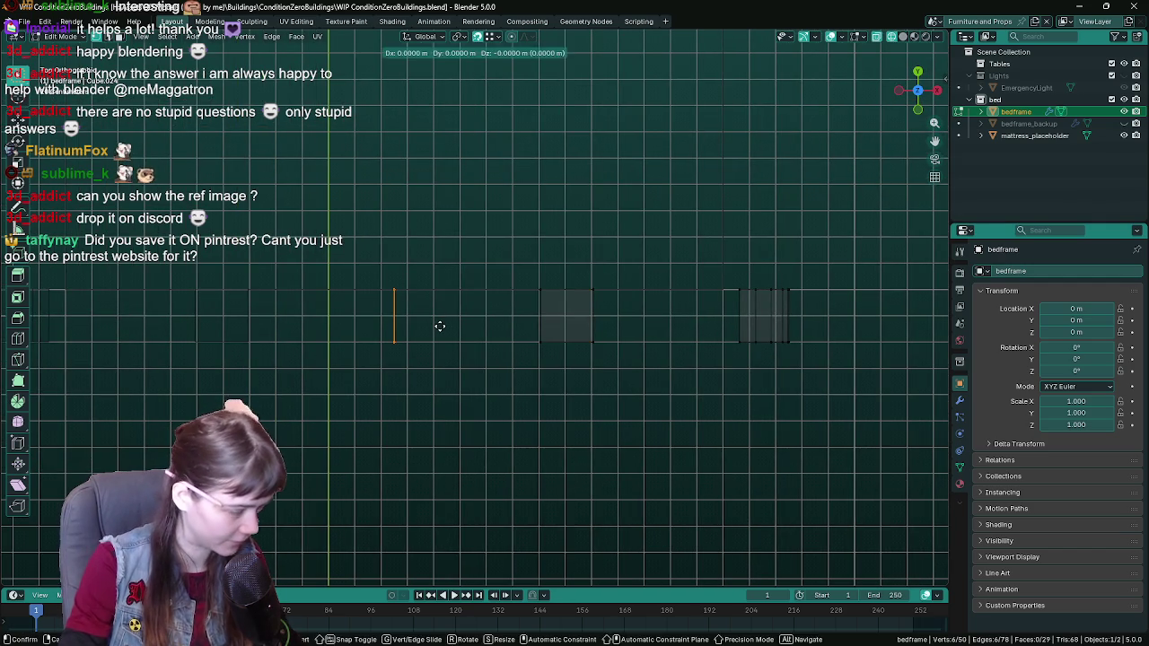
pyautogui.press('x')
pyautogui.click(479, 332)
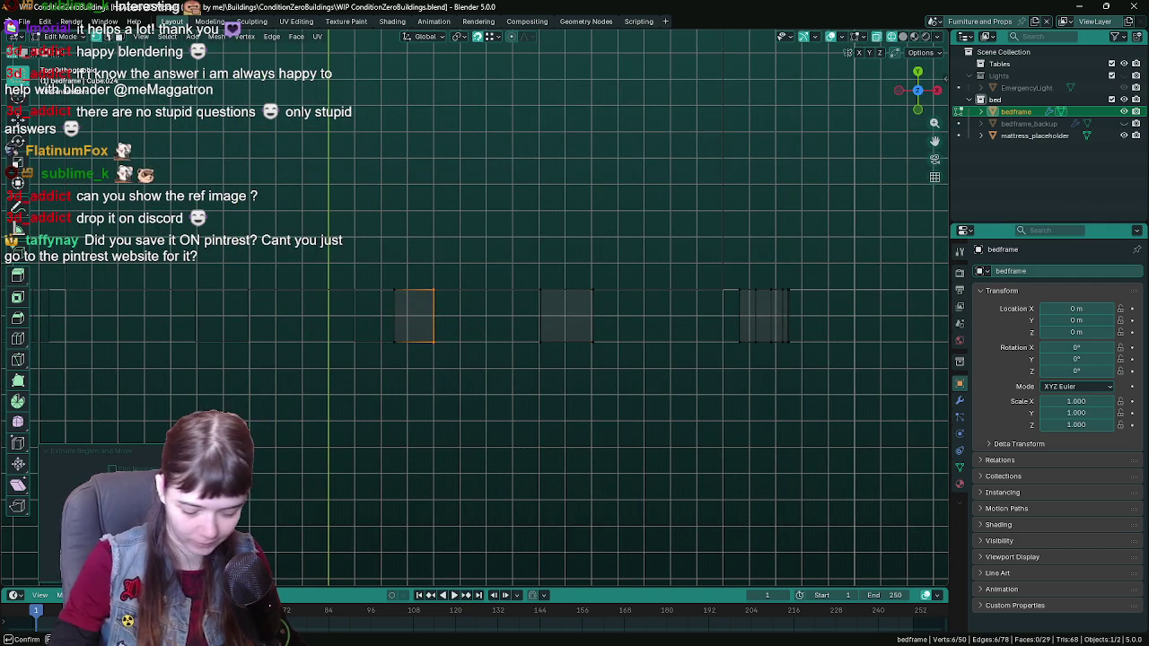
pyautogui.click(449, 361)
# Step: Save, turn X-ray off, and select an edge on the middle post in perspective
pyautogui.moveTo(450, 361); pyautogui.dragTo(488, 328, button='middle')
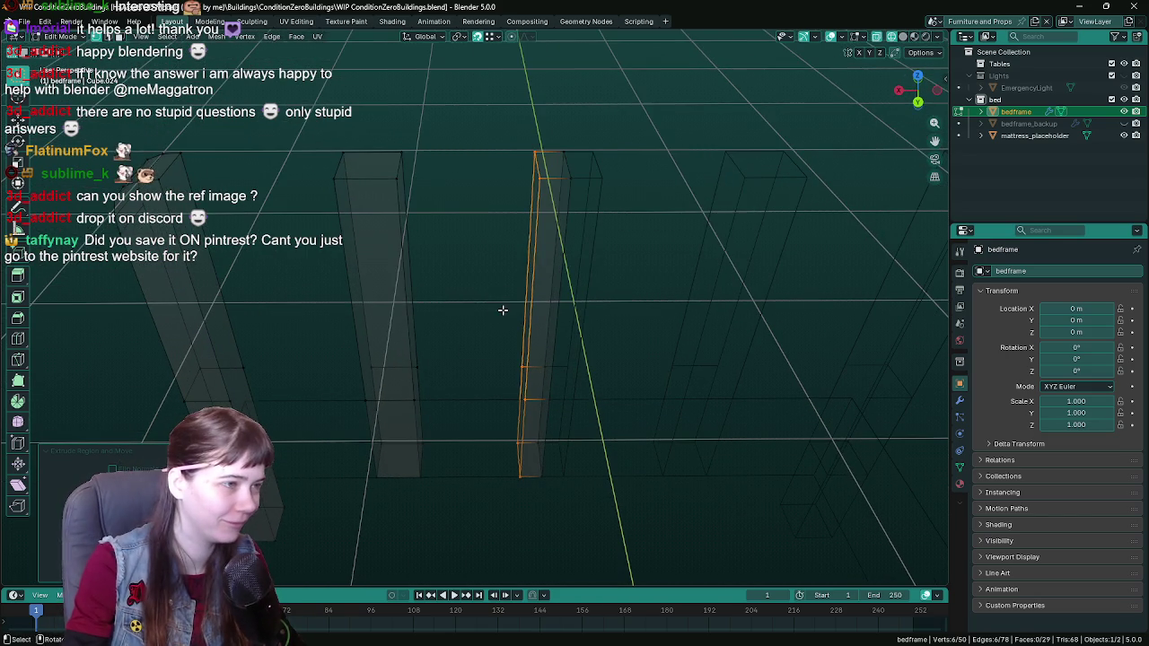
pyautogui.hotkey('ctrl', 's')
pyautogui.hotkey('alt', 'z')
pyautogui.scroll(-3, 616, 311)
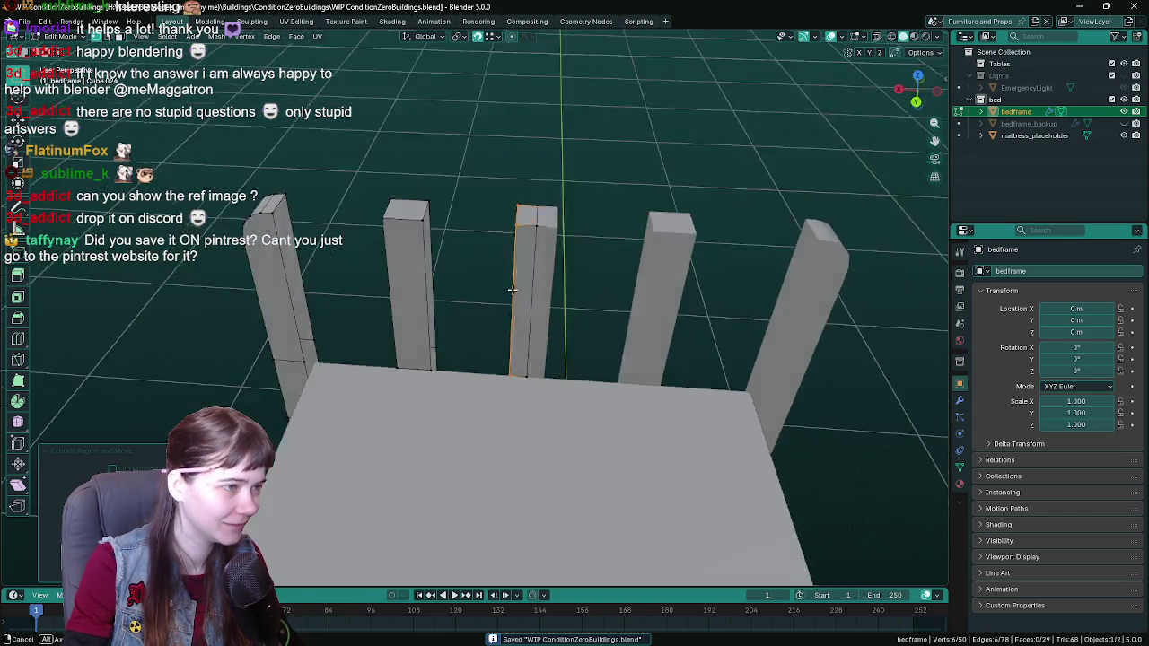
pyautogui.moveTo(616, 311)
pyautogui.mouseDown(button='middle')
pyautogui.moveTo(515, 278)
pyautogui.moveTo(574, 312)
pyautogui.moveTo(604, 313)
pyautogui.moveTo(566, 323)
pyautogui.moveTo(551, 372)
pyautogui.moveTo(423, 390)
pyautogui.moveTo(399, 404)
pyautogui.mouseUp(button='middle')
pyautogui.click(415, 393)
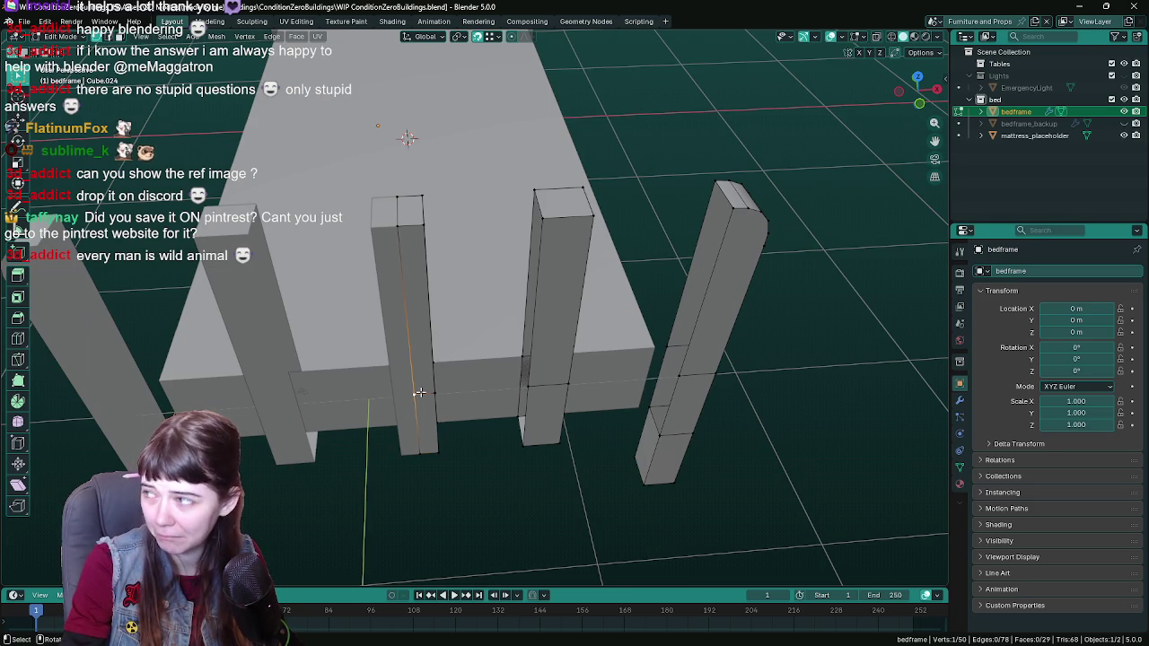
# Step: Select the stray vertical post edges, delete them, and save
pyautogui.moveTo(419, 392)
pyautogui.mouseDown(button='middle')
pyautogui.moveTo(354, 351)
pyautogui.moveTo(502, 355)
pyautogui.mouseUp(button='middle')
pyautogui.moveTo(533, 376); pyautogui.dragTo(561, 368, button='middle')
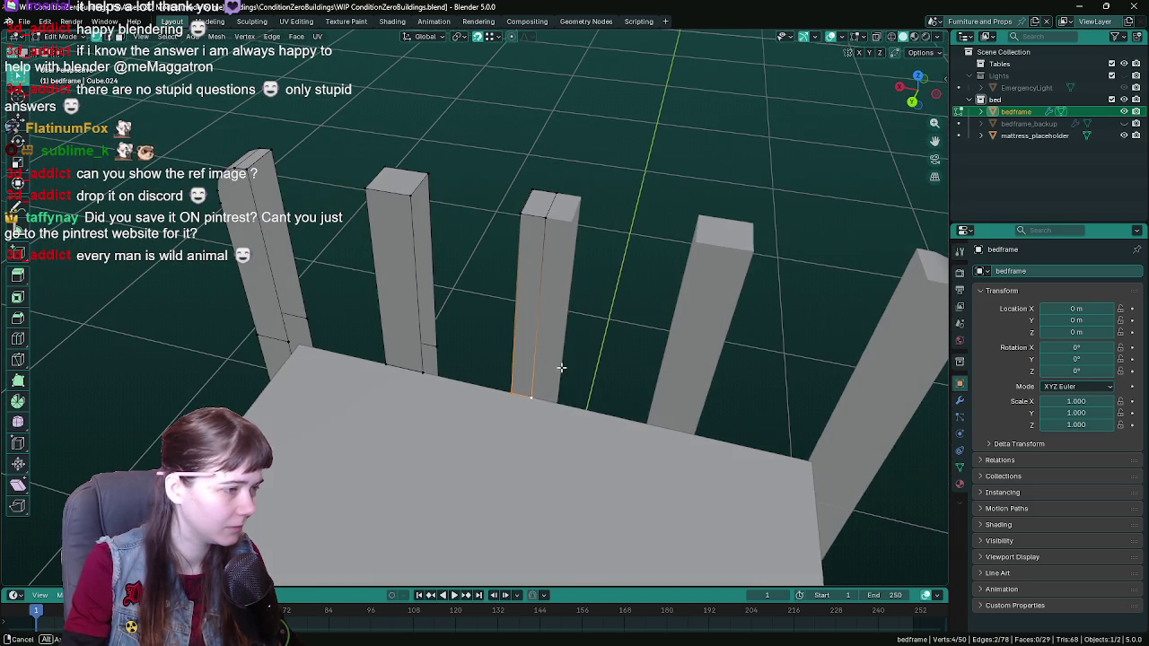
pyautogui.keyDown('shift'); pyautogui.click(427, 356); pyautogui.keyUp('shift')
pyautogui.keyDown('shift'); pyautogui.click(393, 365); pyautogui.keyUp('shift')
pyautogui.keyDown('shift'); pyautogui.click(406, 364); pyautogui.keyUp('shift')
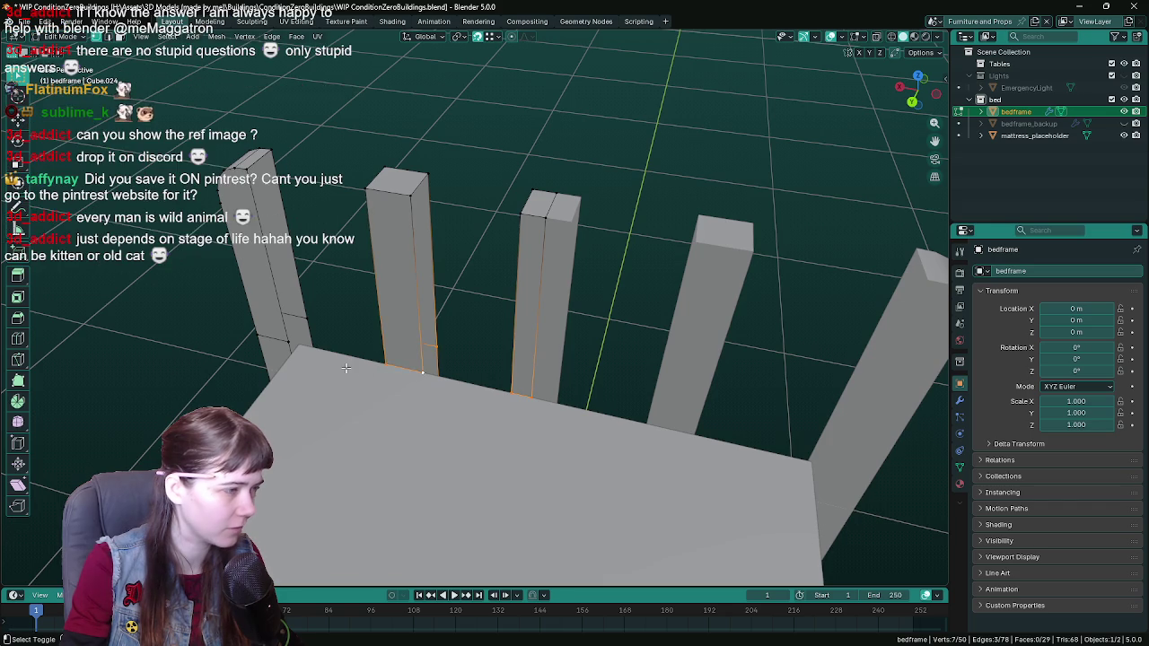
pyautogui.moveTo(393, 364)
pyautogui.mouseDown(button='middle')
pyautogui.moveTo(498, 365)
pyautogui.moveTo(387, 396)
pyautogui.moveTo(391, 379)
pyautogui.moveTo(571, 356)
pyautogui.moveTo(429, 296)
pyautogui.mouseUp(button='middle')
pyautogui.keyDown('shift'); pyautogui.click(387, 396); pyautogui.keyUp('shift')
pyautogui.keyDown('shift'); pyautogui.click(391, 379); pyautogui.keyUp('shift')
pyautogui.keyDown('shift'); pyautogui.click(571, 356); pyautogui.keyUp('shift')
pyautogui.keyDown('shift'); pyautogui.click(571, 356); pyautogui.keyUp('shift')
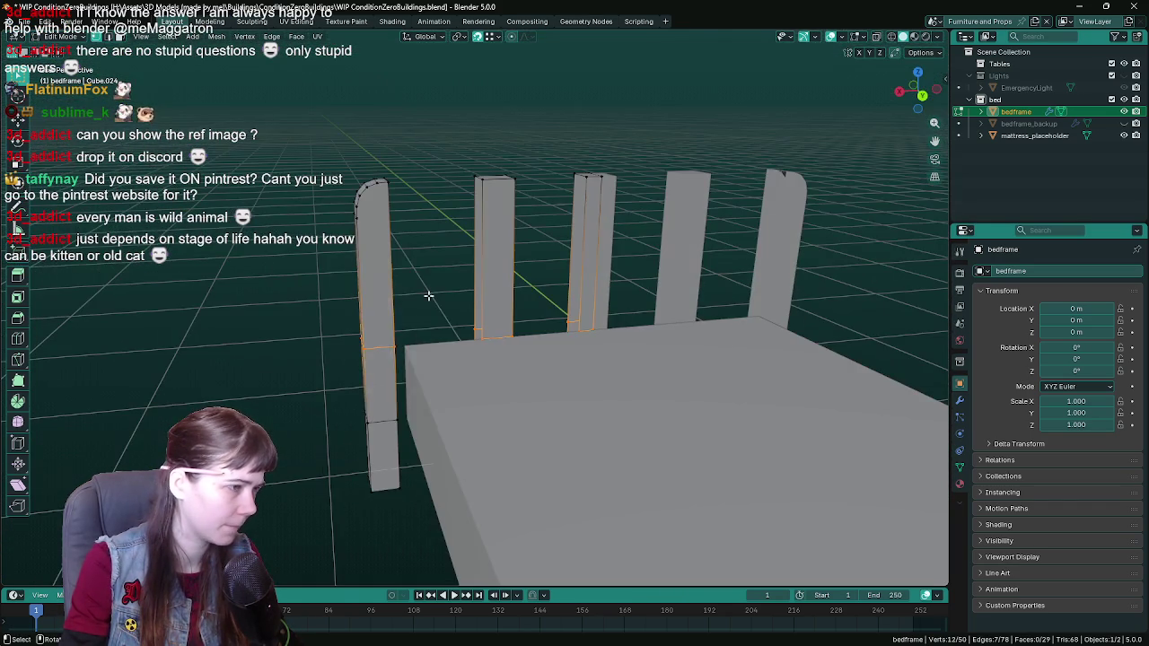
pyautogui.rightClick(428, 295)
pyautogui.click(419, 362)
pyautogui.moveTo(419, 363)
pyautogui.mouseDown(button='middle')
pyautogui.moveTo(691, 330)
pyautogui.moveTo(624, 387)
pyautogui.moveTo(551, 288)
pyautogui.mouseUp(button='middle')
pyautogui.hotkey('ctrl', 's')
# Step: Fill faces between the right and middle pillars and between the middle and left pillars
pyautogui.scroll(2, 552, 288)
pyautogui.click(525, 380)
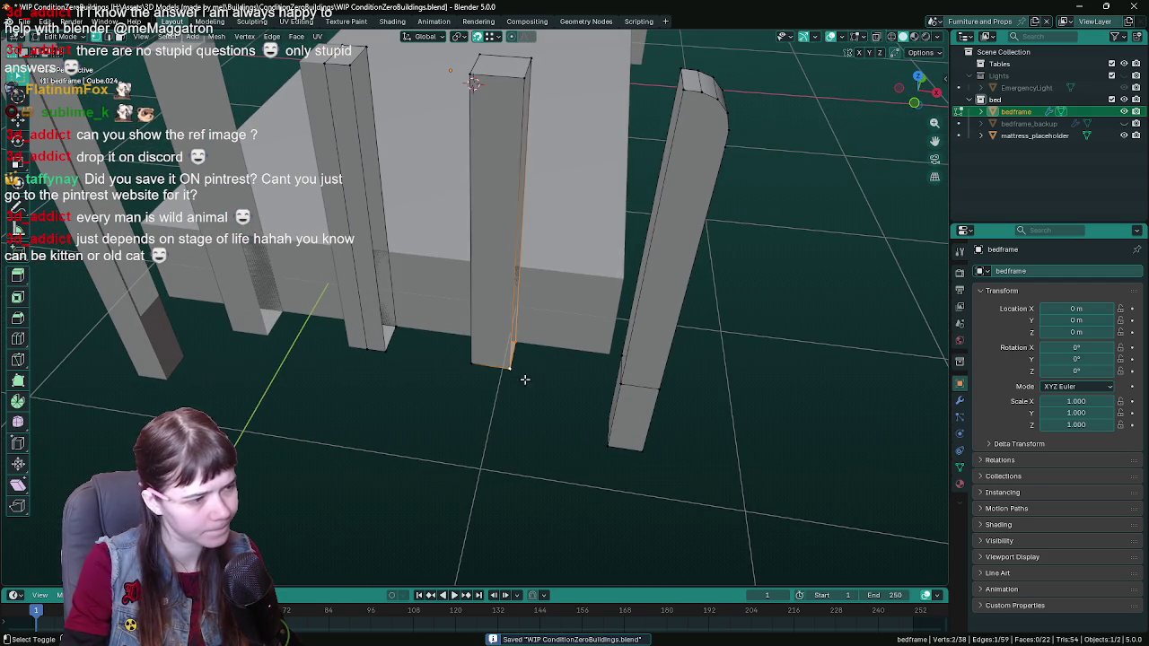
pyautogui.keyDown('shift'); pyautogui.click(613, 348); pyautogui.keyUp('shift')
pyautogui.press('f')
pyautogui.moveTo(560, 377); pyautogui.dragTo(485, 359, button='middle')
pyautogui.click(462, 363)
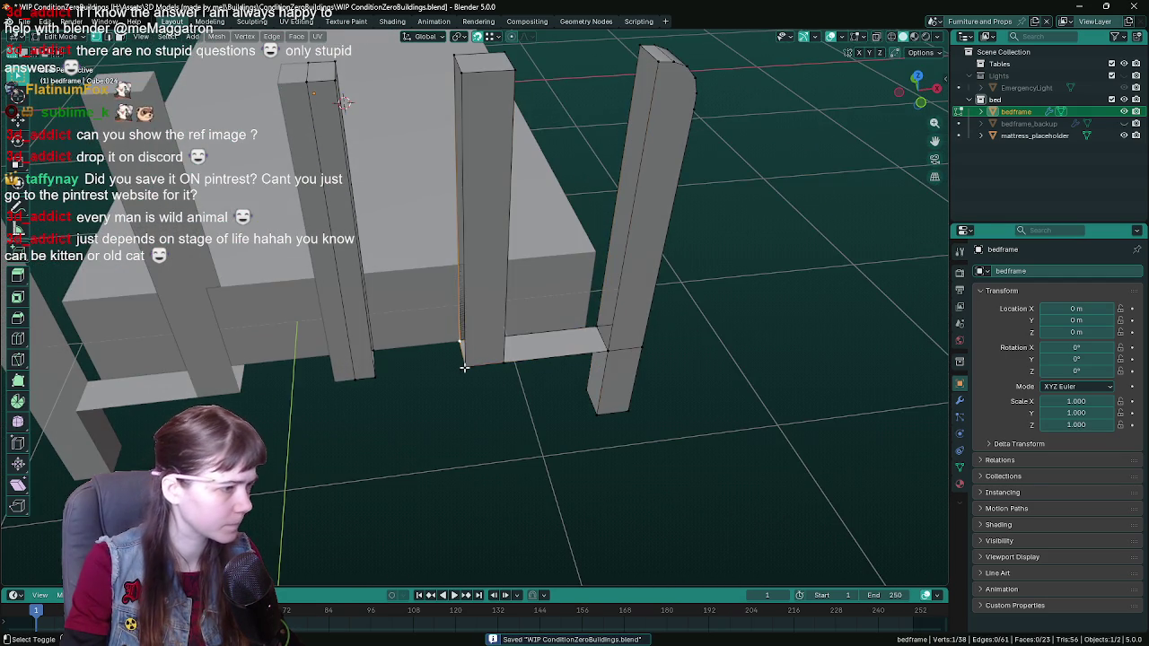
pyautogui.keyDown('shift'); pyautogui.click(386, 344); pyautogui.keyUp('shift')
pyautogui.press('f')
pyautogui.moveTo(386, 344); pyautogui.dragTo(580, 384, button='middle')
# Step: In wireframe, select the bottom edges and extrude them down along Z into a bottom rail
pyautogui.click(576, 378)
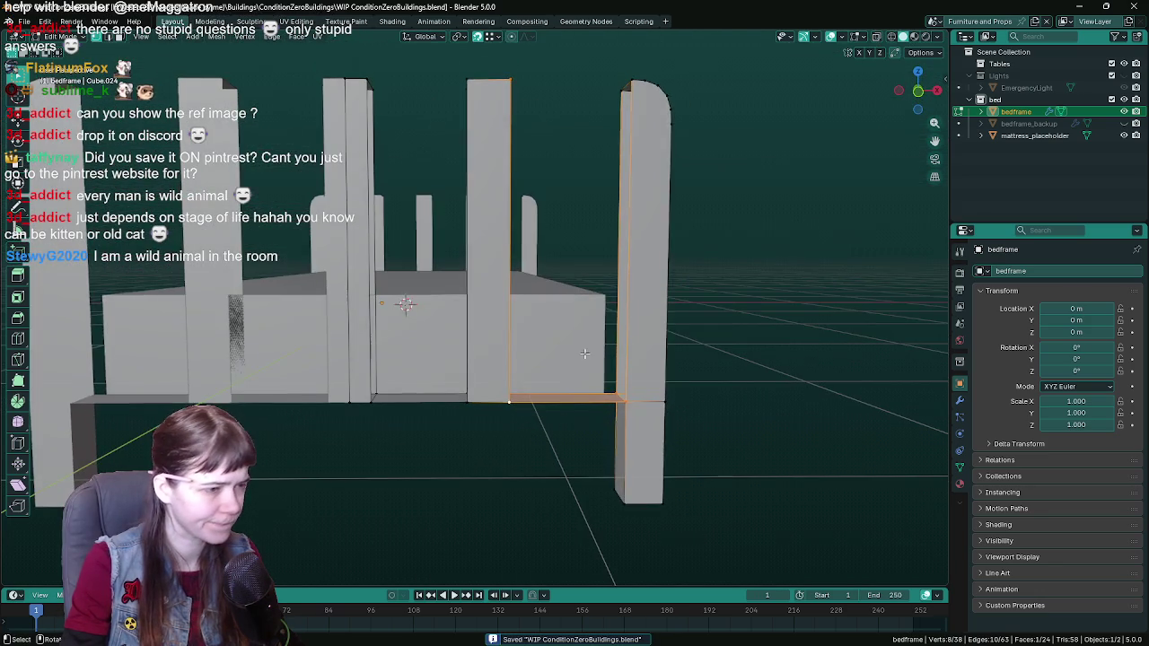
pyautogui.press('z')
pyautogui.click(354, 393)
pyautogui.moveTo(343, 372); pyautogui.dragTo(708, 418)
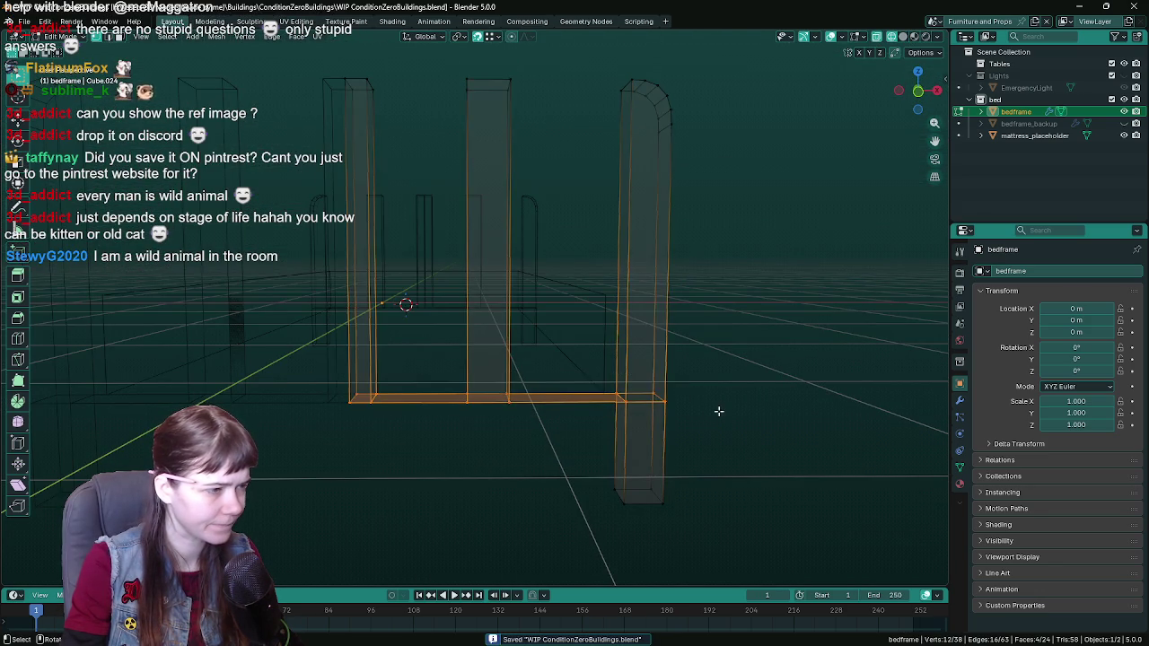
pyautogui.press('z')
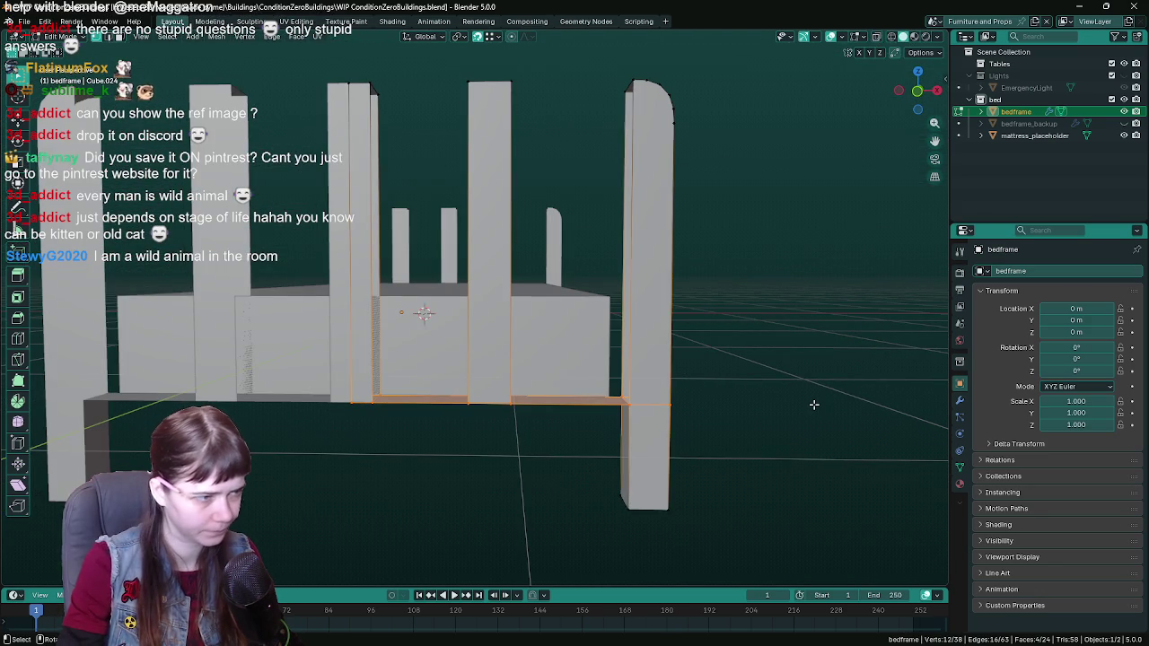
pyautogui.press('KP_1')
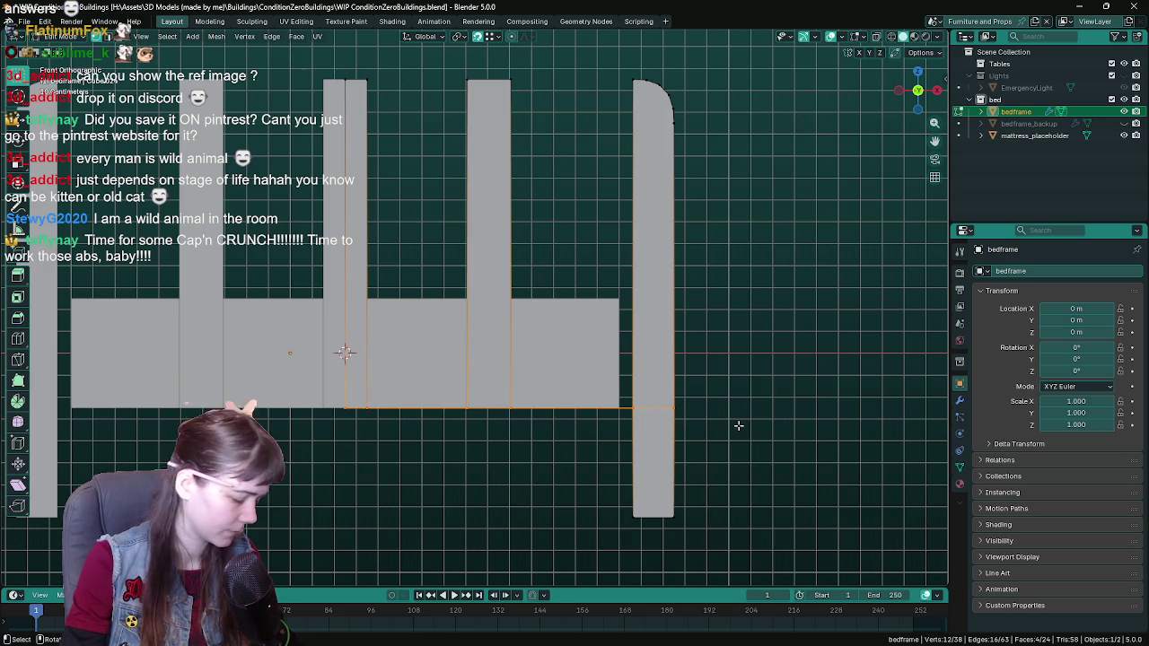
pyautogui.press('e')
pyautogui.press('z')
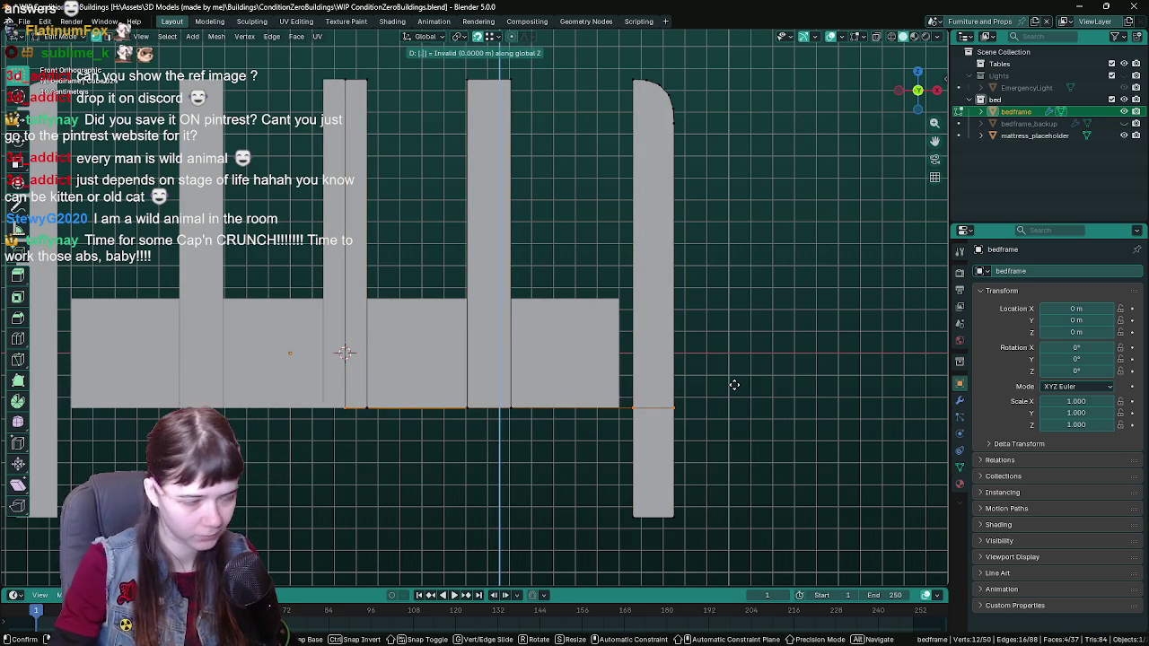
pyautogui.click(734, 385)
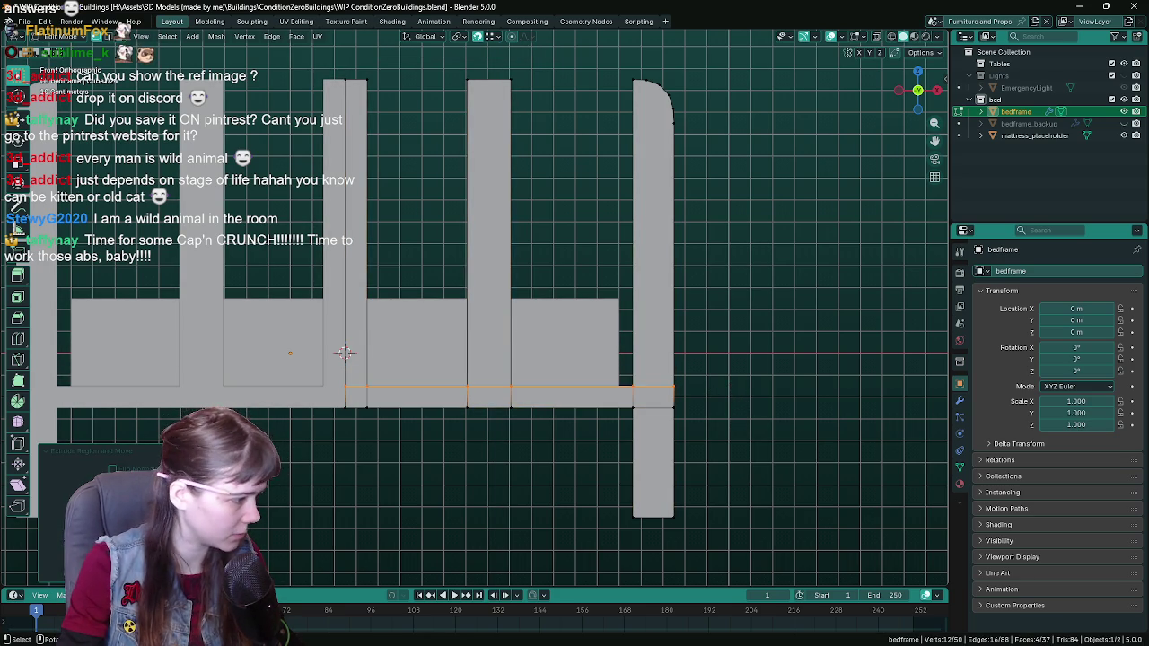
# Step: Inspect the new rail, save, and box-select the vertical post edges in wireframe
pyautogui.moveTo(345, 352)
pyautogui.mouseDown(button='middle')
pyautogui.moveTo(398, 329)
pyautogui.moveTo(557, 397)
pyautogui.moveTo(473, 429)
pyautogui.moveTo(472, 303)
pyautogui.moveTo(439, 288)
pyautogui.mouseUp(button='middle')
pyautogui.scroll(3, 558, 397)
pyautogui.moveTo(531, 355); pyautogui.dragTo(551, 321, button='middle')
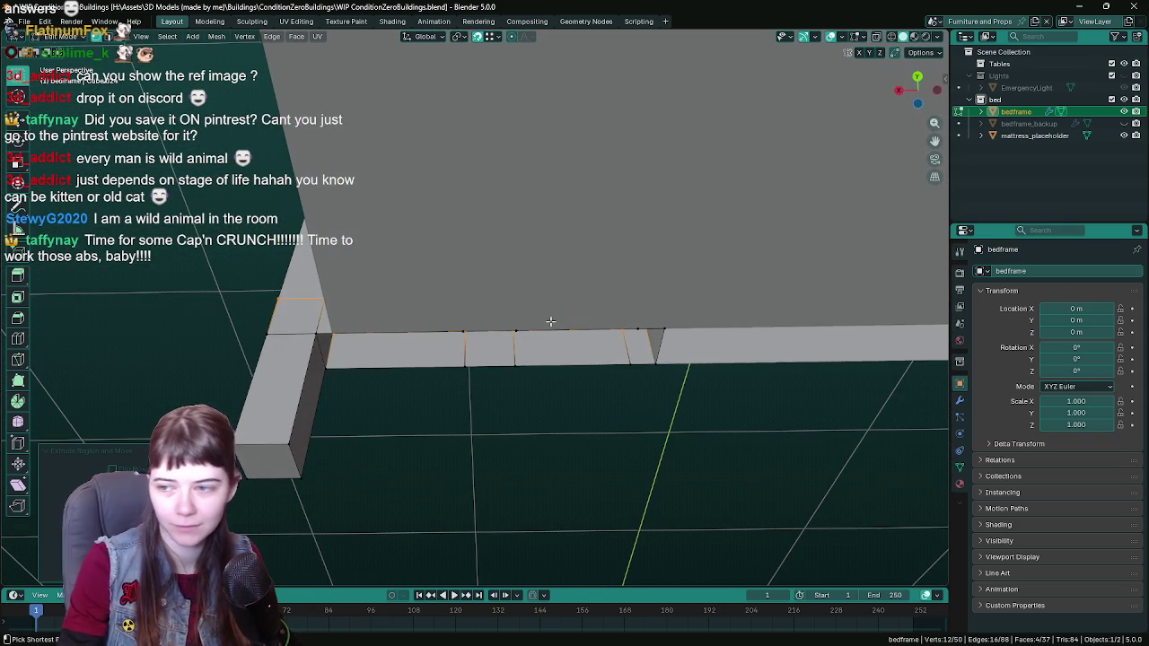
pyautogui.hotkey('ctrl', 's')
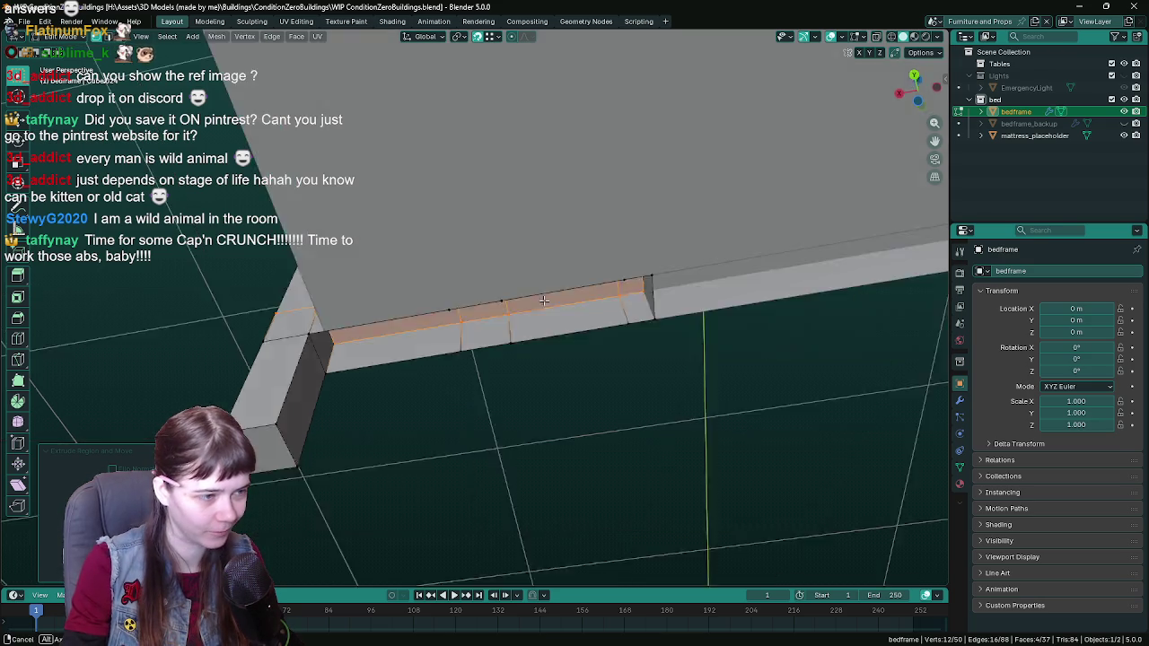
pyautogui.moveTo(570, 323)
pyautogui.mouseDown(button='middle')
pyautogui.moveTo(352, 321)
pyautogui.moveTo(471, 307)
pyautogui.moveTo(418, 278)
pyautogui.moveTo(524, 321)
pyautogui.mouseUp(button='middle')
pyautogui.press('z')
pyautogui.click(346, 309)
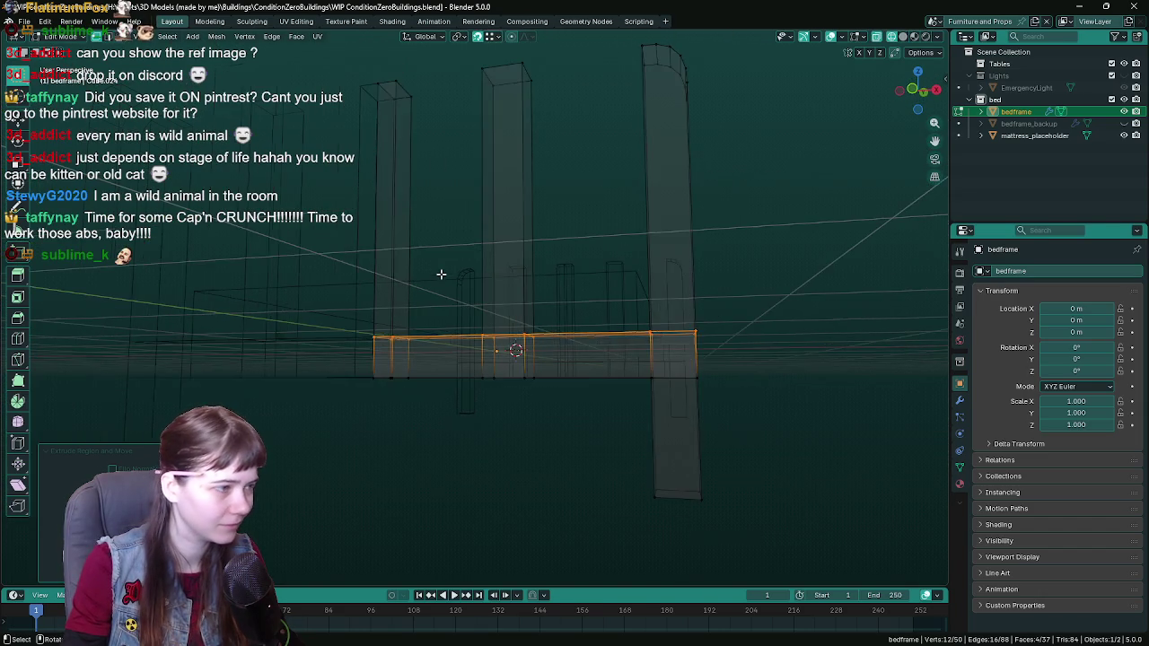
pyautogui.moveTo(317, 226); pyautogui.dragTo(752, 288)
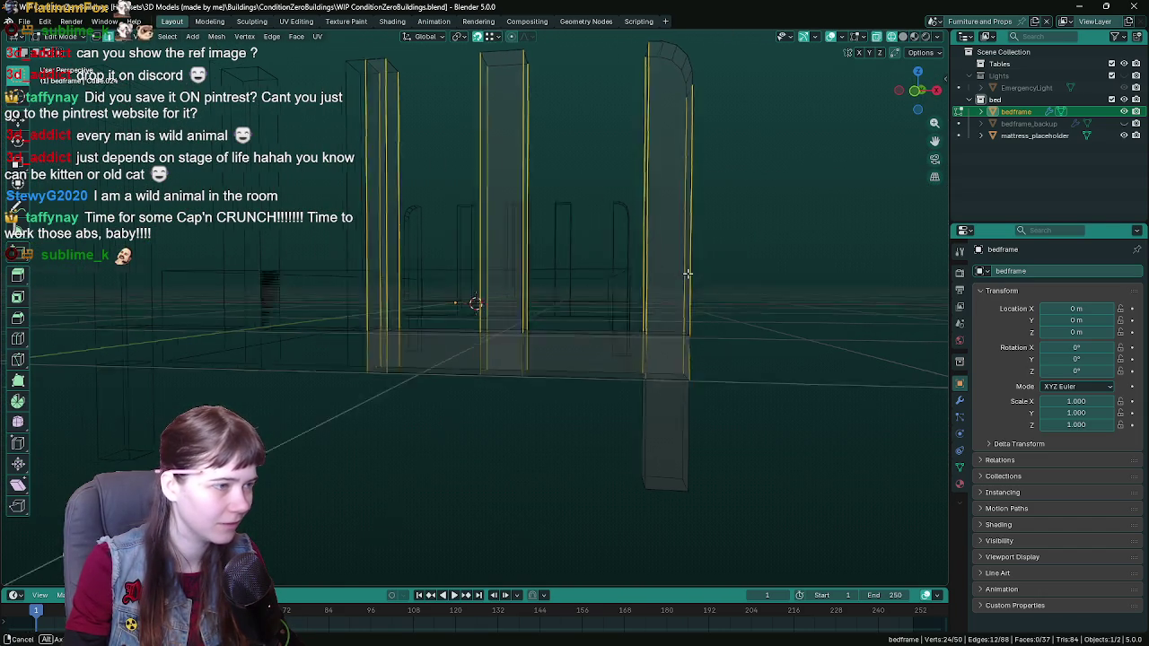
# Step: Delete the selected vertical post edges, leaving the bottom rail and loose post tops
pyautogui.moveTo(752, 287); pyautogui.dragTo(702, 278, button='middle')
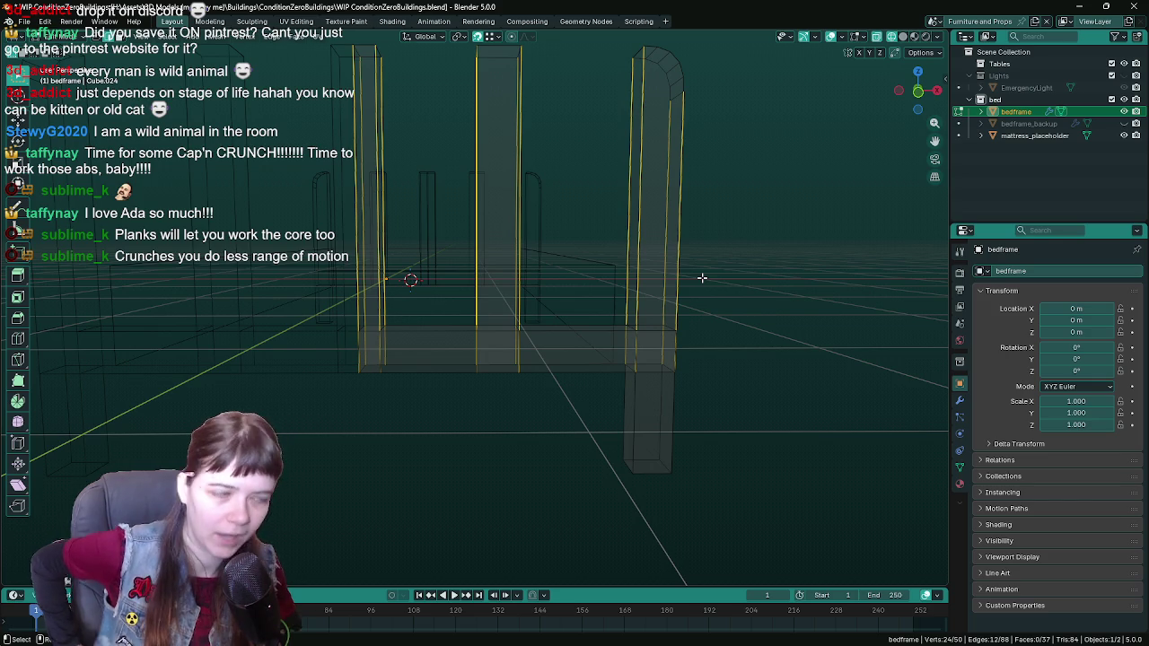
pyautogui.press('x')
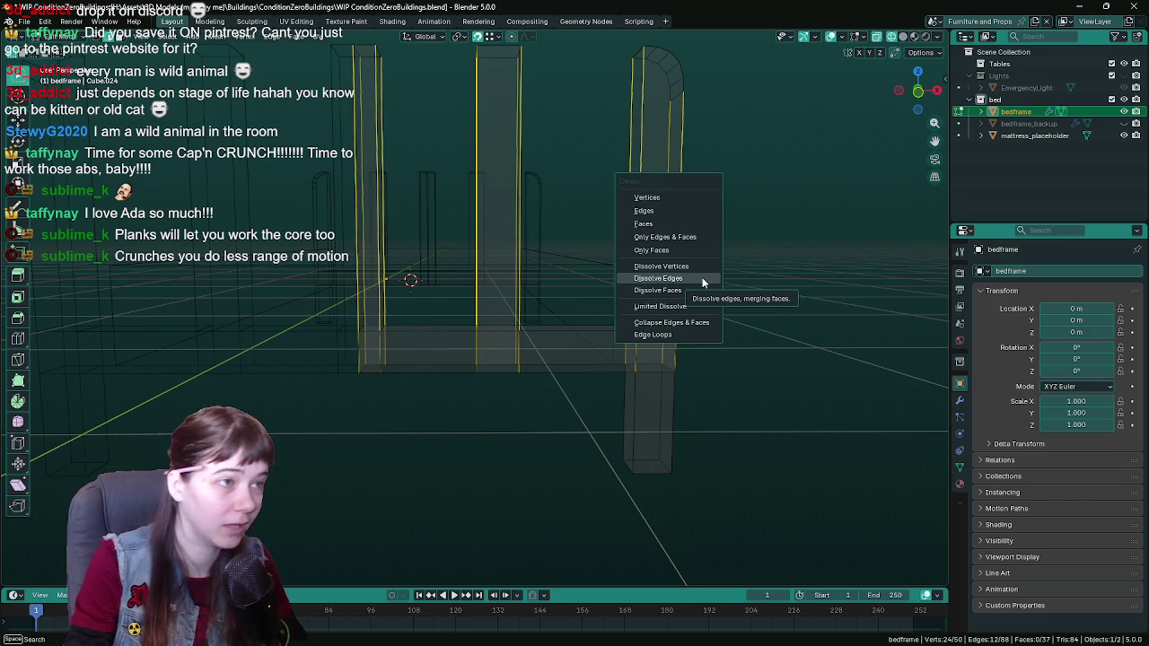
pyautogui.click(702, 277)
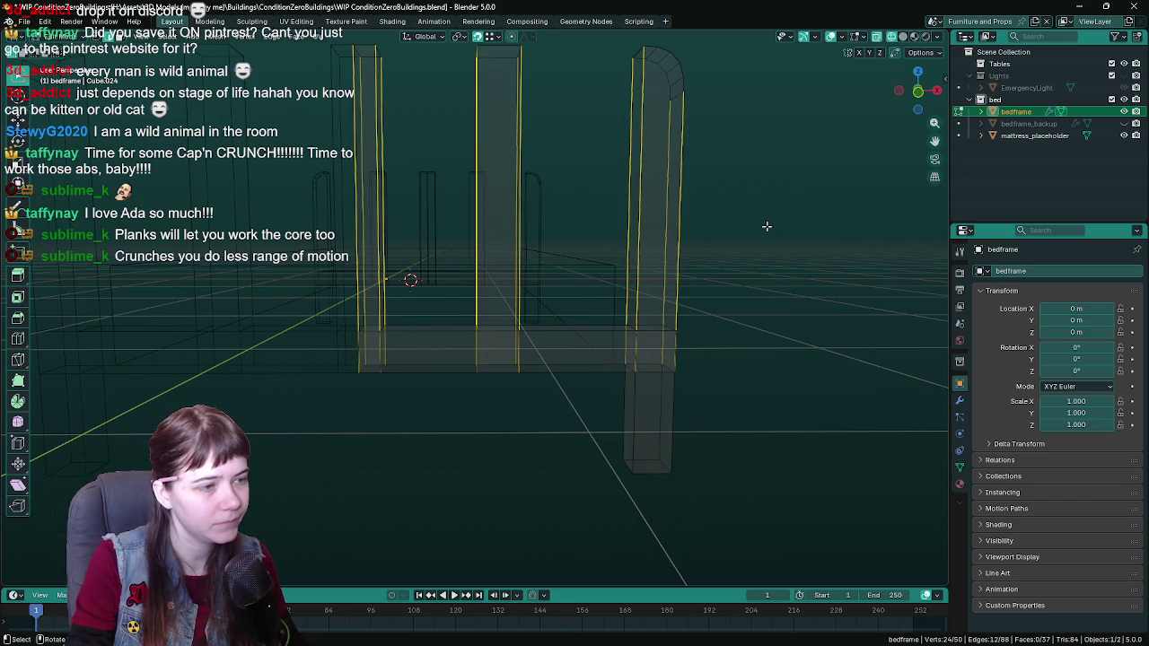
pyautogui.press('x')
pyautogui.click(752, 192)
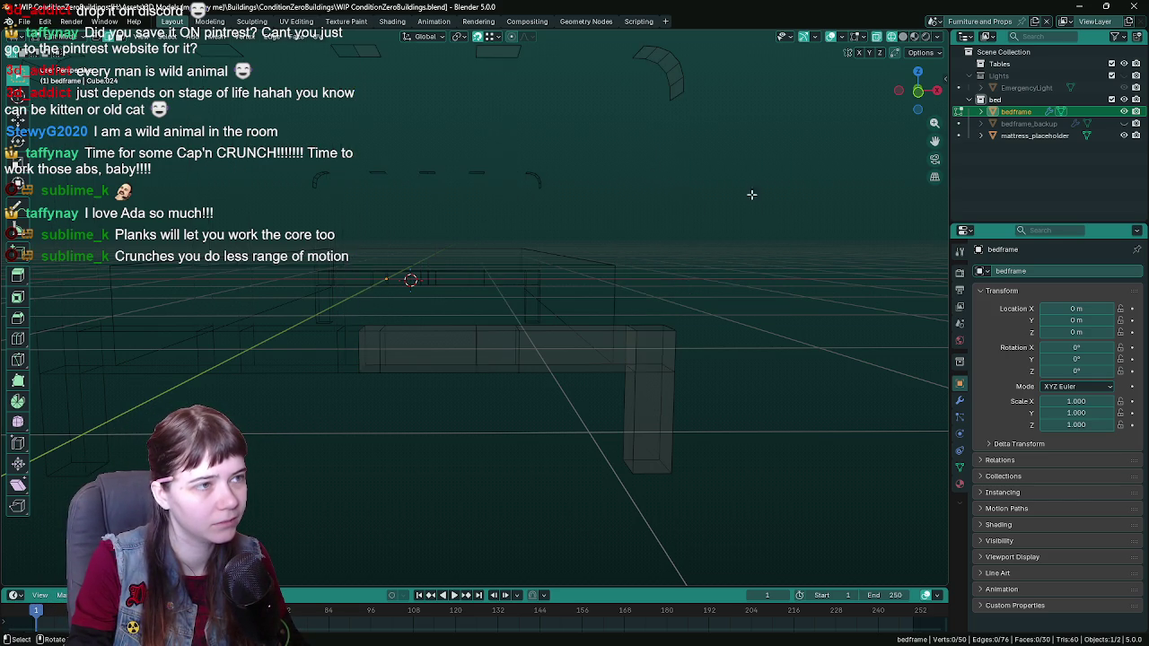
pyautogui.moveTo(751, 194); pyautogui.dragTo(711, 216, button='middle')
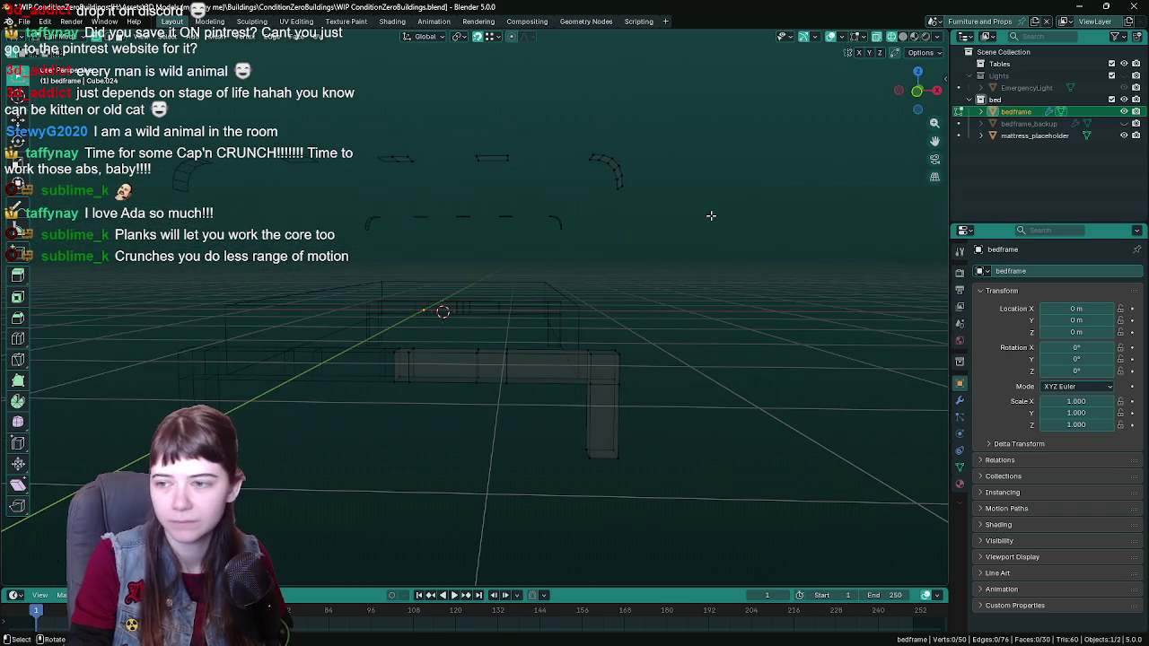
# Step: Save WIP ConditionZeroBuildings.blend with the 50-vertex, 30-face bedframe
pyautogui.hotkey('ctrl', 's')
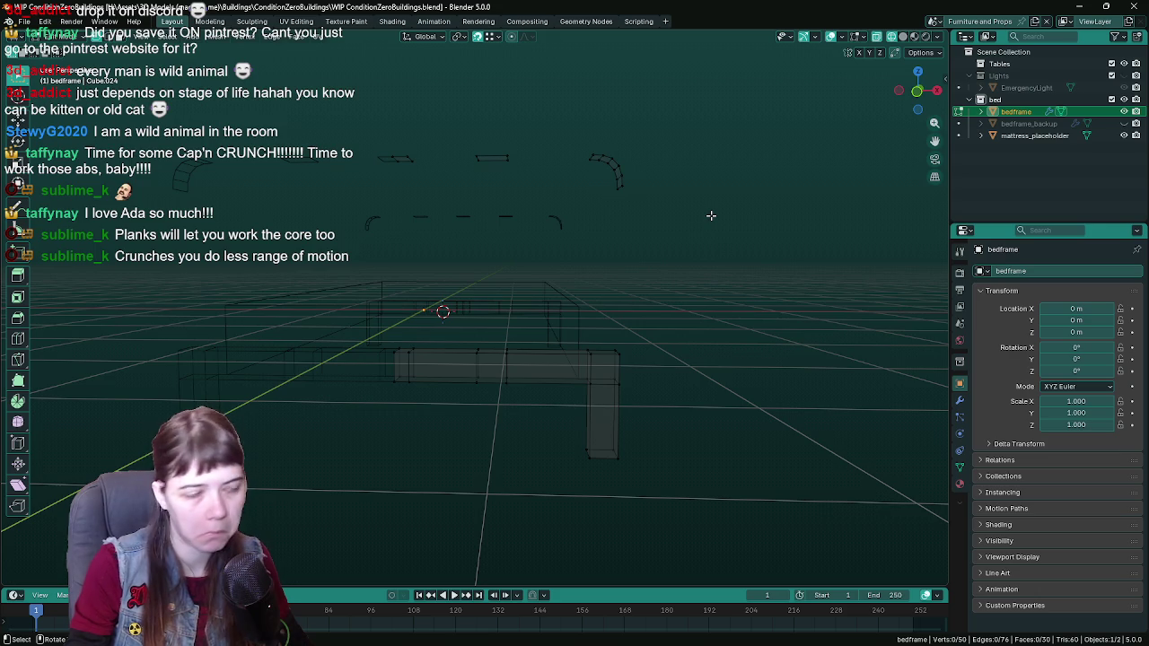
pyautogui.scroll(1, 672, 243)
pyautogui.scroll(1, 661, 239)
pyautogui.hotkey('ctrl', 's')
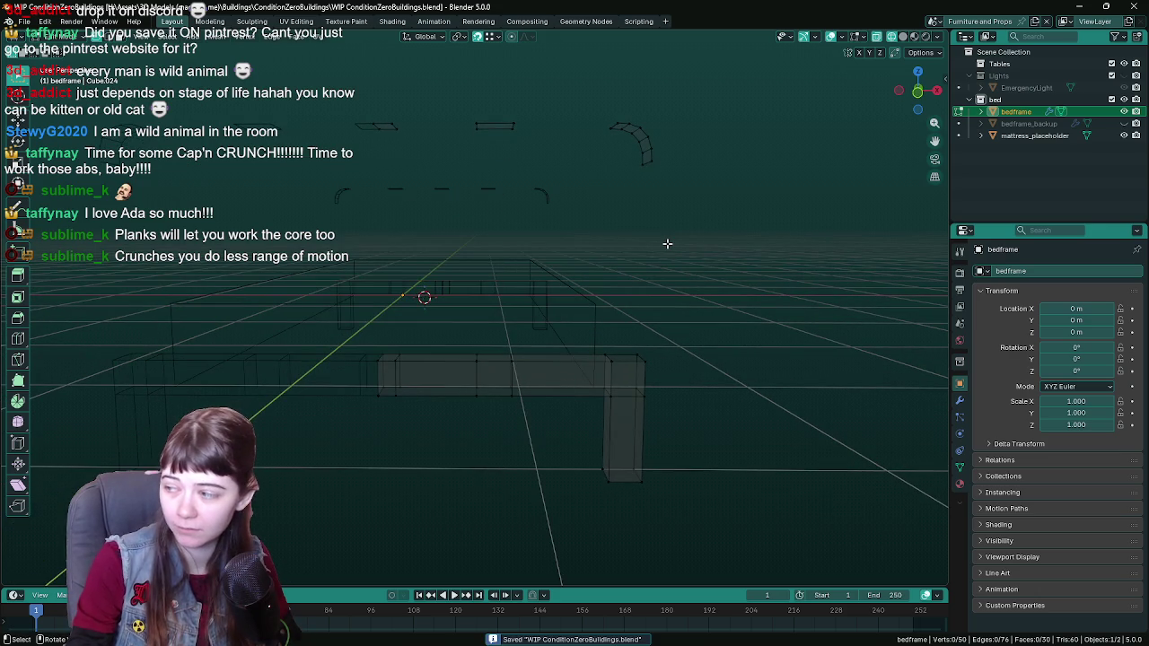
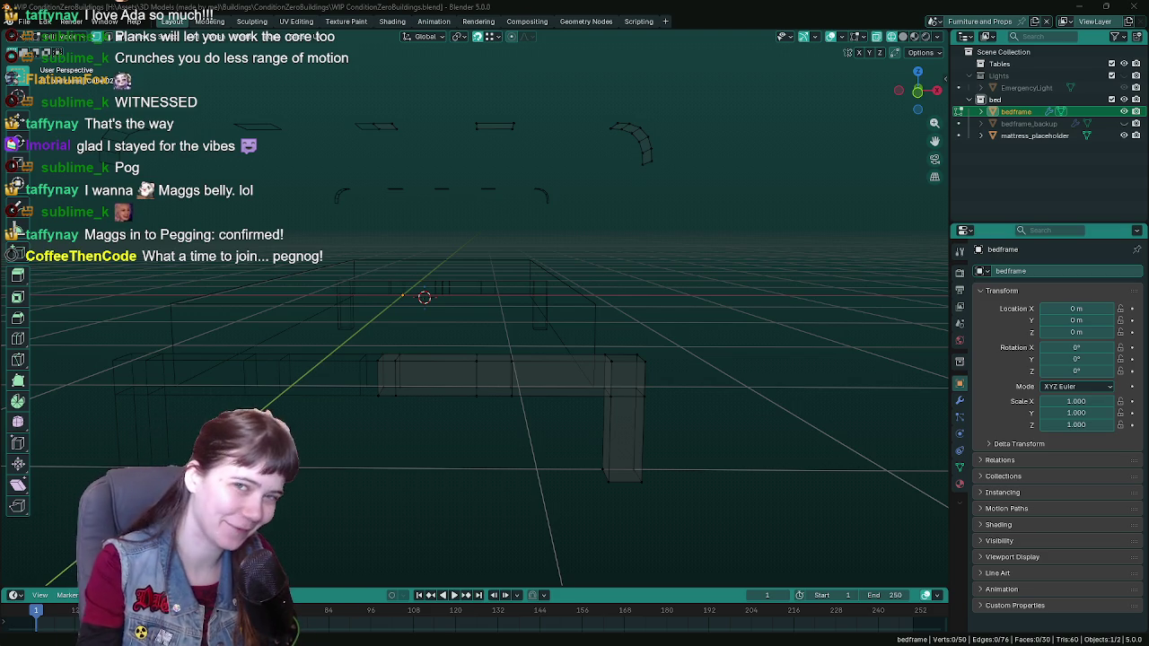
# Step: Switch the viewport to solid shading and orbit to look down on the bed
pyautogui.press('z')
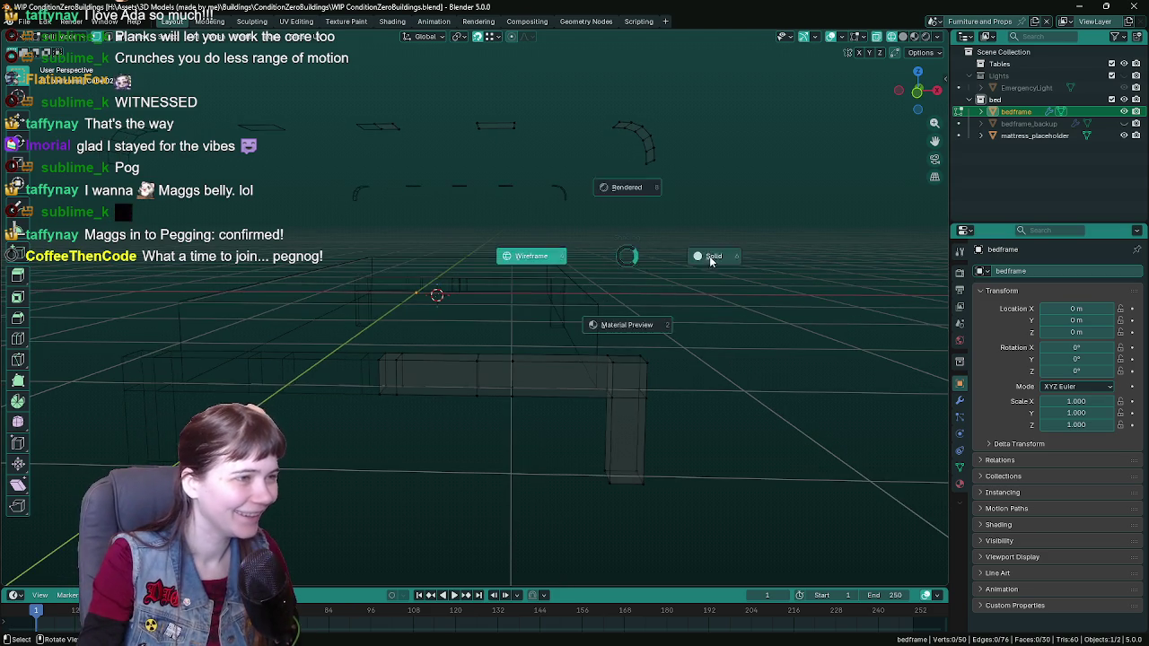
pyautogui.click(709, 256)
pyautogui.moveTo(710, 256)
pyautogui.mouseDown(button='middle')
pyautogui.moveTo(629, 375)
pyautogui.moveTo(608, 313)
pyautogui.moveTo(528, 312)
pyautogui.moveTo(503, 296)
pyautogui.moveTo(463, 251)
pyautogui.moveTo(451, 212)
pyautogui.mouseUp(button='middle')
# Step: Extrude the front rail edge straight up into a new upright face and save
pyautogui.click(459, 213)
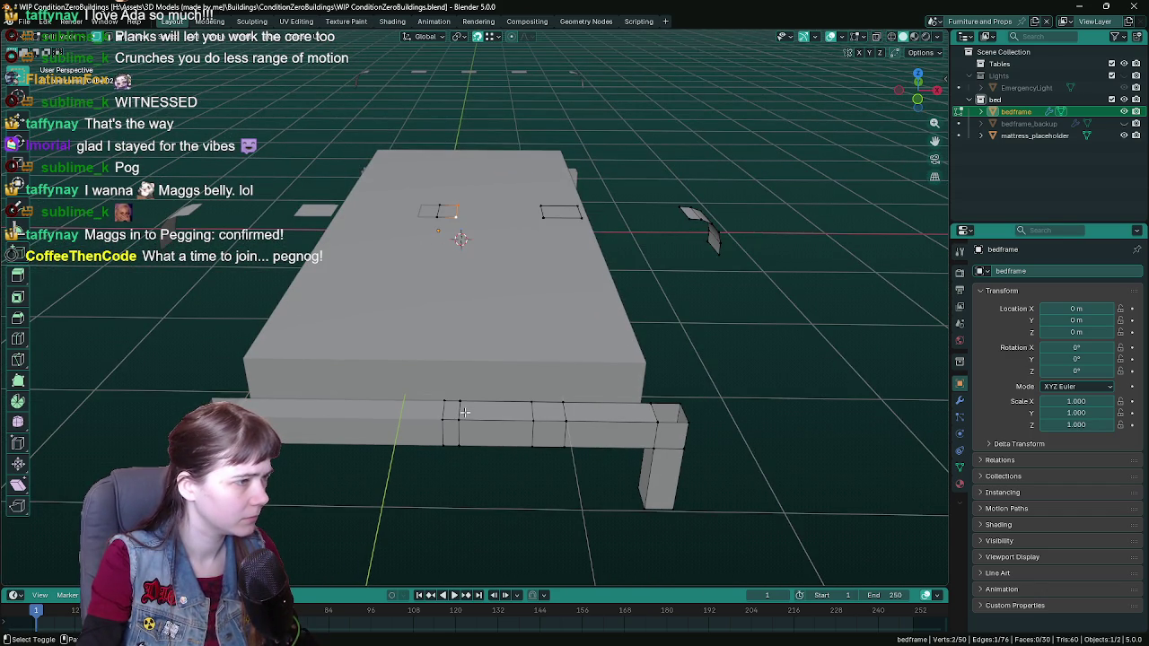
pyautogui.press('e')
pyautogui.click(456, 218)
pyautogui.hotkey('ctrl', 's')
# Step: Join a top corner vertex to the lower vertex with a new connecting edge
pyautogui.moveTo(456, 219)
pyautogui.mouseDown(button='middle')
pyautogui.moveTo(577, 358)
pyautogui.moveTo(471, 211)
pyautogui.mouseUp(button='middle')
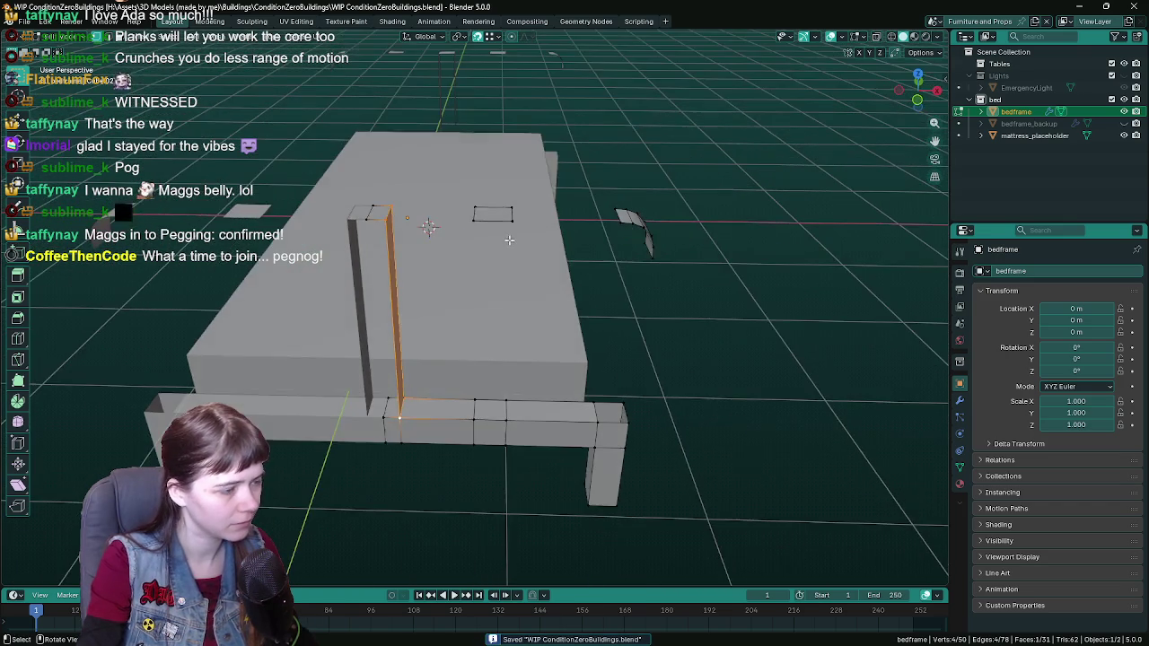
pyautogui.click(471, 210)
pyautogui.keyDown('shift'); pyautogui.click(474, 401); pyautogui.keyUp('shift')
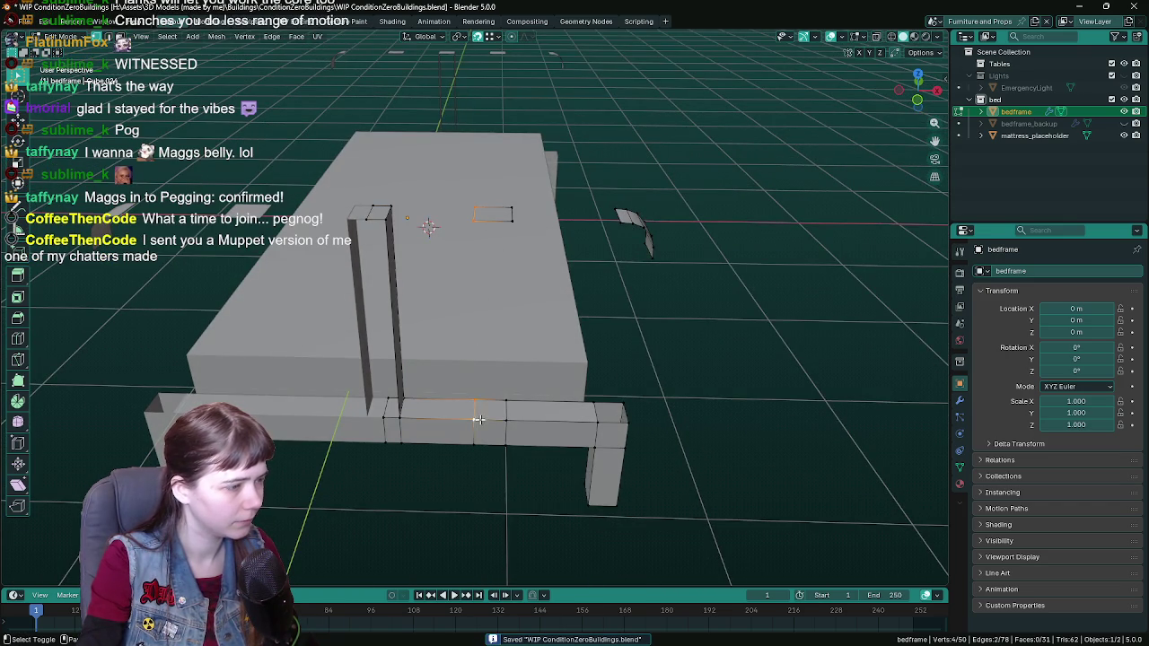
pyautogui.press('j')
pyautogui.click(511, 407)
pyautogui.moveTo(510, 406)
pyautogui.mouseDown(button='middle')
pyautogui.moveTo(553, 366)
pyautogui.moveTo(446, 338)
pyautogui.moveTo(499, 335)
pyautogui.mouseUp(button='middle')
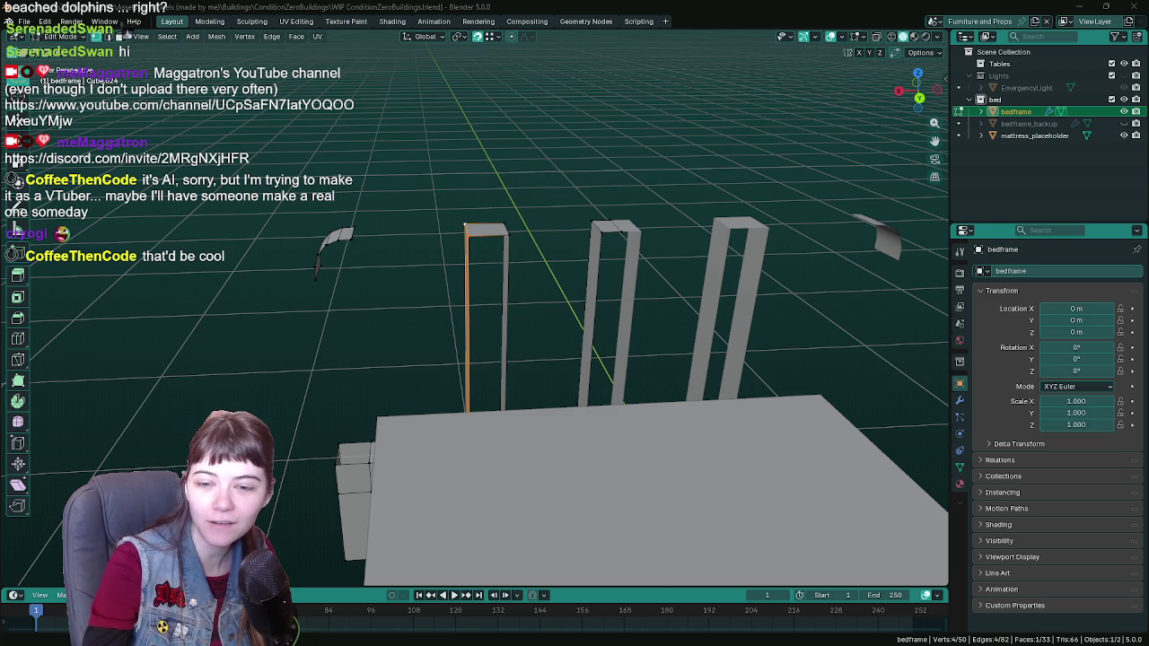
pyautogui.hotkey('alt', 'Tab')
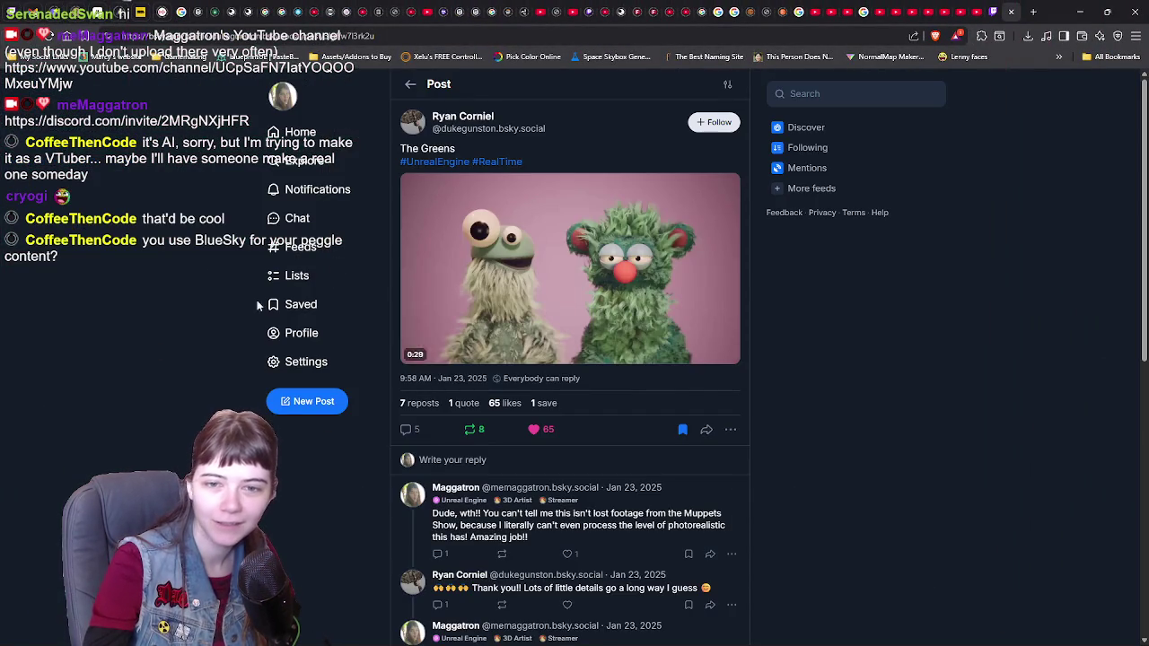
pyautogui.click(505, 312)
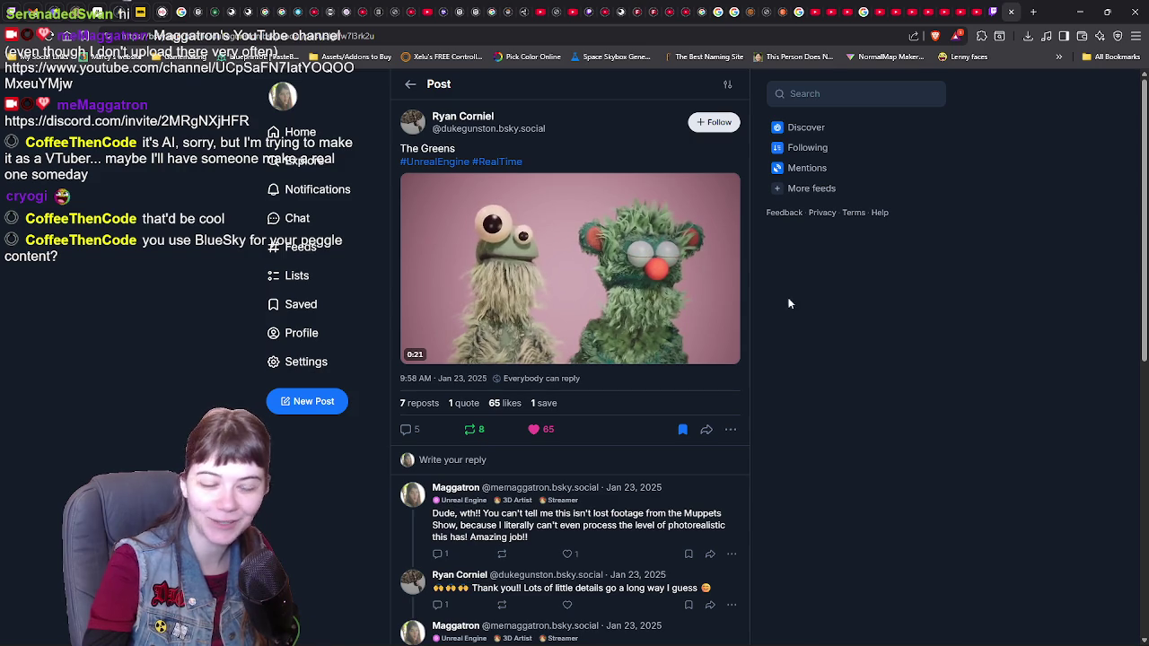
pyautogui.click(370, 37)
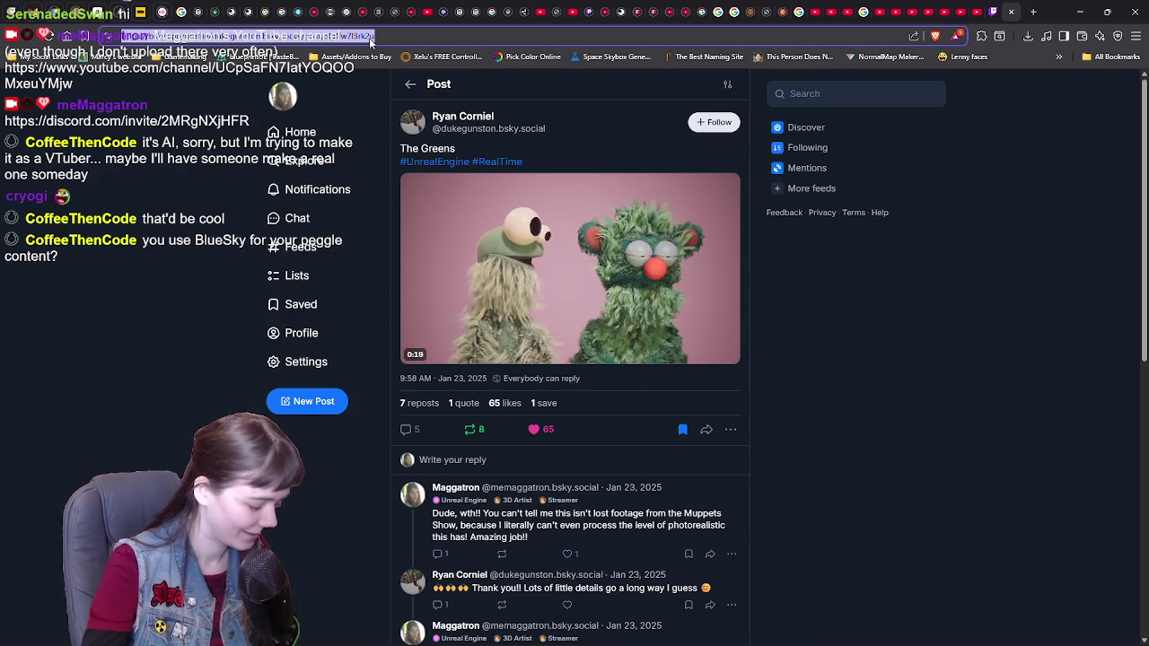
pyautogui.click(883, 293)
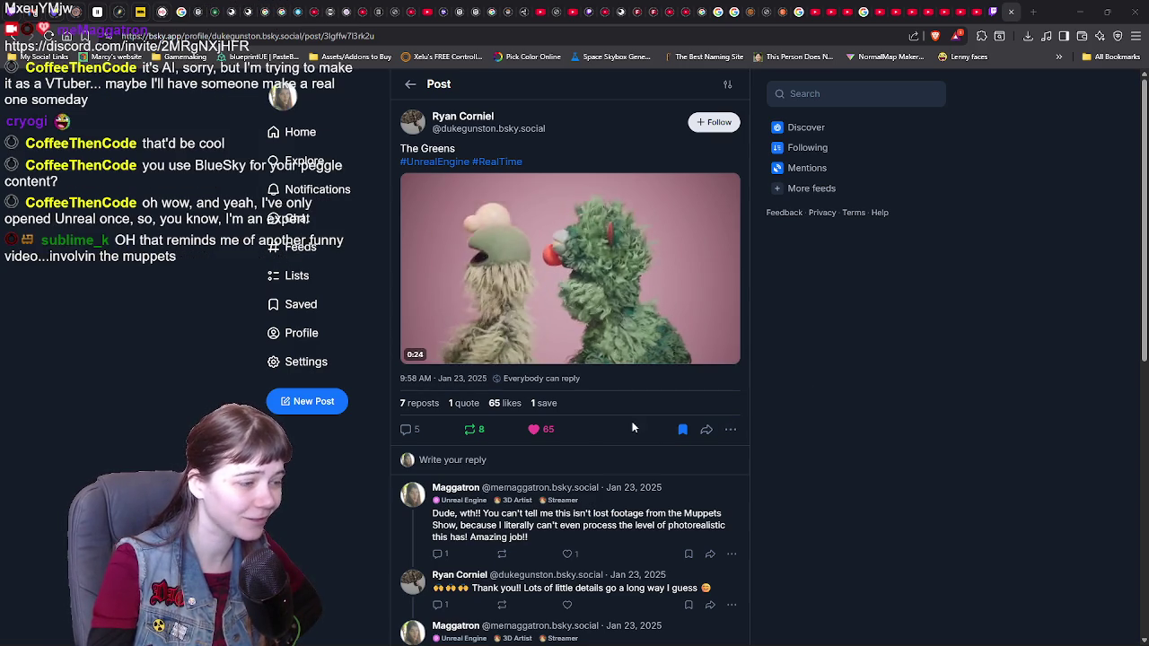
pyautogui.scroll(-3, 633, 427)
pyautogui.scroll(3, 633, 427)
pyautogui.hotkey('alt', 'Tab')
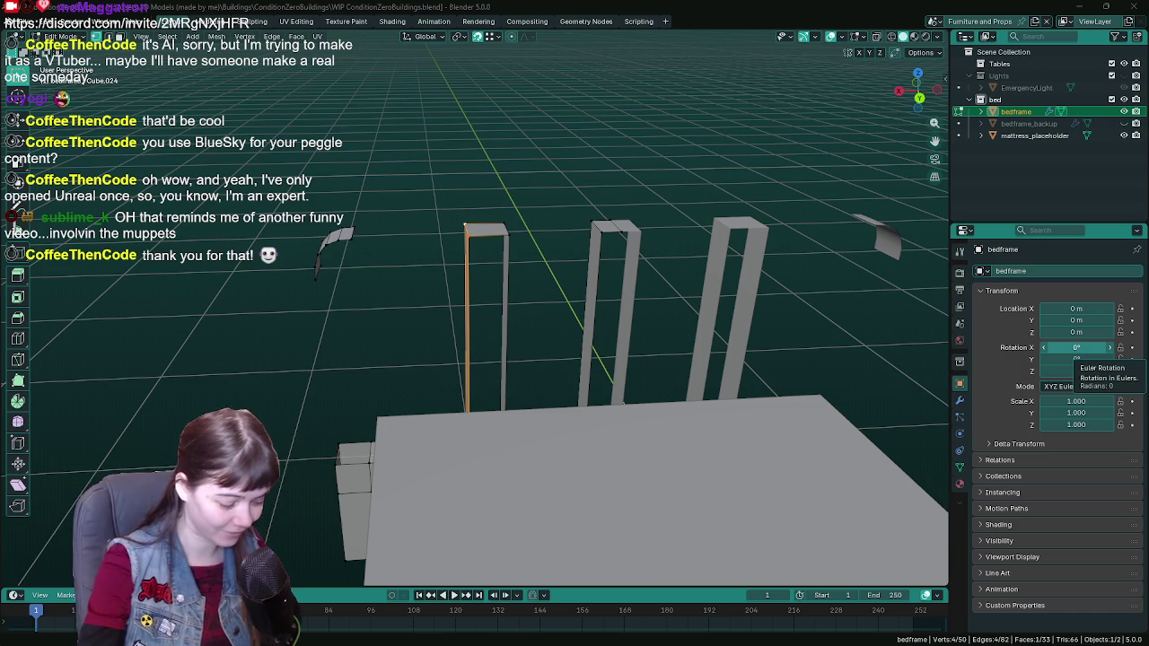
# Step: Save WIP ConditionZeroBuildings.blend while orbiting around the upright bed posts
pyautogui.hotkey('ctrl', 's')
pyautogui.moveTo(508, 270)
pyautogui.mouseDown(button='middle')
pyautogui.moveTo(510, 303)
pyautogui.moveTo(543, 269)
pyautogui.mouseUp(button='middle')
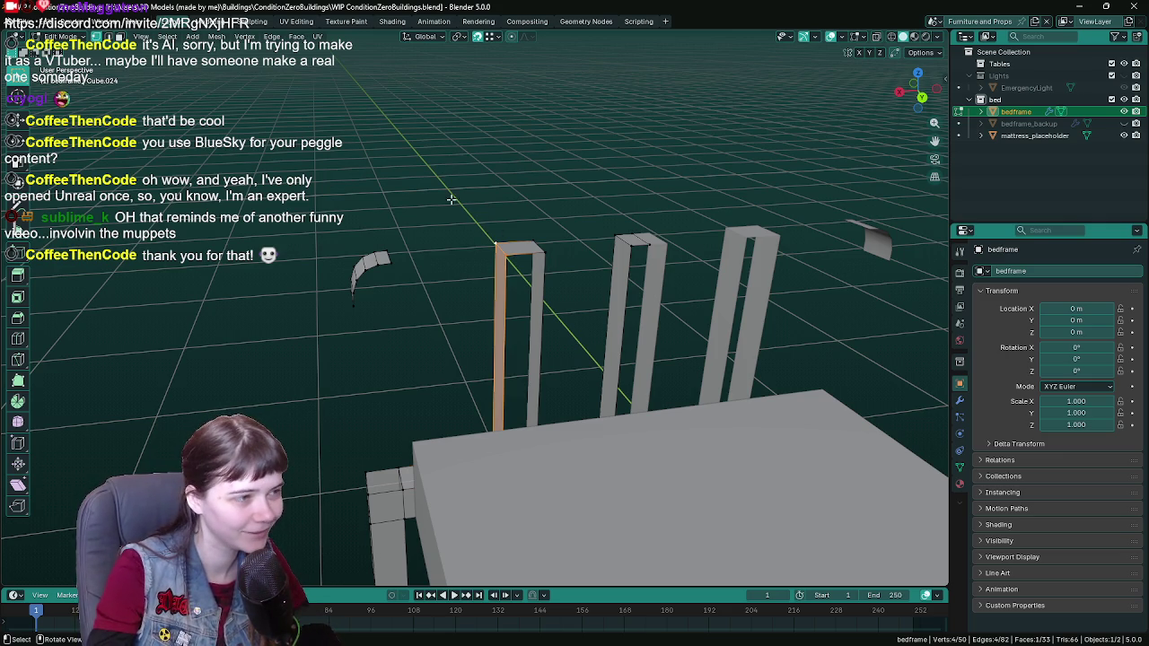
pyautogui.moveTo(451, 200); pyautogui.dragTo(471, 195, button='middle')
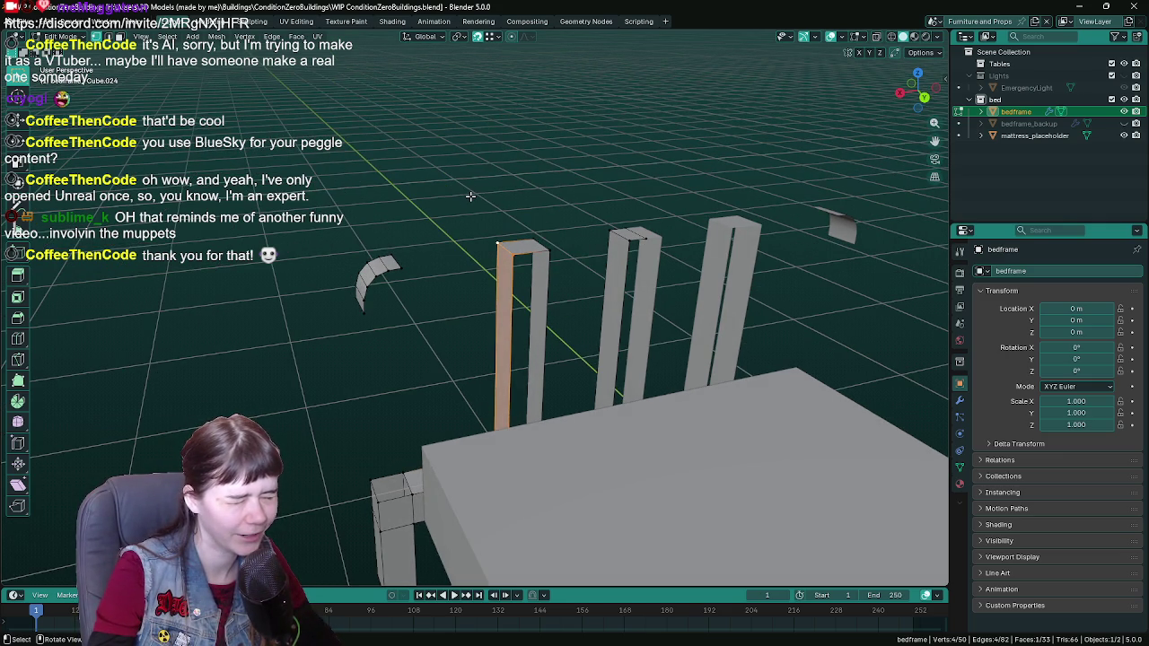
pyautogui.moveTo(506, 220); pyautogui.dragTo(475, 208, button='middle')
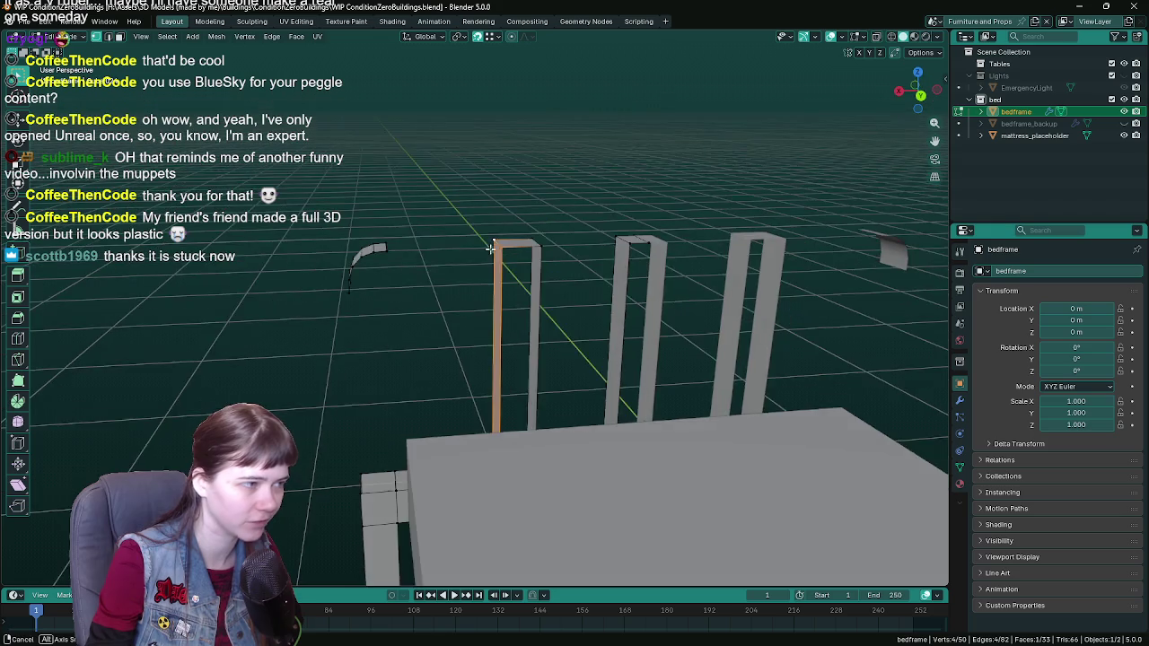
pyautogui.keyDown('shift'); pyautogui.moveTo(471, 208); pyautogui.dragTo(491, 228, button='middle'); pyautogui.keyUp('shift')
pyautogui.hotkey('ctrl', 's')
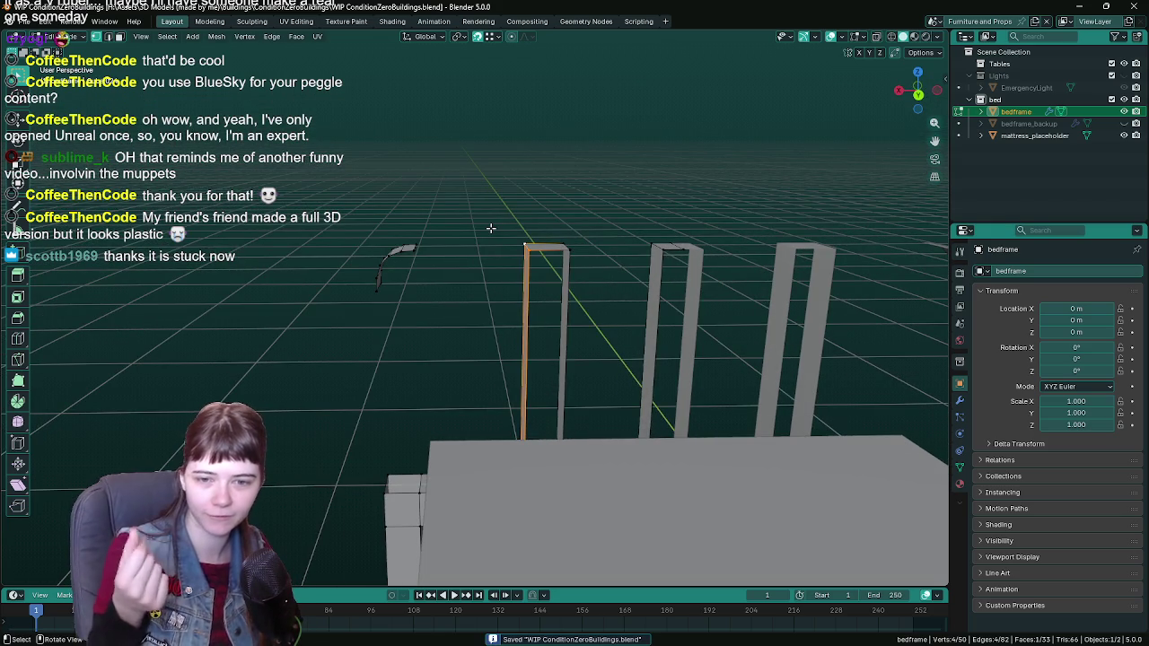
pyautogui.scroll(1, 491, 228)
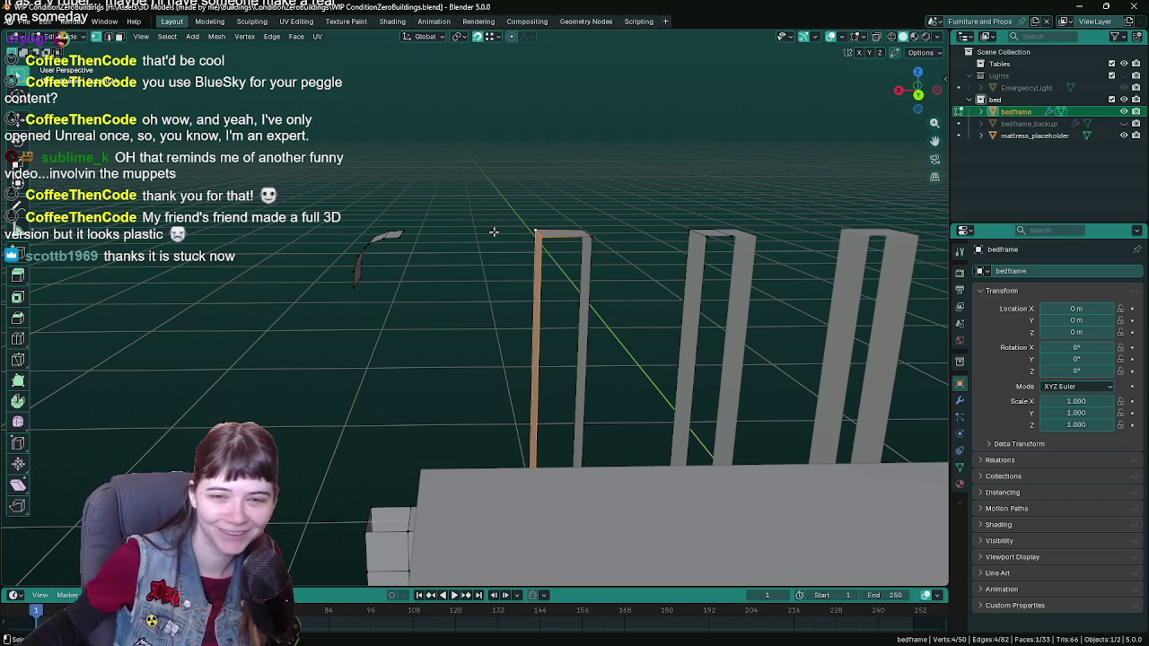
# Step: Extrude a tall upright post from the corner at the rail's left end
pyautogui.hotkey('ctrl', 's')
pyautogui.moveTo(487, 233)
pyautogui.mouseDown(button='middle')
pyautogui.moveTo(467, 301)
pyautogui.moveTo(485, 394)
pyautogui.moveTo(474, 402)
pyautogui.mouseUp(button='middle')
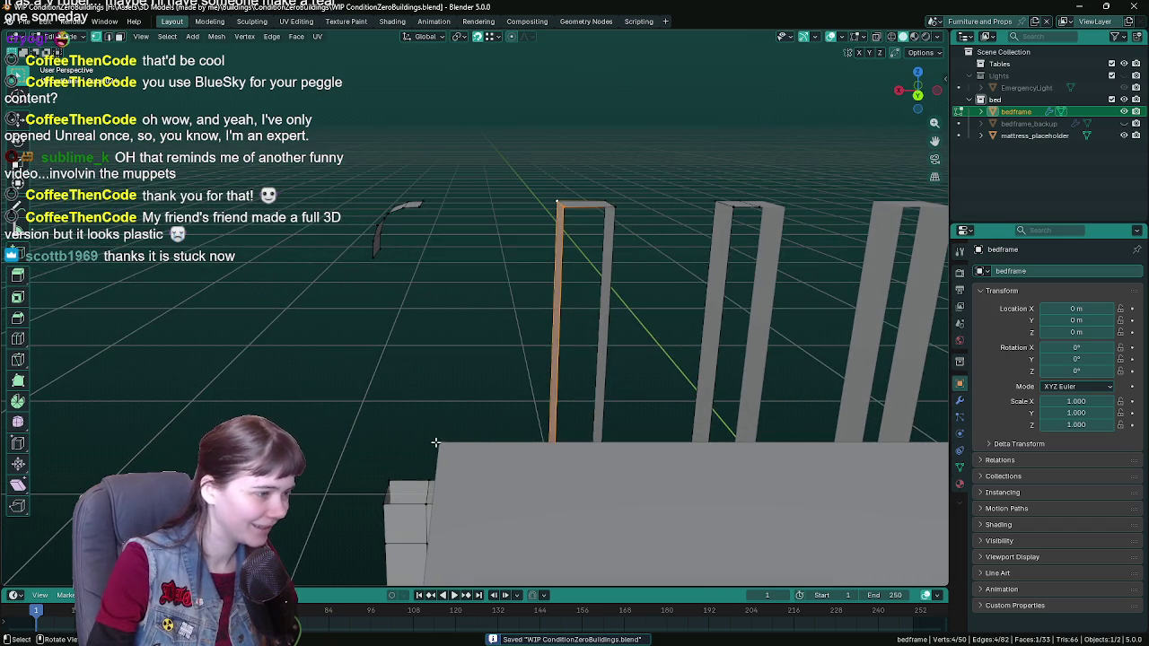
pyautogui.click(420, 485)
pyautogui.press('e')
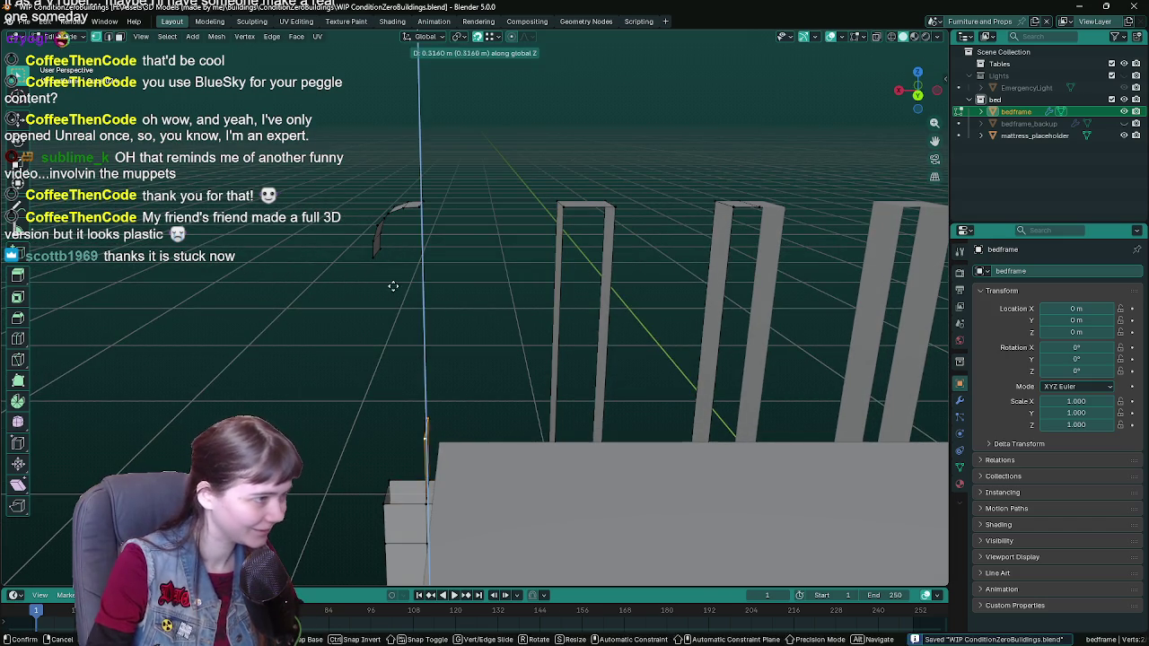
pyautogui.click(395, 269)
pyautogui.moveTo(395, 270)
pyautogui.mouseDown(button='middle')
pyautogui.moveTo(426, 318)
pyautogui.moveTo(409, 287)
pyautogui.mouseUp(button='middle')
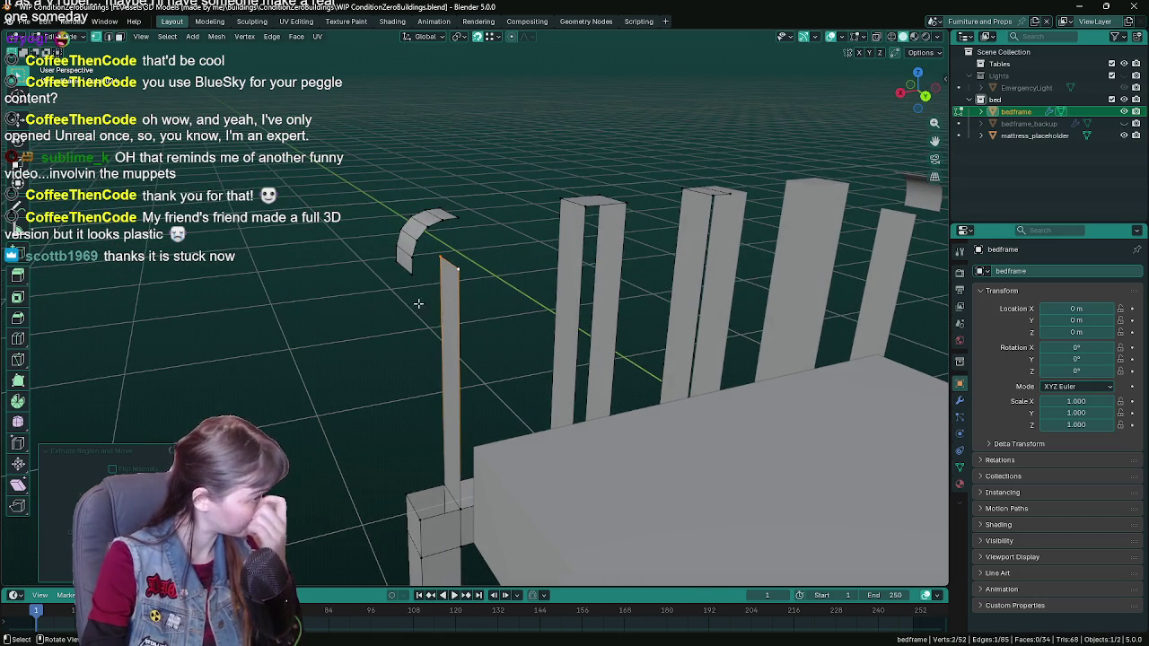
# Step: Fill the post's faces up to the curved top piece and save the file
pyautogui.click(402, 269)
pyautogui.keyDown('shift'); pyautogui.click(402, 271); pyautogui.keyUp('shift')
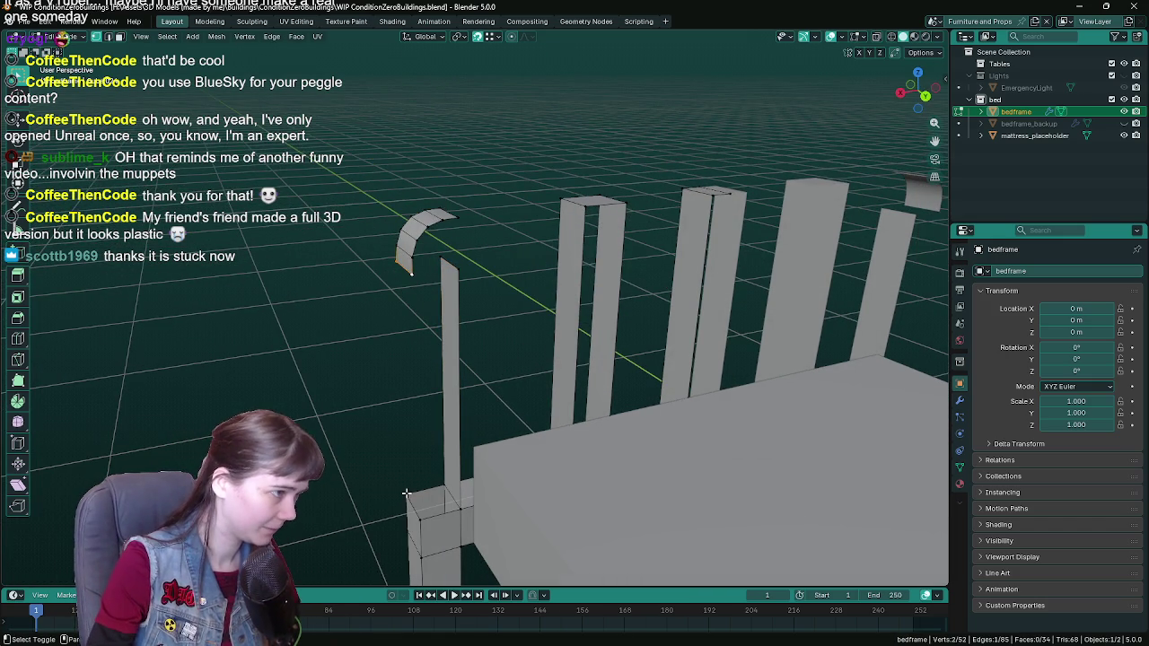
pyautogui.keyDown('shift'); pyautogui.click(414, 509); pyautogui.keyUp('shift')
pyautogui.moveTo(414, 510)
pyautogui.mouseDown(button='middle')
pyautogui.moveTo(691, 396)
pyautogui.moveTo(341, 396)
pyautogui.moveTo(343, 335)
pyautogui.mouseUp(button='middle')
pyautogui.hotkey('ctrl', 's')
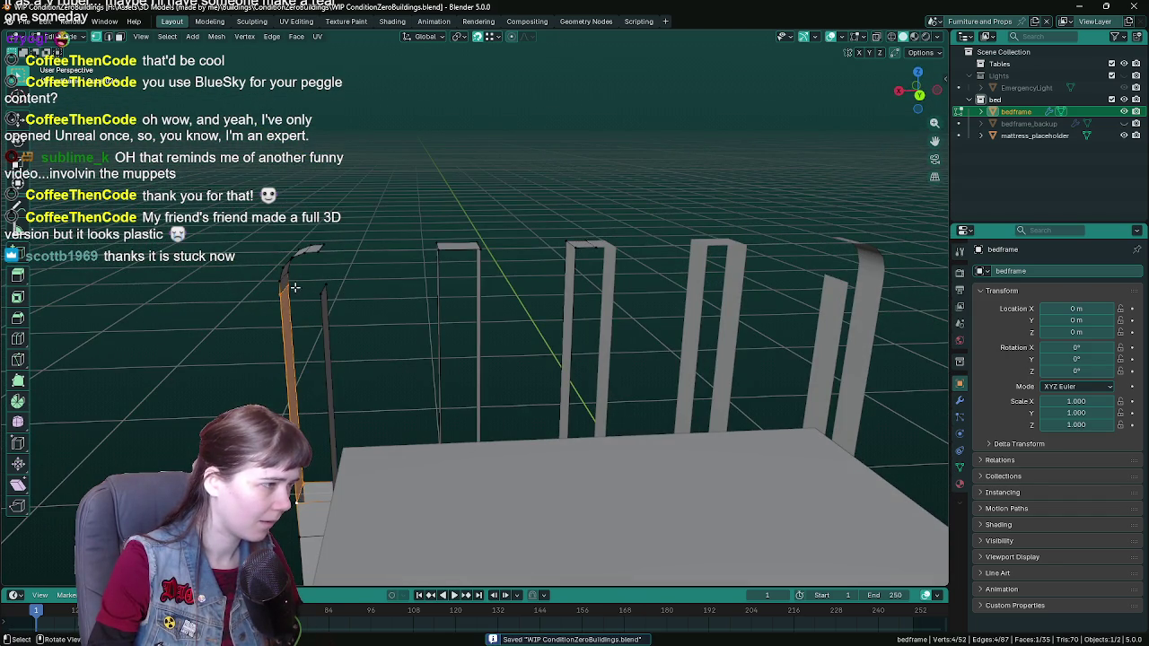
pyautogui.keyDown('shift'); pyautogui.click(295, 287); pyautogui.keyUp('shift')
pyautogui.moveTo(295, 287); pyautogui.dragTo(345, 366, button='middle')
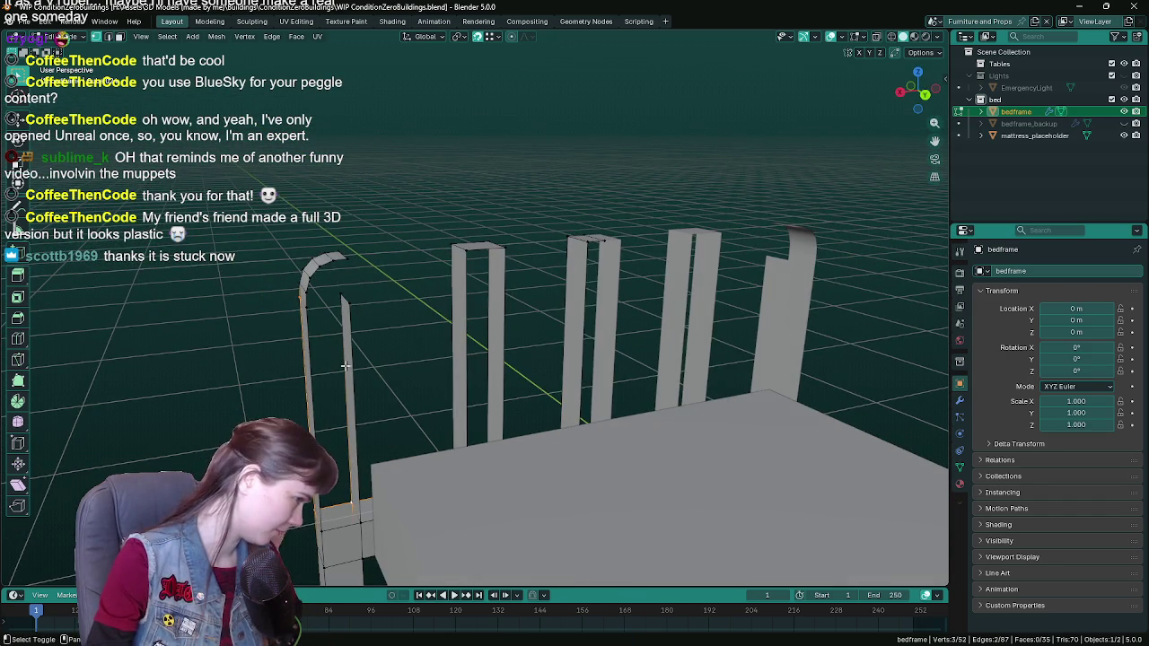
pyautogui.press('f')
pyautogui.moveTo(341, 296)
pyautogui.mouseDown(button='middle')
pyautogui.moveTo(275, 397)
pyautogui.moveTo(342, 525)
pyautogui.moveTo(379, 537)
pyautogui.moveTo(455, 419)
pyautogui.moveTo(652, 428)
pyautogui.moveTo(530, 357)
pyautogui.moveTo(597, 367)
pyautogui.moveTo(557, 360)
pyautogui.moveTo(527, 401)
pyautogui.moveTo(611, 379)
pyautogui.moveTo(438, 387)
pyautogui.moveTo(408, 354)
pyautogui.moveTo(532, 399)
pyautogui.mouseUp(button='middle')
pyautogui.press('f')
pyautogui.hotkey('ctrl', 's')
# Step: Select the middle posts of the bed frame and delete them
pyautogui.scroll(-3, 532, 399)
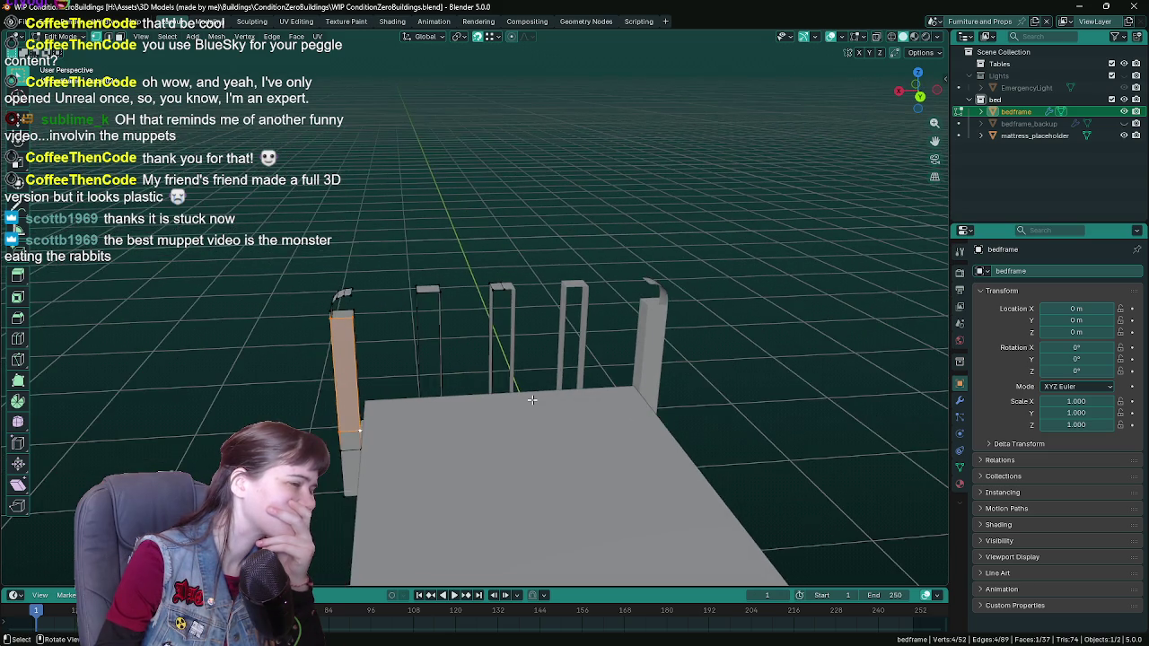
pyautogui.scroll(-2, 532, 400)
pyautogui.moveTo(514, 372); pyautogui.dragTo(509, 393, button='middle')
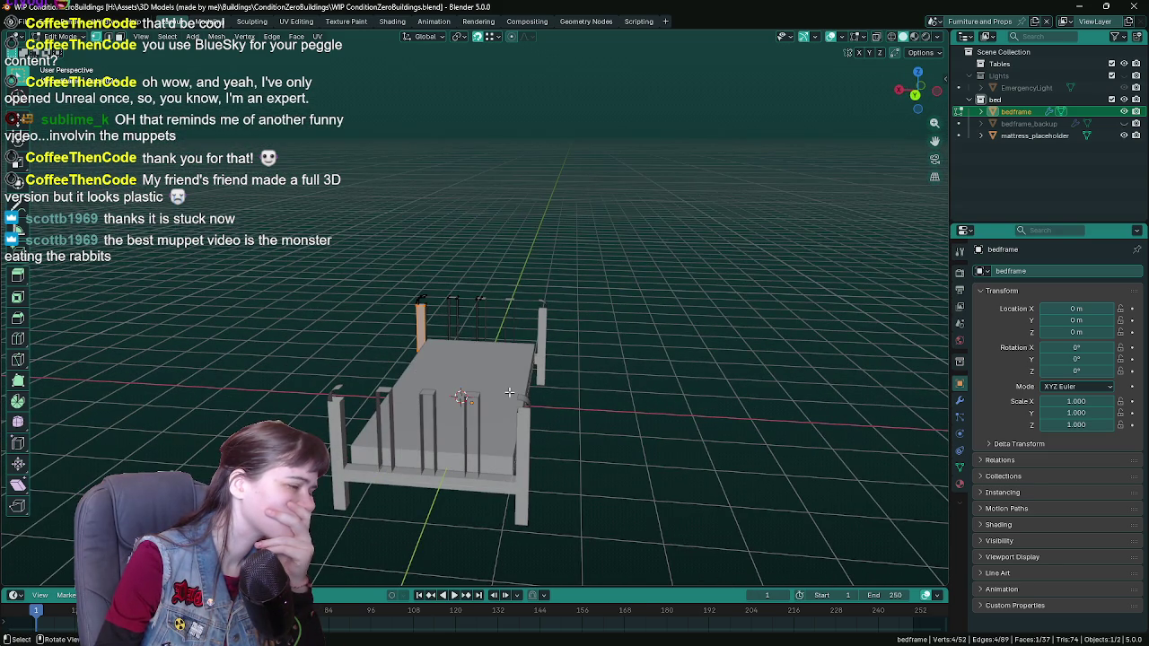
pyautogui.moveTo(509, 393)
pyautogui.mouseDown(button='middle')
pyautogui.moveTo(597, 428)
pyautogui.moveTo(510, 405)
pyautogui.moveTo(593, 243)
pyautogui.mouseUp(button='middle')
pyautogui.scroll(5, 591, 422)
pyautogui.scroll(-5, 581, 418)
pyautogui.scroll(5, 537, 406)
pyautogui.scroll(-5, 510, 405)
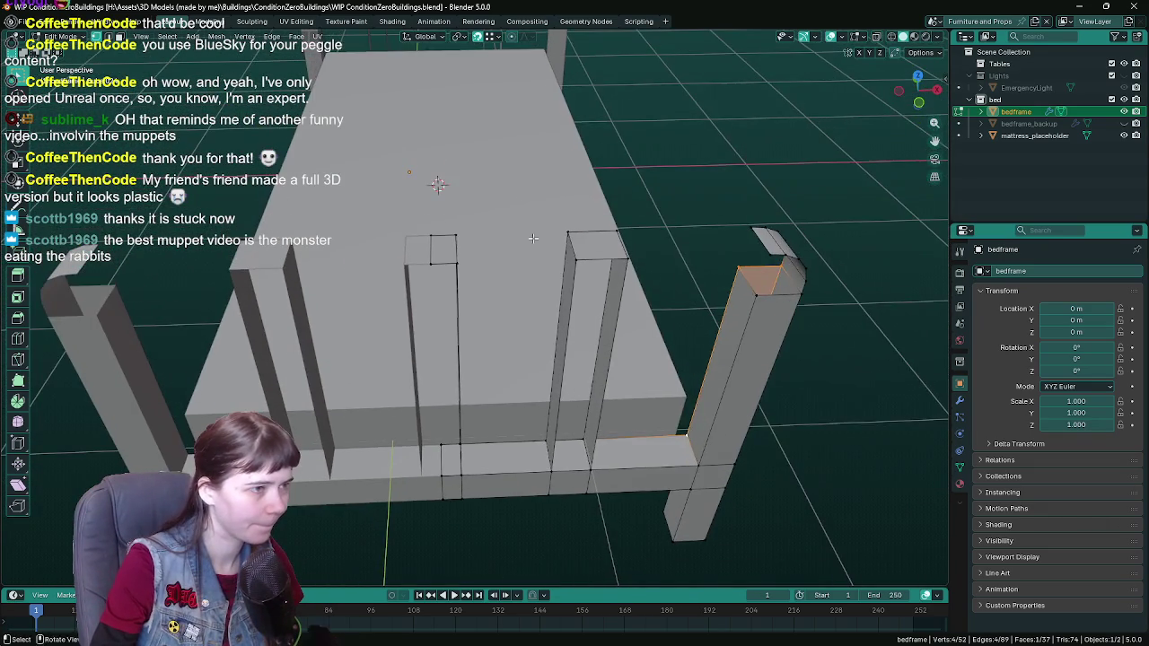
pyautogui.click(592, 243)
pyautogui.scroll(3, 590, 409)
pyautogui.scroll(-3, 590, 409)
pyautogui.moveTo(590, 409); pyautogui.dragTo(596, 410, button='middle')
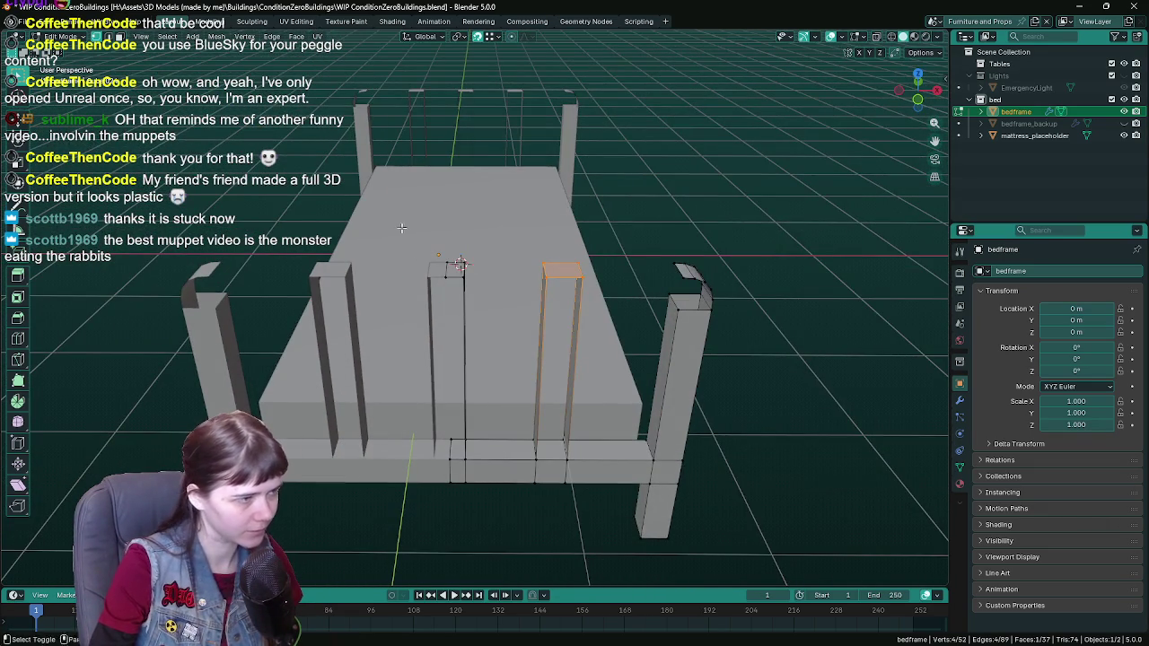
pyautogui.keyDown('shift'); pyautogui.click(454, 269); pyautogui.keyUp('shift')
pyautogui.press('x')
pyautogui.click(445, 267)
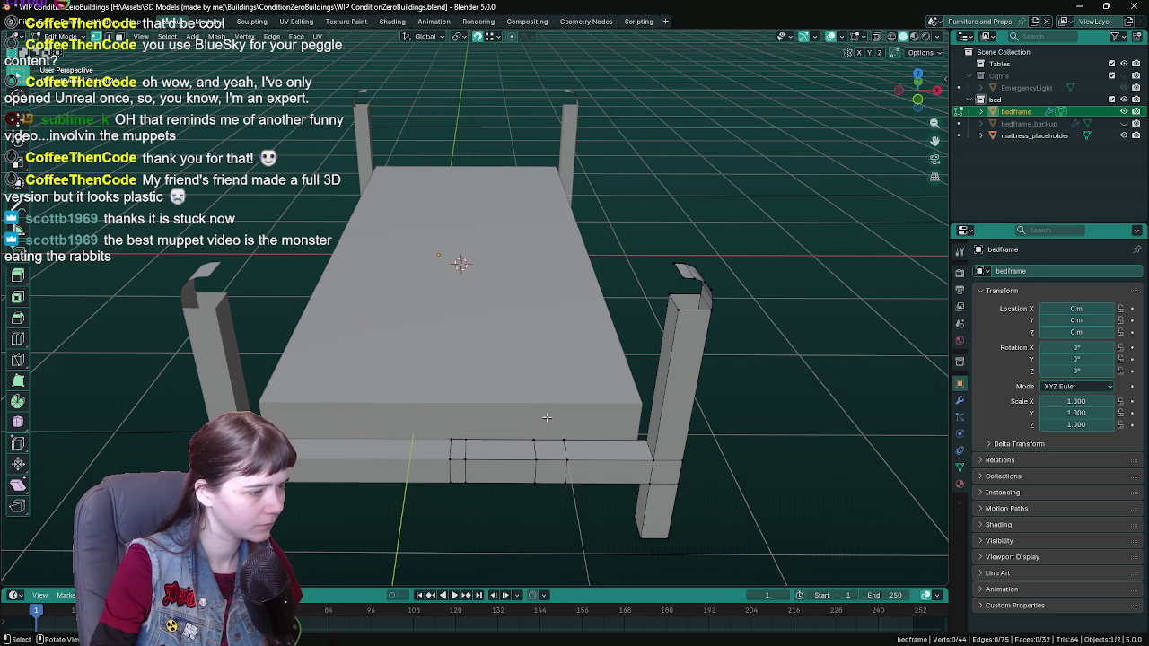
# Step: In wireframe shading, delete three vertical edges from the front rail
pyautogui.click(460, 430)
pyautogui.press('z')
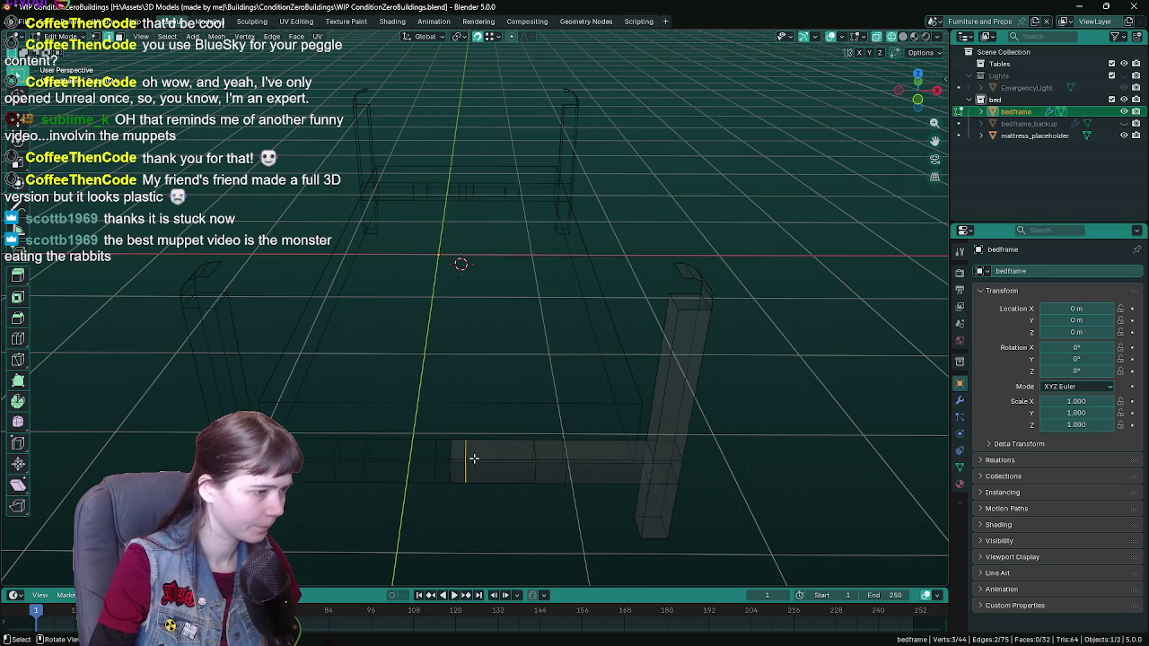
pyautogui.moveTo(464, 457); pyautogui.dragTo(497, 470, button='middle')
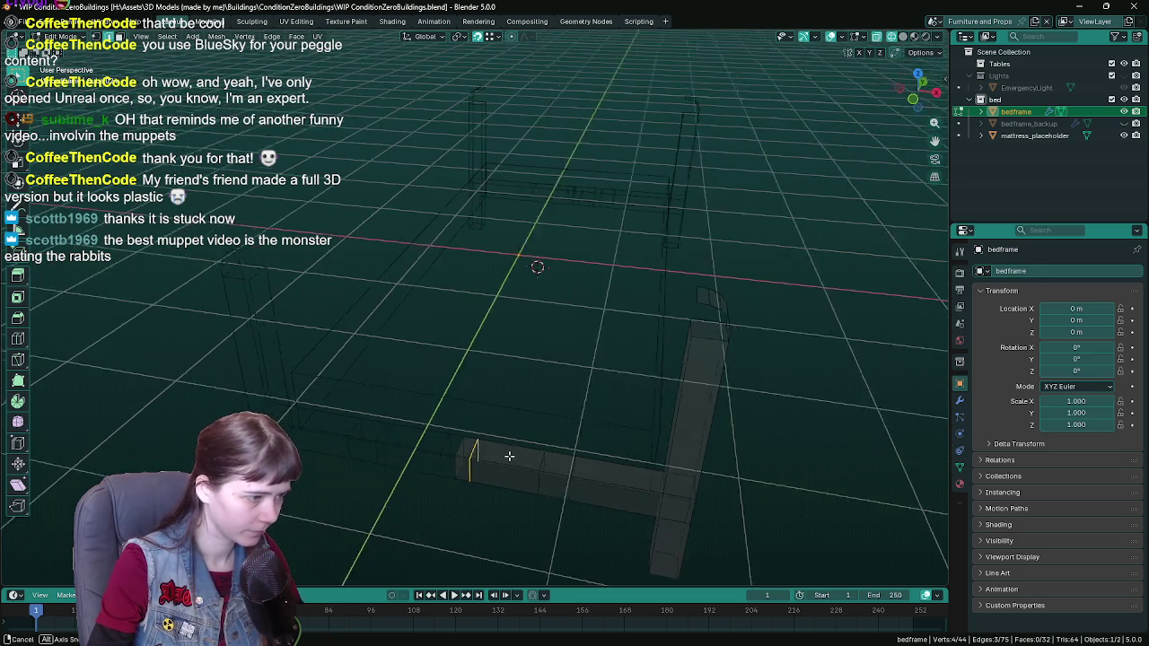
pyautogui.keyDown('shift'); pyautogui.click(540, 474); pyautogui.keyUp('shift')
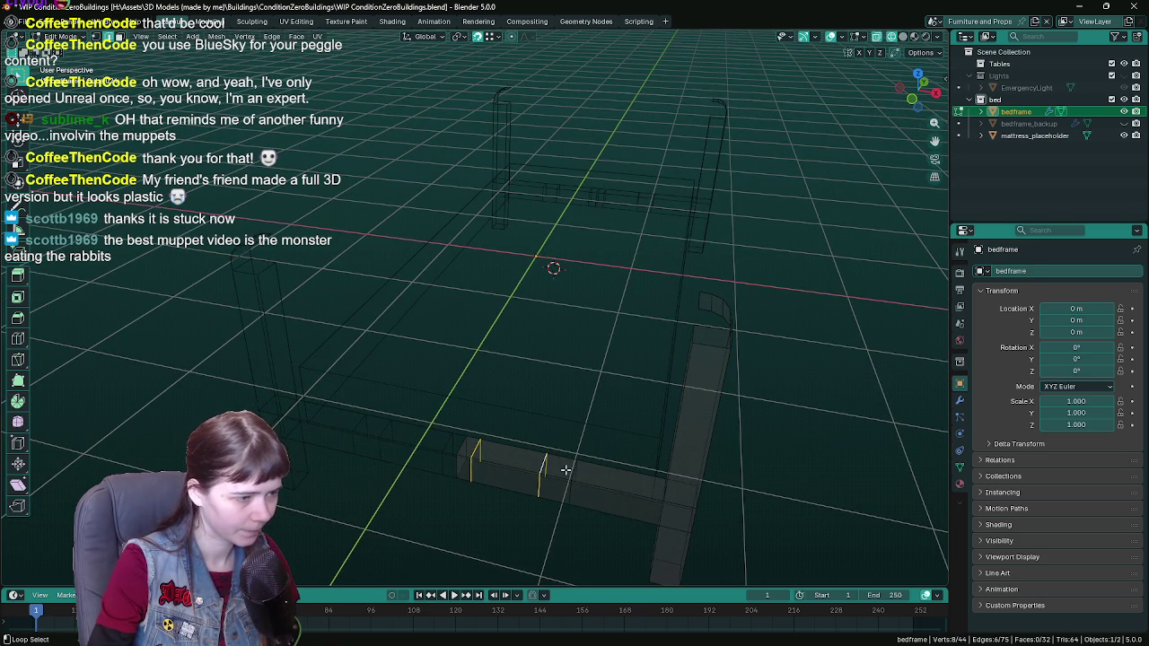
pyautogui.keyDown('shift'); pyautogui.click(485, 474); pyautogui.keyUp('shift')
pyautogui.press('x')
pyautogui.click(568, 548)
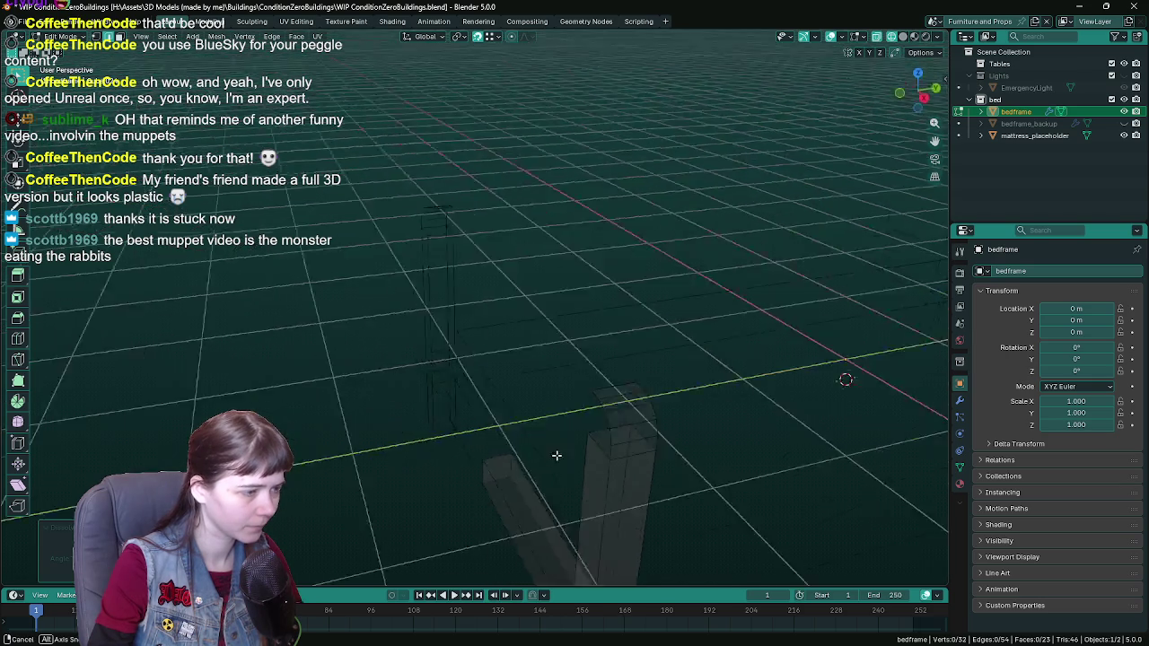
pyautogui.moveTo(556, 456); pyautogui.dragTo(486, 426, button='middle')
# Step: Return to solid shading and show the bed frame's Mirror and Smooth by Angle modifiers
pyautogui.press('z')
pyautogui.click(602, 423)
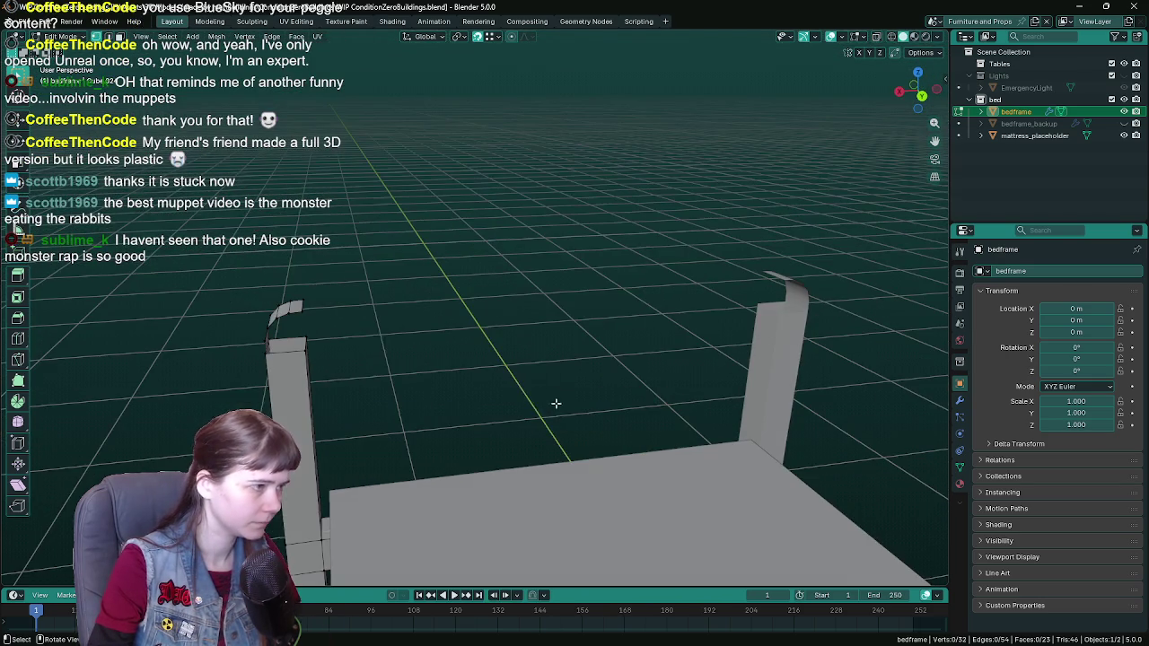
pyautogui.moveTo(313, 300)
pyautogui.mouseDown(button='middle')
pyautogui.moveTo(335, 333)
pyautogui.moveTo(423, 336)
pyautogui.moveTo(404, 326)
pyautogui.mouseUp(button='middle')
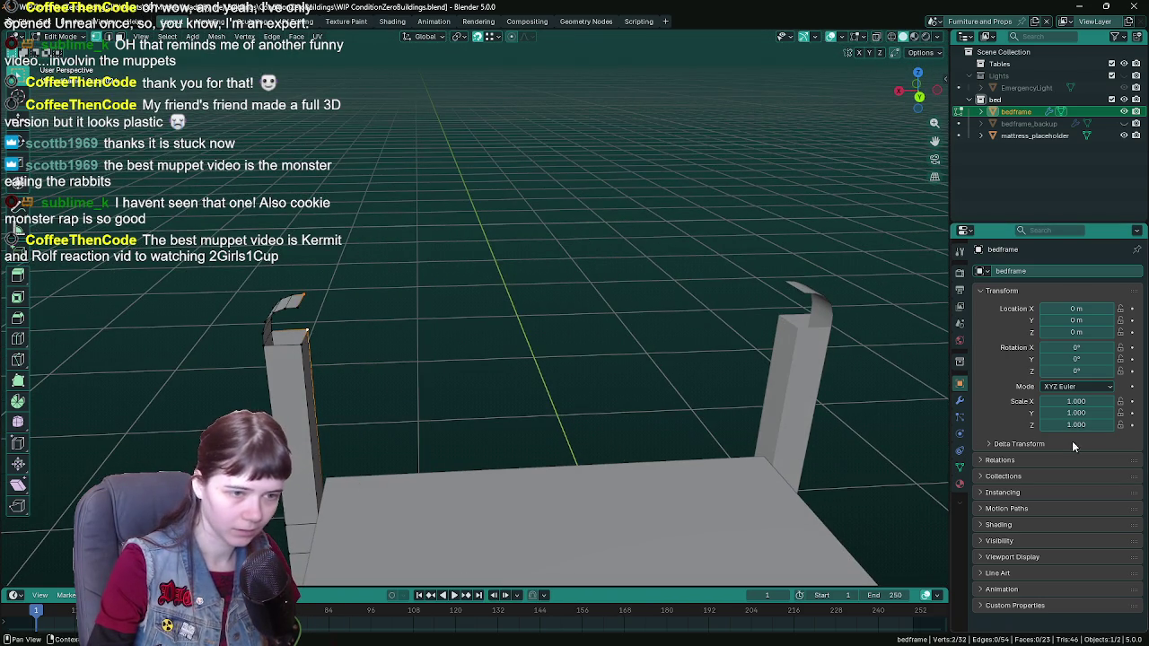
pyautogui.click(960, 401)
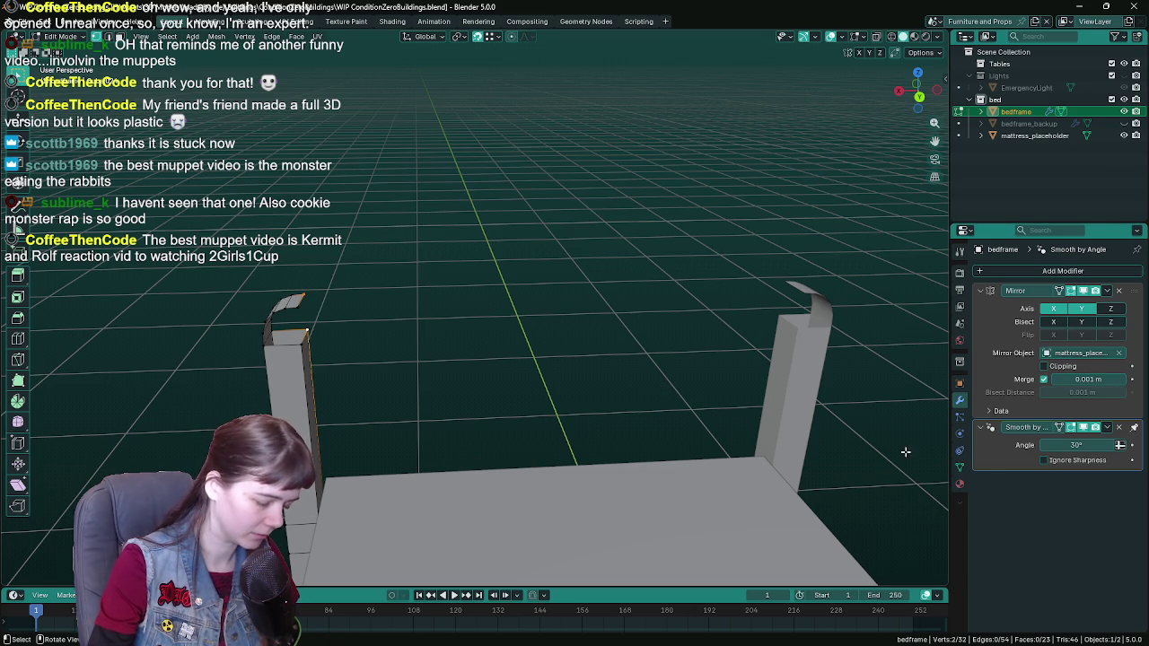
# Step: Remove the Smooth by Angle modifier and shade the bed frame flat
pyautogui.click(1119, 427)
pyautogui.press('Tab')
pyautogui.scroll(-3, 557, 419)
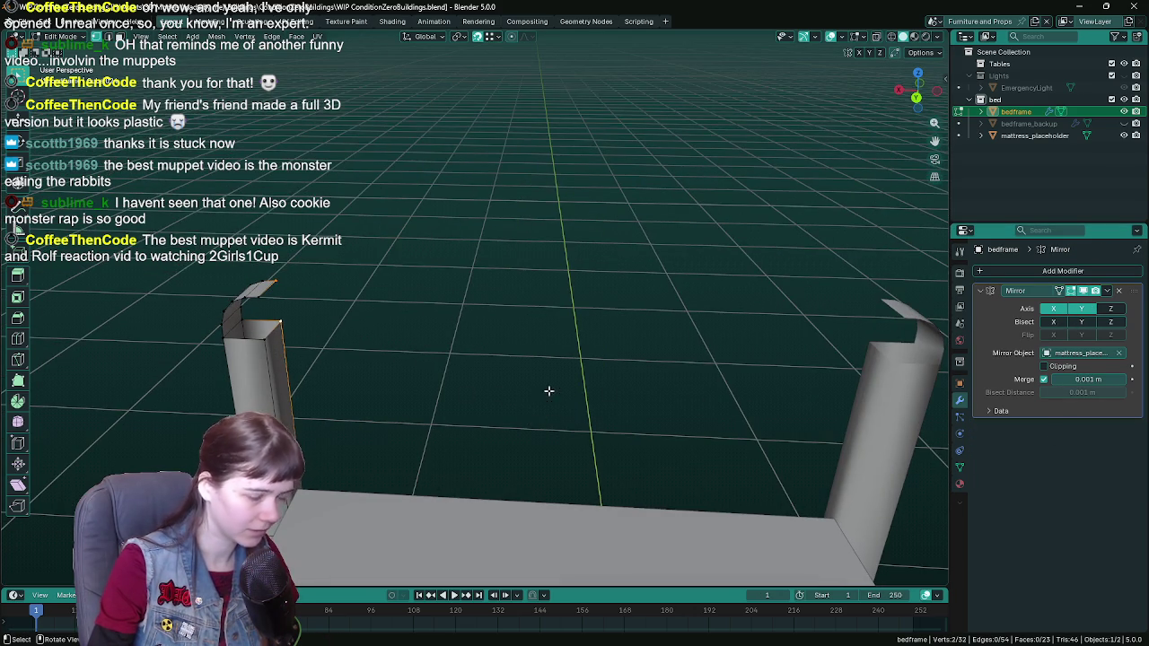
pyautogui.rightClick(199, 391)
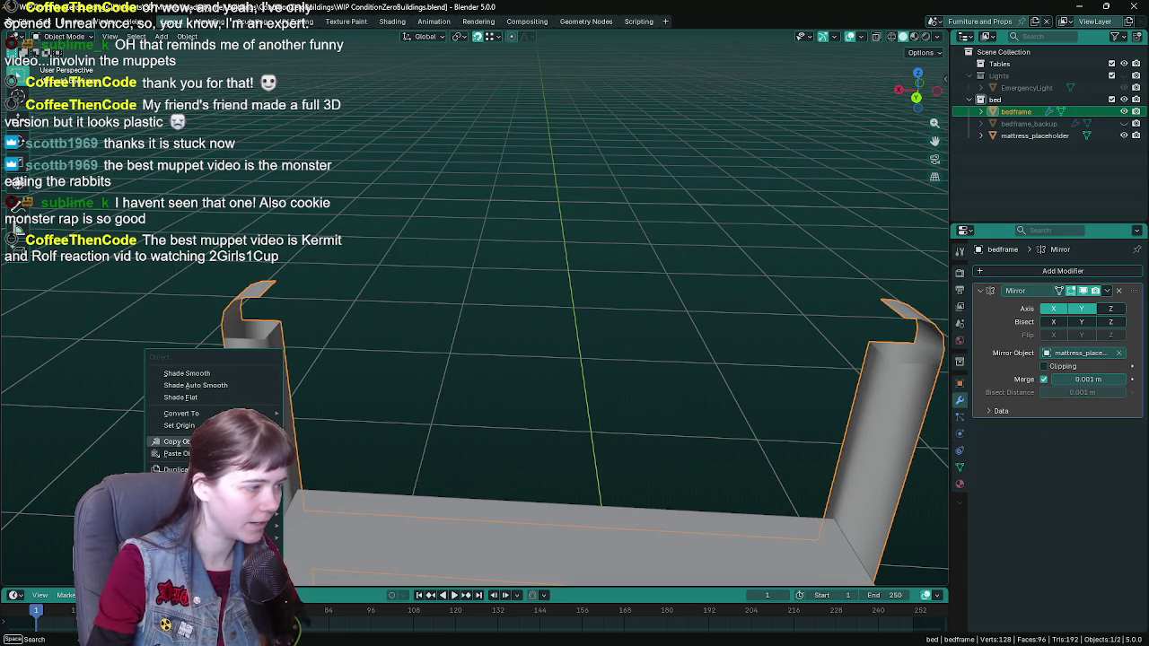
pyautogui.click(233, 401)
pyautogui.press('Tab')
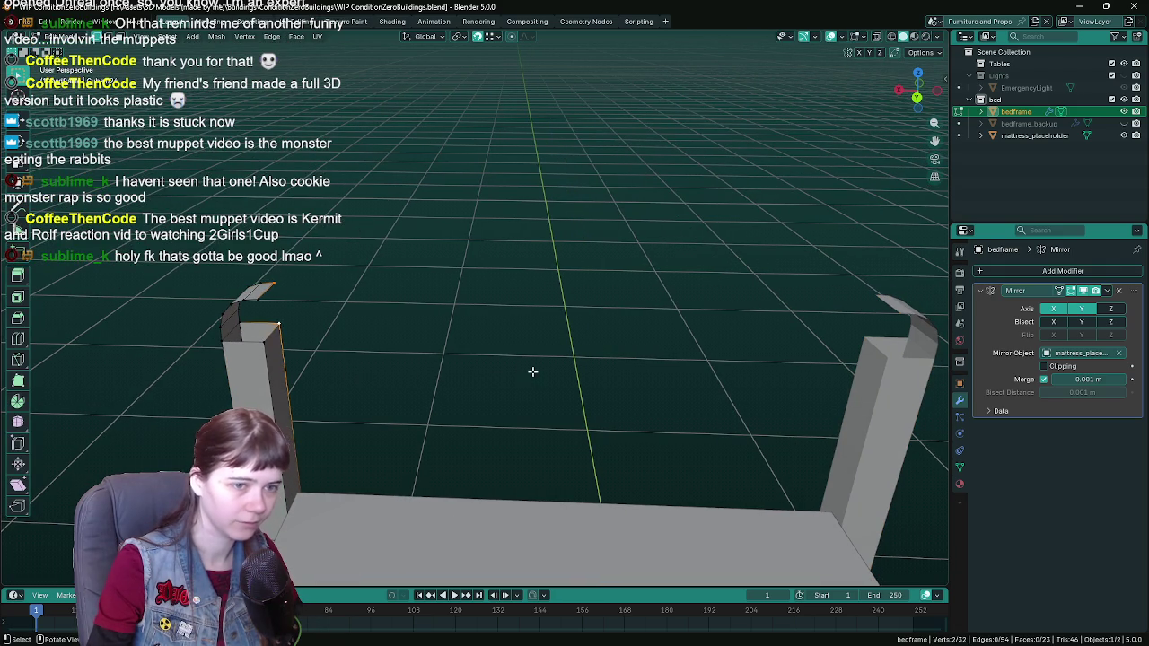
# Step: Turn on Clipping for the Mirror modifier, testing an X-axis move of the edges
pyautogui.press('g')
pyautogui.press('x')
pyautogui.rightClick(820, 378)
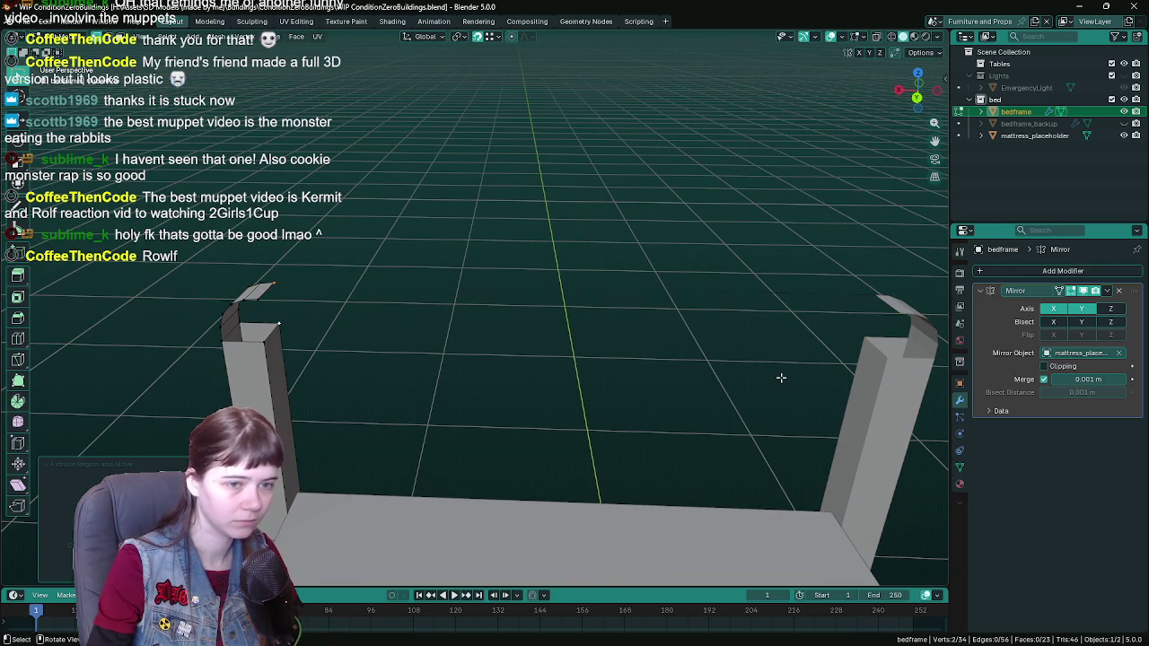
pyautogui.click(1045, 367)
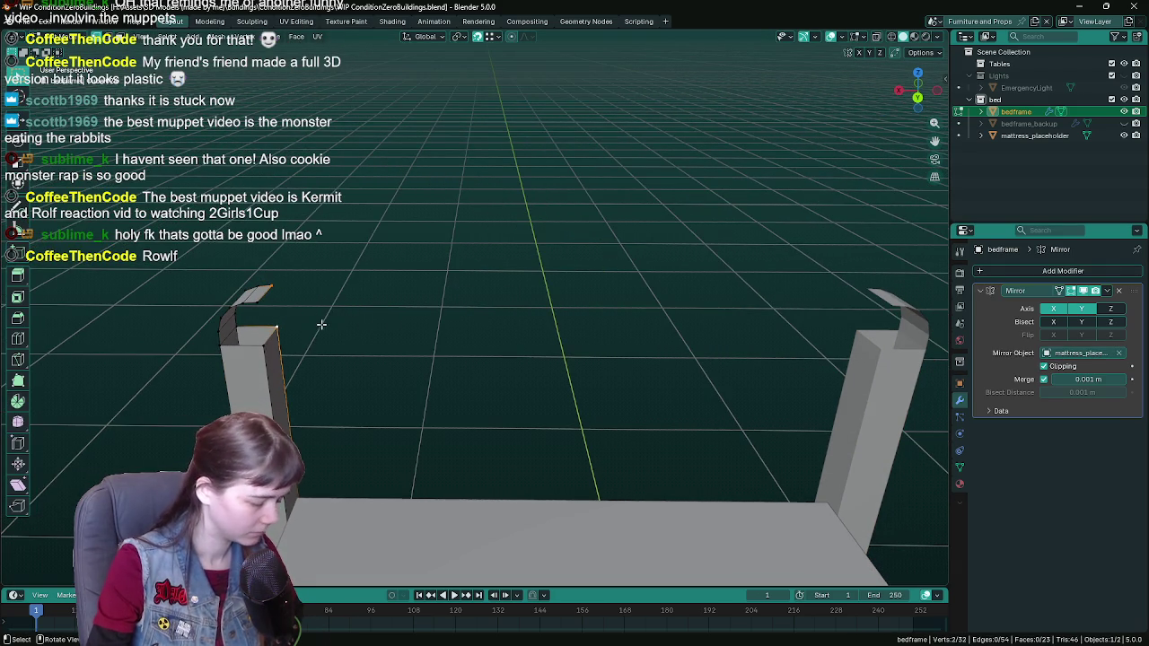
pyautogui.press('g')
pyautogui.press('x')
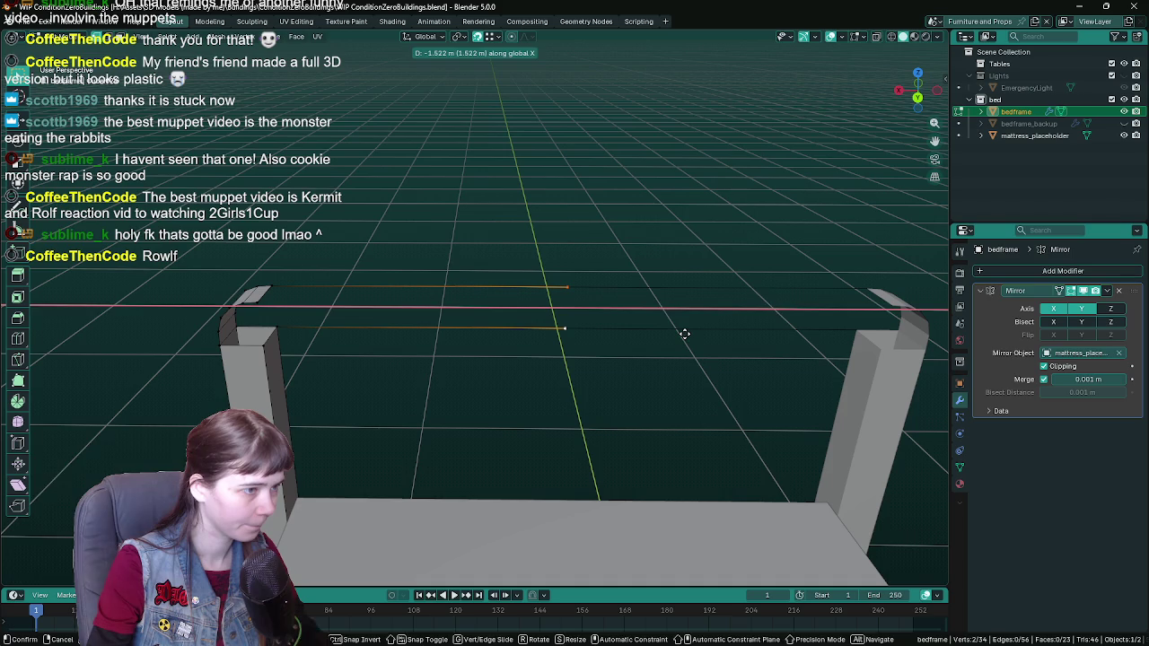
pyautogui.rightClick(682, 332)
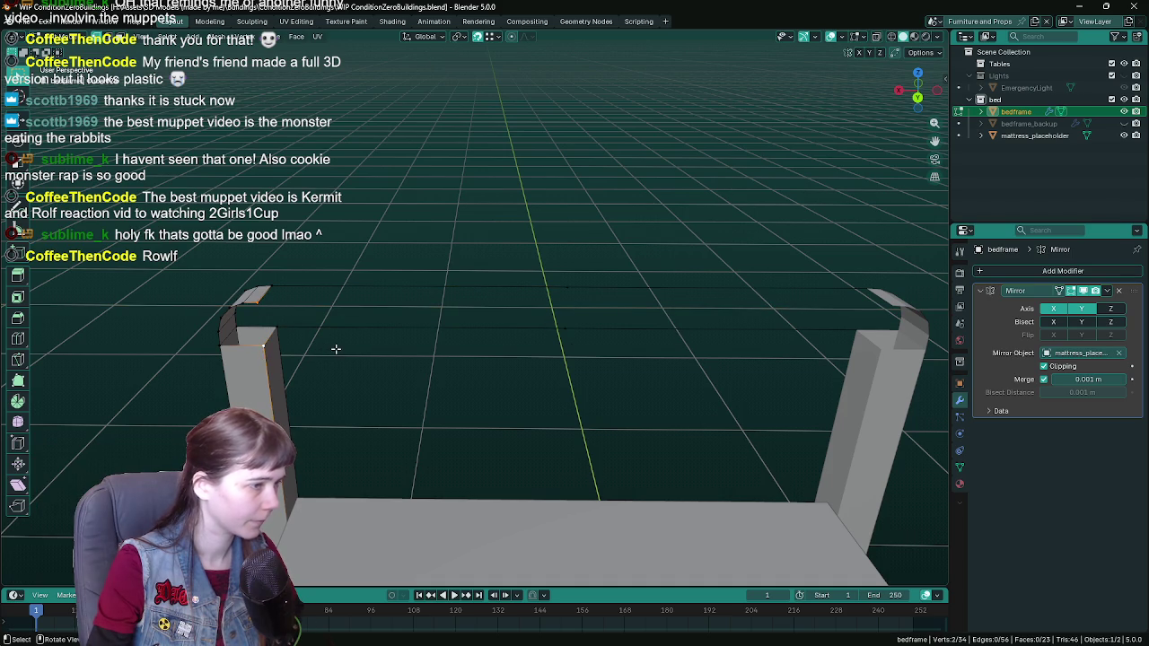
# Step: Extrude the top edges along X and fill the gap to form the top rail
pyautogui.press('e')
pyautogui.press('x')
pyautogui.click(669, 378)
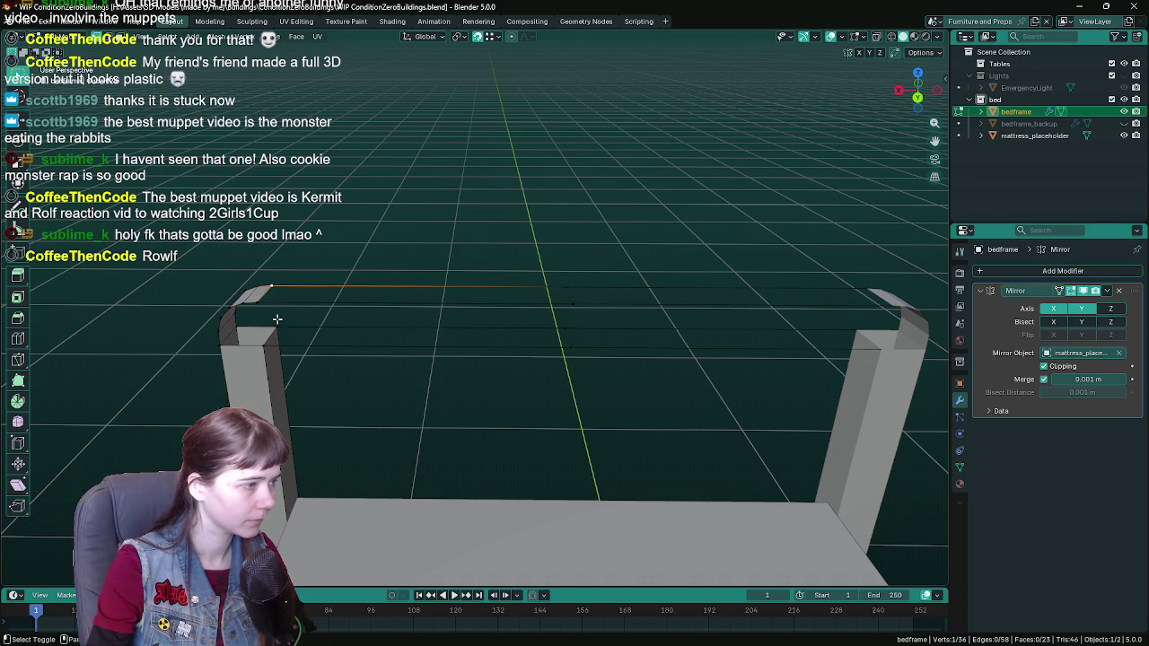
pyautogui.press('f')
pyautogui.press('g')
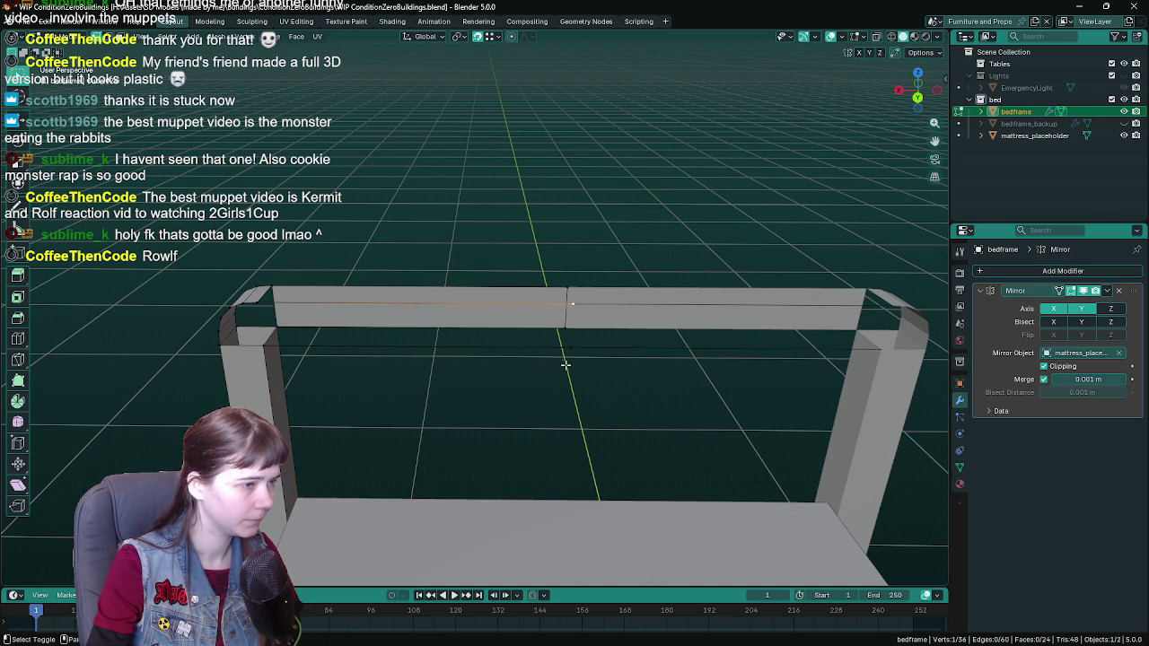
pyautogui.click(356, 381)
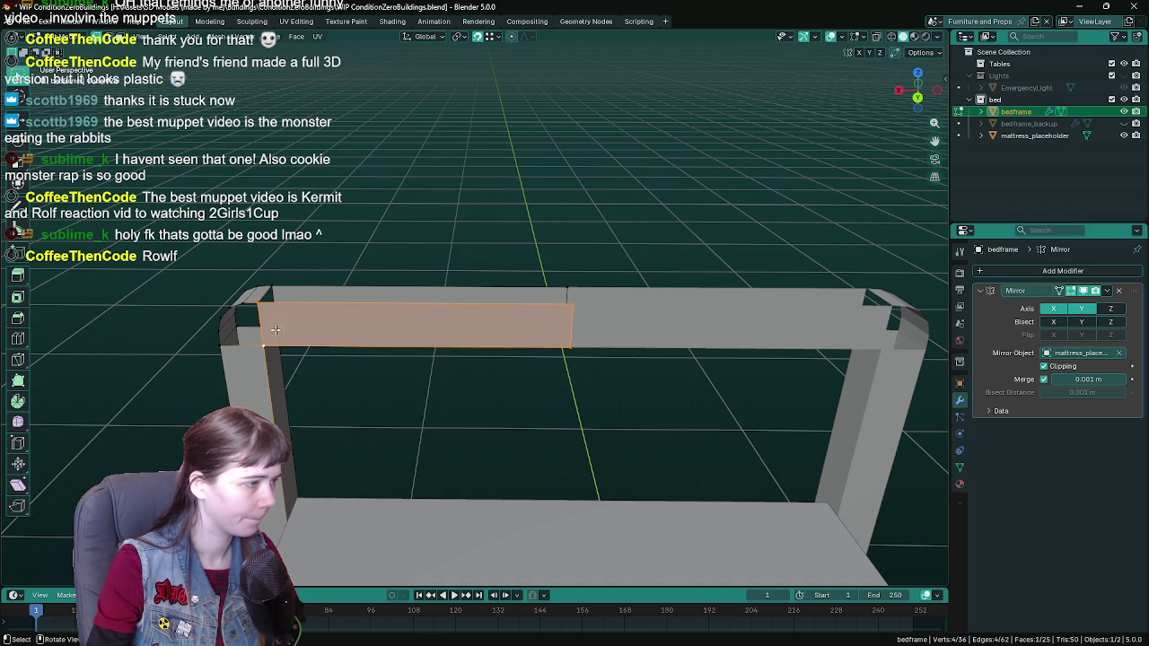
# Step: Fill the open faces at the top rail's corner where it meets the post
pyautogui.moveTo(276, 330)
pyautogui.mouseDown(button='middle')
pyautogui.moveTo(302, 297)
pyautogui.moveTo(216, 314)
pyautogui.mouseUp(button='middle')
pyautogui.click(78, 300)
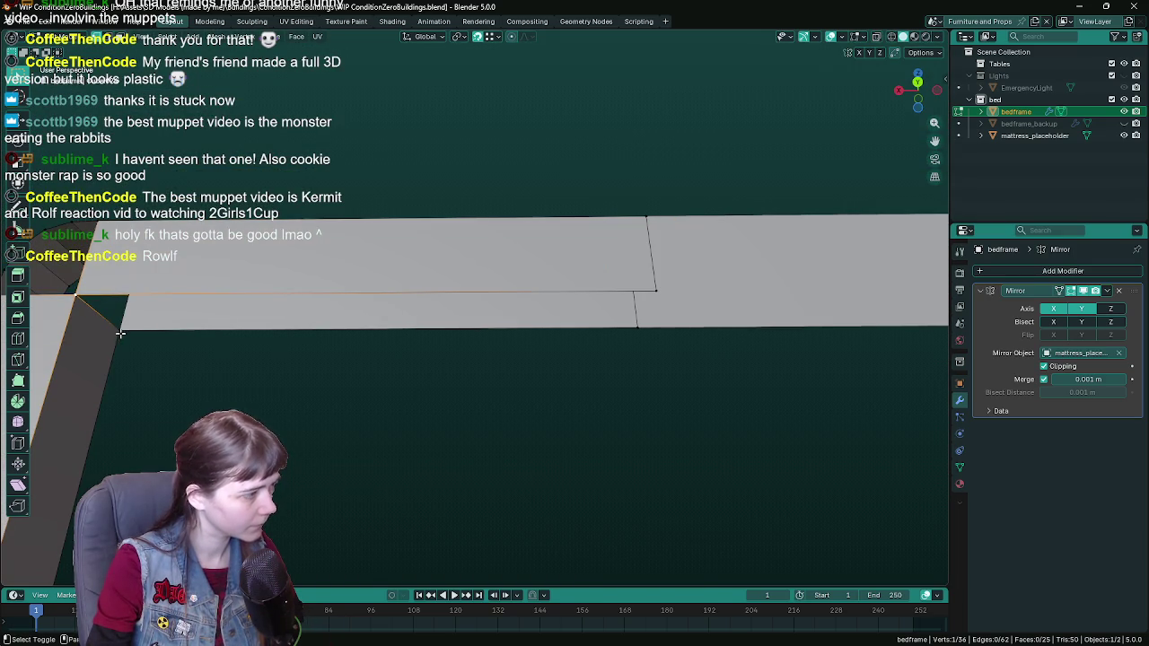
pyautogui.press('f')
pyautogui.moveTo(646, 287)
pyautogui.mouseDown(button='middle')
pyautogui.moveTo(432, 388)
pyautogui.moveTo(333, 364)
pyautogui.mouseUp(button='middle')
pyautogui.click(333, 364)
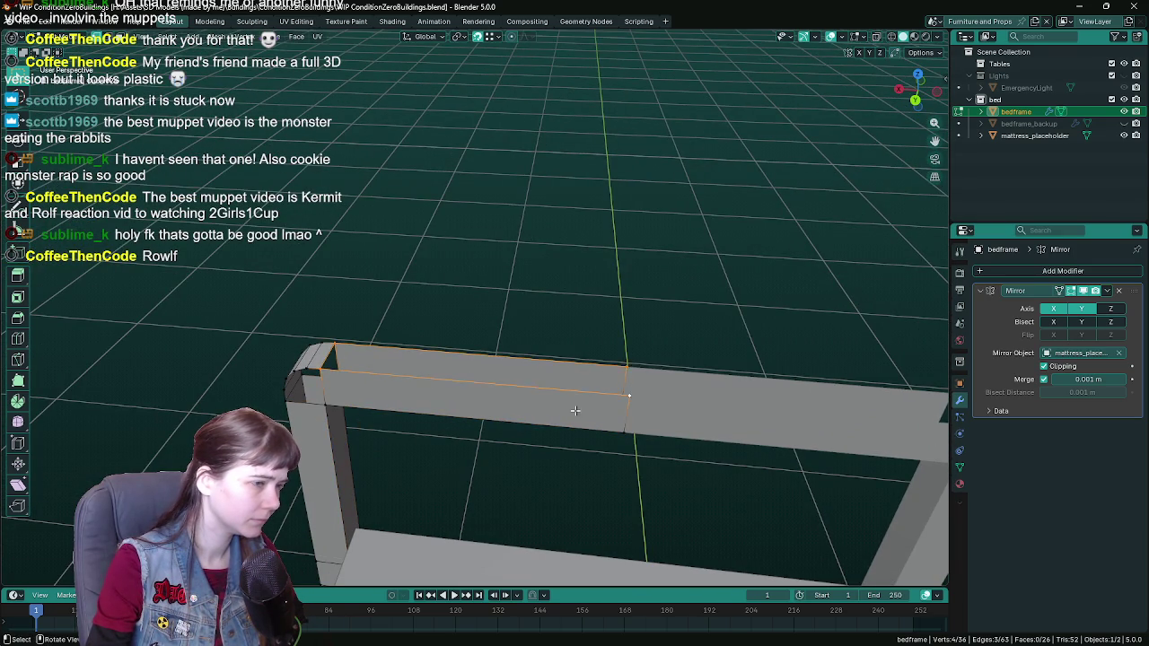
pyautogui.press('f')
pyautogui.moveTo(575, 411)
pyautogui.mouseDown(button='middle')
pyautogui.moveTo(479, 310)
pyautogui.moveTo(366, 326)
pyautogui.moveTo(439, 381)
pyautogui.mouseUp(button='middle')
# Step: Close the first rounded corner of the top rail with fan triangles
pyautogui.keyDown('shift'); pyautogui.click(439, 381); pyautogui.keyUp('shift')
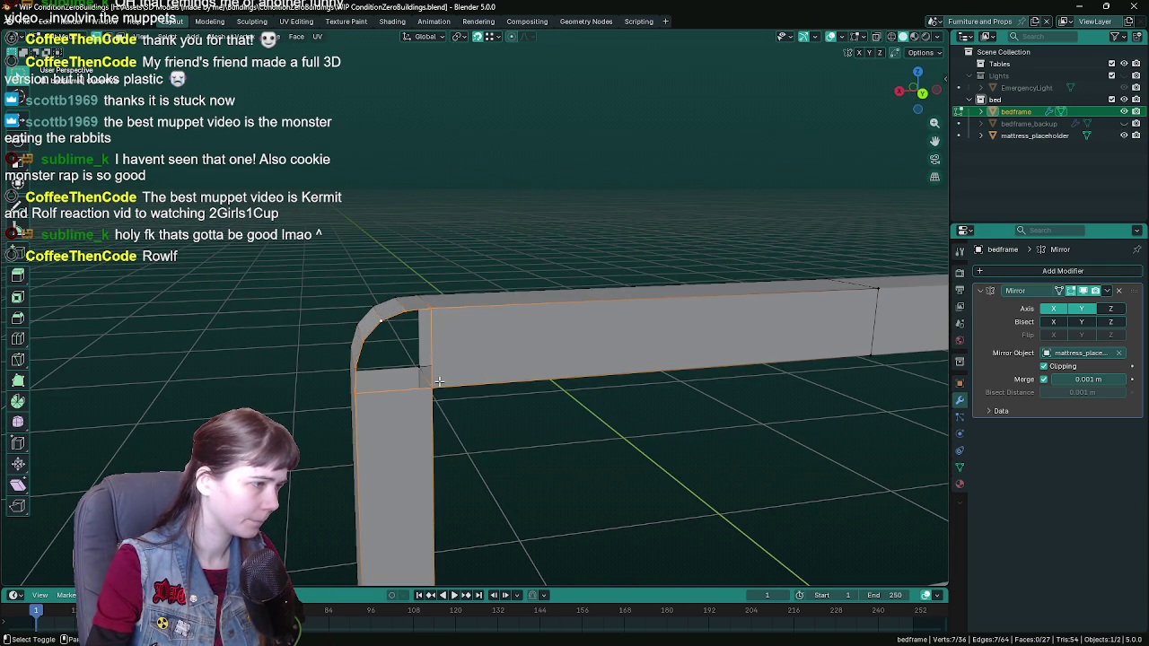
pyautogui.click(429, 315)
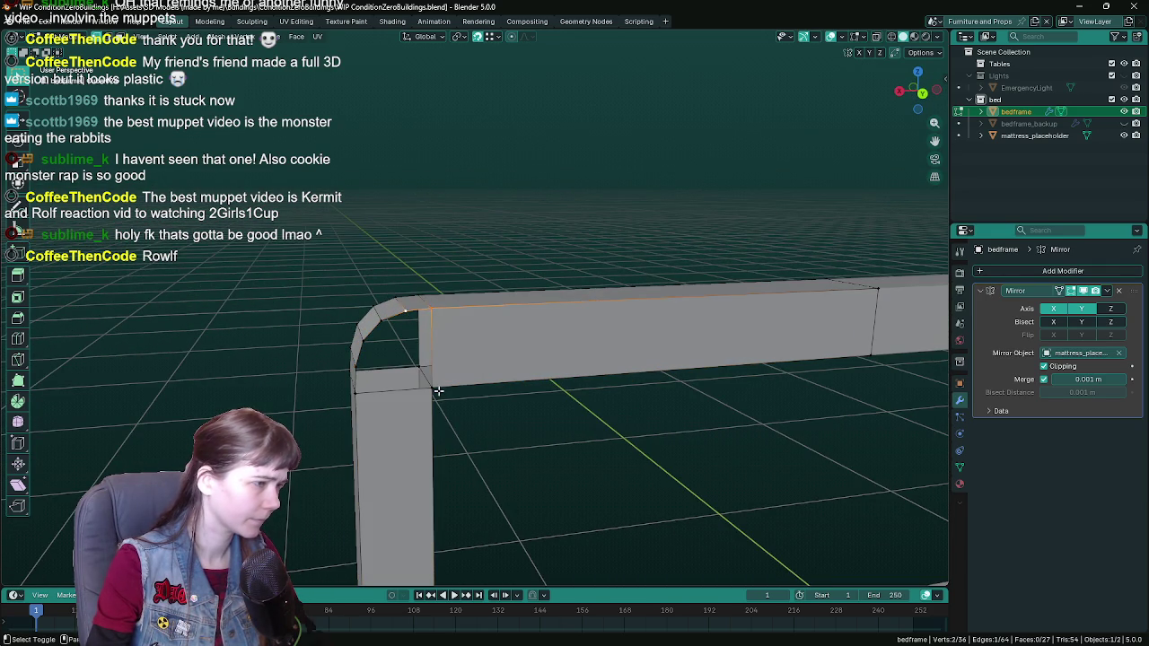
pyautogui.press('j')
pyautogui.click(397, 318)
pyautogui.keyDown('shift'); pyautogui.click(424, 373); pyautogui.keyUp('shift')
pyautogui.press('f')
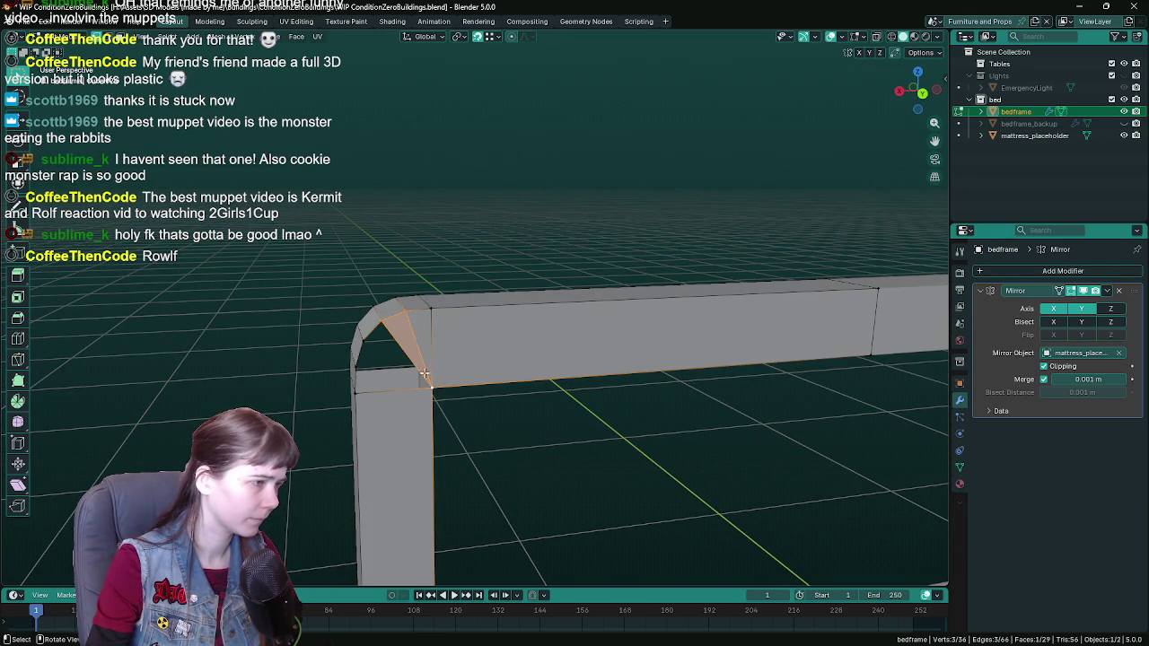
pyautogui.click(378, 321)
pyautogui.keyDown('shift'); pyautogui.click(427, 384); pyautogui.keyUp('shift')
pyautogui.press('f')
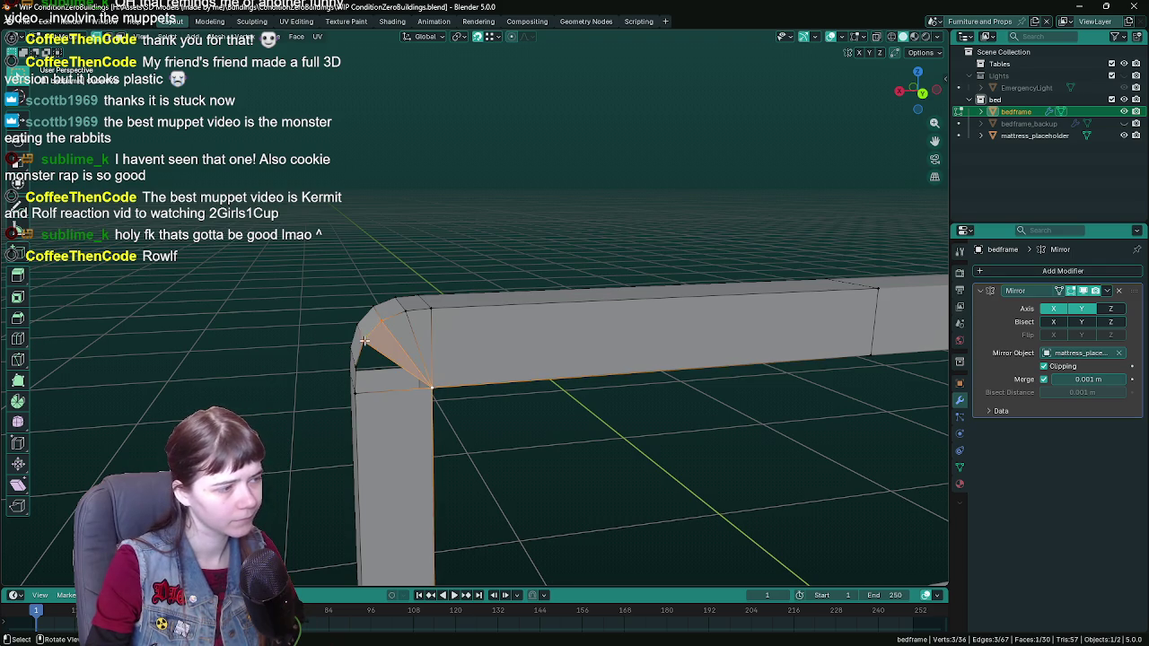
# Step: Start filling the other rounded corner with triangle faces
pyautogui.moveTo(427, 385); pyautogui.dragTo(601, 308, button='middle')
pyautogui.click(435, 348)
pyautogui.keyDown('shift'); pyautogui.click(493, 361); pyautogui.keyUp('shift')
pyautogui.press('f')
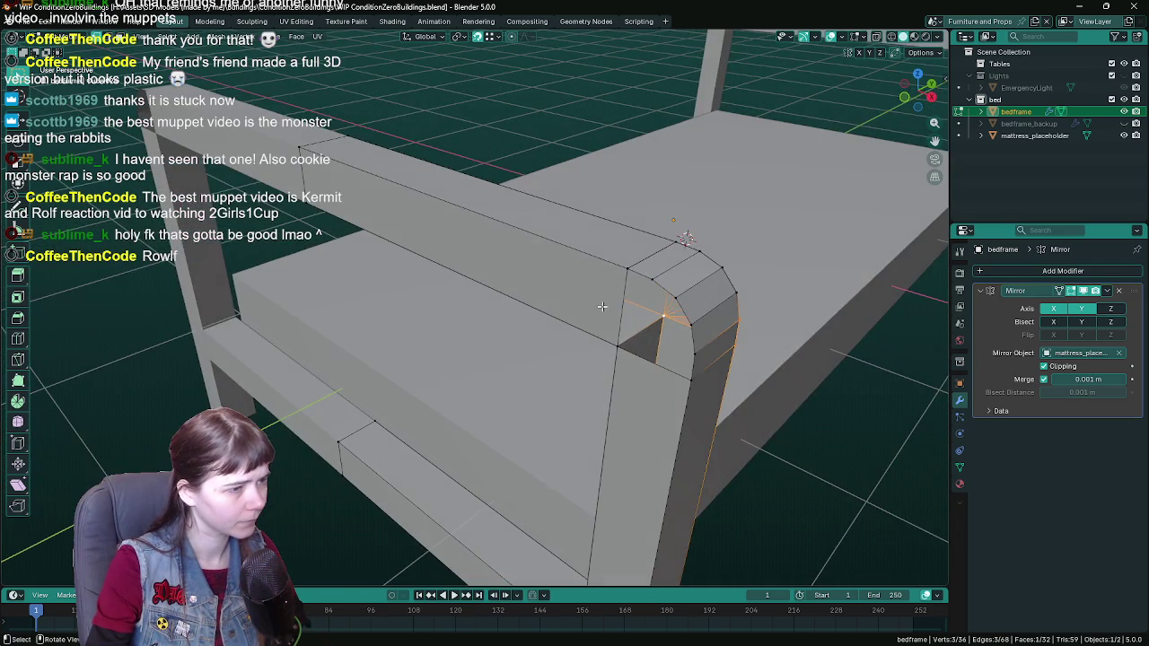
pyautogui.click(628, 270)
pyautogui.keyDown('shift'); pyautogui.click(617, 344); pyautogui.keyUp('shift')
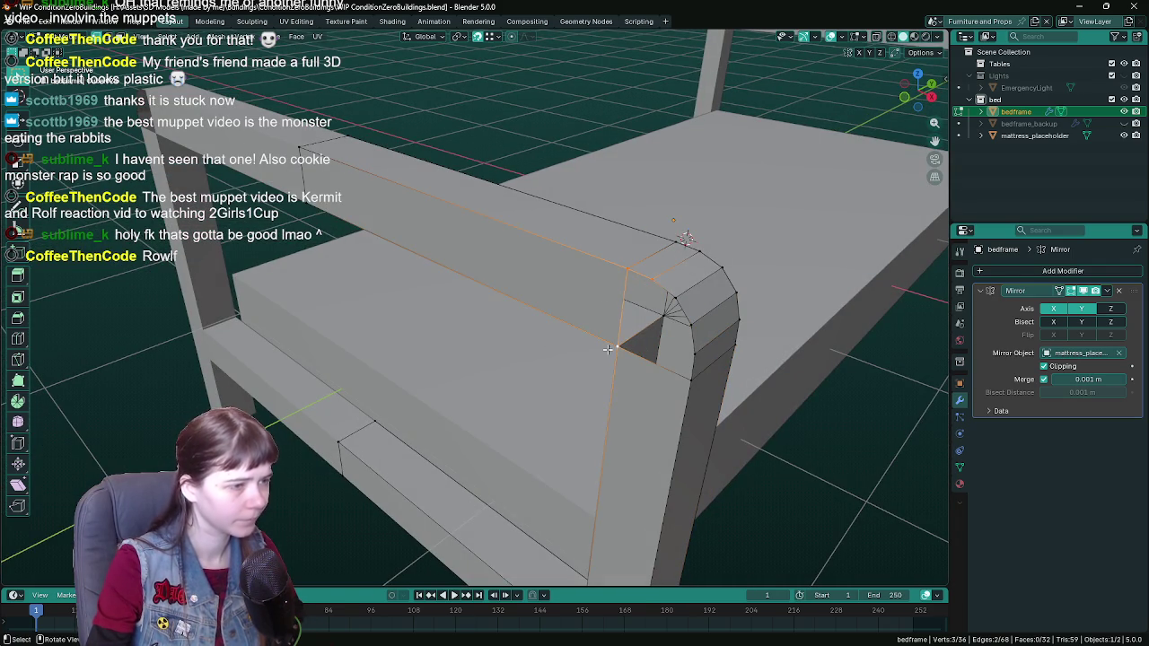
pyautogui.press('f')
pyautogui.click(669, 303)
pyautogui.keyDown('shift'); pyautogui.click(616, 346); pyautogui.keyUp('shift')
pyautogui.press('f')
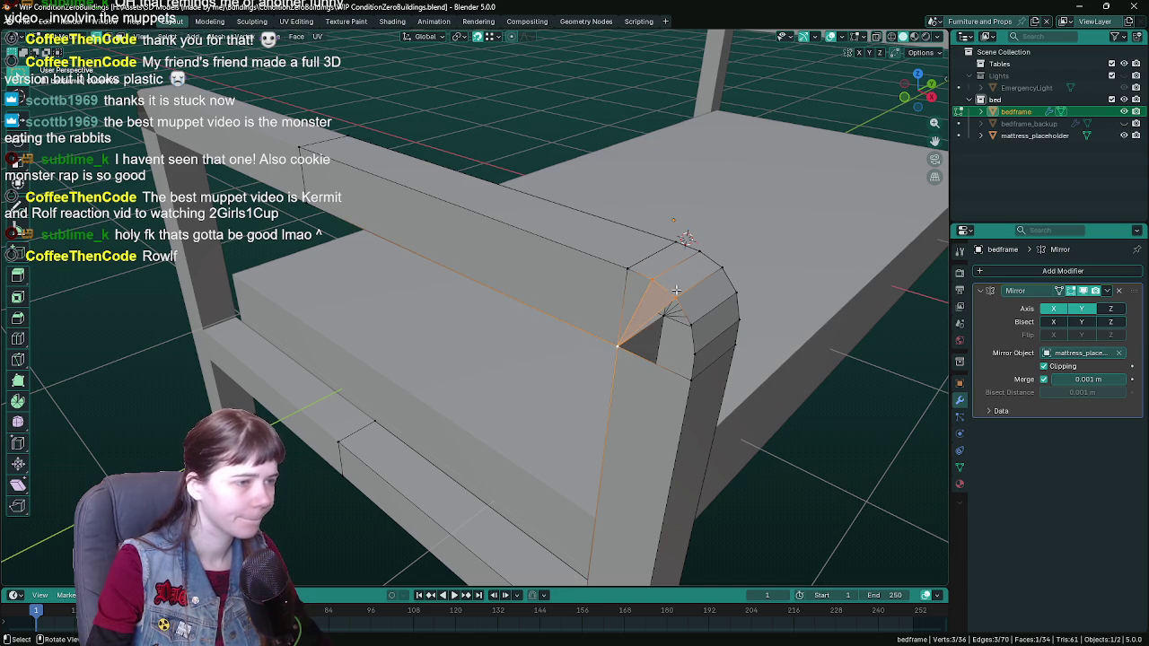
# Step: Fill the last triangles of the second corner and save WIP ConditionZeroBuildings.blend
pyautogui.click(680, 295)
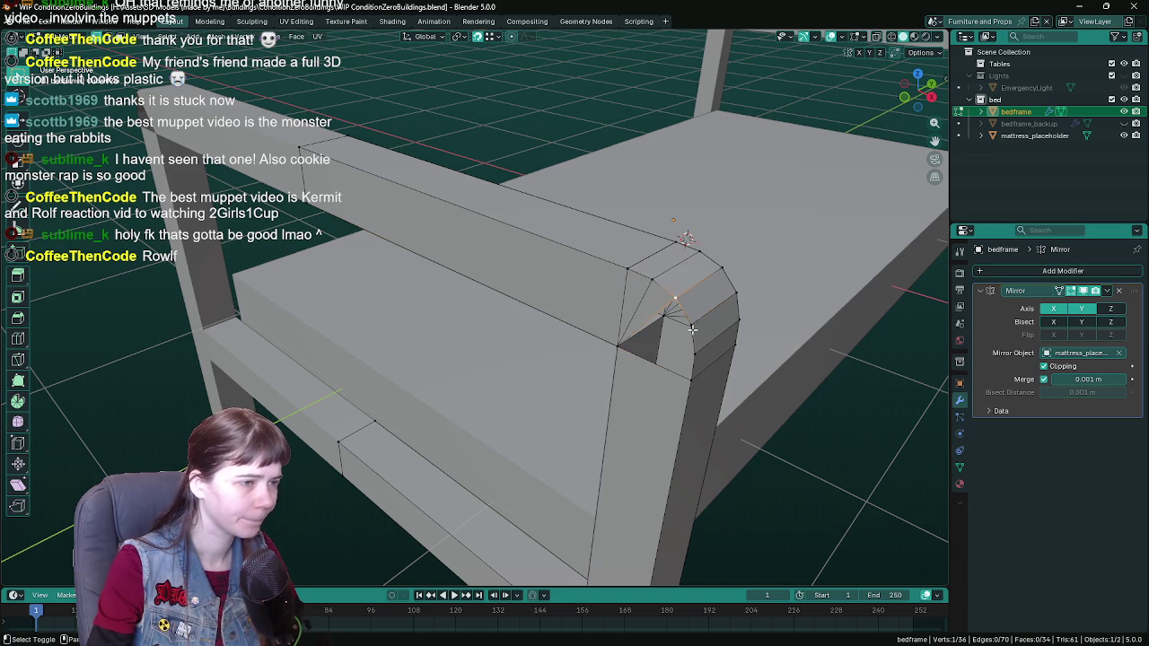
pyautogui.keyDown('shift'); pyautogui.click(617, 346); pyautogui.keyUp('shift')
pyautogui.press('f')
pyautogui.click(692, 358)
pyautogui.keyDown('shift'); pyautogui.click(618, 347); pyautogui.keyUp('shift')
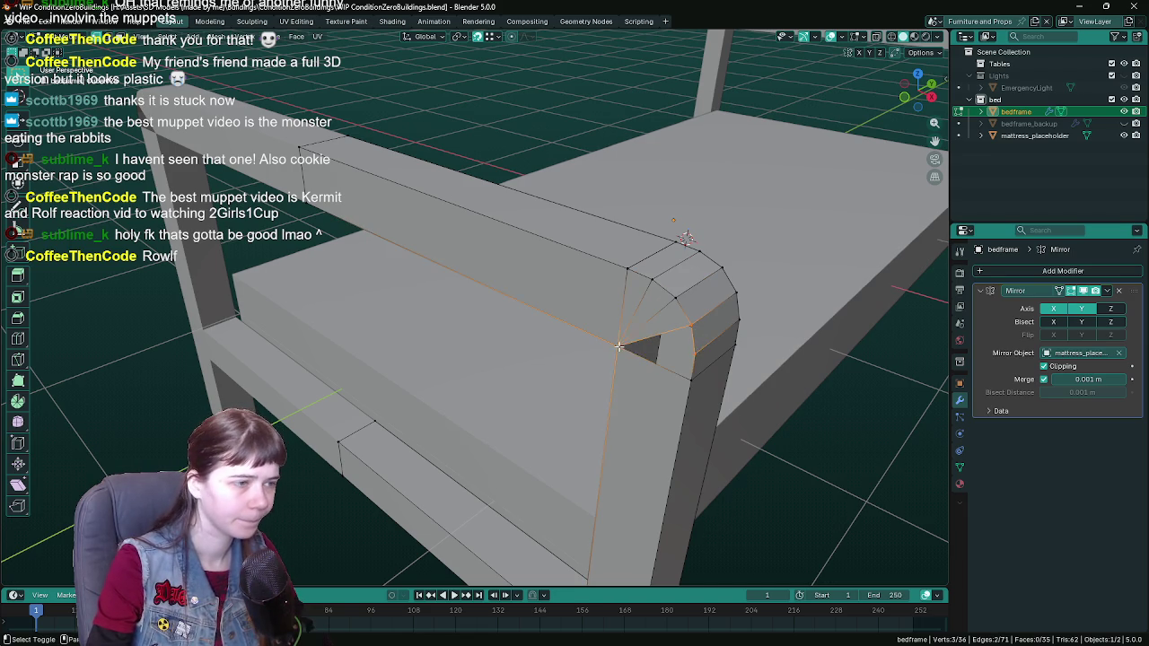
pyautogui.press('f')
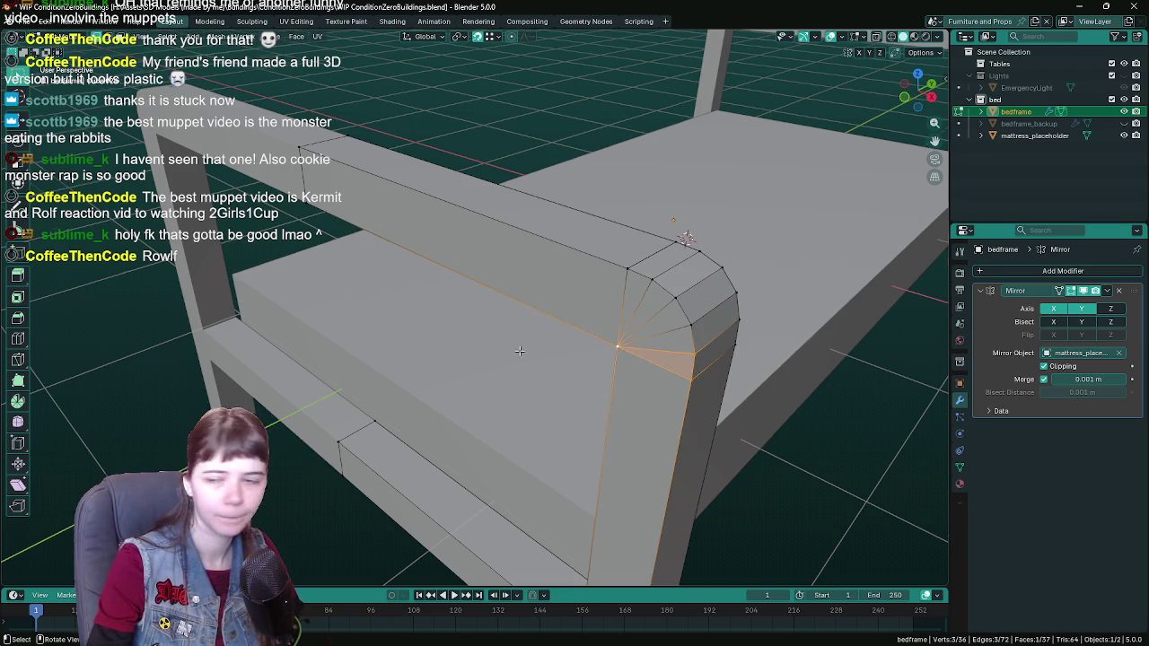
pyautogui.hotkey('ctrl', 's')
pyautogui.moveTo(520, 351)
pyautogui.mouseDown(button='middle')
pyautogui.moveTo(551, 341)
pyautogui.moveTo(446, 333)
pyautogui.moveTo(404, 304)
pyautogui.moveTo(421, 308)
pyautogui.mouseUp(button='middle')
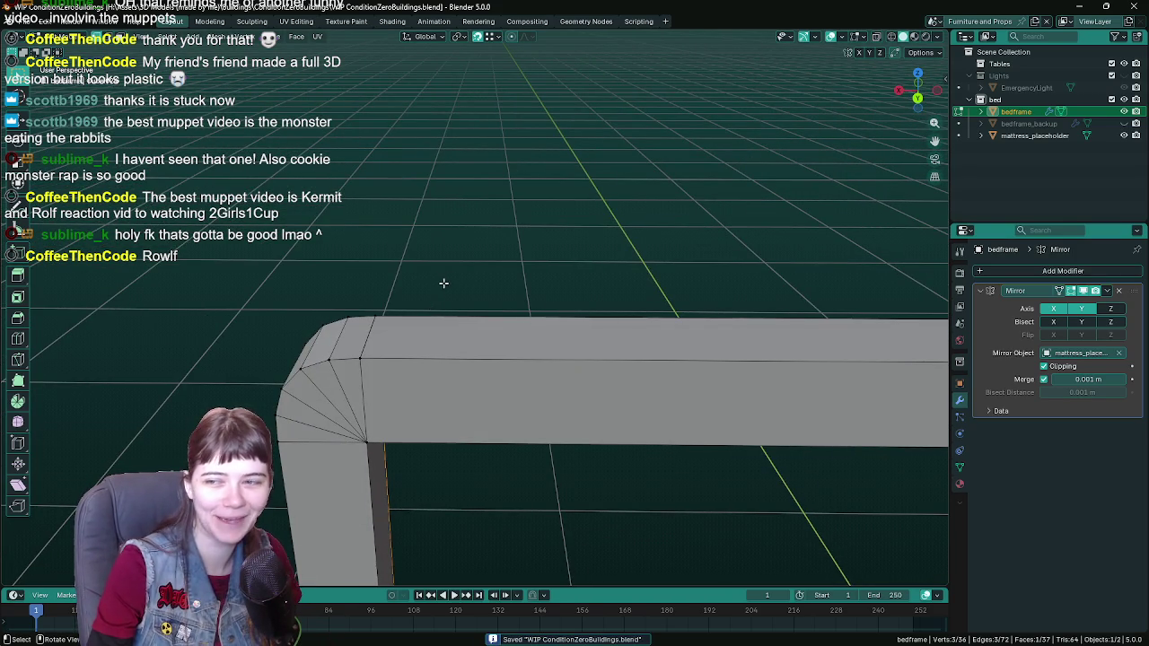
# Step: Deselect all and inspect the X/Y-mirrored bed frame around the mattress placeholder, saving repeatedly
pyautogui.moveTo(444, 283)
pyautogui.mouseDown(button='middle')
pyautogui.moveTo(482, 229)
pyautogui.moveTo(478, 258)
pyautogui.mouseUp(button='middle')
pyautogui.click(482, 229)
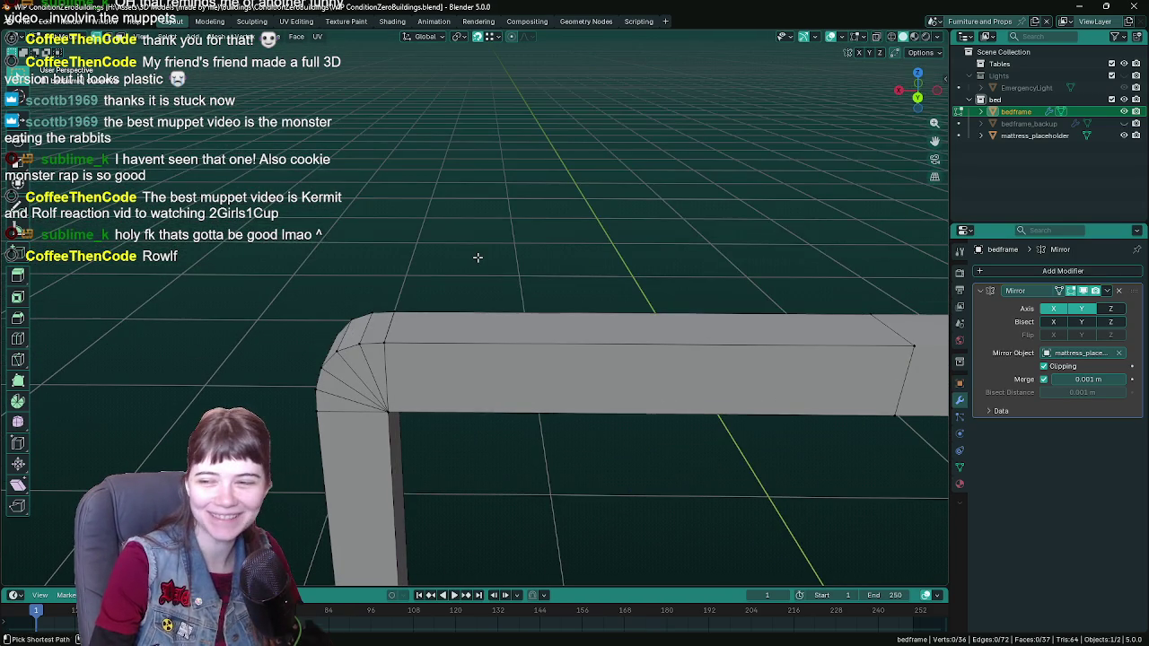
pyautogui.hotkey('ctrl', 's')
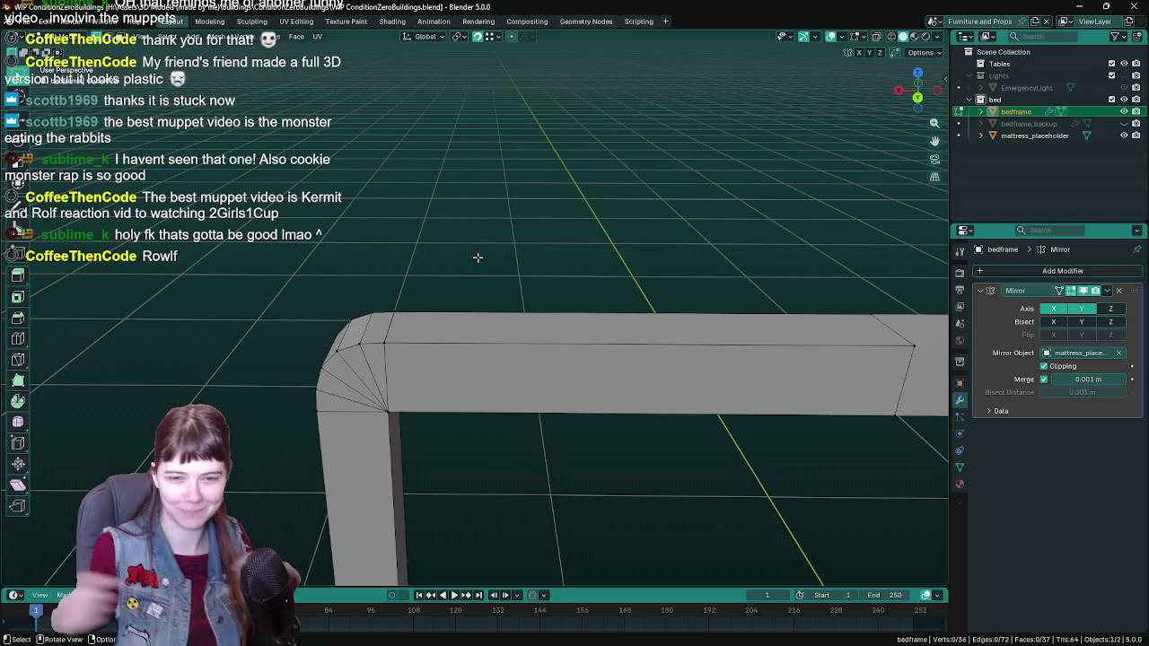
pyautogui.moveTo(478, 258)
pyautogui.mouseDown(button='middle')
pyautogui.moveTo(513, 251)
pyautogui.moveTo(514, 275)
pyautogui.moveTo(632, 414)
pyautogui.moveTo(548, 411)
pyautogui.moveTo(560, 436)
pyautogui.moveTo(539, 431)
pyautogui.moveTo(537, 368)
pyautogui.moveTo(526, 364)
pyautogui.moveTo(561, 381)
pyautogui.mouseUp(button='middle')
pyautogui.hotkey('ctrl', 's')
pyautogui.scroll(-3, 632, 414)
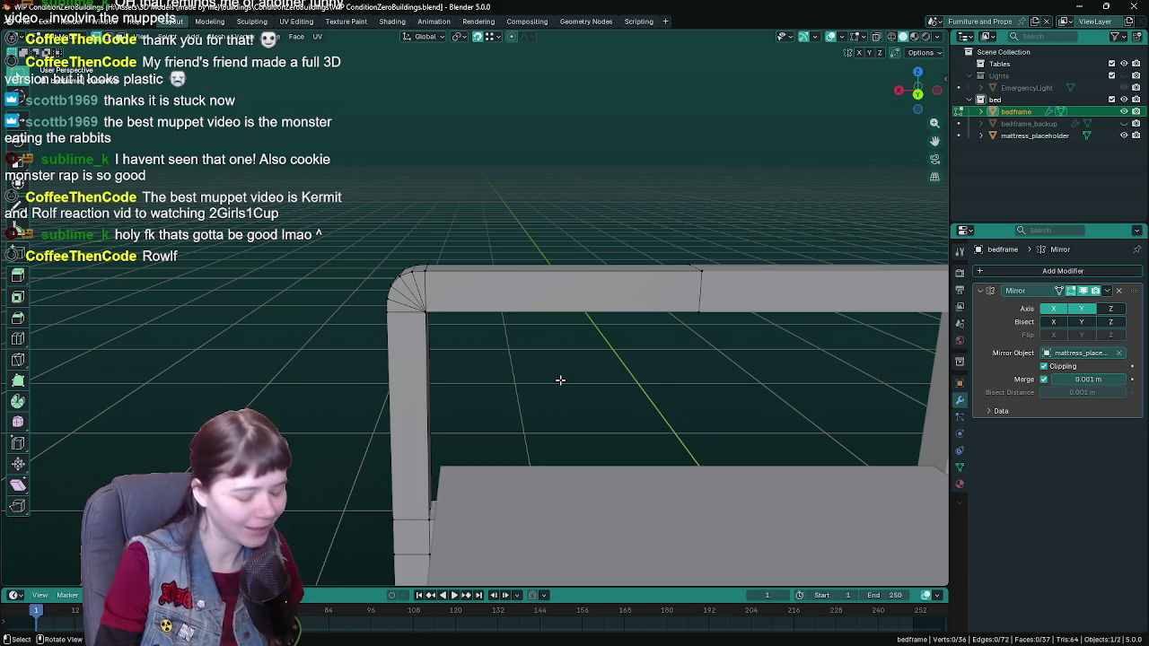
pyautogui.moveTo(560, 380)
pyautogui.mouseDown(button='middle')
pyautogui.moveTo(616, 401)
pyautogui.moveTo(579, 394)
pyautogui.mouseUp(button='middle')
pyautogui.hotkey('ctrl', 's')
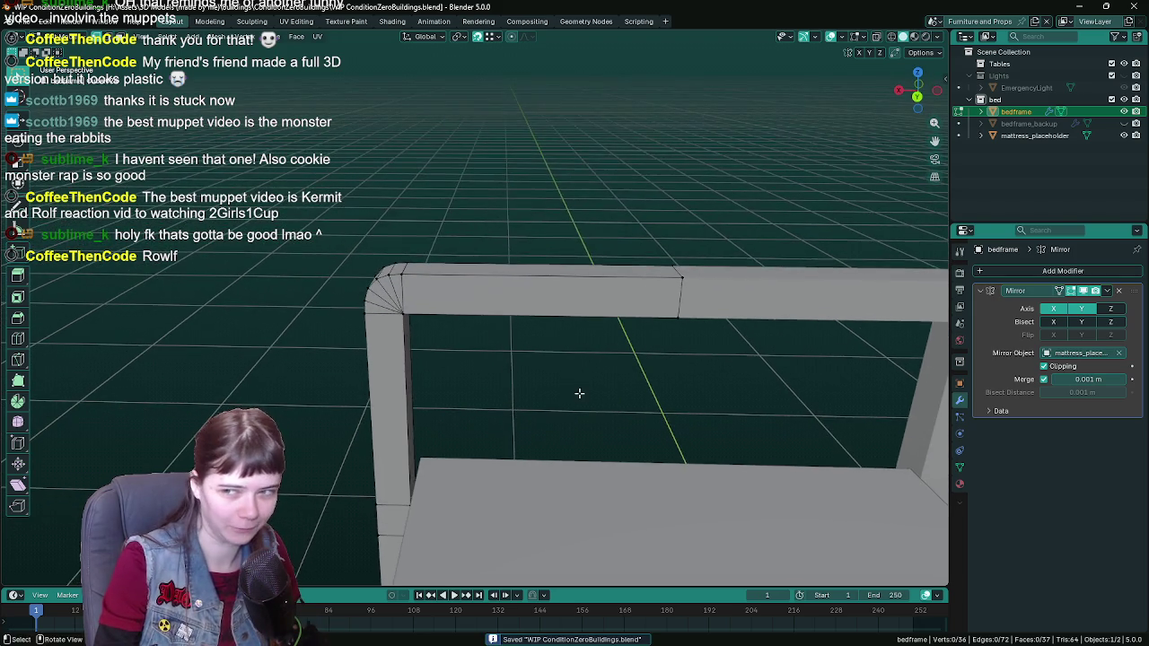
pyautogui.scroll(-3, 580, 393)
pyautogui.scroll(2, 581, 395)
pyautogui.scroll(1, 584, 381)
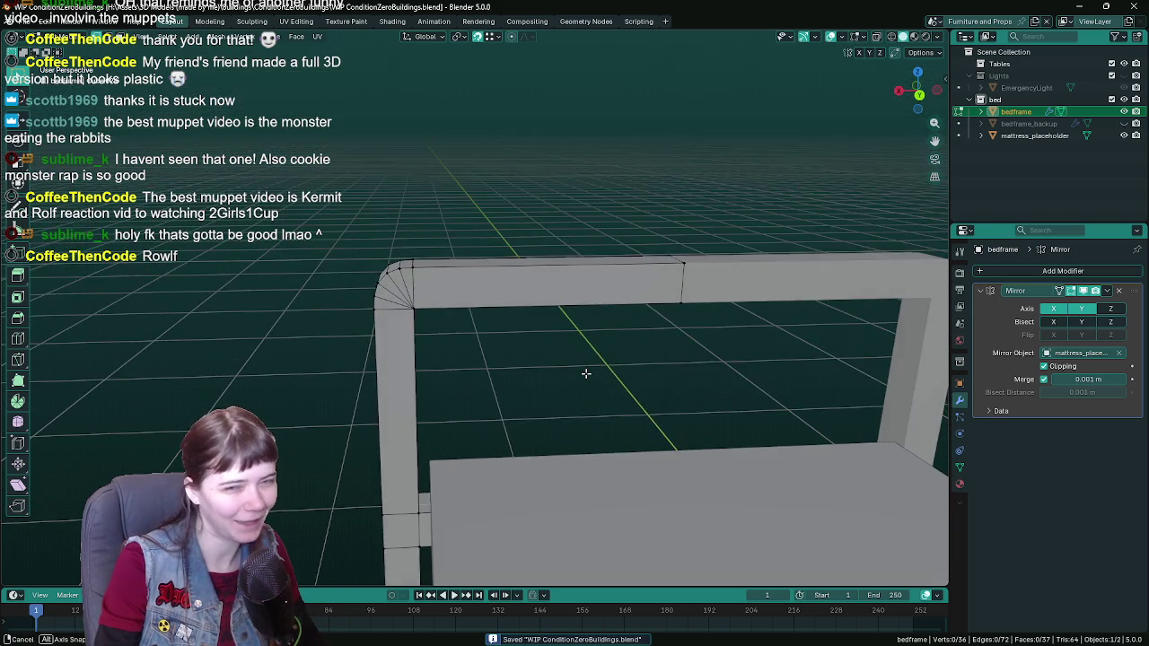
pyautogui.scroll(1, 580, 377)
pyautogui.scroll(1, 578, 378)
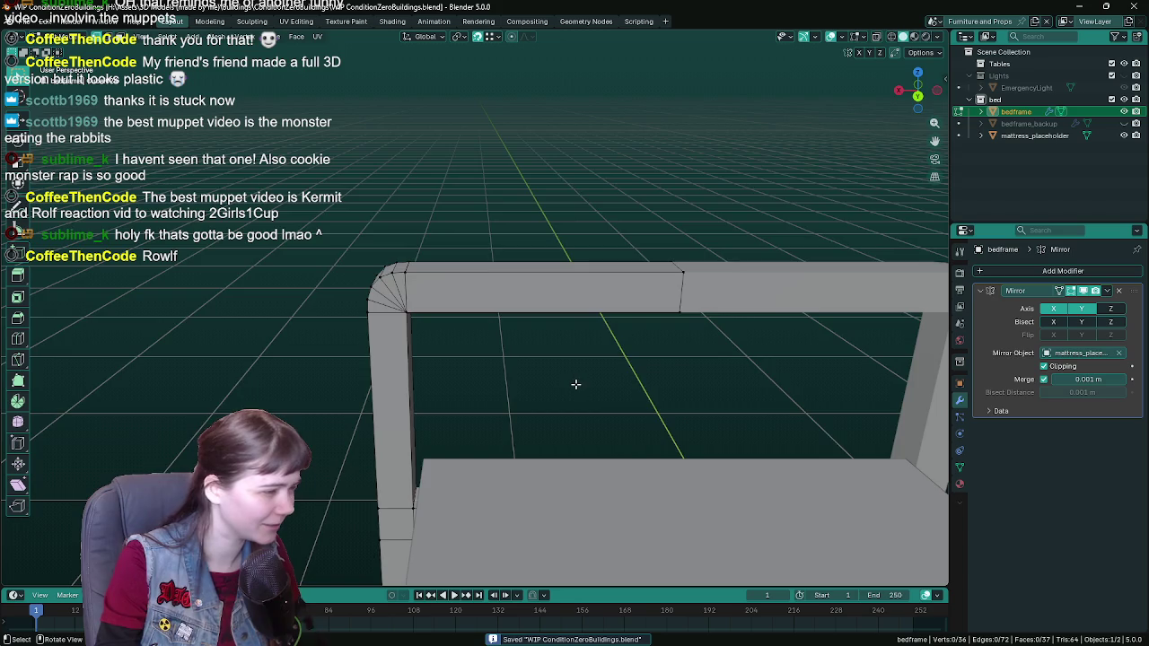
pyautogui.moveTo(574, 385)
pyautogui.mouseDown(button='middle')
pyautogui.moveTo(461, 398)
pyautogui.moveTo(595, 395)
pyautogui.moveTo(520, 377)
pyautogui.moveTo(598, 377)
pyautogui.moveTo(505, 310)
pyautogui.moveTo(695, 359)
pyautogui.moveTo(651, 365)
pyautogui.moveTo(566, 347)
pyautogui.mouseUp(button='middle')
# Step: In Object Mode, apply Shade Auto Smooth to the bed frame and save
pyautogui.press('Tab')
pyautogui.rightClick(504, 309)
pyautogui.click(489, 286)
pyautogui.hotkey('ctrl', 's')
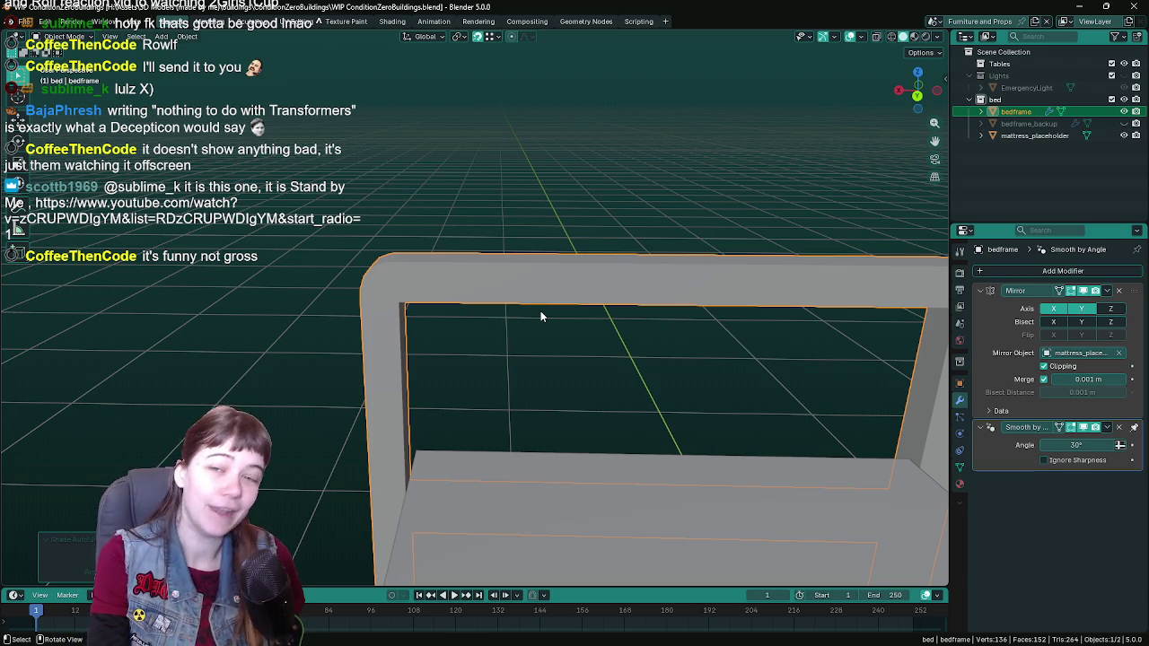
# Step: Orbit around the bed frame to inspect the 30° smoothing, saving again
pyautogui.moveTo(541, 316); pyautogui.dragTo(555, 321, button='middle')
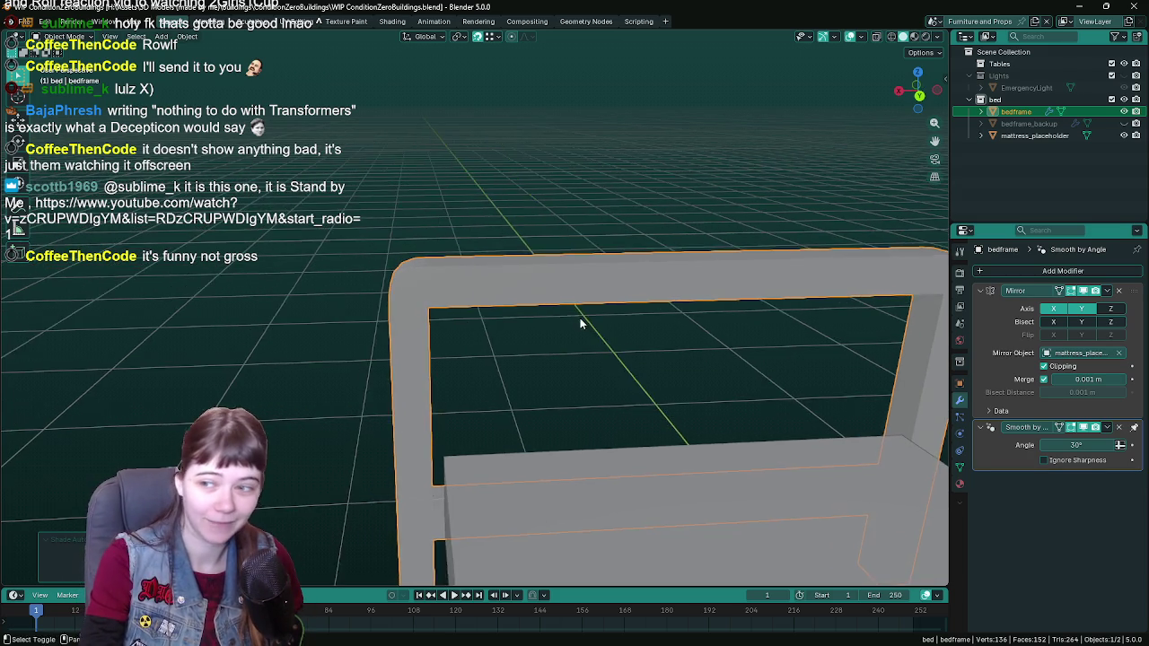
pyautogui.hotkey('ctrl', 's')
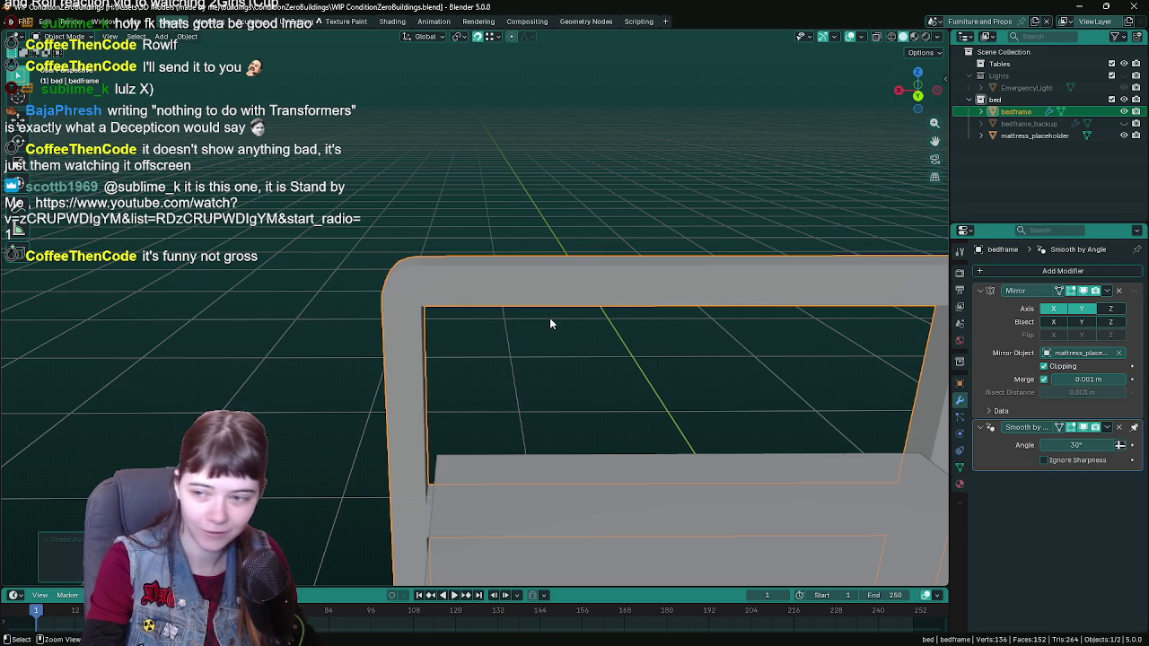
pyautogui.moveTo(551, 323); pyautogui.dragTo(518, 324, button='middle')
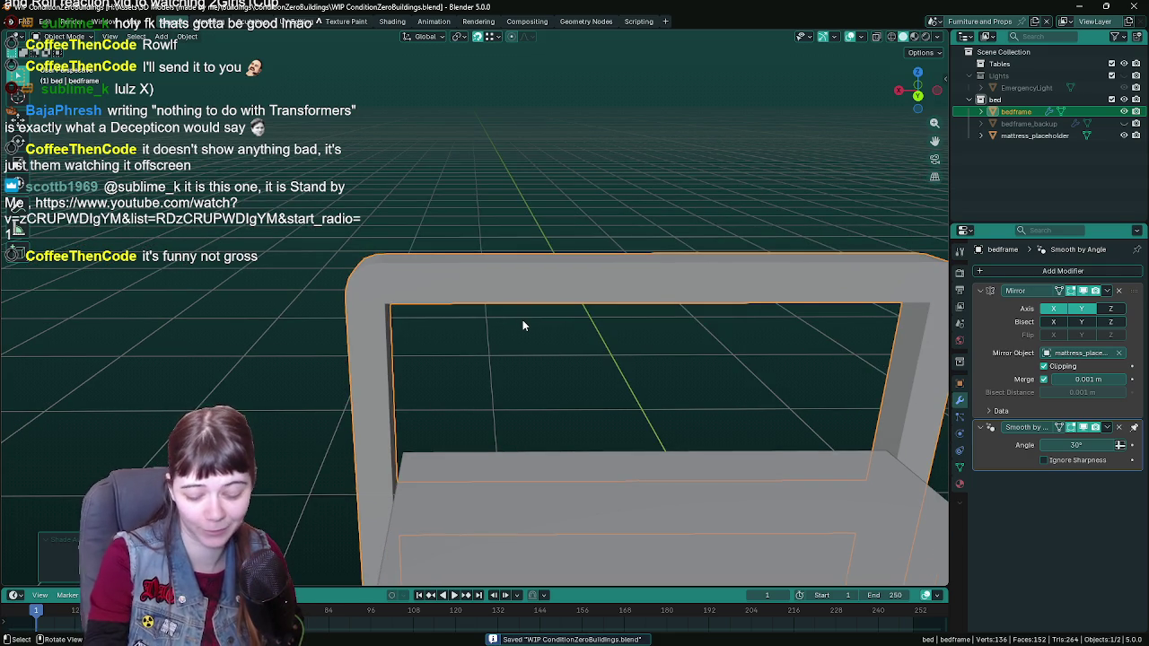
pyautogui.moveTo(512, 336)
pyautogui.mouseDown(button='middle')
pyautogui.moveTo(470, 309)
pyautogui.moveTo(477, 316)
pyautogui.mouseUp(button='middle')
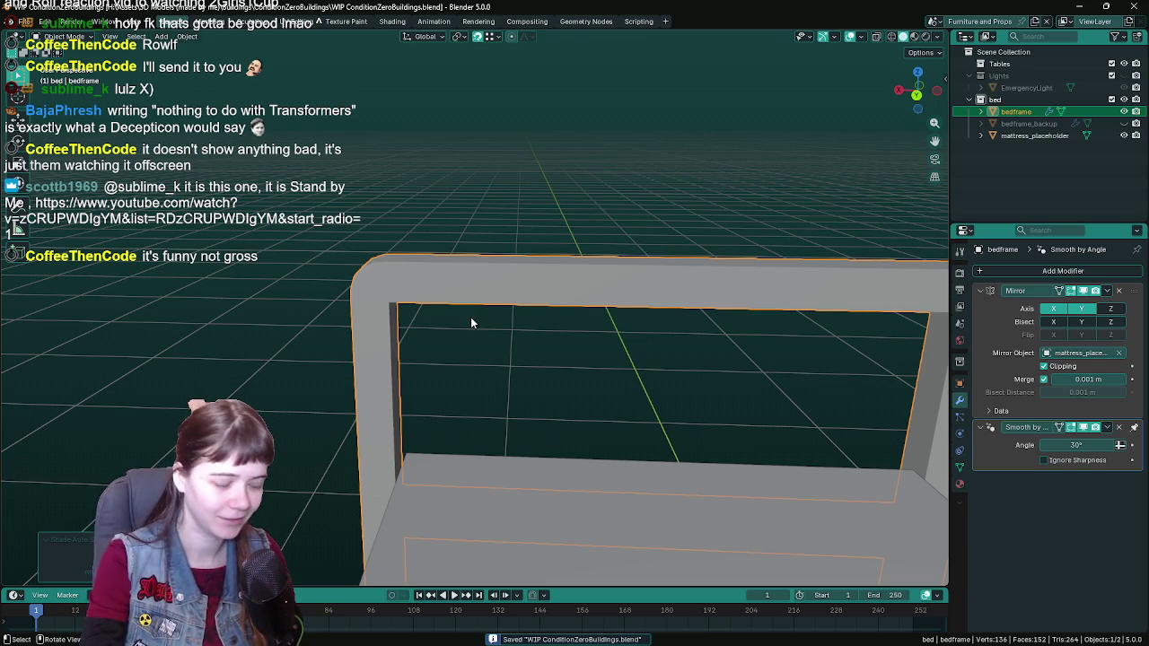
pyautogui.moveTo(470, 317)
pyautogui.mouseDown(button='middle')
pyautogui.moveTo(642, 319)
pyautogui.moveTo(535, 336)
pyautogui.moveTo(517, 291)
pyautogui.moveTo(430, 282)
pyautogui.moveTo(410, 323)
pyautogui.mouseUp(button='middle')
pyautogui.scroll(-3, 484, 320)
pyautogui.scroll(3, 535, 336)
pyautogui.scroll(2, 535, 336)
# Step: In Edit Mode, select the inner edges around the headboard opening
pyautogui.press('Tab')
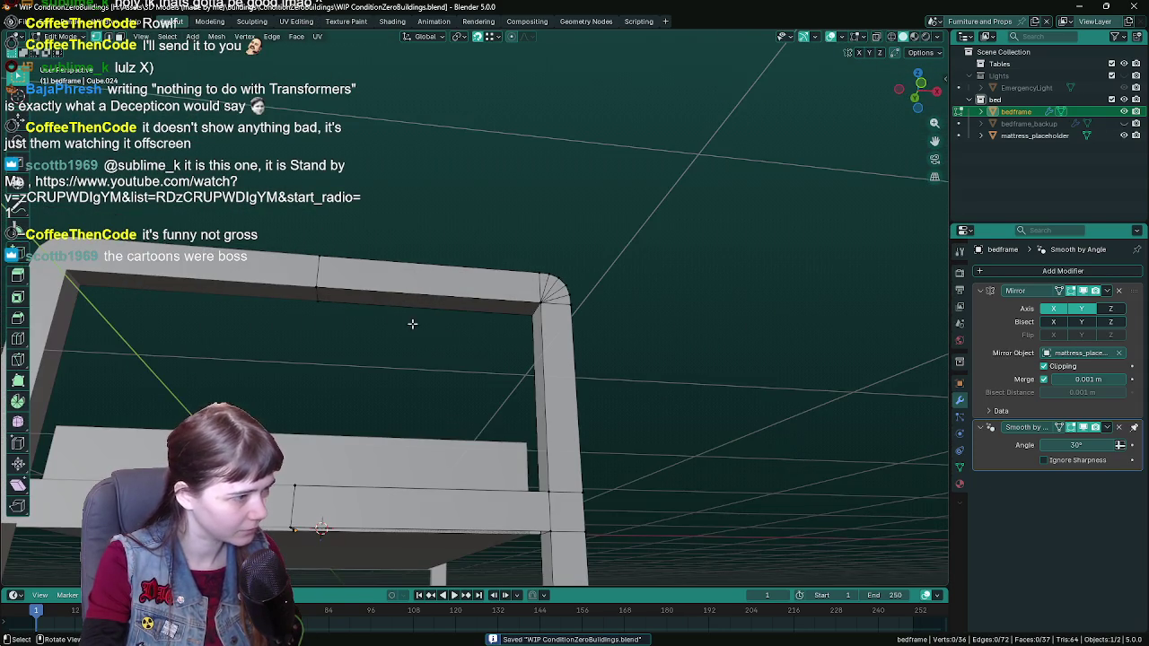
pyautogui.click(323, 300)
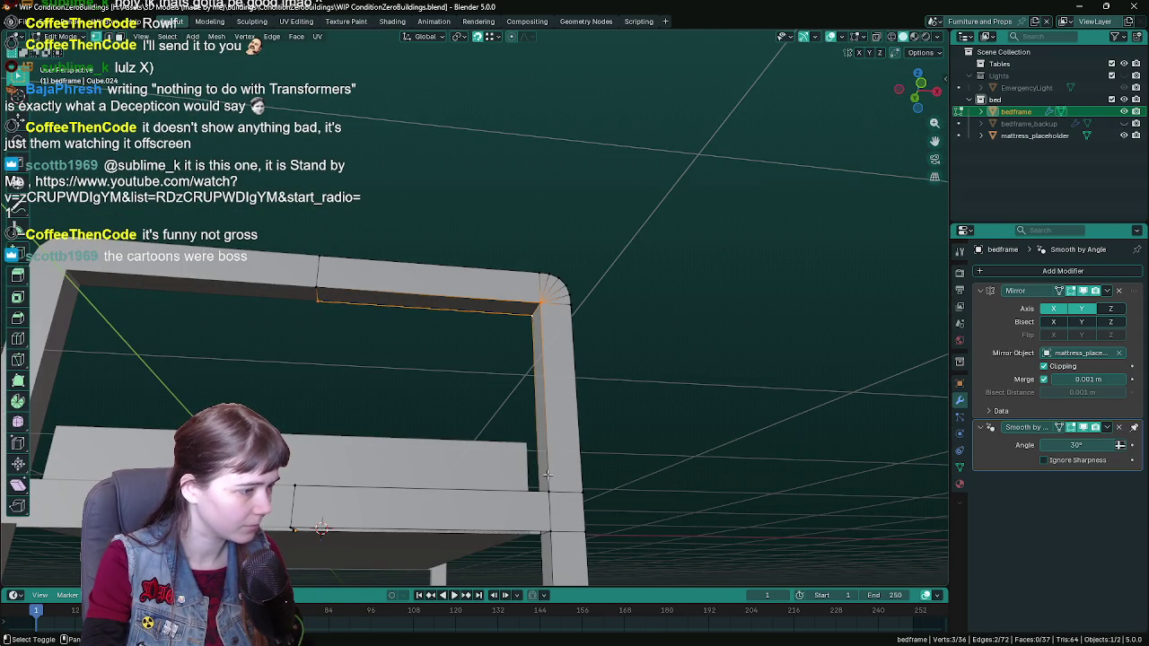
pyautogui.keyDown('shift'); pyautogui.click(311, 284); pyautogui.keyUp('shift')
pyautogui.moveTo(311, 284); pyautogui.dragTo(598, 395, button='middle')
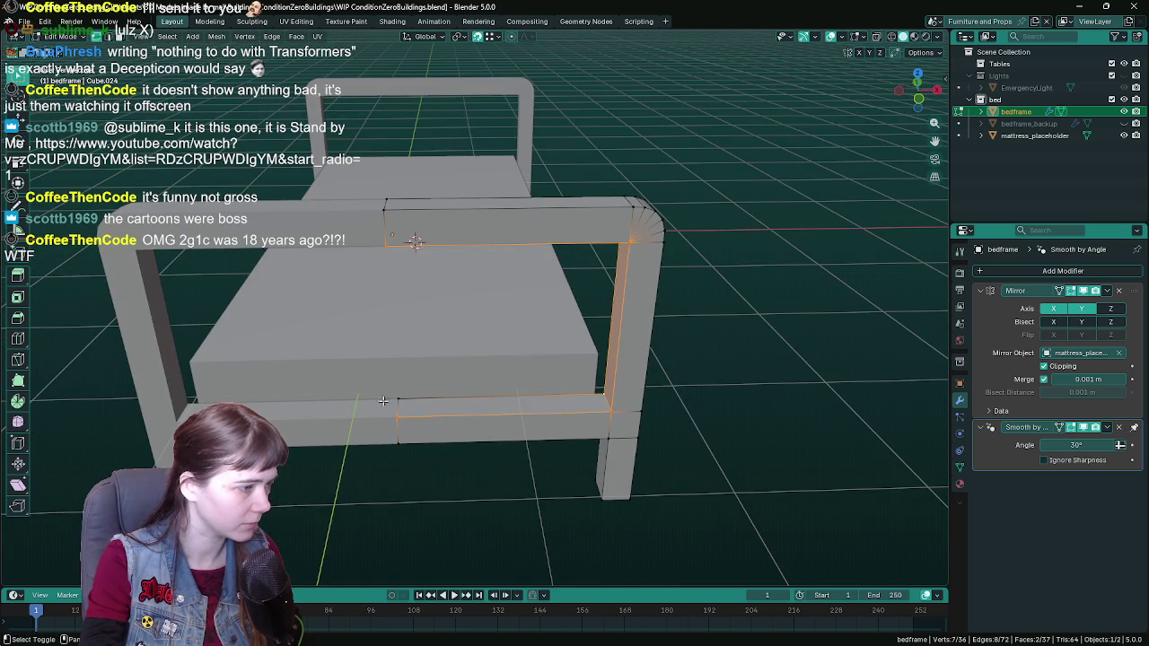
pyautogui.keyDown('shift'); pyautogui.click(386, 402); pyautogui.keyUp('shift')
pyautogui.hotkey('ctrl', 's')
# Step: Apply a Mesh menu operation to the selected headboard edges
pyautogui.moveTo(386, 402); pyautogui.dragTo(577, 366, button='middle')
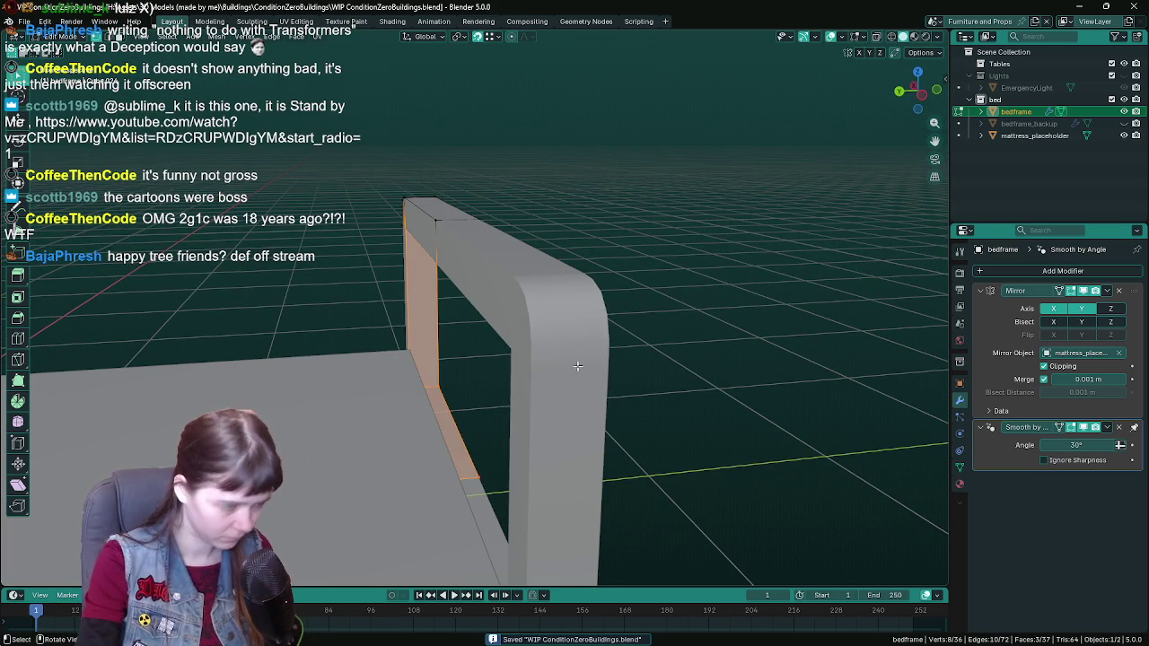
pyautogui.moveTo(577, 367); pyautogui.dragTo(596, 341, button='middle')
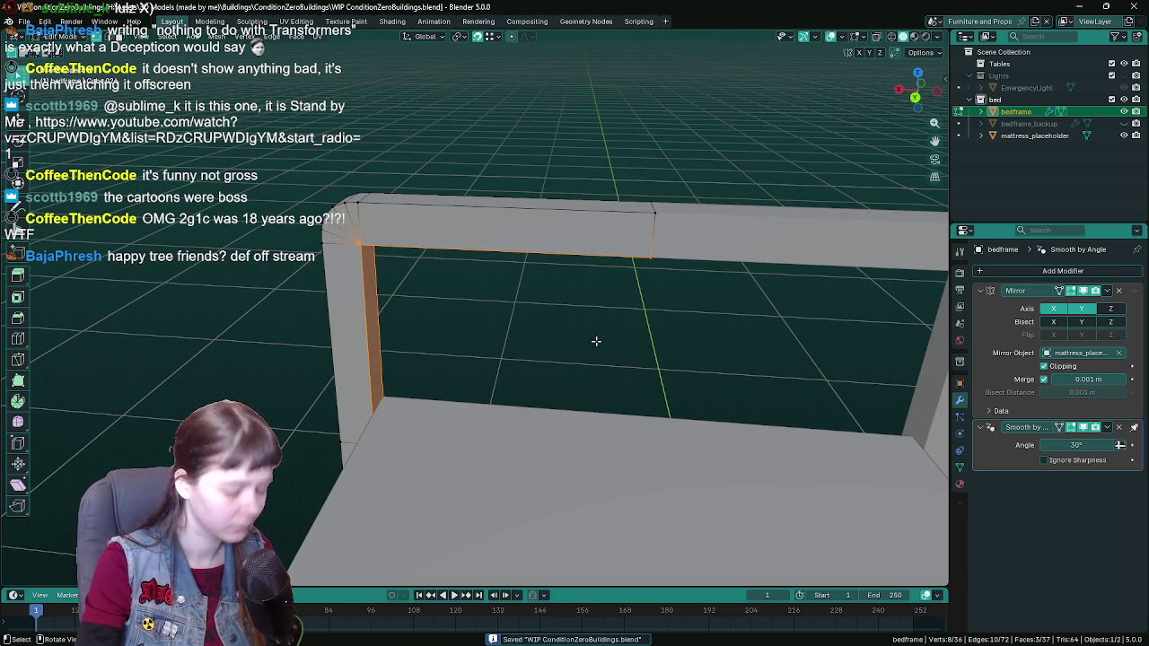
pyautogui.moveTo(596, 341); pyautogui.dragTo(608, 321, button='middle')
pyautogui.click(215, 41)
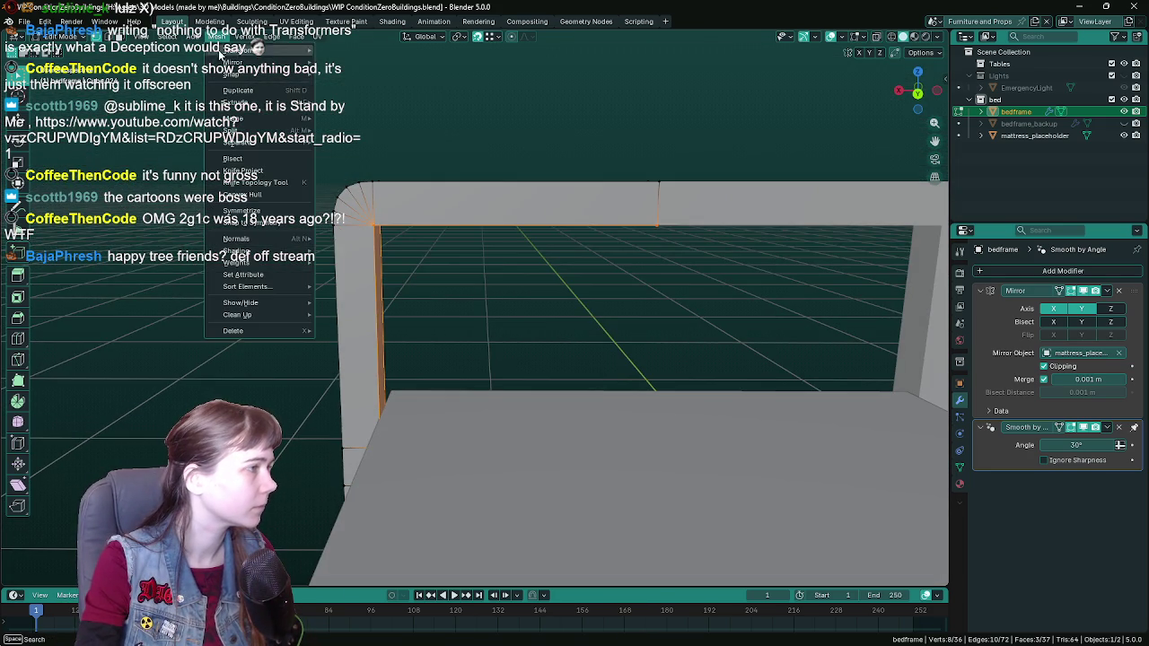
pyautogui.click(386, 121)
# Step: Back in Object Mode, add a 32-vertex cylinder, Cylinder.002, at the 3D cursor
pyautogui.hotkey('ctrl', 's')
pyautogui.press('Tab')
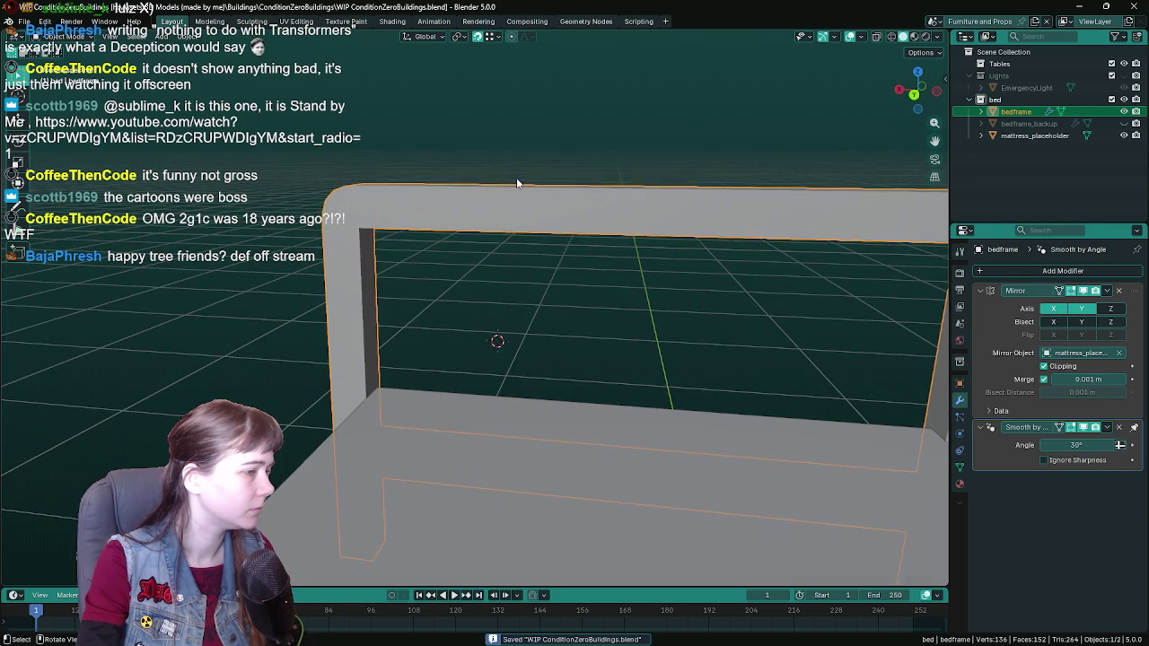
pyautogui.hotkey('shift', 'a')
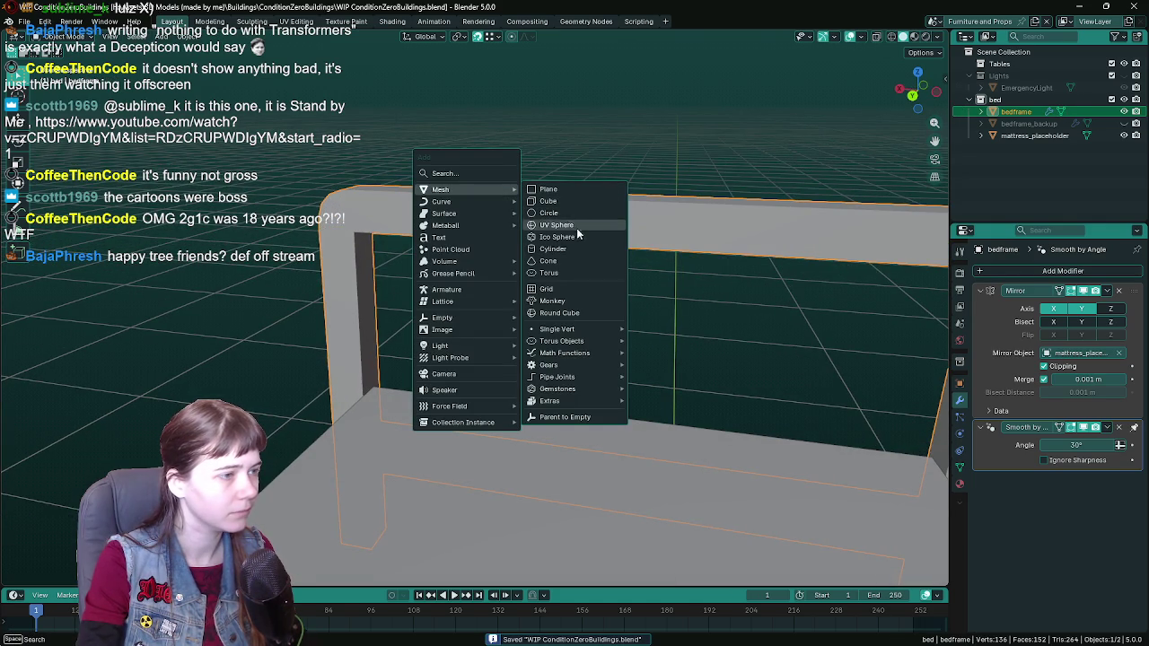
pyautogui.click(581, 249)
pyautogui.scroll(-3, 633, 278)
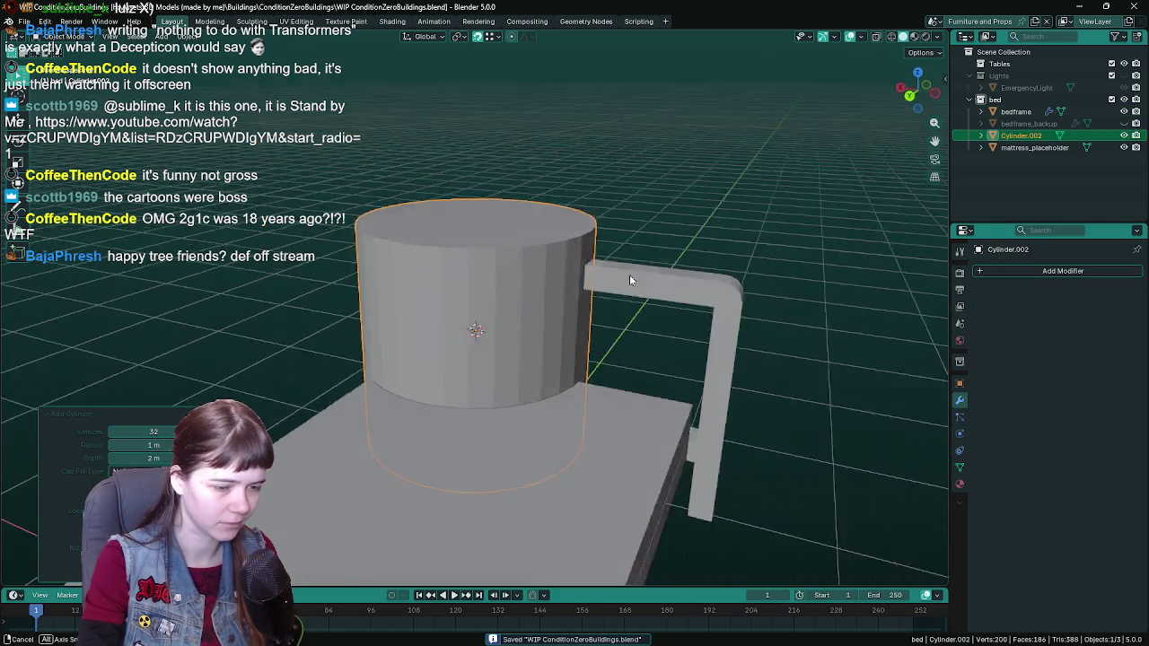
pyautogui.moveTo(629, 275)
pyautogui.mouseDown(button='middle')
pyautogui.moveTo(479, 279)
pyautogui.moveTo(507, 282)
pyautogui.mouseUp(button='middle')
pyautogui.scroll(2, 453, 276)
pyautogui.scroll(1, 498, 279)
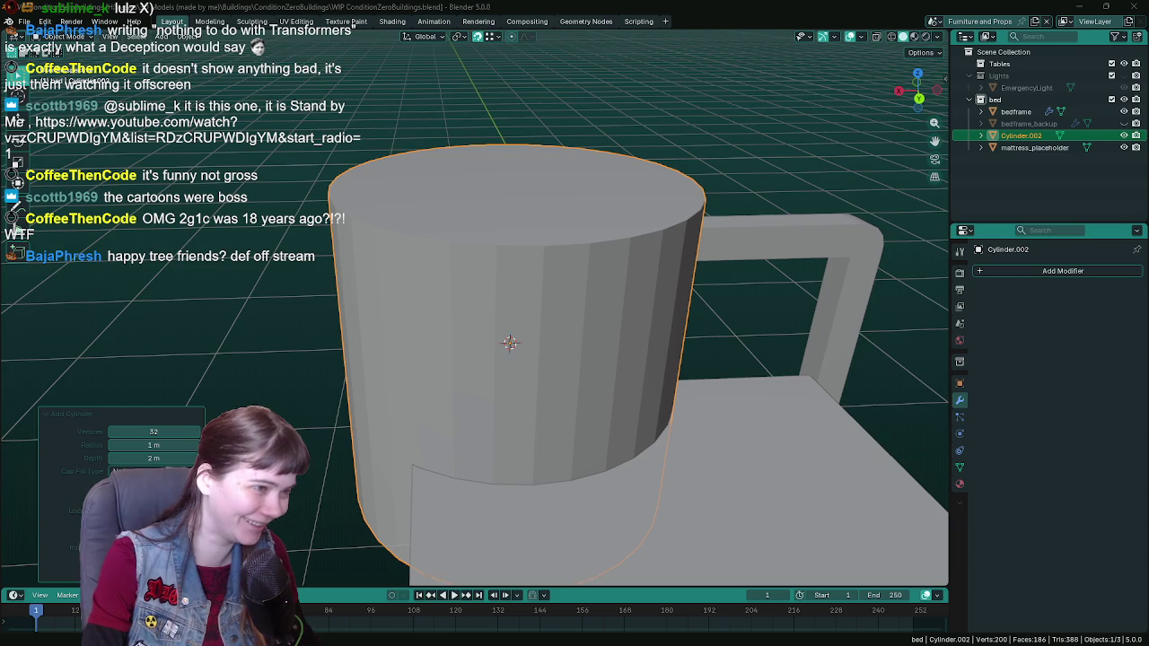
pyautogui.moveTo(836, 327)
pyautogui.mouseDown(button='middle')
pyautogui.moveTo(713, 316)
pyautogui.moveTo(736, 312)
pyautogui.mouseUp(button='middle')
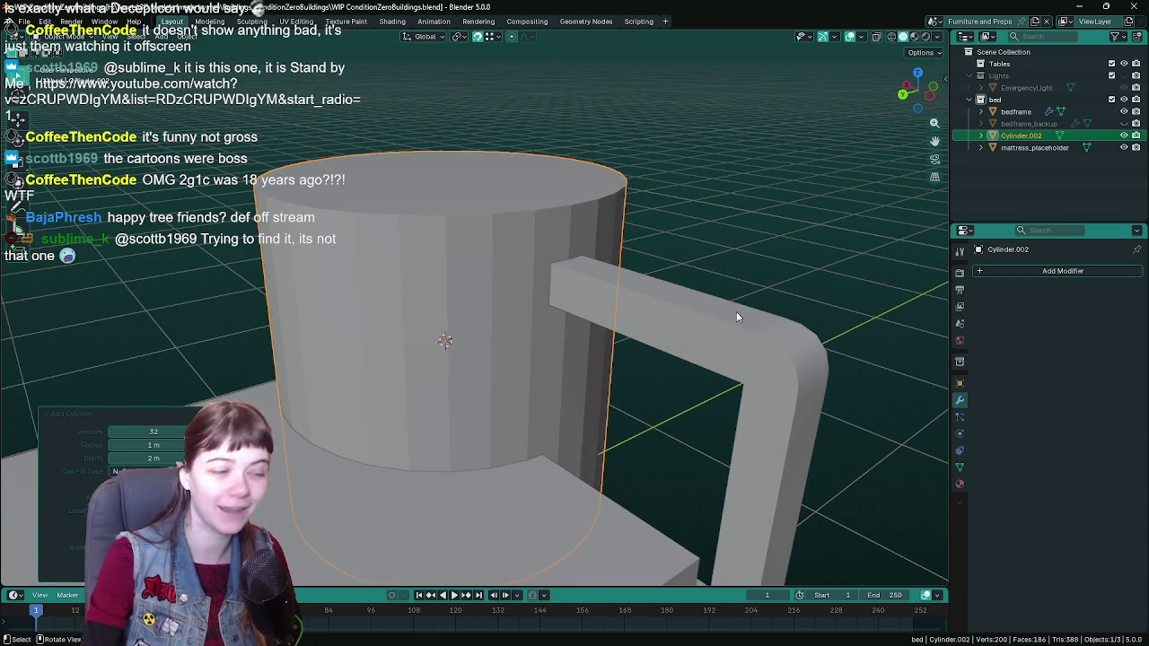
pyautogui.hotkey('ctrl', 's')
pyautogui.moveTo(718, 380)
pyautogui.mouseDown(button='middle')
pyautogui.moveTo(512, 371)
pyautogui.moveTo(633, 336)
pyautogui.moveTo(619, 343)
pyautogui.moveTo(640, 316)
pyautogui.moveTo(636, 357)
pyautogui.moveTo(621, 361)
pyautogui.mouseUp(button='middle')
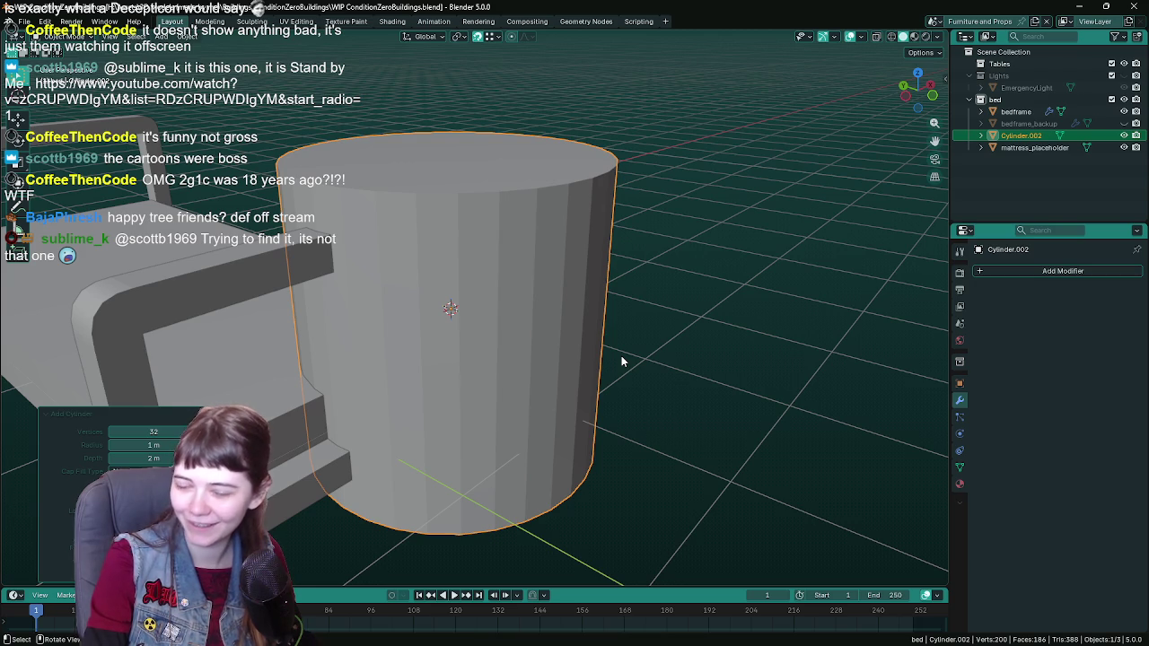
pyautogui.moveTo(621, 355)
pyautogui.mouseDown(button='middle')
pyautogui.moveTo(731, 310)
pyautogui.moveTo(660, 330)
pyautogui.moveTo(695, 342)
pyautogui.moveTo(633, 334)
pyautogui.moveTo(669, 342)
pyautogui.mouseUp(button='middle')
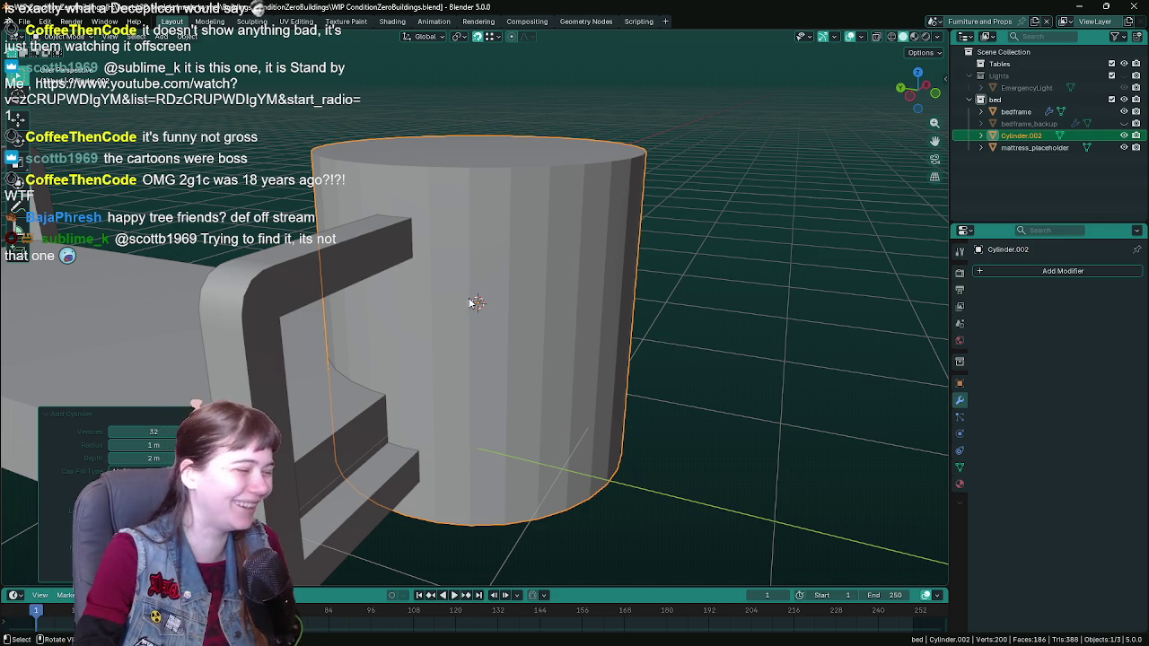
pyautogui.moveTo(668, 343); pyautogui.dragTo(620, 309, button='middle')
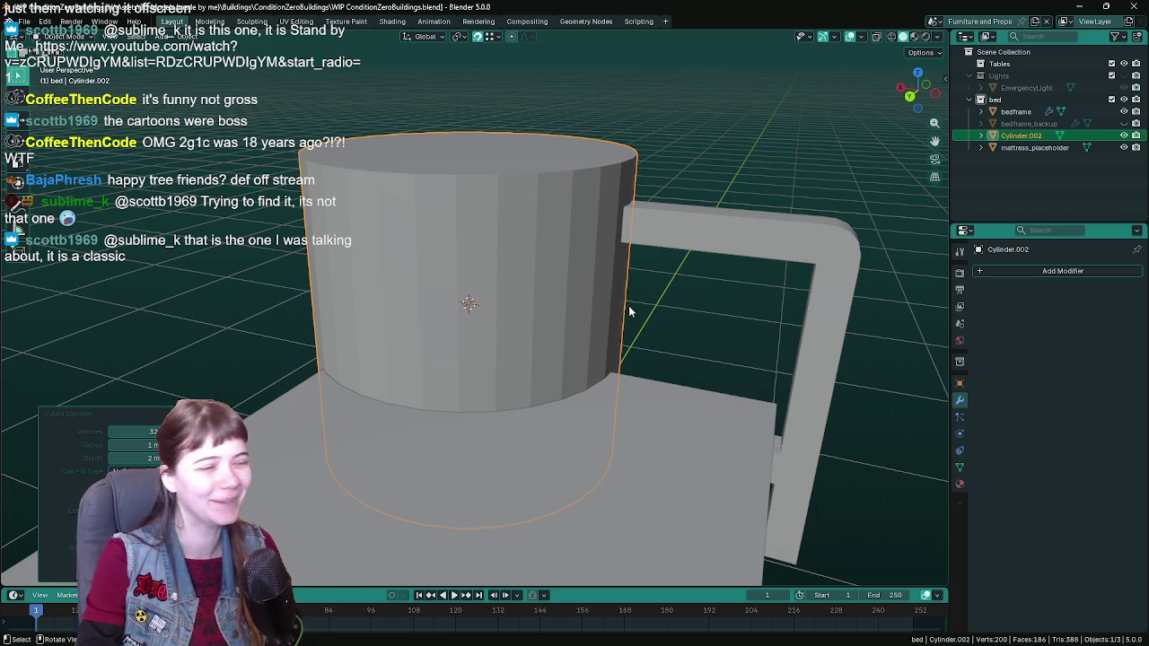
pyautogui.moveTo(619, 309); pyautogui.dragTo(536, 304, button='middle')
pyautogui.hotkey('ctrl', 's')
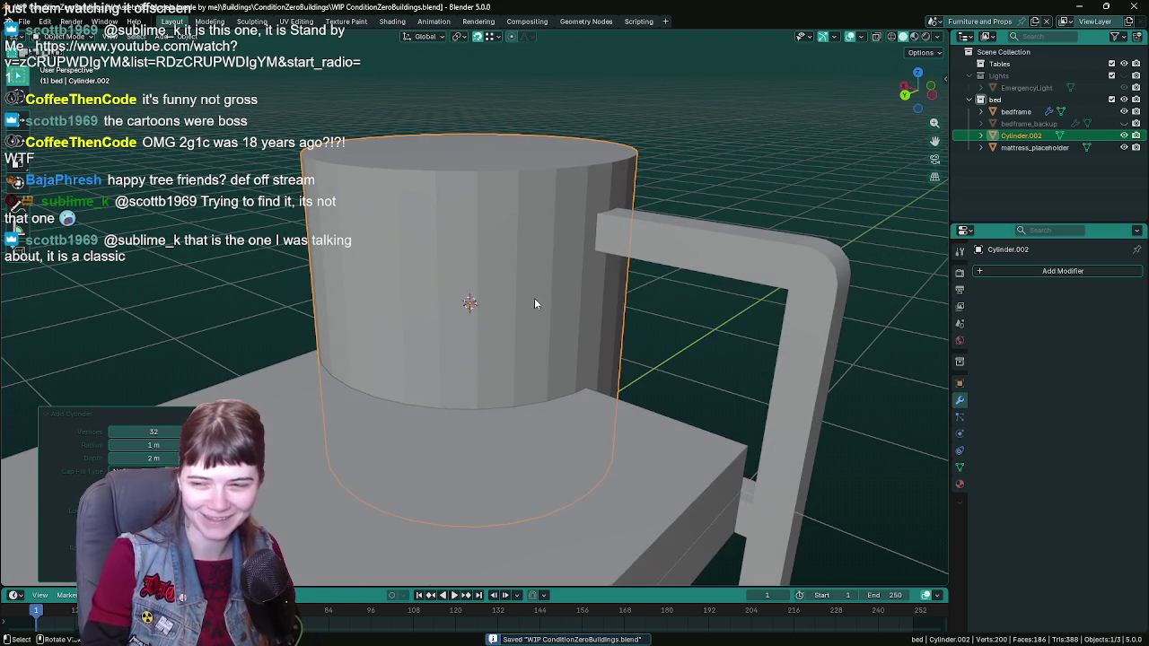
pyautogui.moveTo(703, 271)
pyautogui.mouseDown(button='middle')
pyautogui.moveTo(679, 255)
pyautogui.moveTo(787, 321)
pyautogui.mouseUp(button='middle')
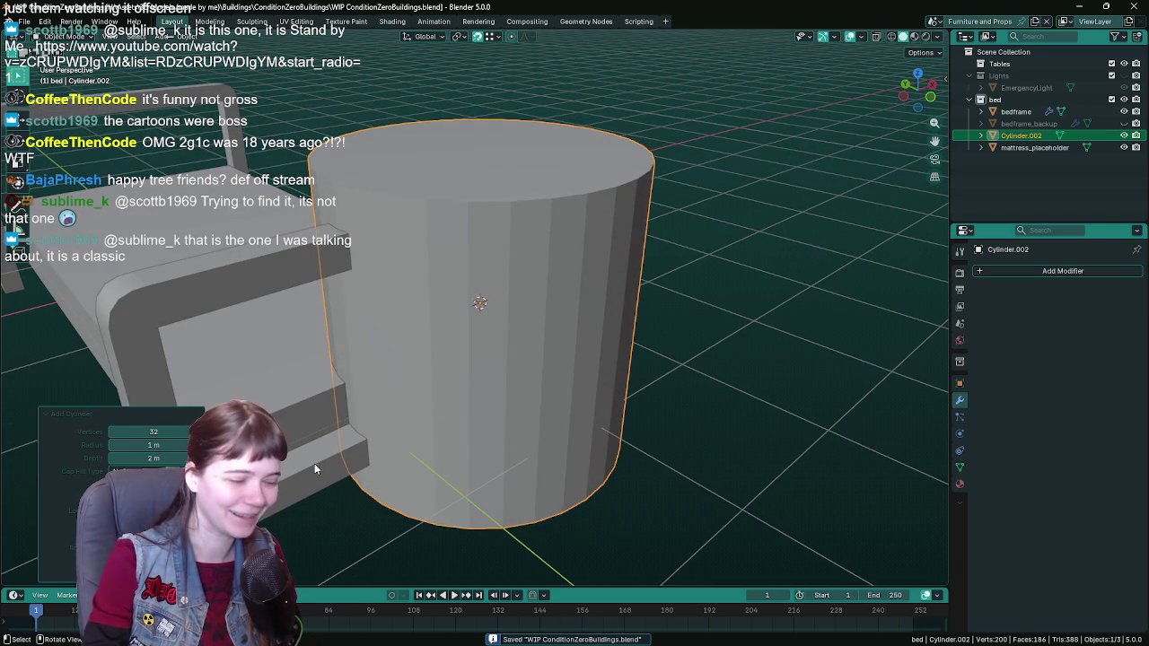
# Step: Try 8, 6, then 8 sides for the cylinder's vertex count, and save
pyautogui.click(175, 431)
pyautogui.write('8')
pyautogui.press('Return')
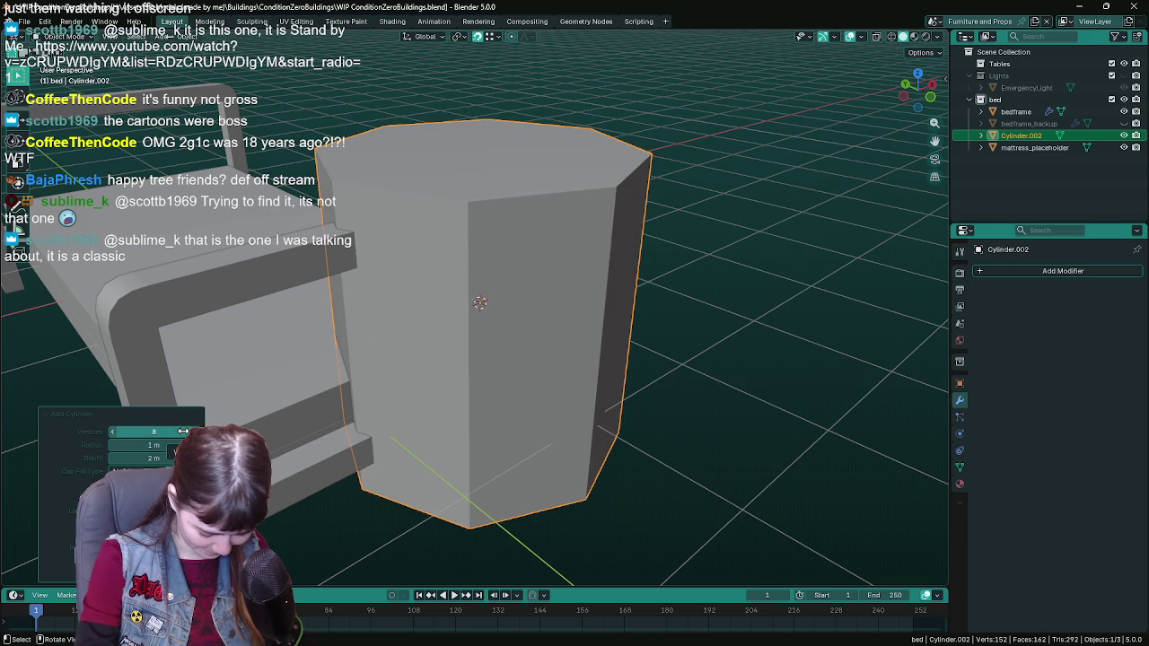
pyautogui.click(180, 431)
pyautogui.write('6')
pyautogui.press('Return')
pyautogui.moveTo(303, 346)
pyautogui.mouseDown(button='middle')
pyautogui.moveTo(633, 296)
pyautogui.moveTo(544, 358)
pyautogui.moveTo(602, 376)
pyautogui.moveTo(429, 394)
pyautogui.mouseUp(button='middle')
pyautogui.click(151, 432)
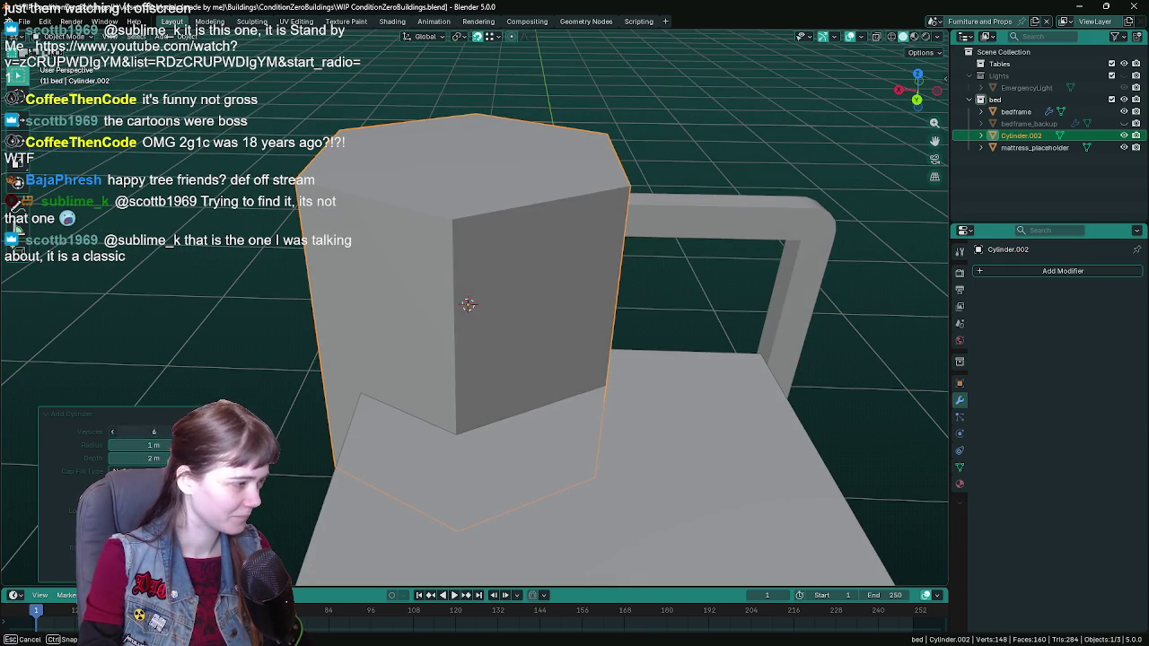
pyautogui.write('8')
pyautogui.press('Return')
pyautogui.moveTo(490, 346)
pyautogui.mouseDown(button='middle')
pyautogui.moveTo(533, 329)
pyautogui.moveTo(601, 343)
pyautogui.mouseUp(button='middle')
pyautogui.hotkey('ctrl', 's')
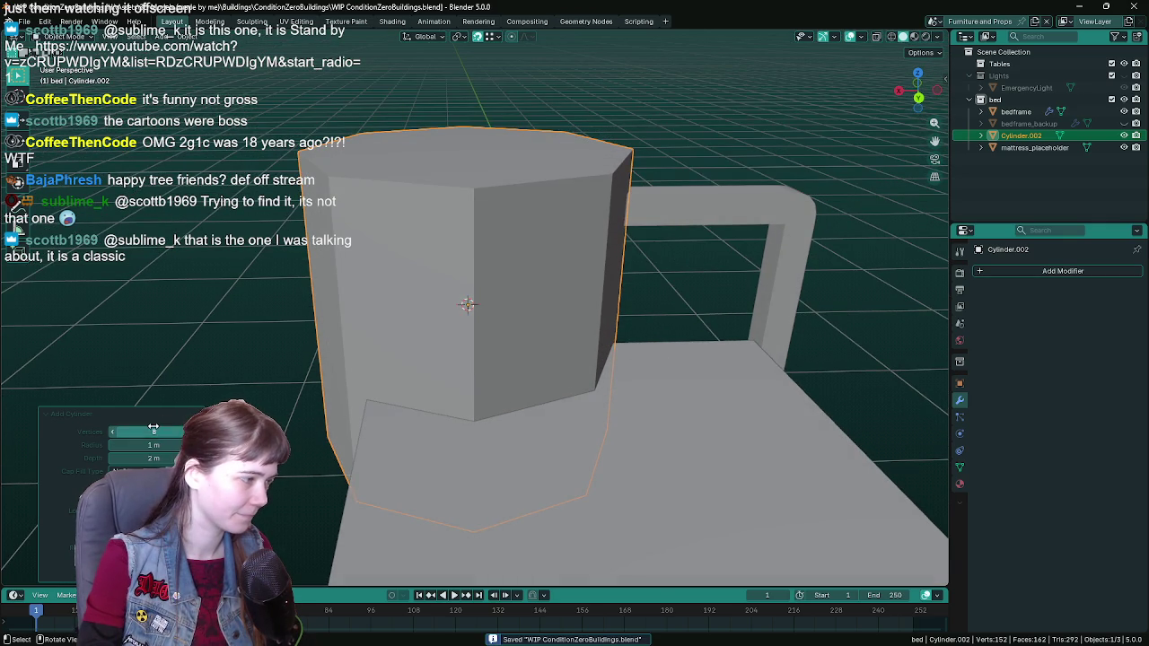
# Step: Test 5 and 6 sides before settling on an 8-sided cylinder, and save
pyautogui.click(154, 432)
pyautogui.write('5')
pyautogui.press('Return')
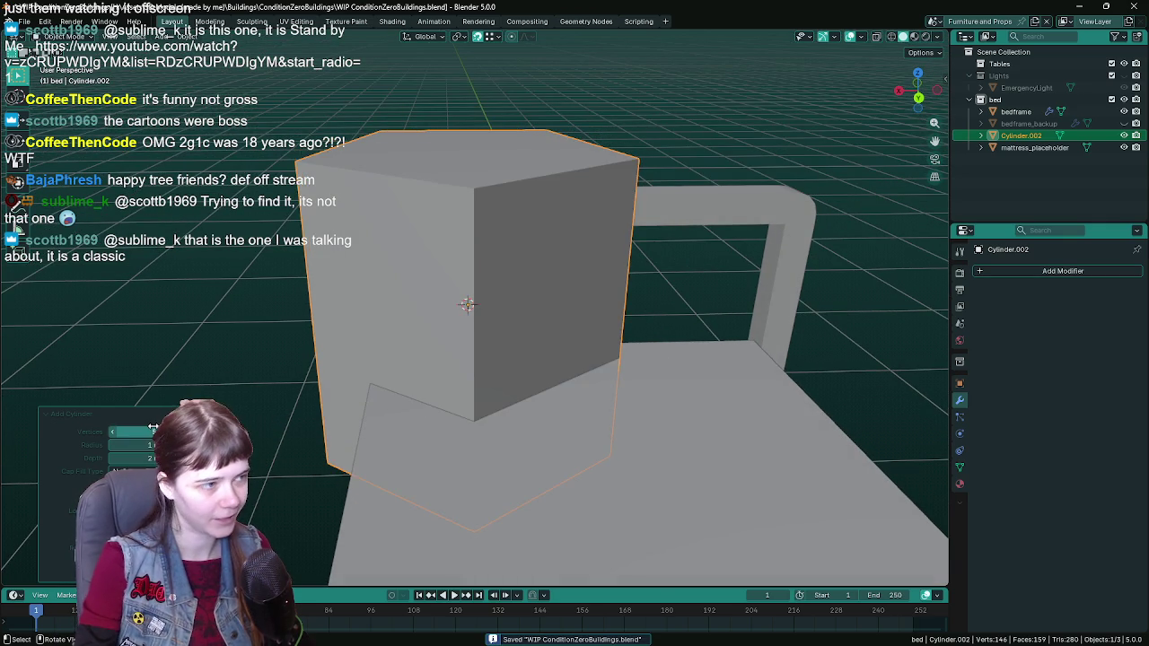
pyautogui.moveTo(548, 305)
pyautogui.mouseDown(button='middle')
pyautogui.moveTo(520, 450)
pyautogui.moveTo(575, 415)
pyautogui.mouseUp(button='middle')
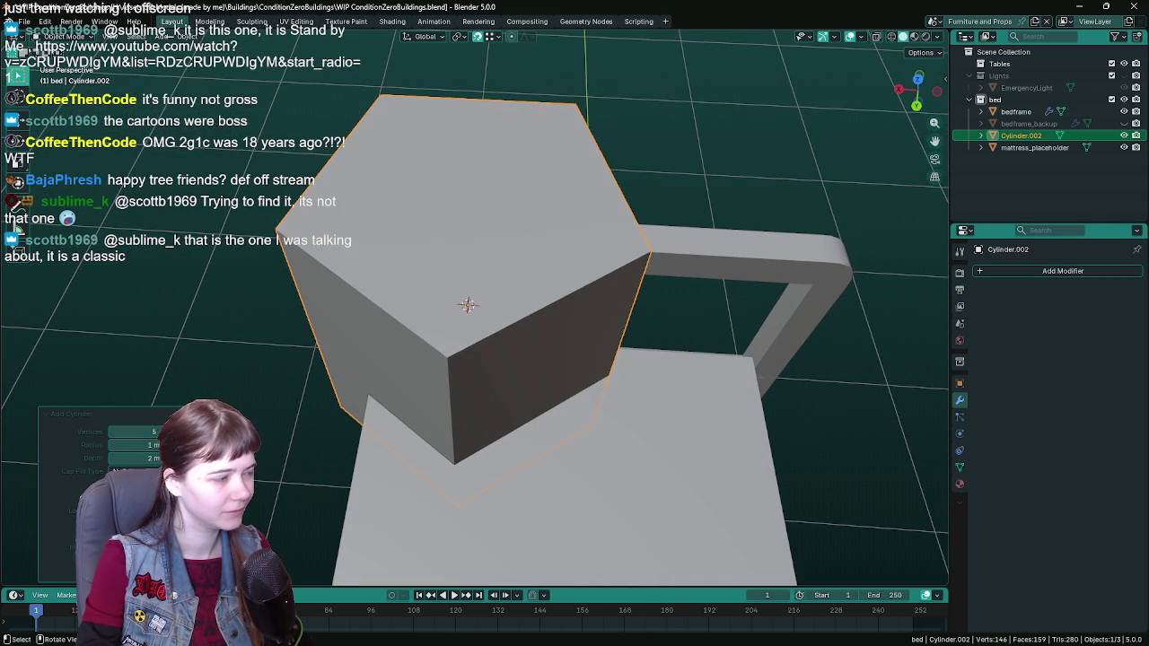
pyautogui.press('Return')
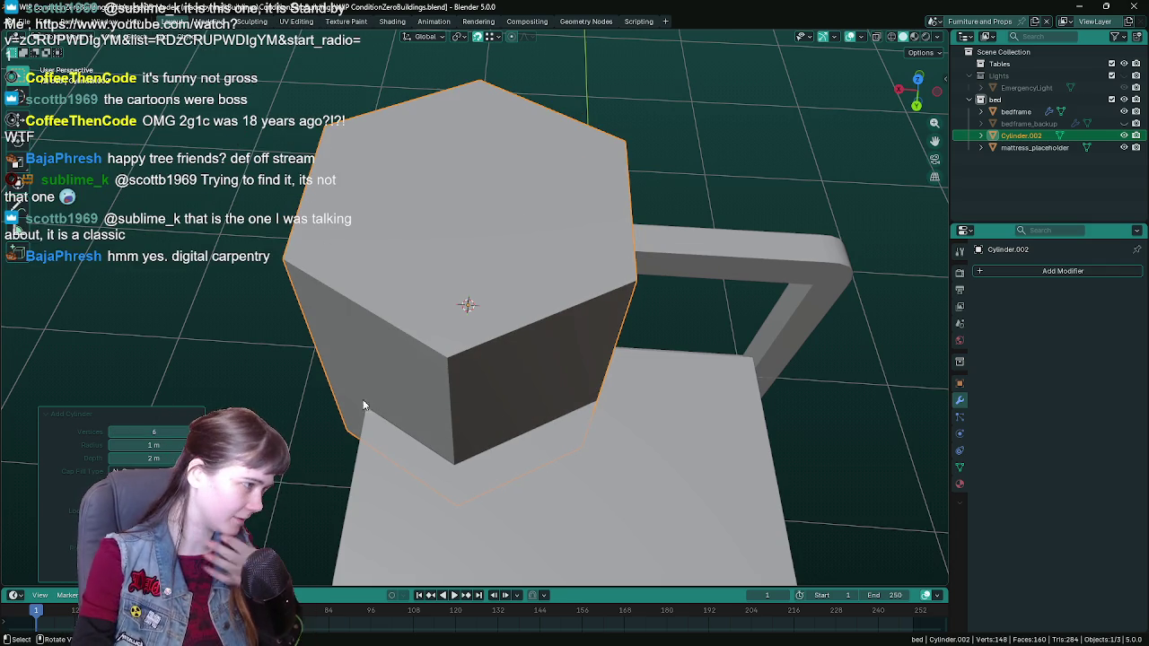
pyautogui.moveTo(670, 414)
pyautogui.mouseDown(button='middle')
pyautogui.moveTo(493, 383)
pyautogui.moveTo(556, 395)
pyautogui.moveTo(529, 374)
pyautogui.moveTo(563, 383)
pyautogui.moveTo(524, 392)
pyautogui.mouseUp(button='middle')
pyautogui.write('8')
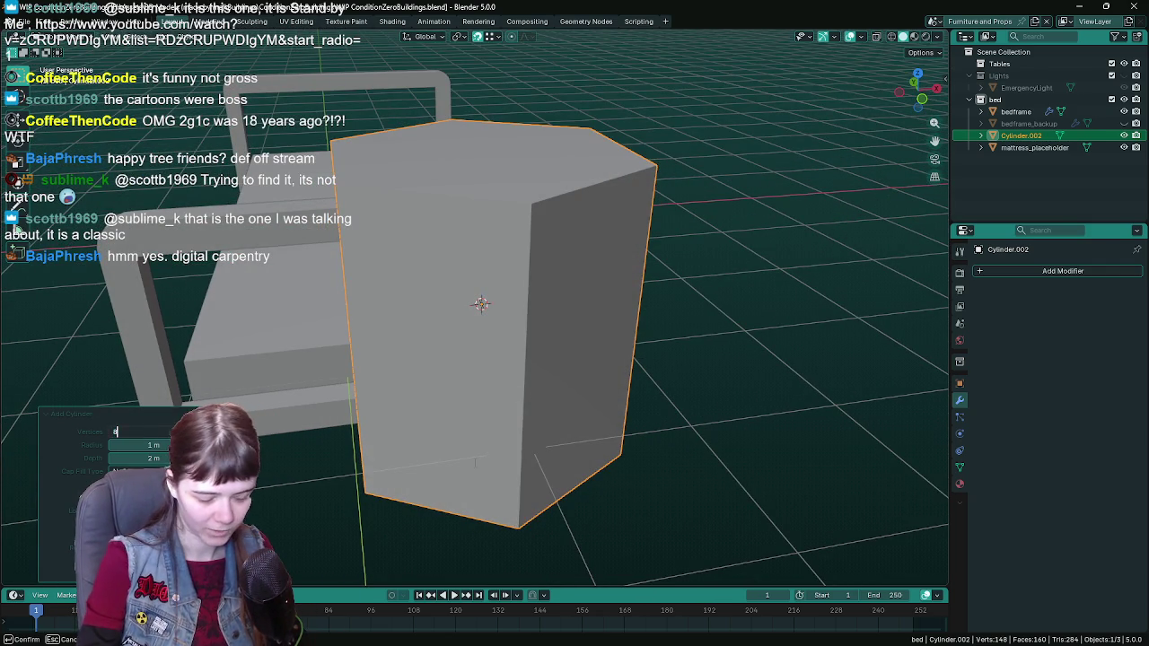
pyautogui.press('Return')
pyautogui.hotkey('ctrl', 's')
pyautogui.moveTo(419, 342); pyautogui.dragTo(654, 329, button='middle')
# Step: Shrink the cylinder in X and Y only into a thin post
pyautogui.press('s')
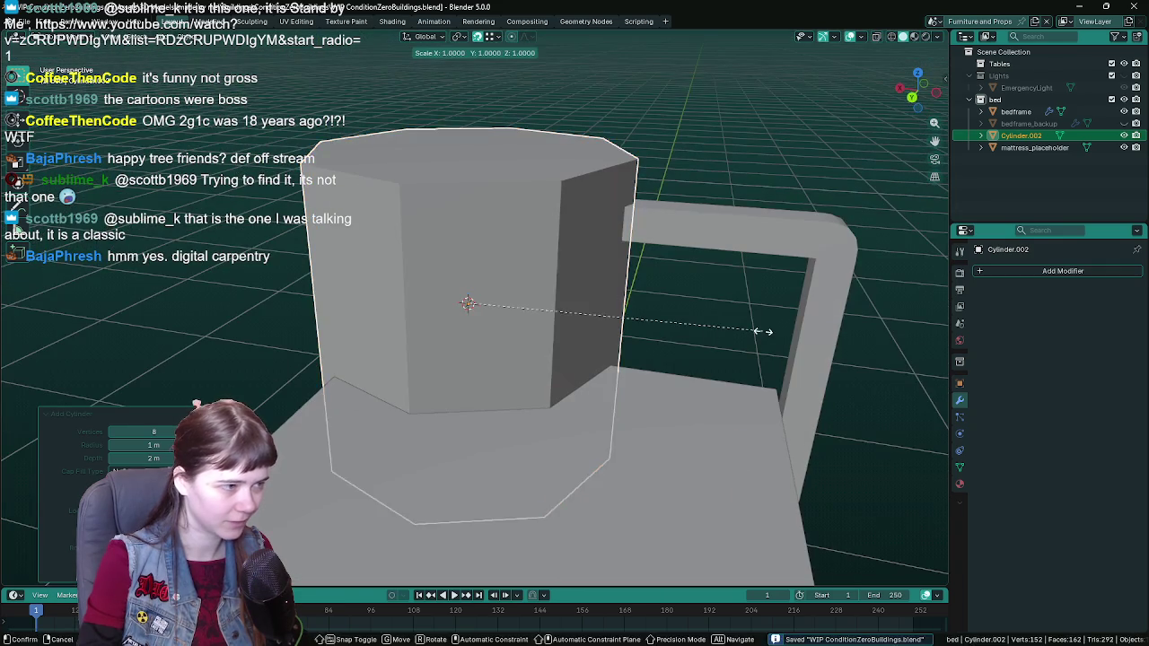
pyautogui.hotkey('shift', 'z')
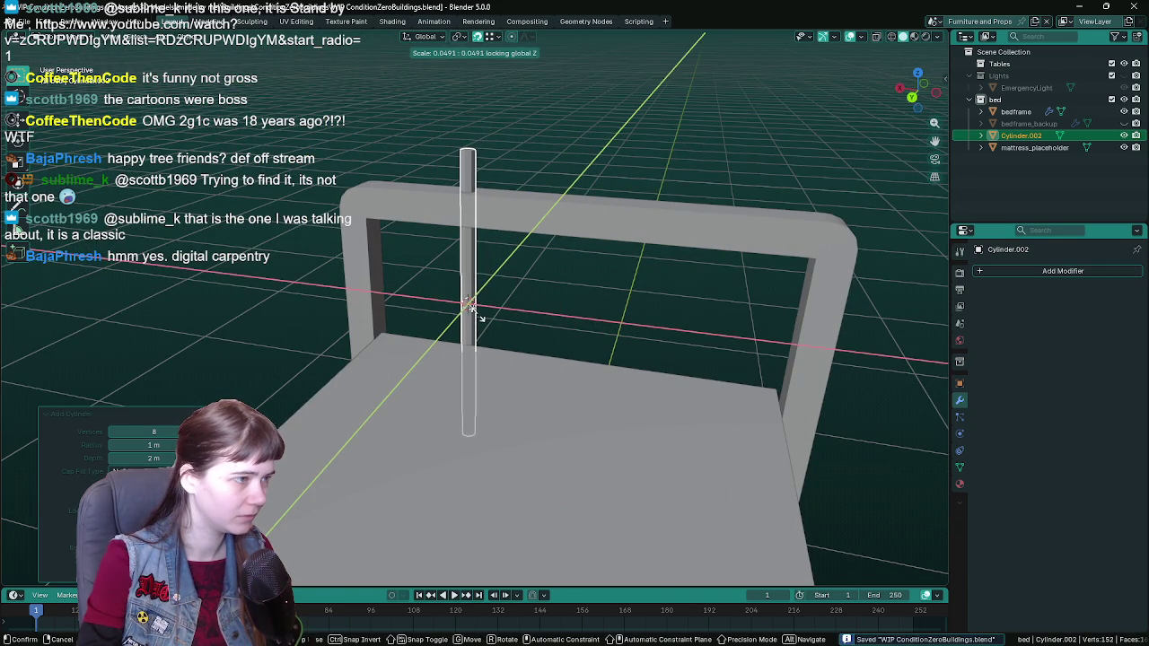
pyautogui.click(473, 306)
pyautogui.moveTo(712, 314)
pyautogui.mouseDown(button='middle')
pyautogui.moveTo(479, 306)
pyautogui.moveTo(600, 399)
pyautogui.moveTo(626, 340)
pyautogui.moveTo(532, 346)
pyautogui.mouseUp(button='middle')
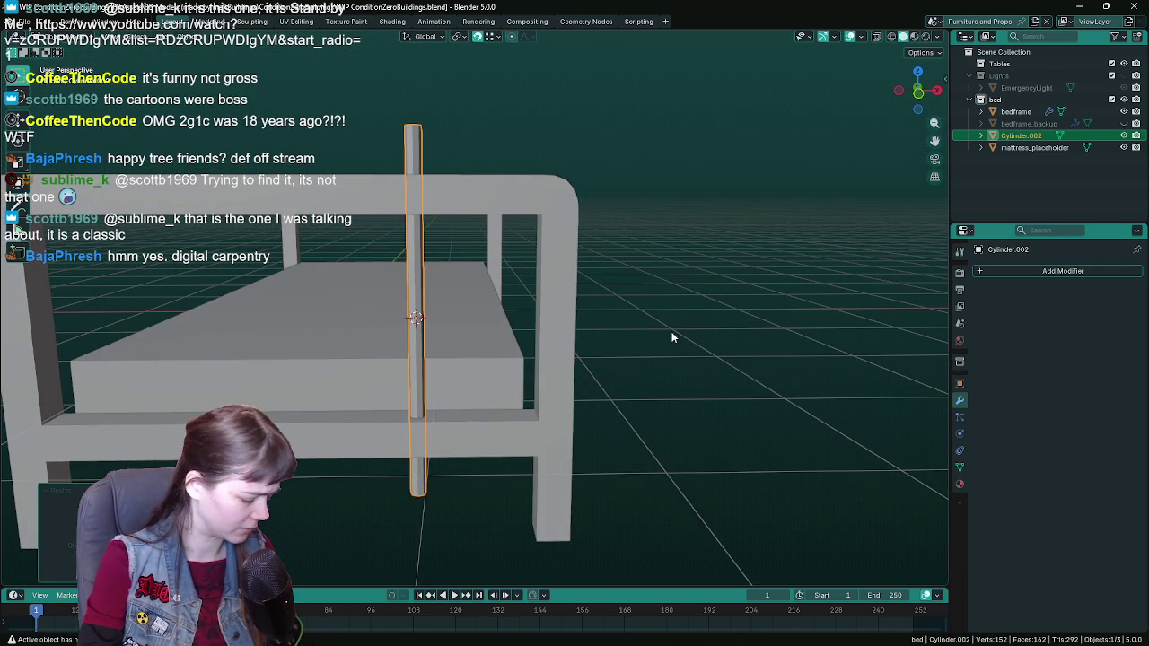
# Step: Scale the post to 0.6 along Z
pyautogui.press('s')
pyautogui.press('z')
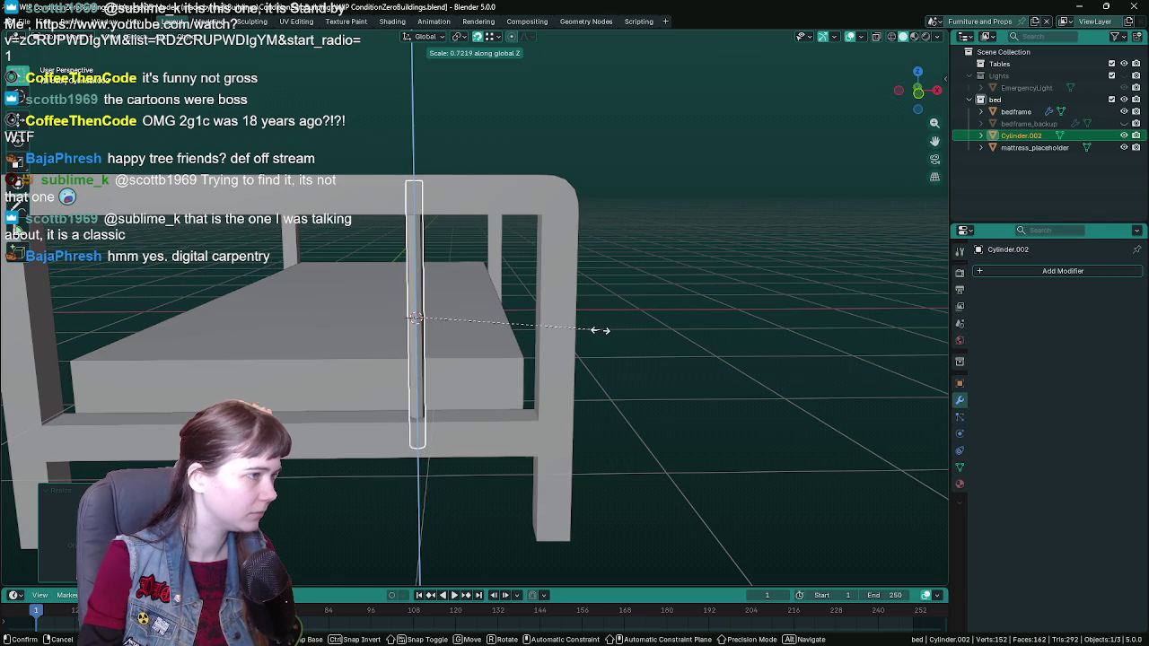
pyautogui.write('.5')
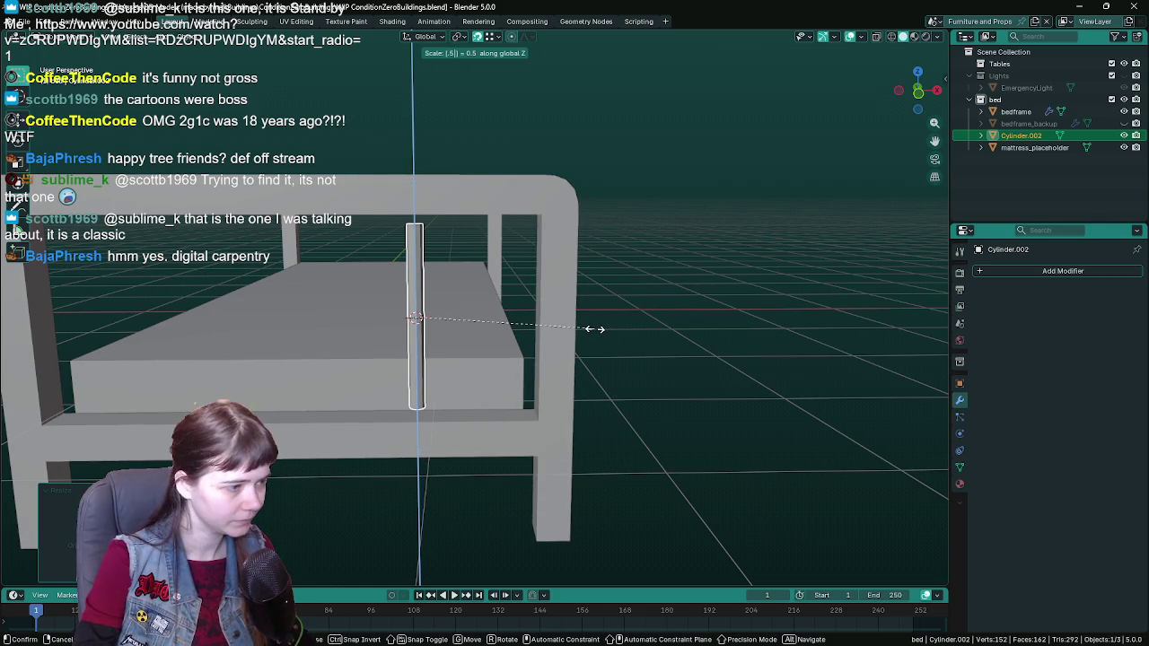
pyautogui.press('BackSpace')
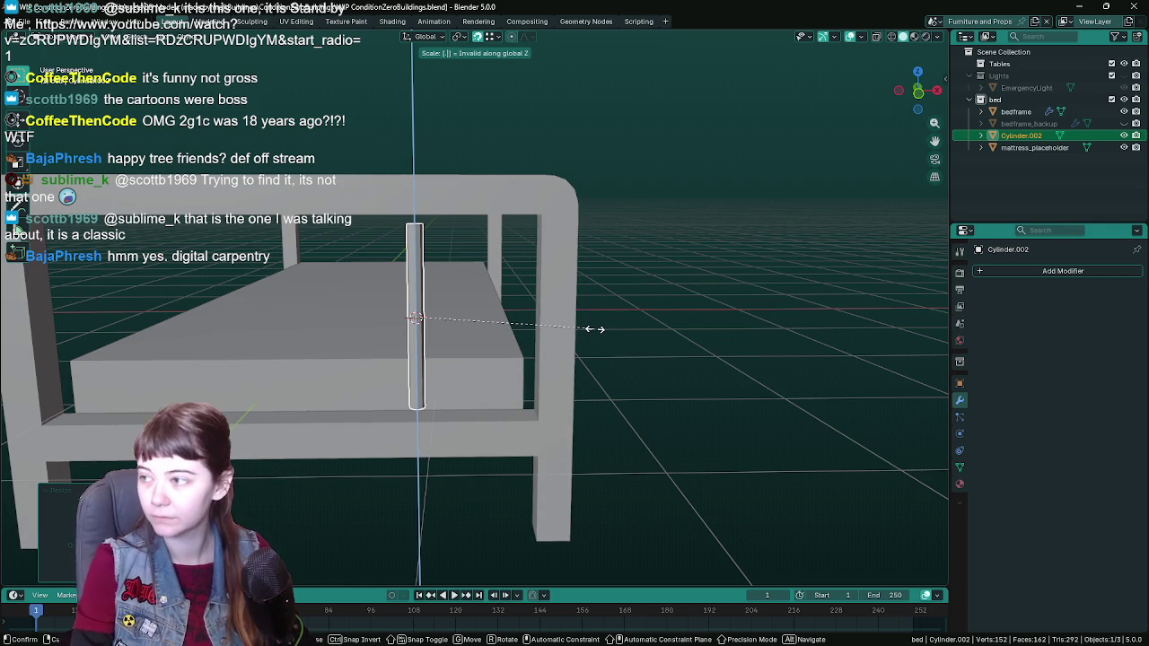
pyautogui.write('6')
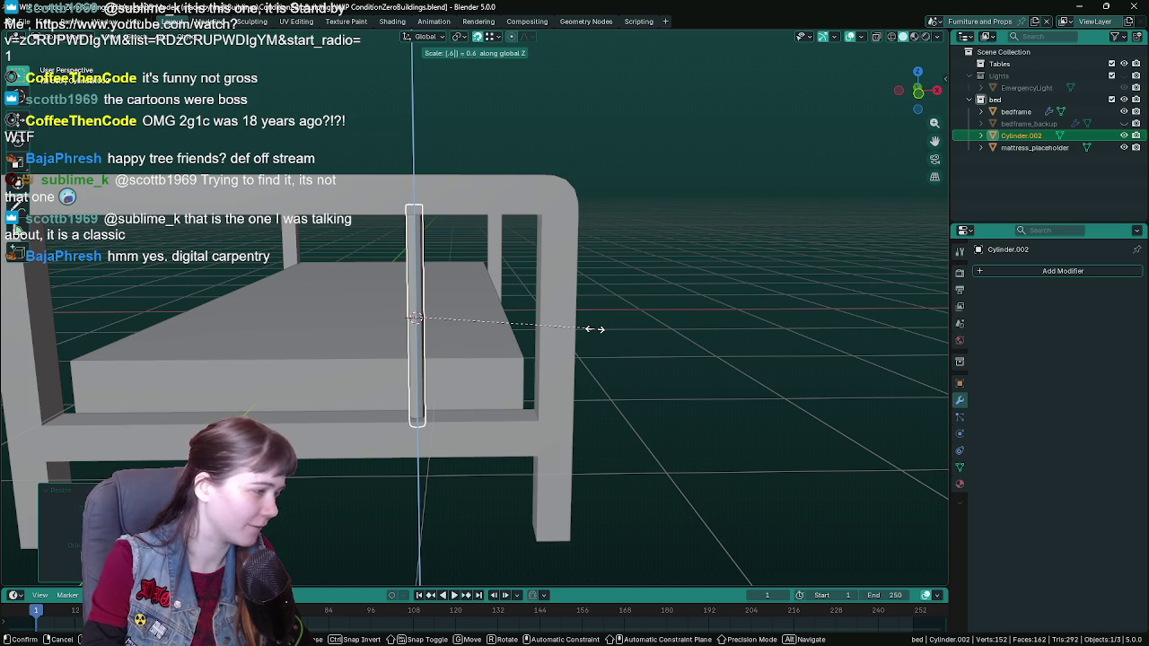
pyautogui.press('Return')
pyautogui.moveTo(456, 383); pyautogui.dragTo(449, 336, button='middle')
pyautogui.click(960, 384)
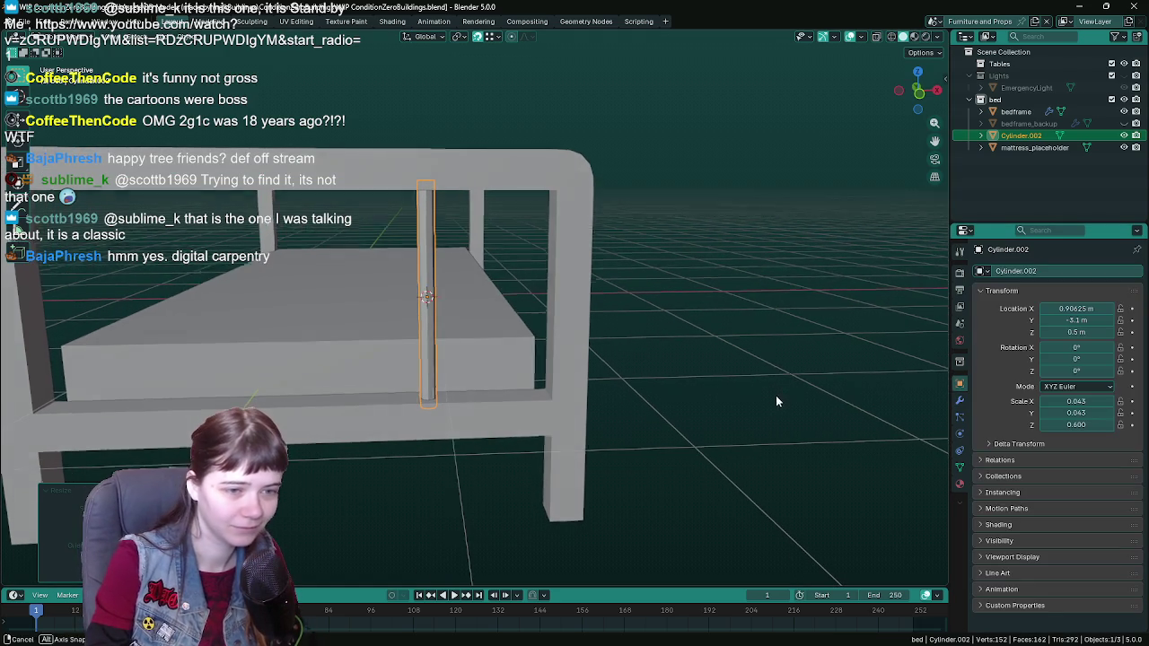
pyautogui.hotkey('ctrl', 's')
pyautogui.moveTo(775, 395); pyautogui.dragTo(713, 401, button='middle')
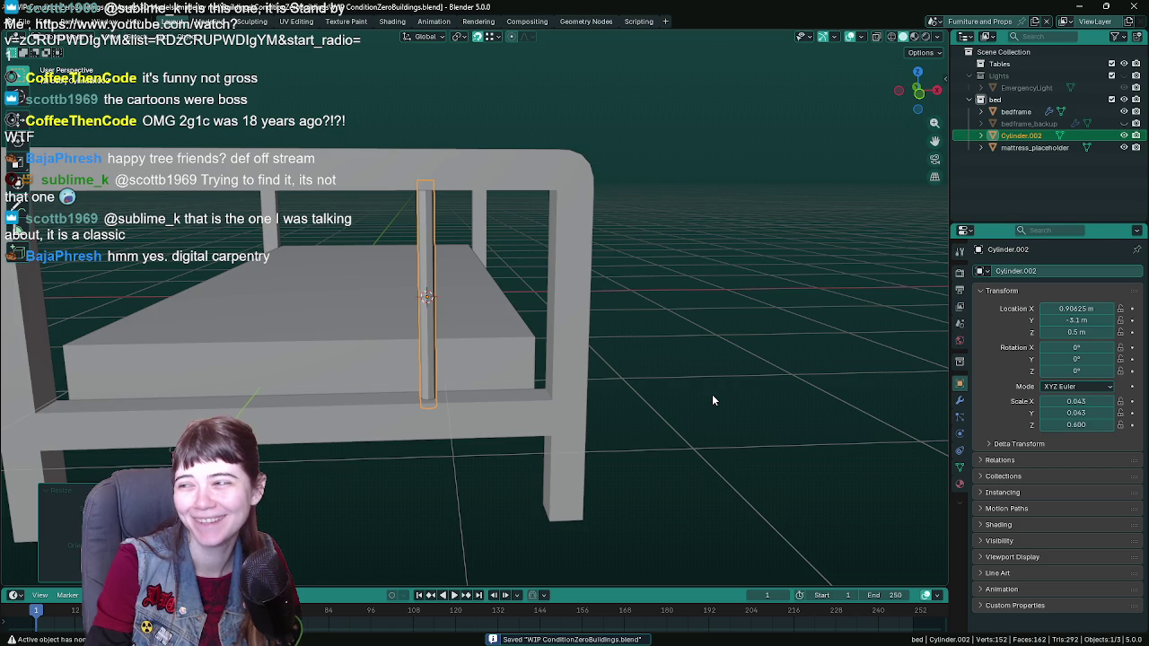
pyautogui.moveTo(713, 400); pyautogui.dragTo(652, 373, button='middle')
pyautogui.moveTo(672, 374); pyautogui.dragTo(674, 374, button='middle')
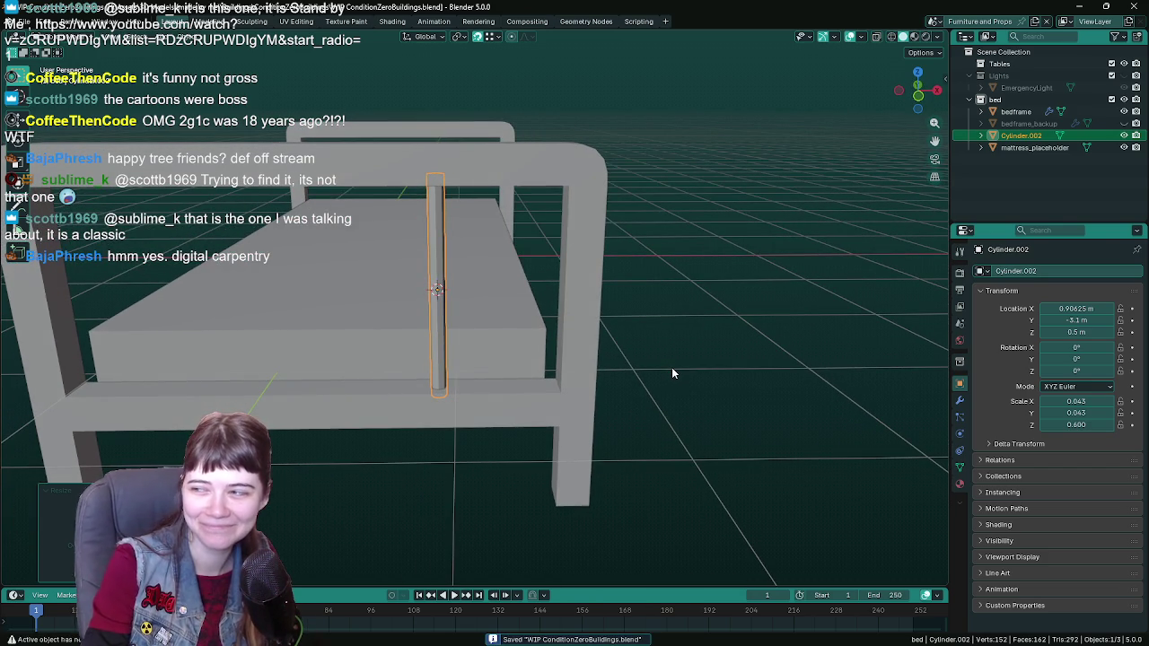
pyautogui.moveTo(671, 367)
pyautogui.mouseDown(button='middle')
pyautogui.moveTo(625, 339)
pyautogui.moveTo(644, 343)
pyautogui.moveTo(624, 334)
pyautogui.moveTo(639, 323)
pyautogui.mouseUp(button='middle')
pyautogui.hotkey('ctrl', 's')
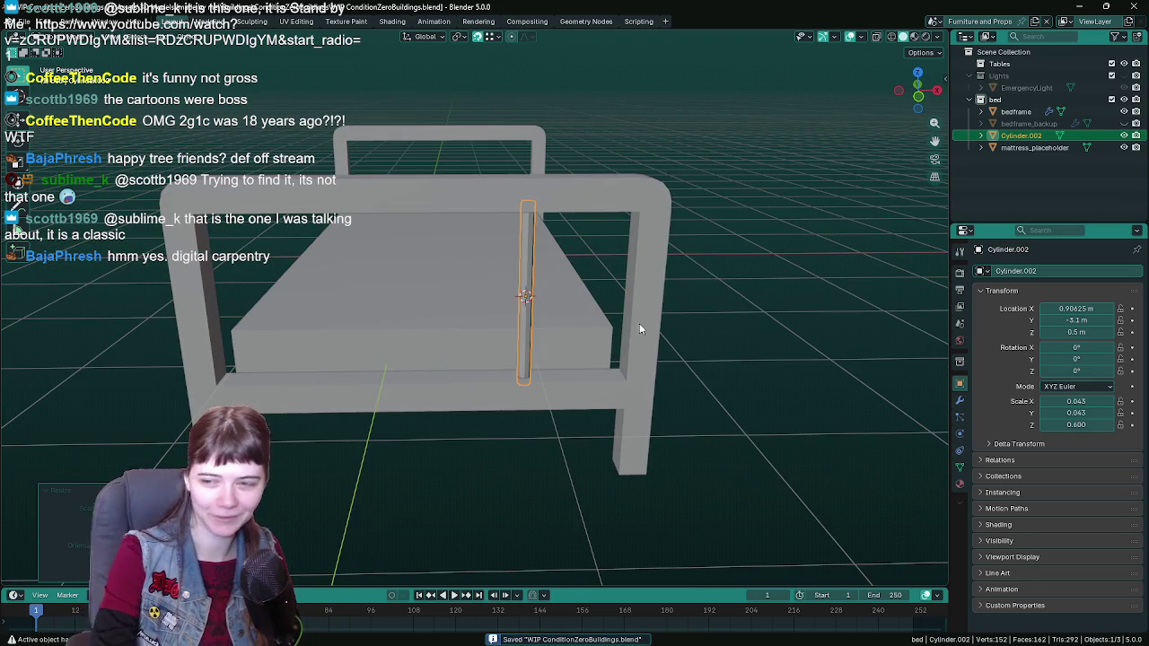
pyautogui.press('g')
pyautogui.press('x')
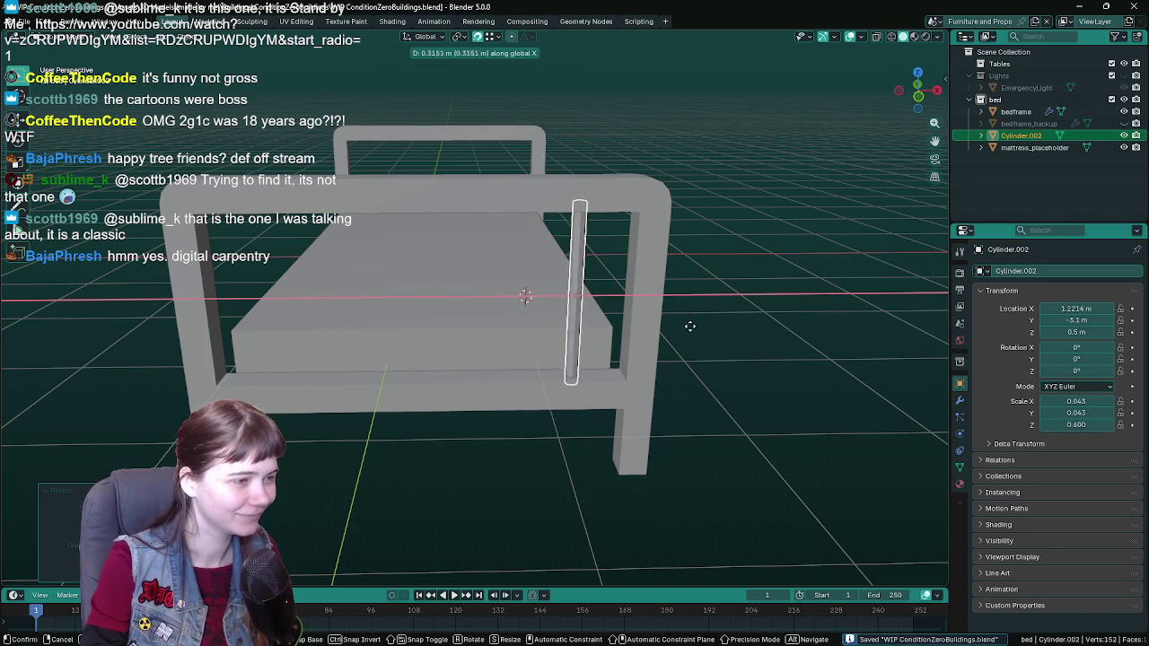
pyautogui.press('Escape')
pyautogui.moveTo(710, 334)
pyautogui.mouseDown(button='middle')
pyautogui.moveTo(762, 365)
pyautogui.moveTo(730, 339)
pyautogui.mouseUp(button='middle')
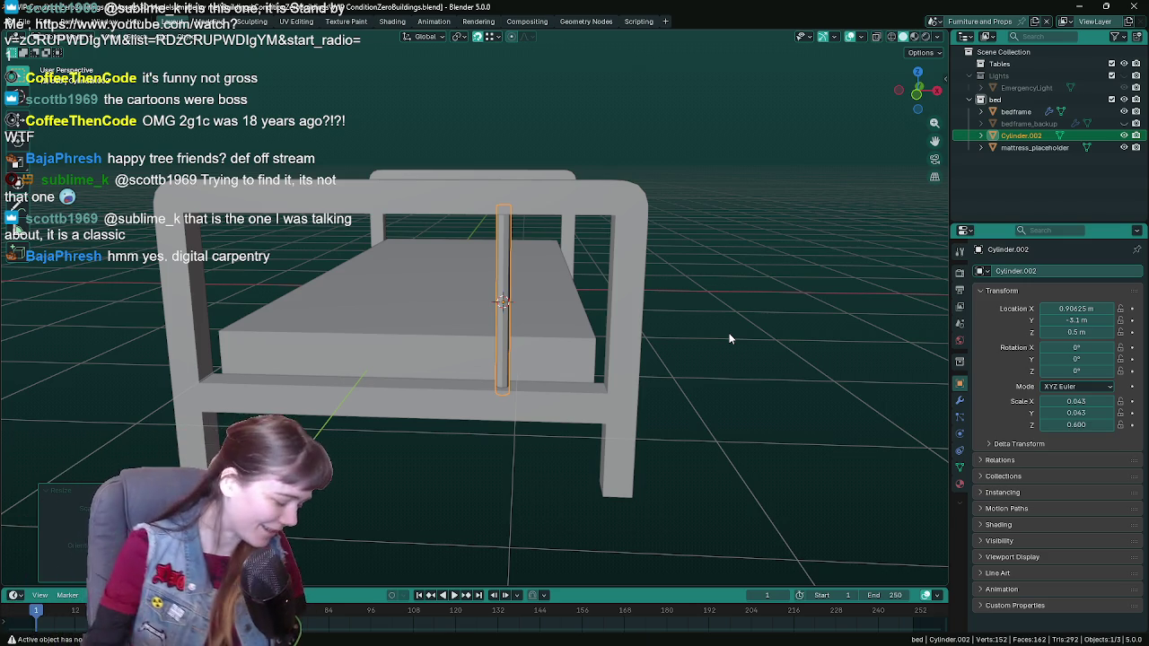
pyautogui.hotkey('ctrl', 'a')
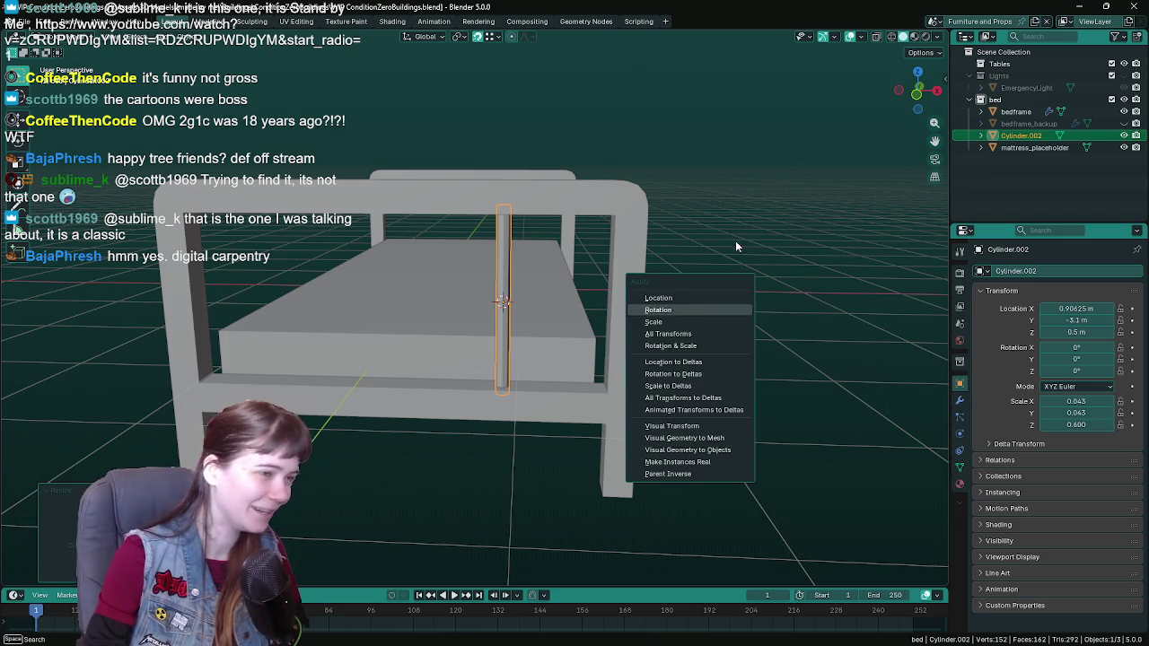
pyautogui.press('Return')
pyautogui.moveTo(680, 235); pyautogui.dragTo(690, 237, button='middle')
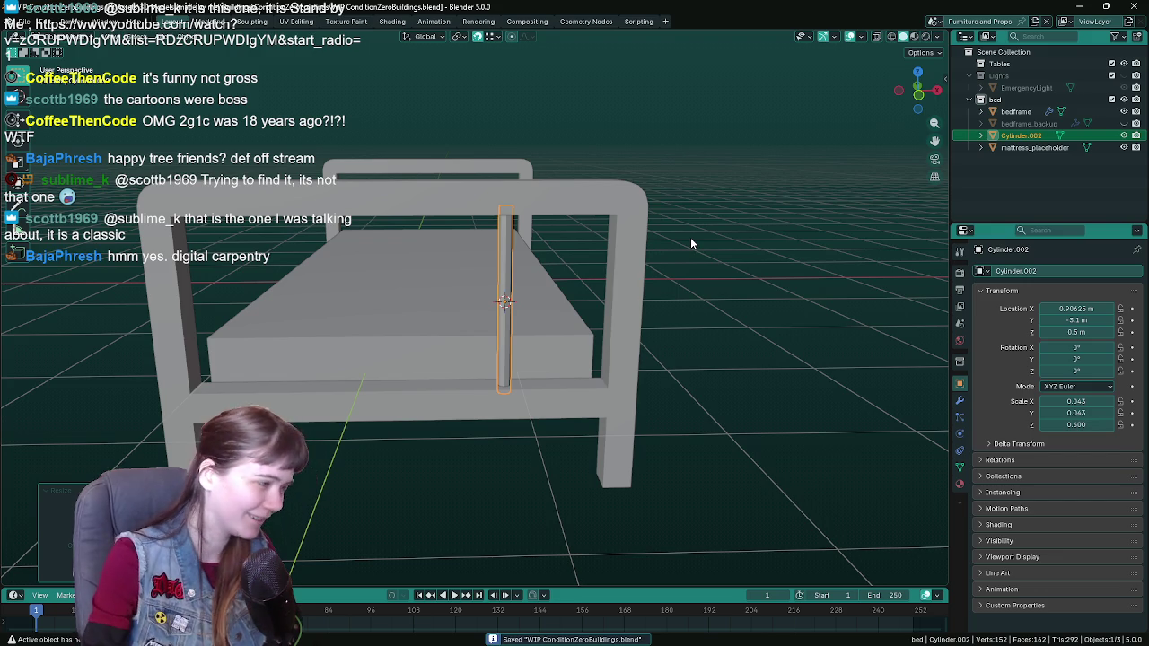
pyautogui.moveTo(691, 237); pyautogui.dragTo(619, 264, button='middle')
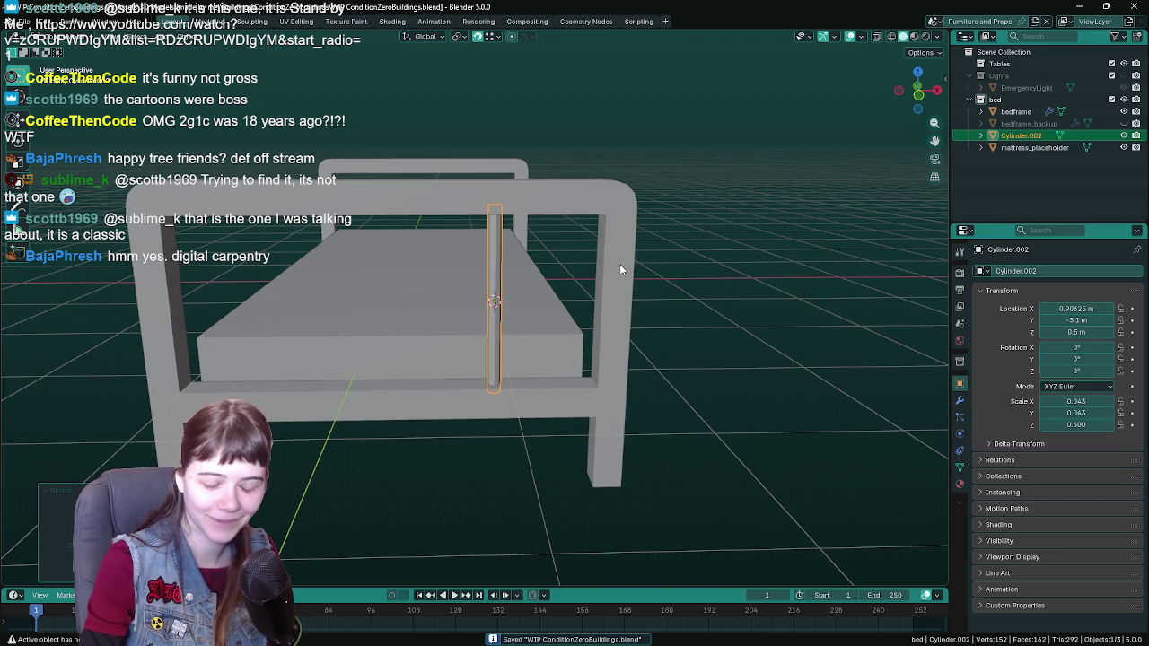
pyautogui.scroll(1, 620, 280)
pyautogui.scroll(1, 625, 280)
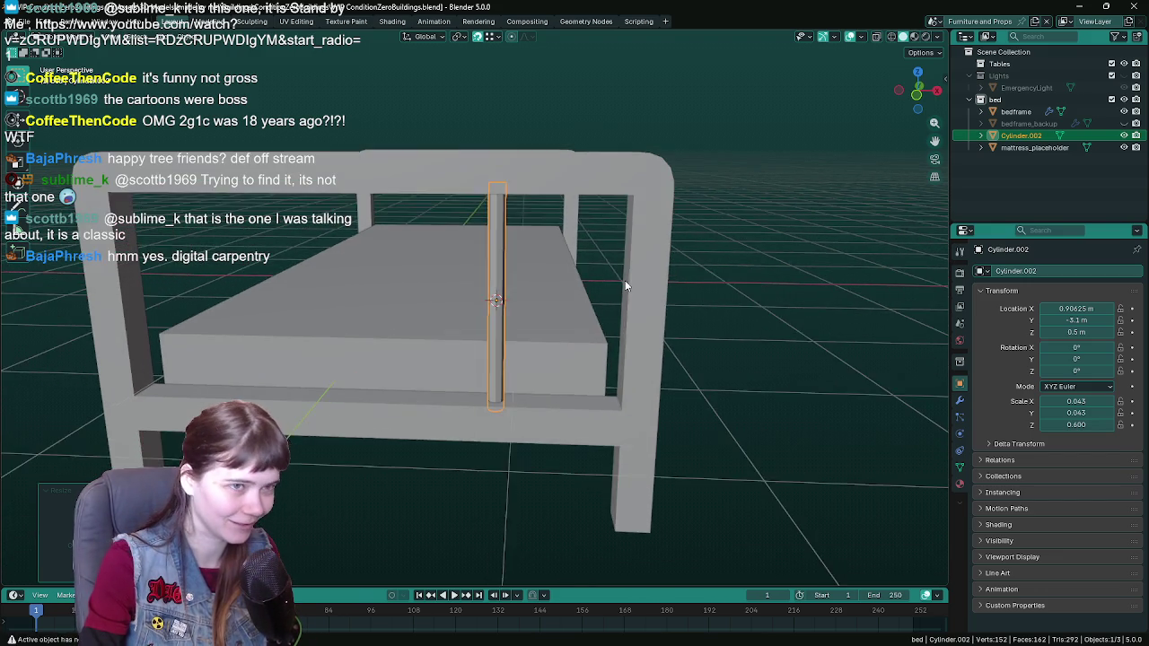
pyautogui.moveTo(626, 285); pyautogui.dragTo(631, 288, button='middle')
pyautogui.hotkey('ctrl', 's')
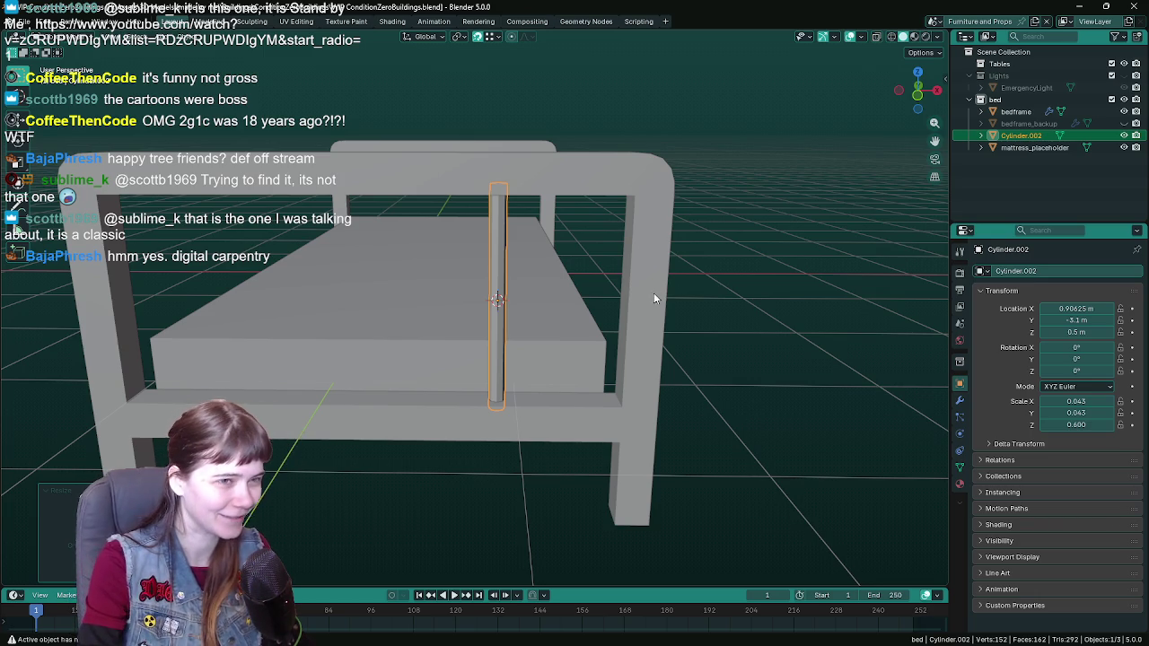
pyautogui.hotkey('ctrl', 's')
pyautogui.moveTo(658, 296); pyautogui.dragTo(608, 300, button='middle')
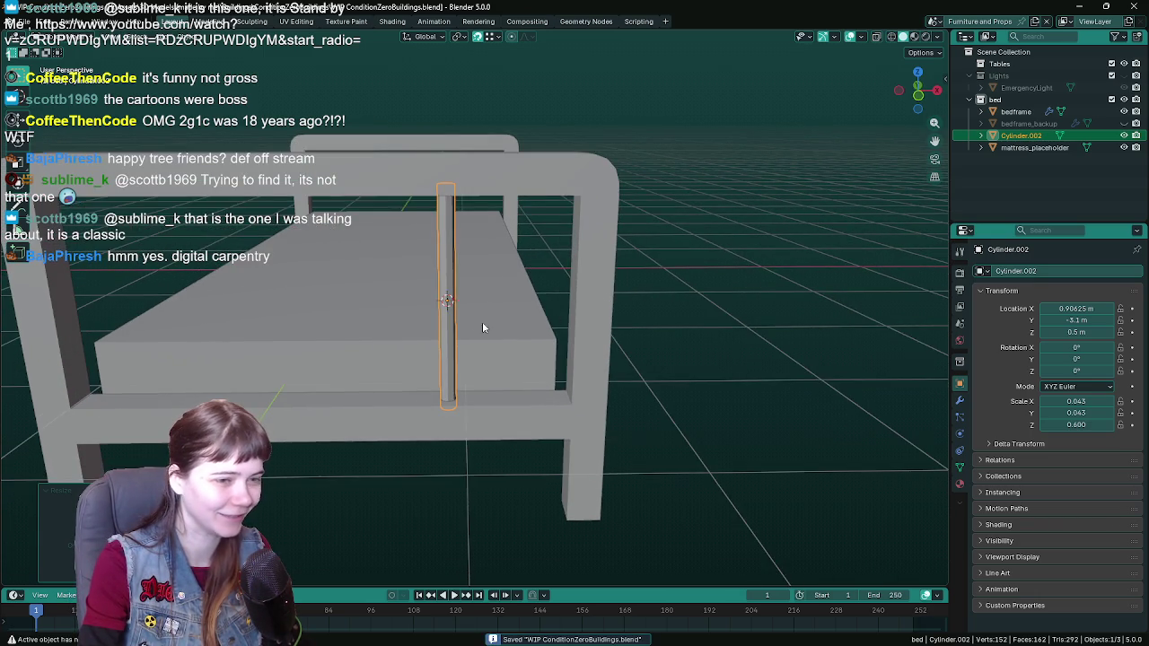
pyautogui.moveTo(482, 327); pyautogui.dragTo(656, 318, button='middle')
# Step: Snap the 3D cursor to the middle of the bed frame's two top rail vertices
pyautogui.click(557, 184)
pyautogui.moveTo(556, 184); pyautogui.dragTo(551, 220, button='middle')
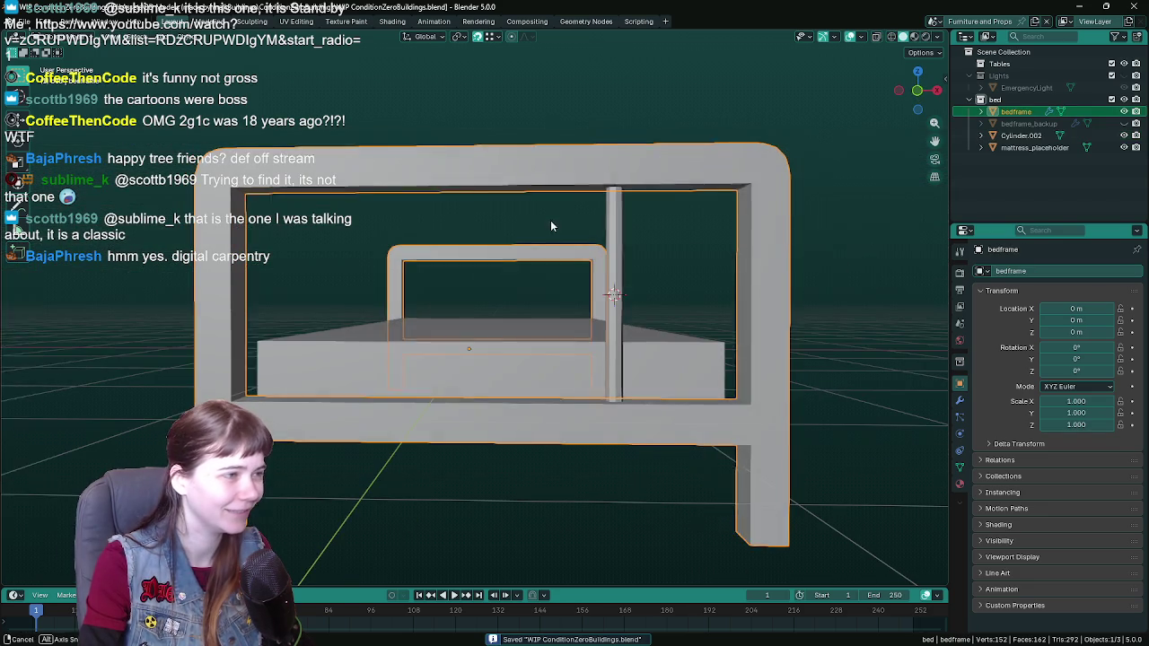
pyautogui.press('Tab')
pyautogui.keyDown('shift'); pyautogui.click(485, 192); pyautogui.keyUp('shift')
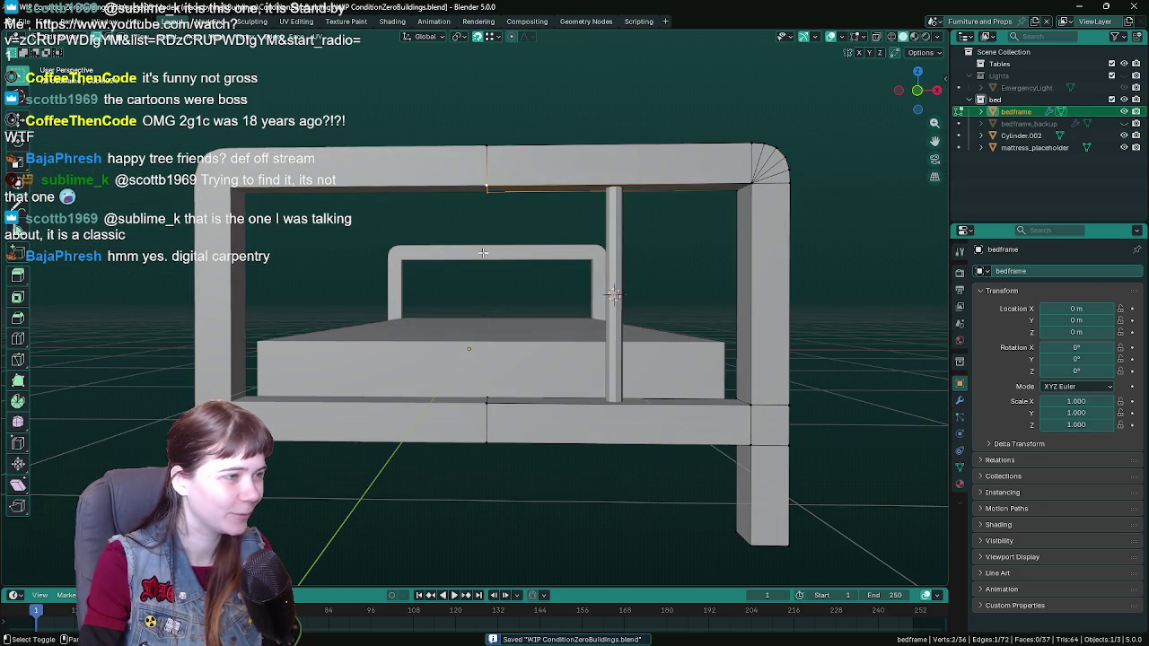
pyautogui.moveTo(525, 357); pyautogui.dragTo(477, 396, button='middle')
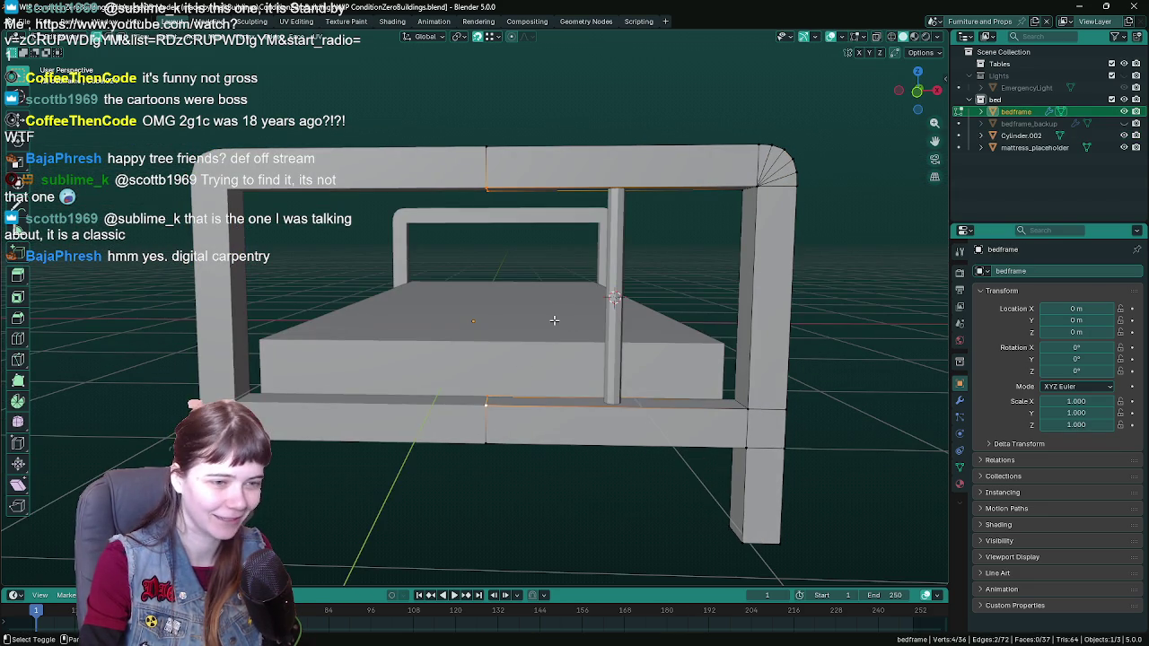
pyautogui.moveTo(554, 321); pyautogui.dragTo(557, 306, button='middle')
pyautogui.hotkey('ctrl', 's')
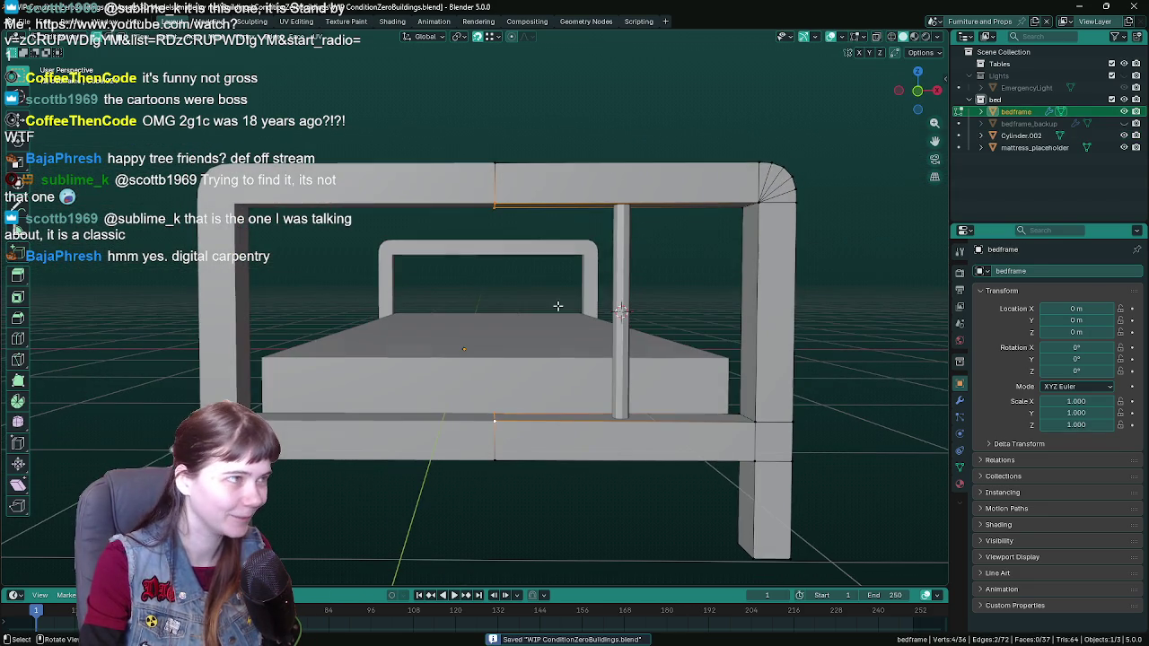
pyautogui.click(221, 36)
pyautogui.moveTo(235, 75)
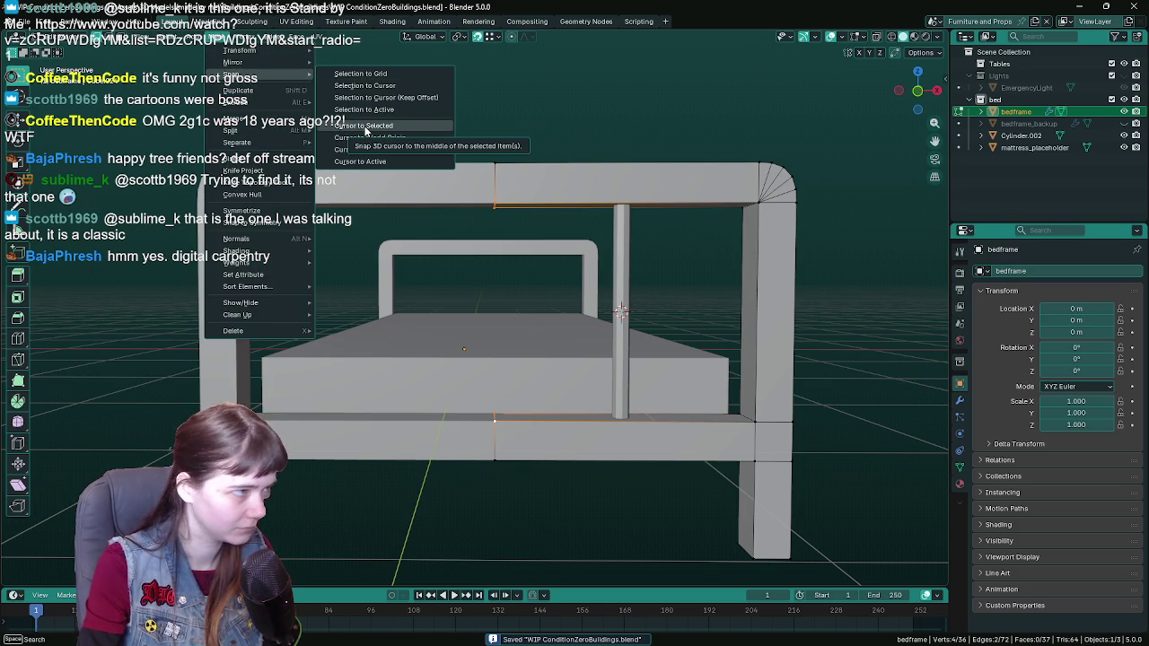
pyautogui.click(365, 131)
# Step: Snap the cylinder post to the cursor, placing it at X 0.25 m, and save
pyautogui.click(620, 271)
pyautogui.moveTo(621, 271)
pyautogui.mouseDown(button='middle')
pyautogui.moveTo(621, 285)
pyautogui.moveTo(574, 270)
pyautogui.mouseUp(button='middle')
pyautogui.click(213, 37)
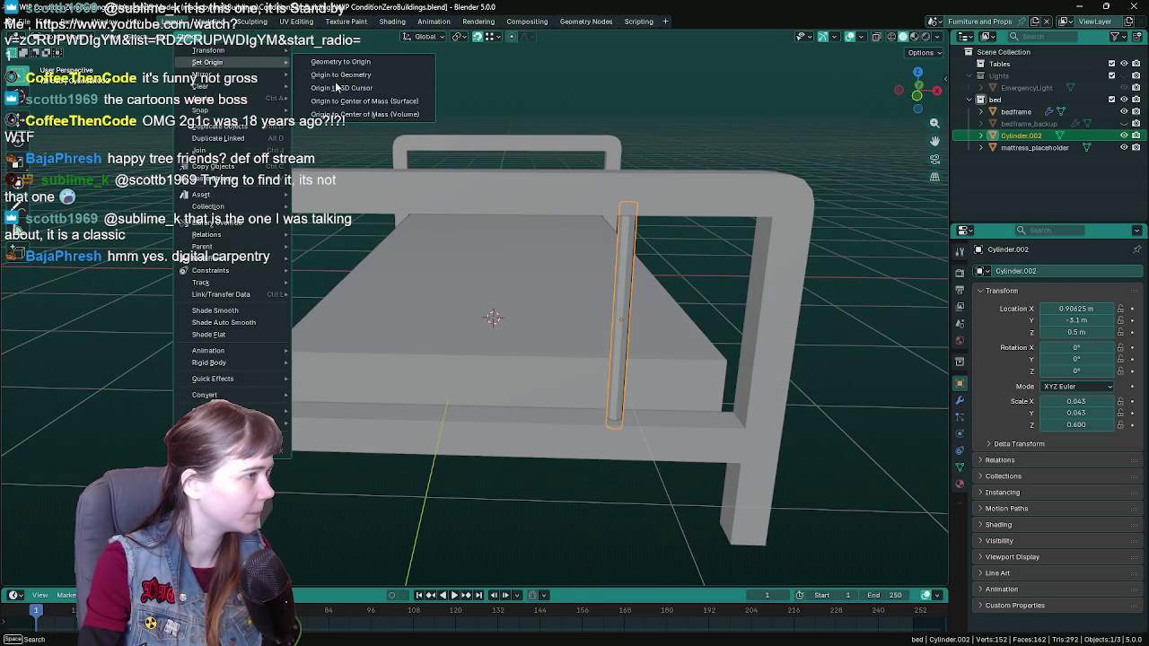
pyautogui.moveTo(201, 109)
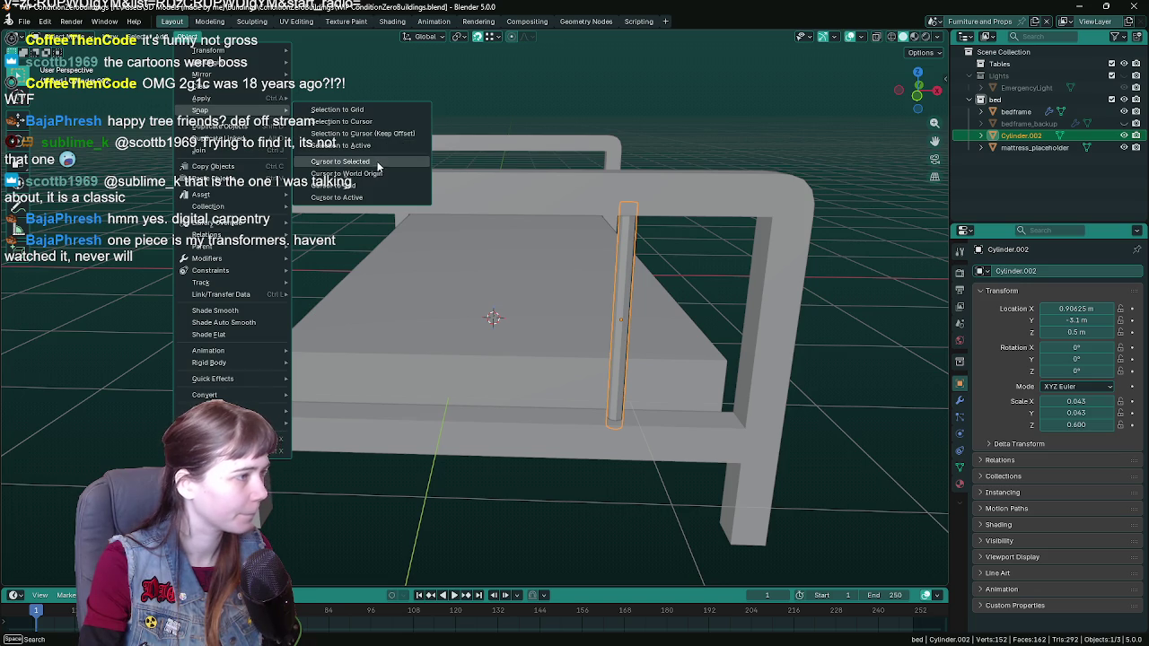
pyautogui.click(375, 121)
pyautogui.moveTo(572, 251); pyautogui.dragTo(296, 239, button='middle')
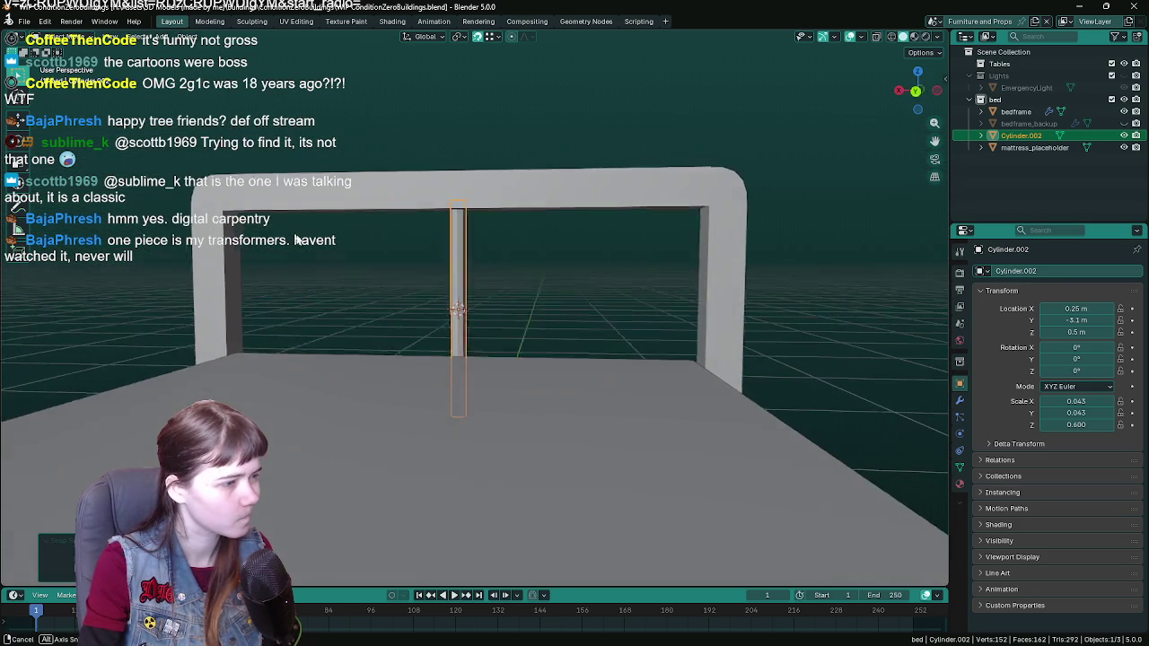
pyautogui.hotkey('ctrl', 's')
# Step: Apply Shade Smooth to the Cylinder.002 post in Object Mode
pyautogui.scroll(3, 530, 250)
pyautogui.press('Tab')
pyautogui.rightClick(438, 244)
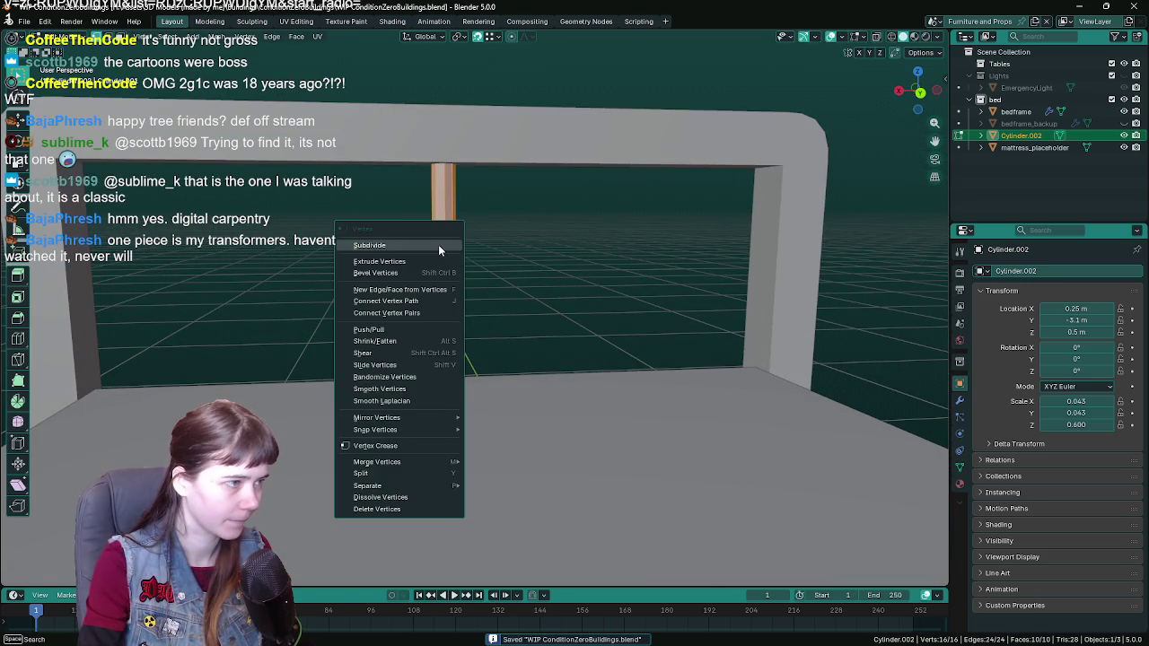
pyautogui.press('Tab')
pyautogui.rightClick(463, 255)
pyautogui.click(458, 257)
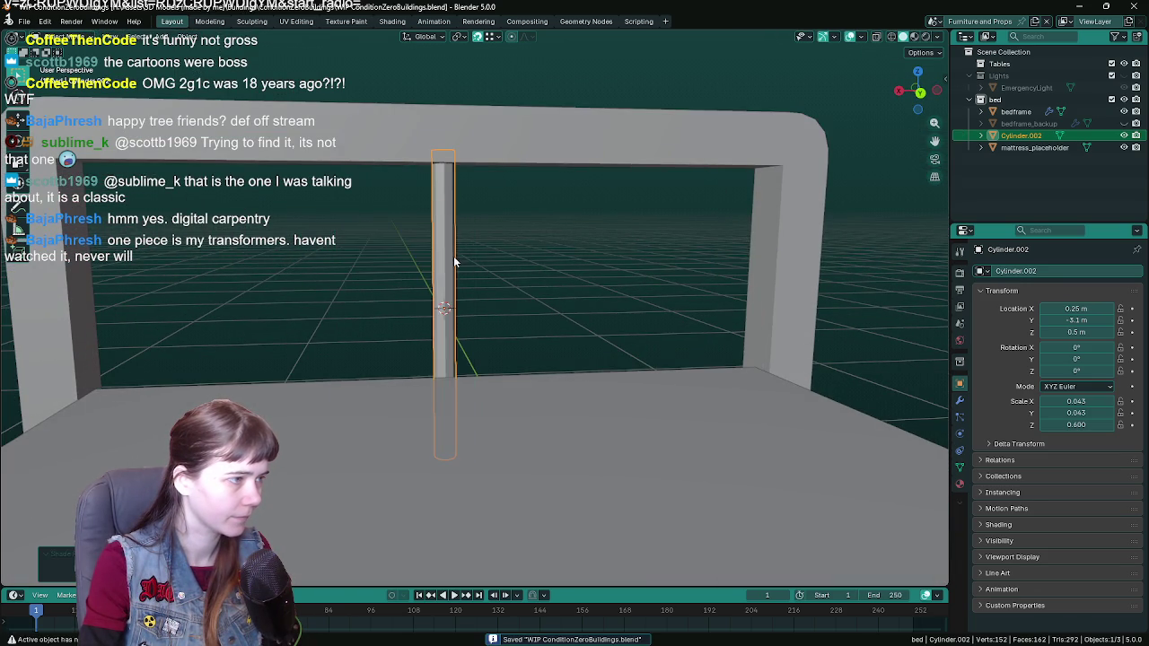
pyautogui.rightClick(449, 228)
pyautogui.moveTo(480, 249)
pyautogui.mouseDown(button='middle')
pyautogui.moveTo(579, 256)
pyautogui.moveTo(495, 281)
pyautogui.mouseUp(button='middle')
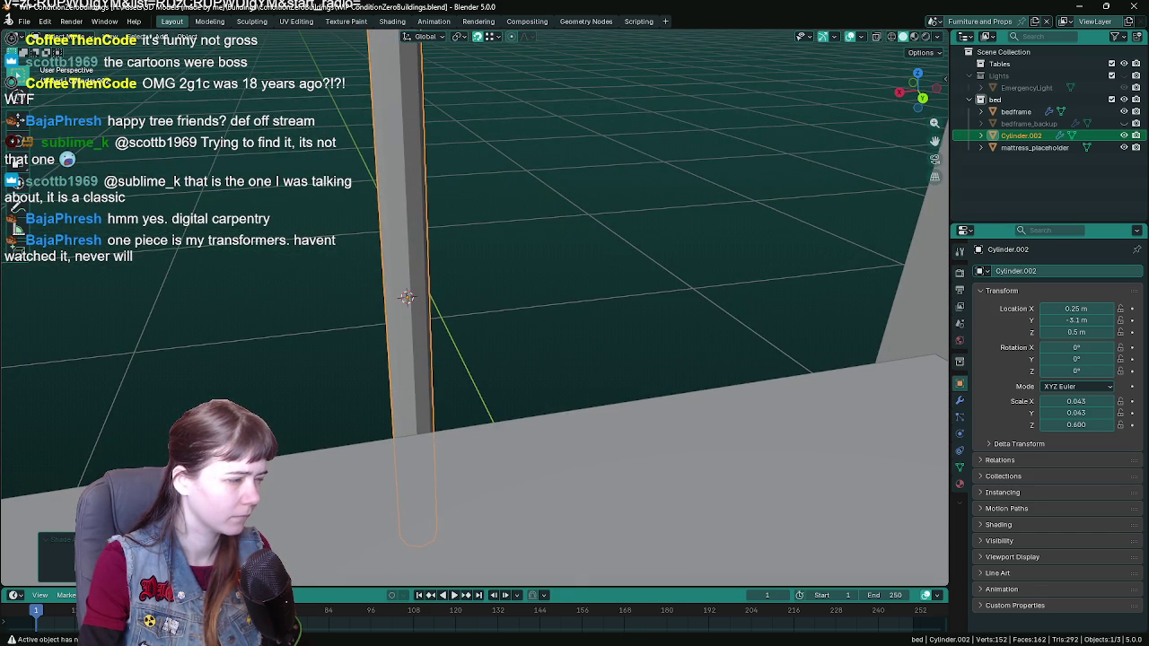
pyautogui.moveTo(503, 185); pyautogui.dragTo(442, 252, button='middle')
pyautogui.rightClick(432, 233)
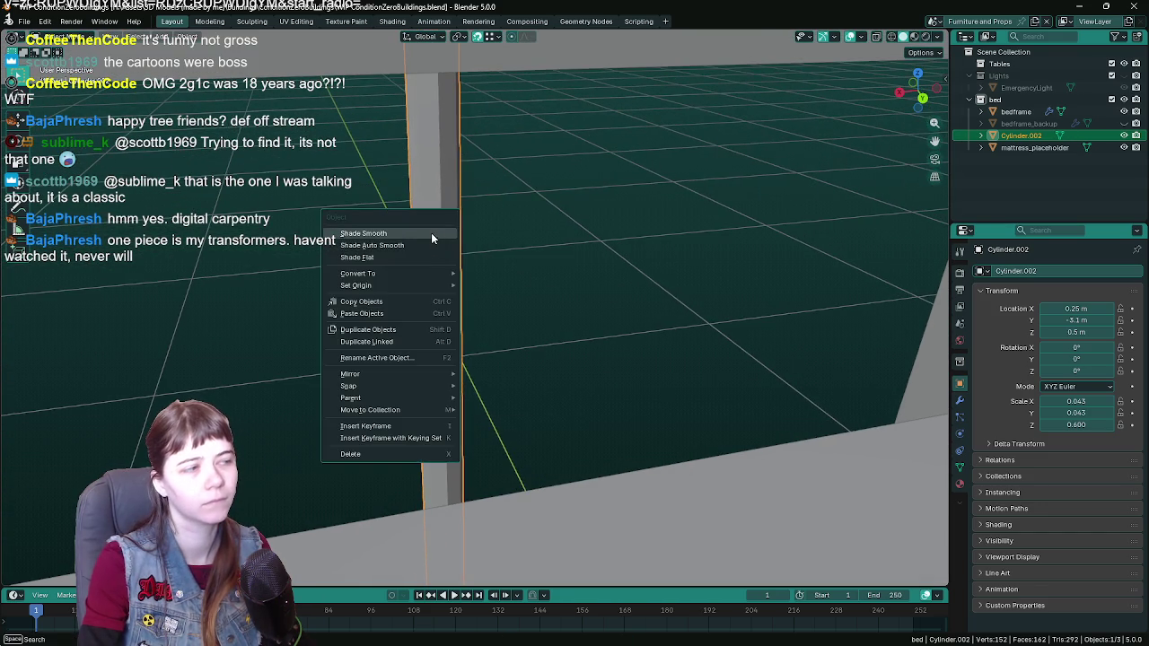
pyautogui.click(432, 232)
# Step: Save the blend file and show the post's Modifier properties
pyautogui.moveTo(568, 262); pyautogui.dragTo(503, 249, button='middle')
pyautogui.hotkey('ctrl', 's')
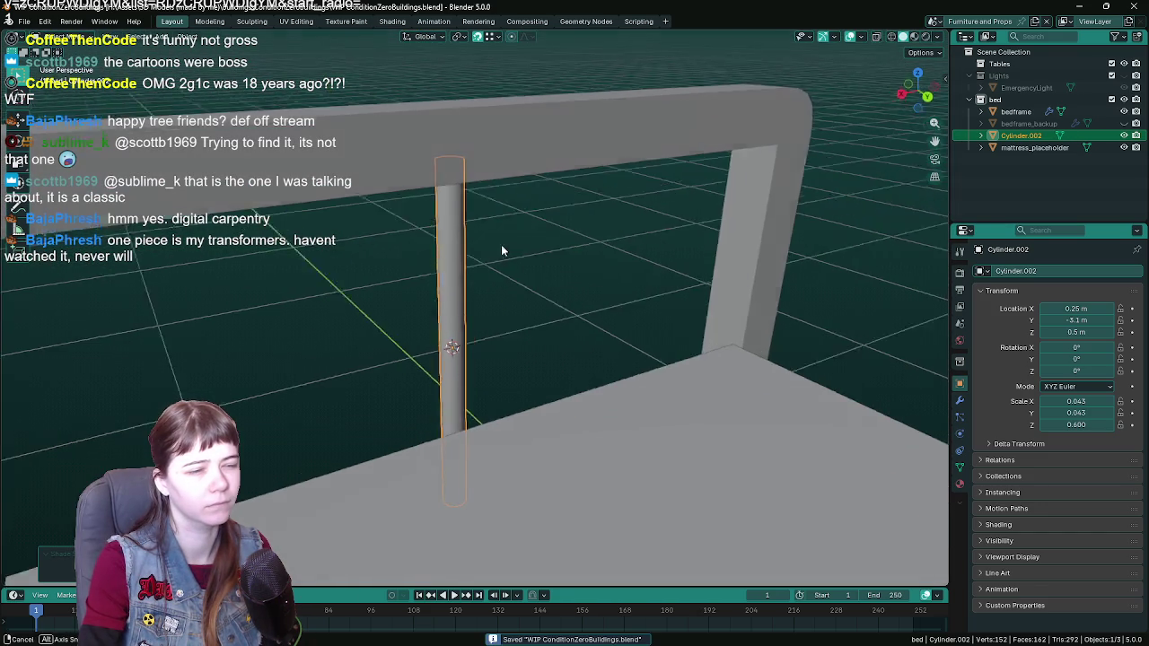
pyautogui.click(960, 400)
# Step: Add an Array modifier to the post, making three posts along the headboard
pyautogui.click(1036, 273)
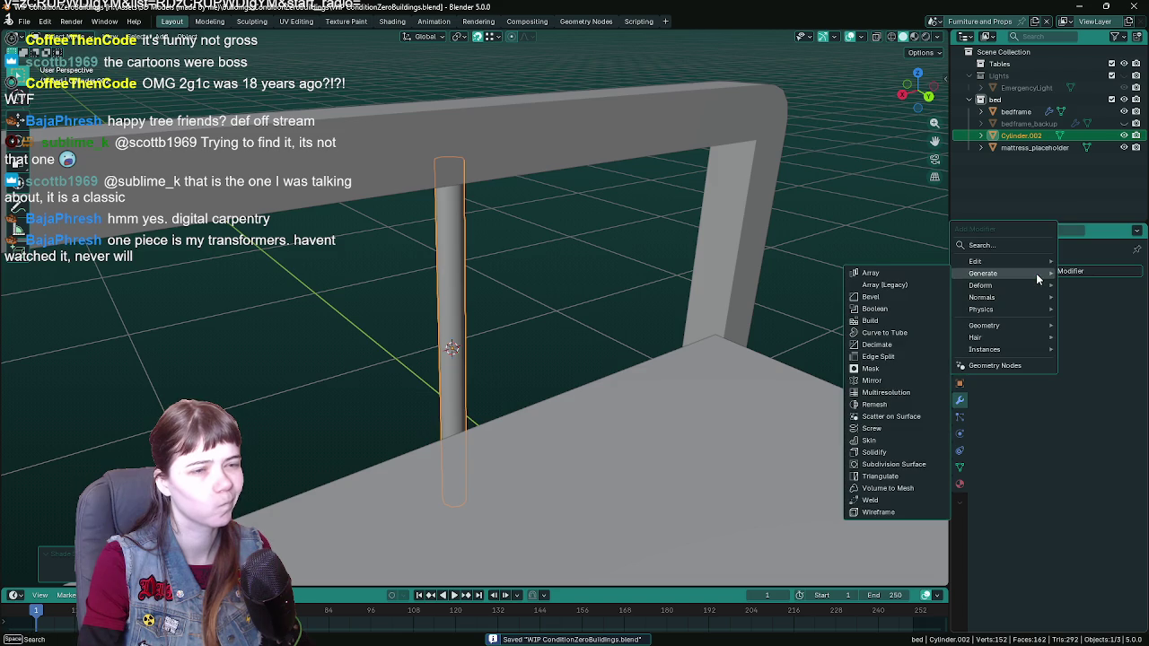
pyautogui.click(870, 273)
pyautogui.moveTo(763, 323)
pyautogui.mouseDown(button='middle')
pyautogui.moveTo(690, 345)
pyautogui.moveTo(587, 341)
pyautogui.moveTo(708, 290)
pyautogui.moveTo(489, 321)
pyautogui.mouseUp(button='middle')
pyautogui.scroll(2, 610, 346)
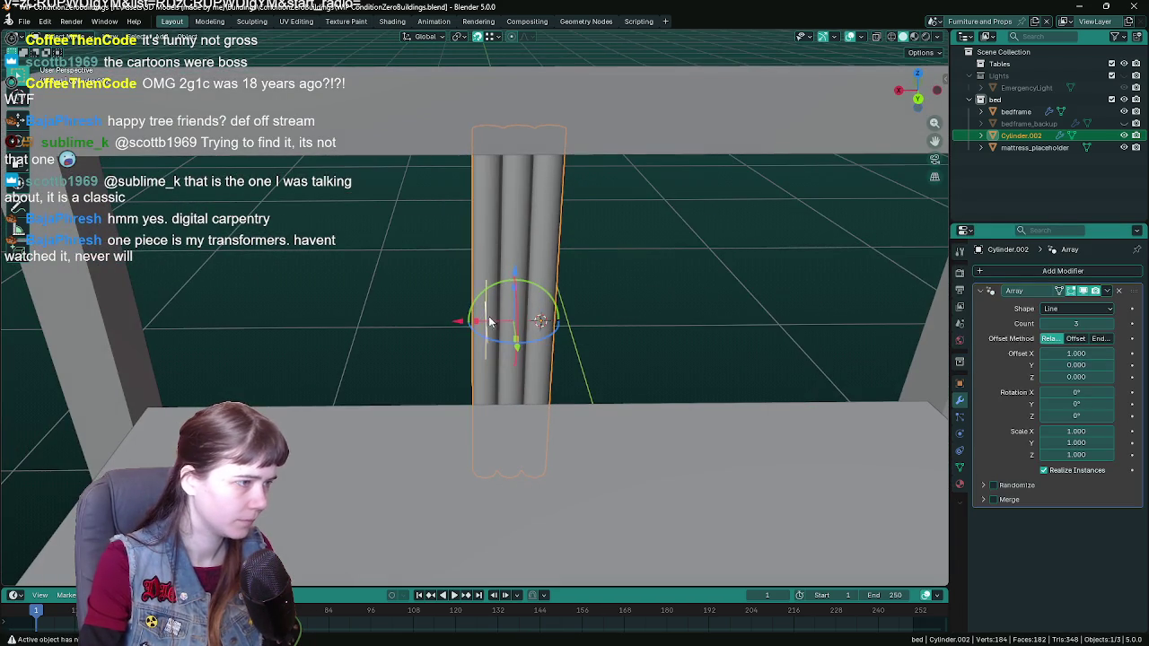
pyautogui.moveTo(451, 325); pyautogui.dragTo(325, 336)
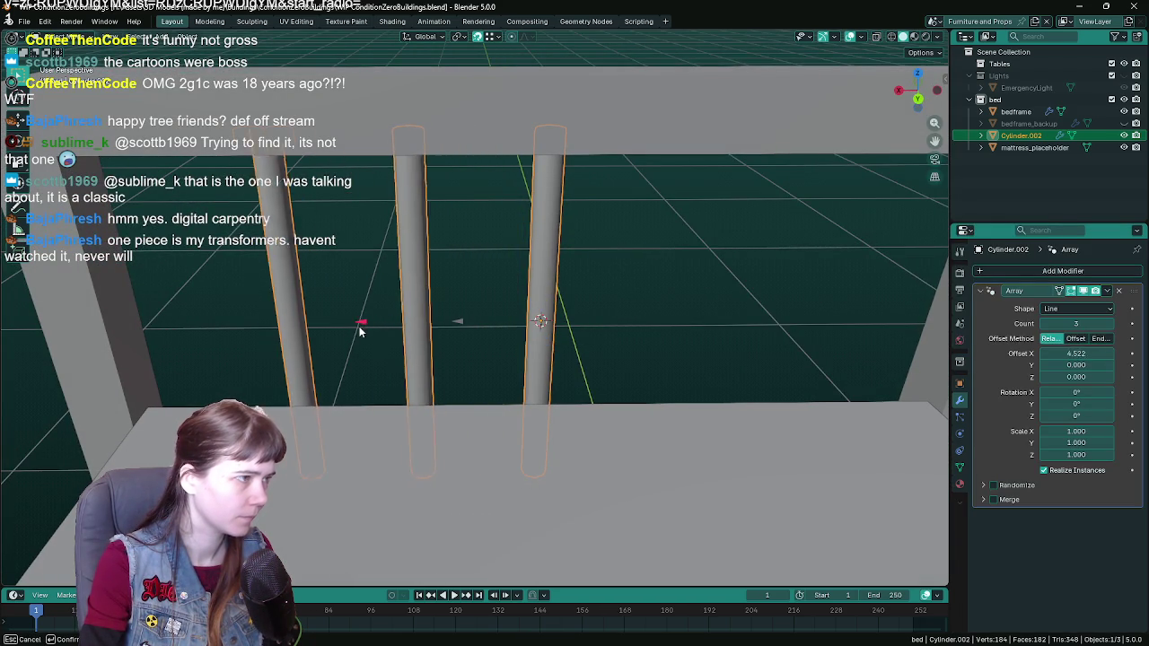
pyautogui.scroll(-4, 331, 332)
pyautogui.moveTo(336, 328)
pyautogui.mouseDown(button='middle')
pyautogui.moveTo(583, 268)
pyautogui.moveTo(540, 277)
pyautogui.mouseUp(button='middle')
pyautogui.scroll(-3, 592, 266)
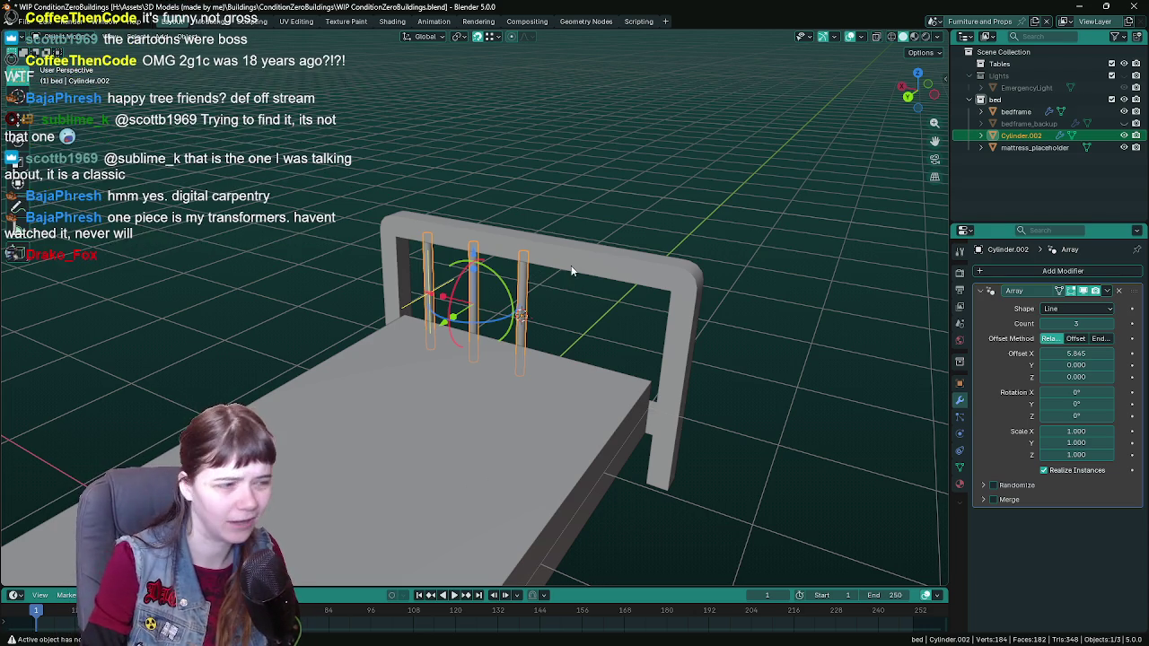
pyautogui.moveTo(540, 277); pyautogui.dragTo(627, 245, button='middle')
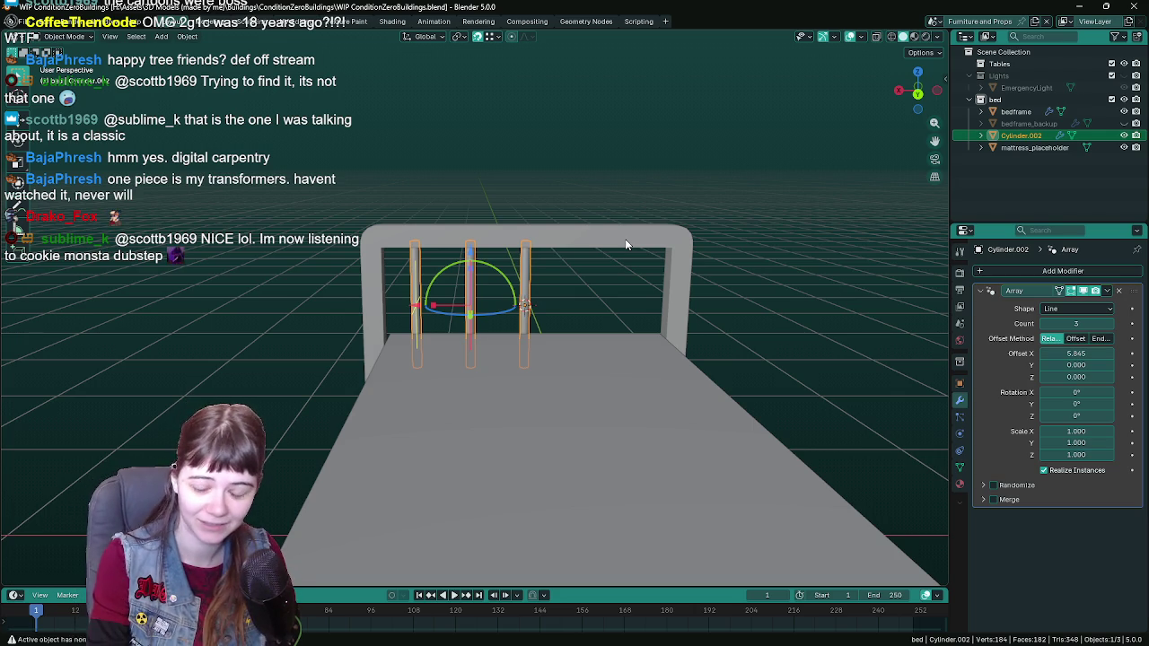
pyautogui.scroll(1, 611, 244)
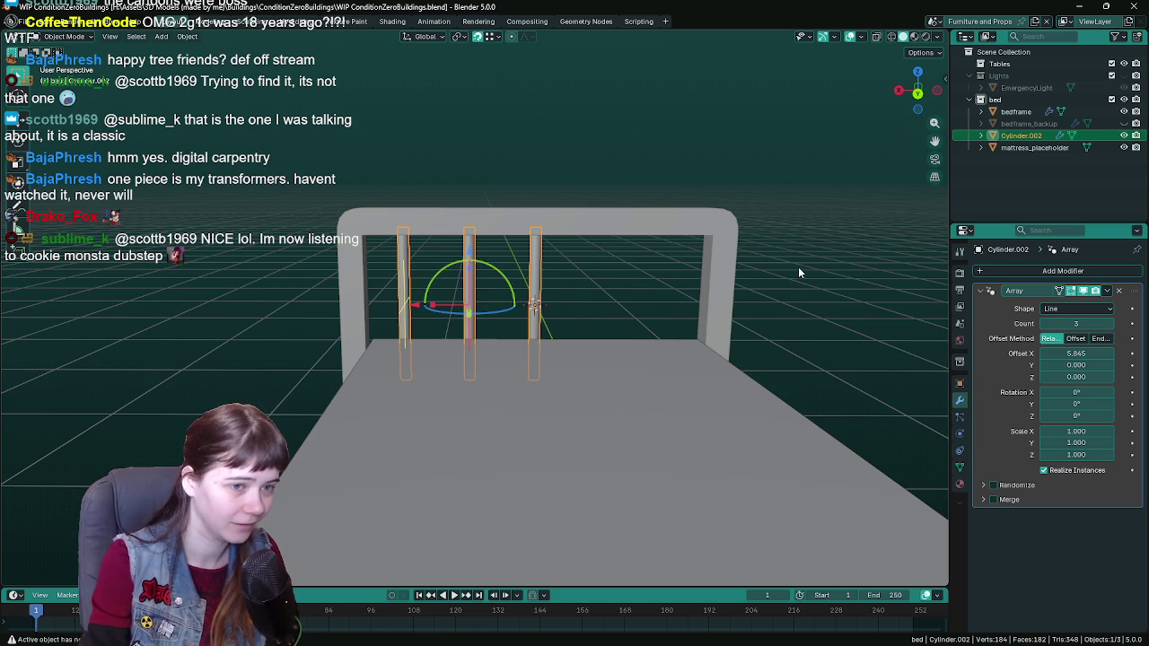
pyautogui.scroll(1, 762, 269)
pyautogui.scroll(1, 736, 262)
# Step: Set the array's relative X offset to 5.5 and deselect to check the spacing
pyautogui.click(1062, 353)
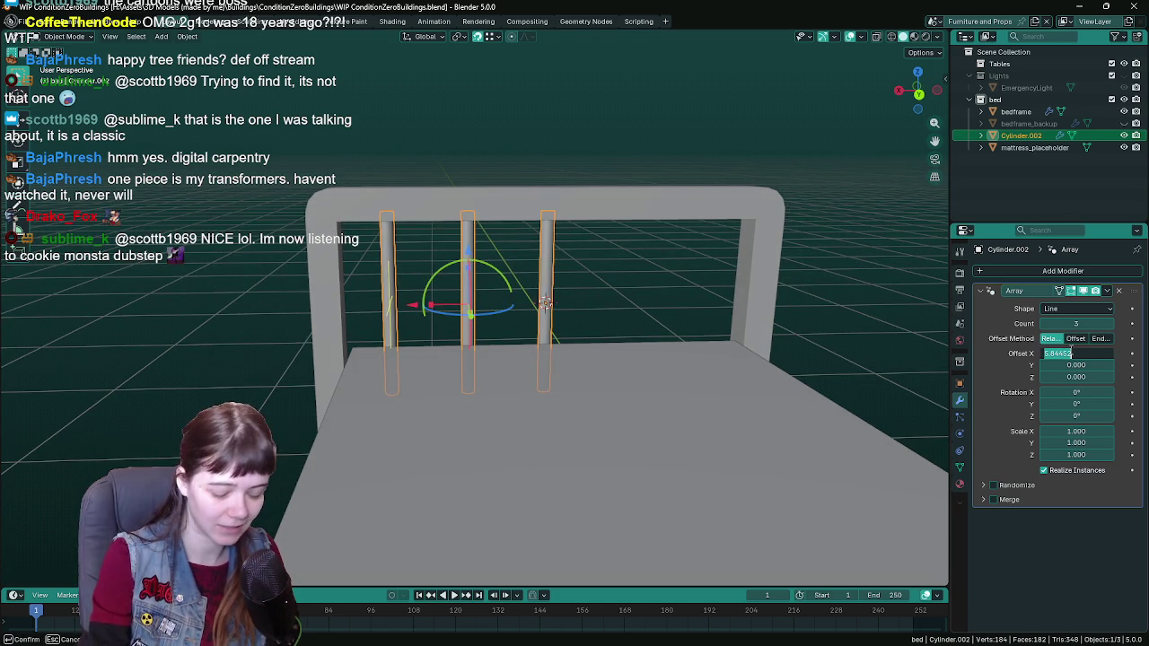
pyautogui.press('Return')
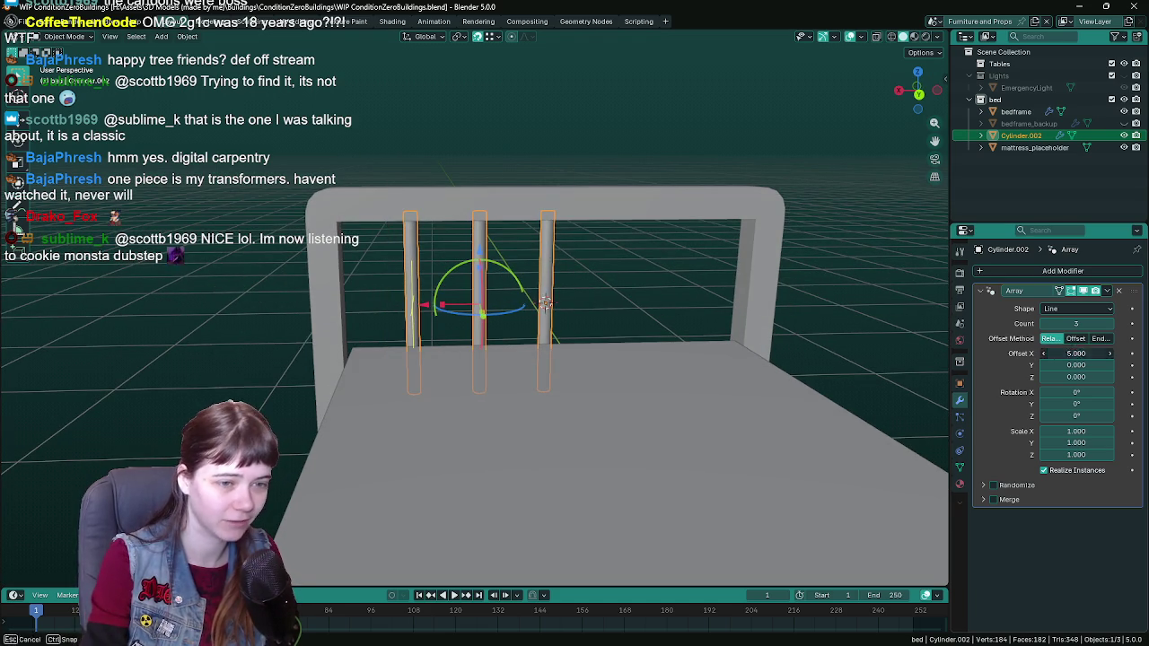
pyautogui.click(1072, 352)
pyautogui.write('.3')
pyautogui.press('Return')
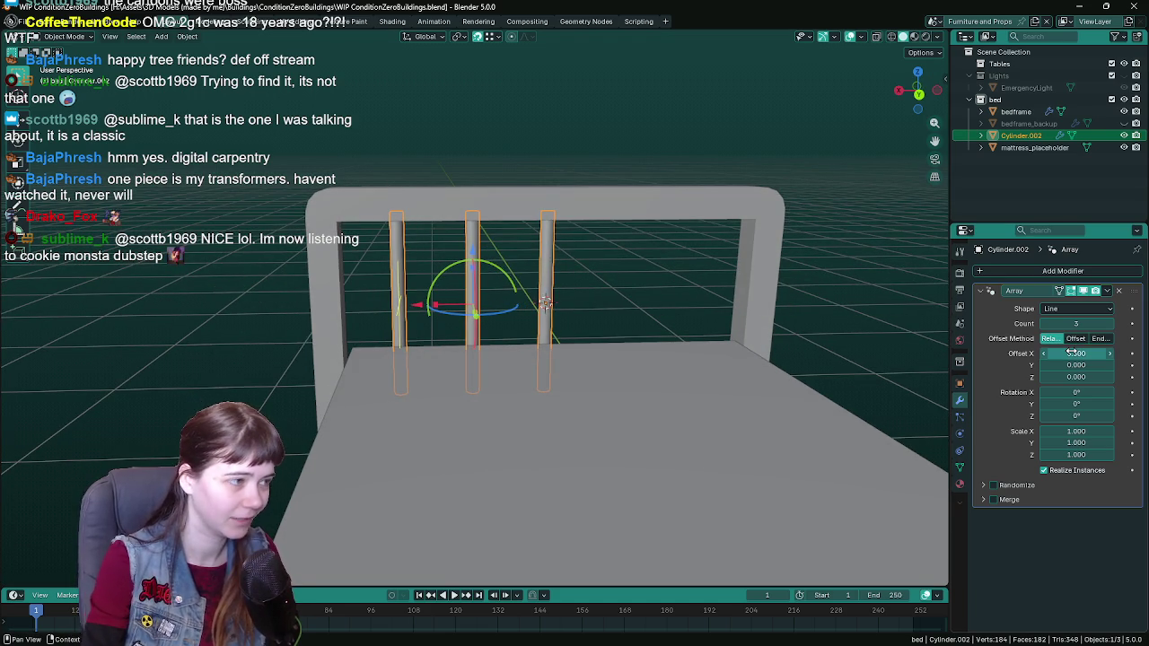
pyautogui.click(821, 263)
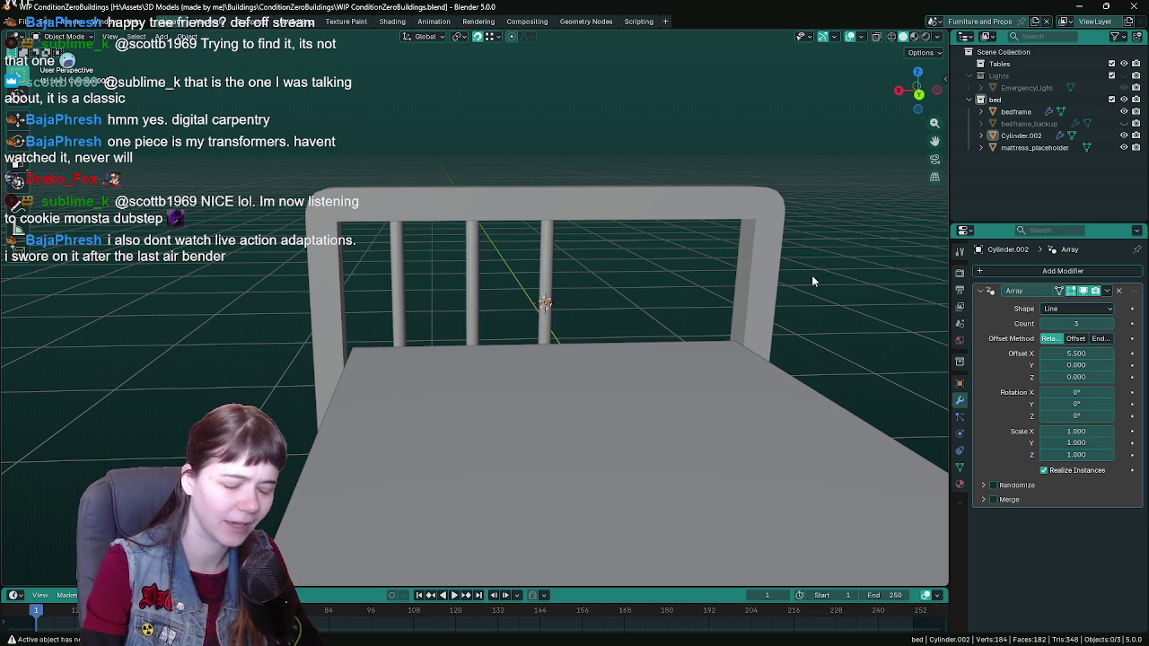
# Step: Reselect Cylinder.002 and save WIP ConditionZeroBuildings.blend
pyautogui.click(543, 272)
pyautogui.moveTo(543, 271)
pyautogui.mouseDown(button='middle')
pyautogui.moveTo(667, 288)
pyautogui.moveTo(622, 280)
pyautogui.moveTo(647, 290)
pyautogui.mouseUp(button='middle')
pyautogui.hotkey('ctrl', 's')
pyautogui.rightClick(632, 294)
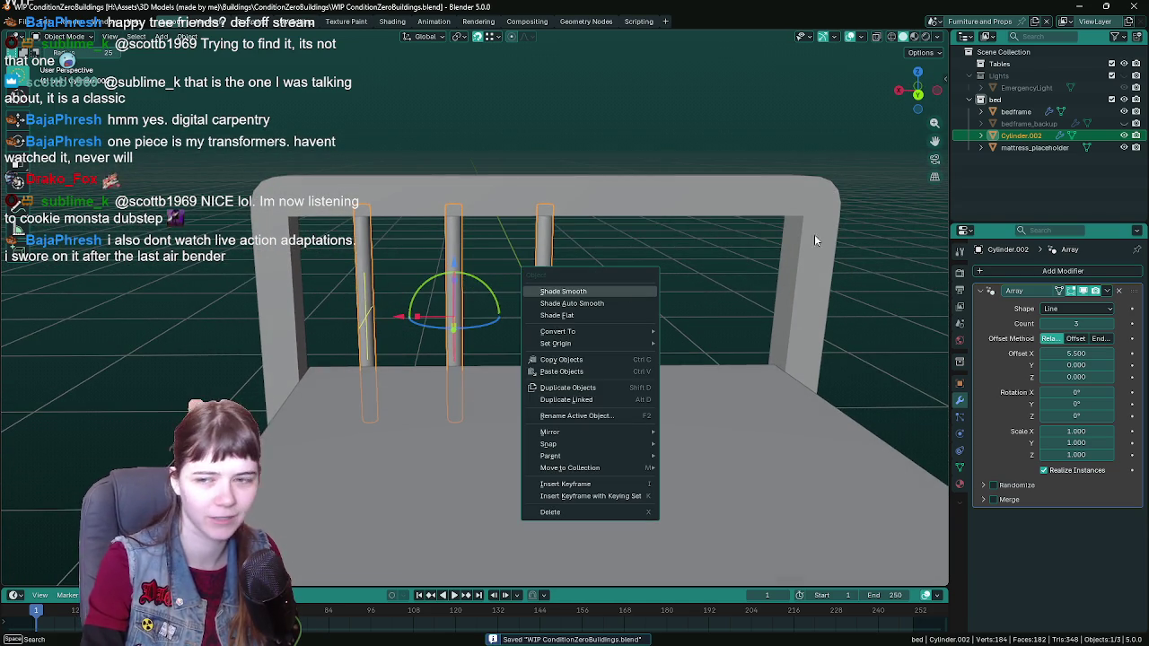
pyautogui.click(65, 83)
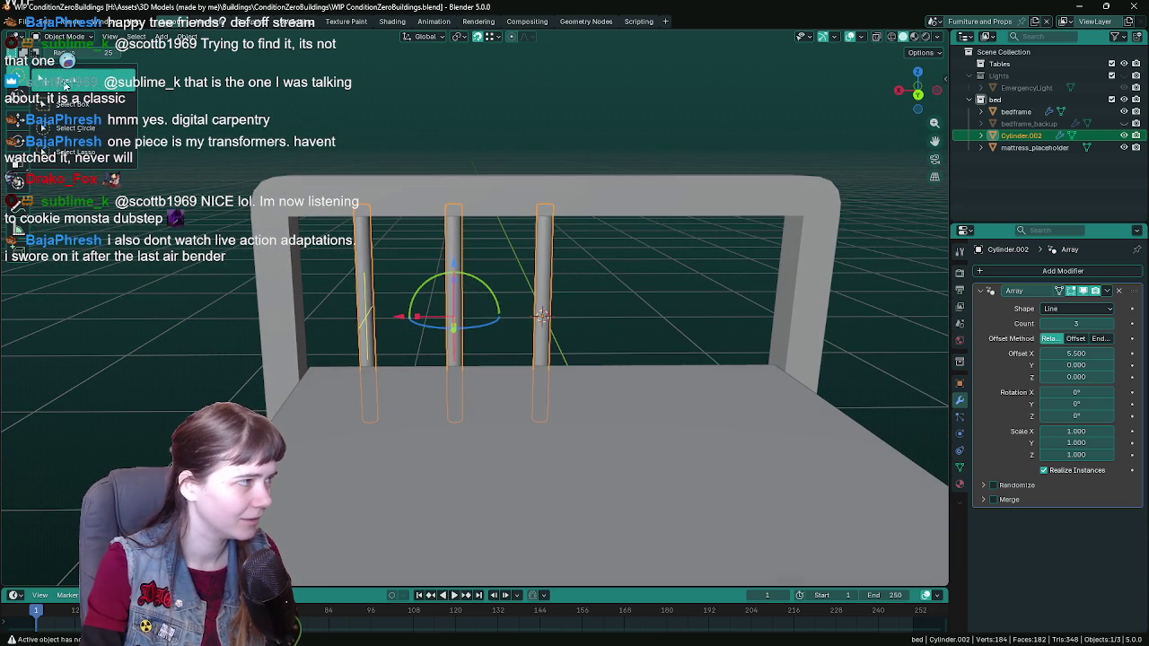
pyautogui.hotkey('ctrl', 's')
pyautogui.moveTo(460, 149)
pyautogui.mouseDown(button='middle')
pyautogui.moveTo(535, 155)
pyautogui.moveTo(518, 123)
pyautogui.mouseUp(button='middle')
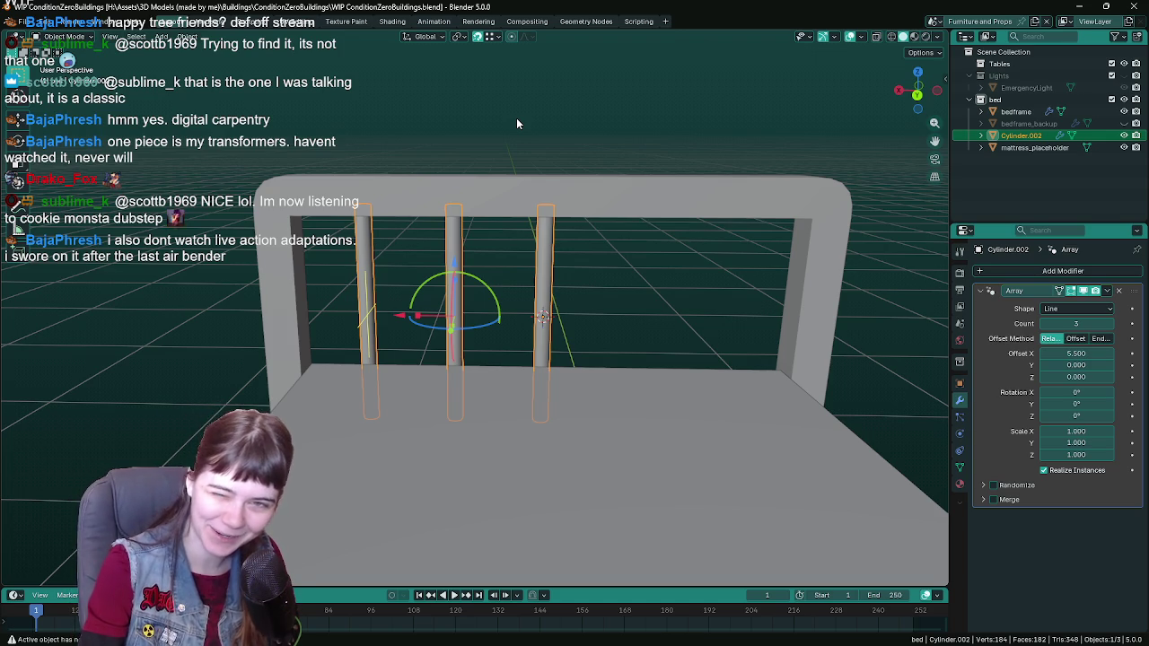
pyautogui.scroll(-2, 568, 271)
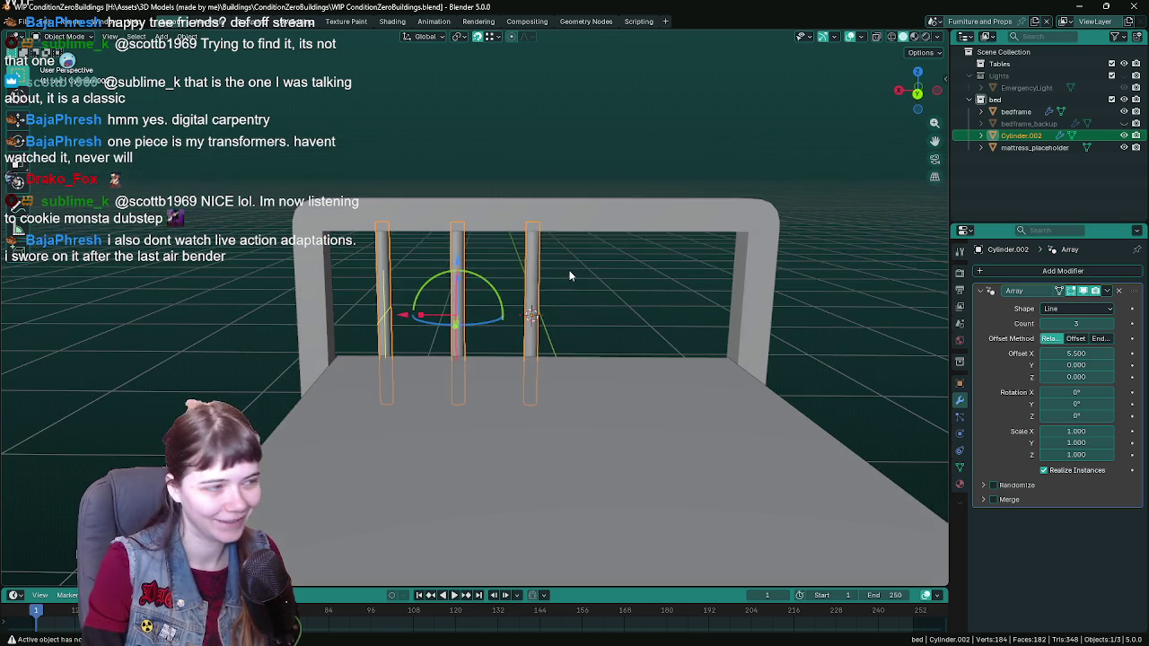
# Step: Try a 0.5 Y offset in the Array modifier, then return it to 0
pyautogui.click(1077, 309)
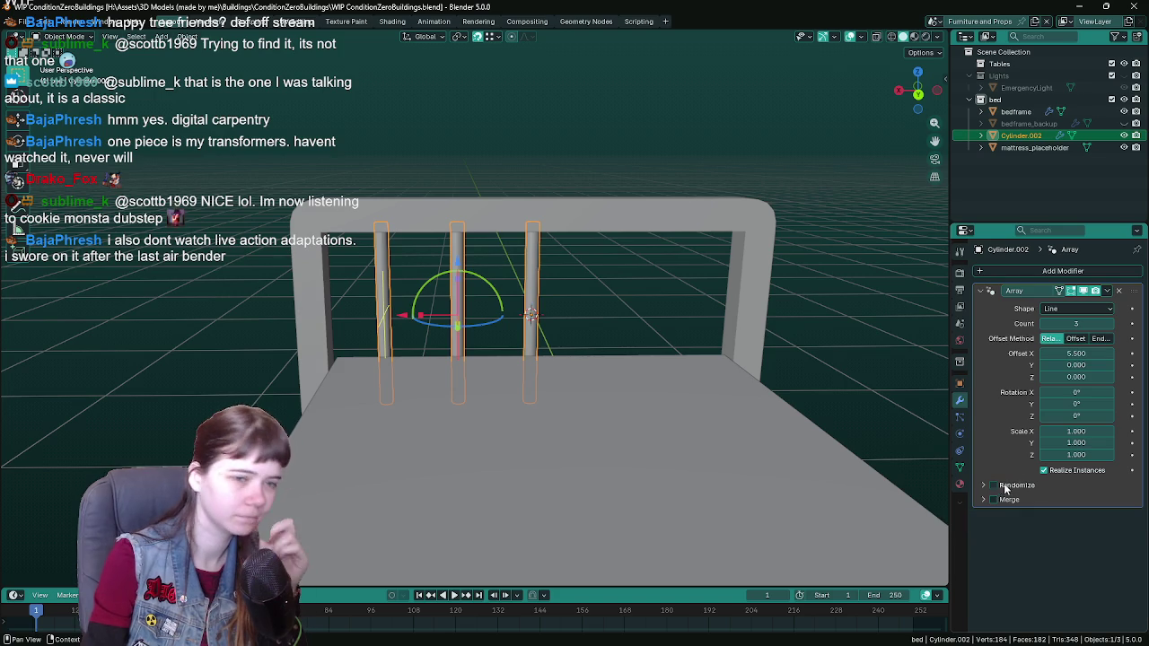
pyautogui.click(1076, 364)
pyautogui.write('0.5')
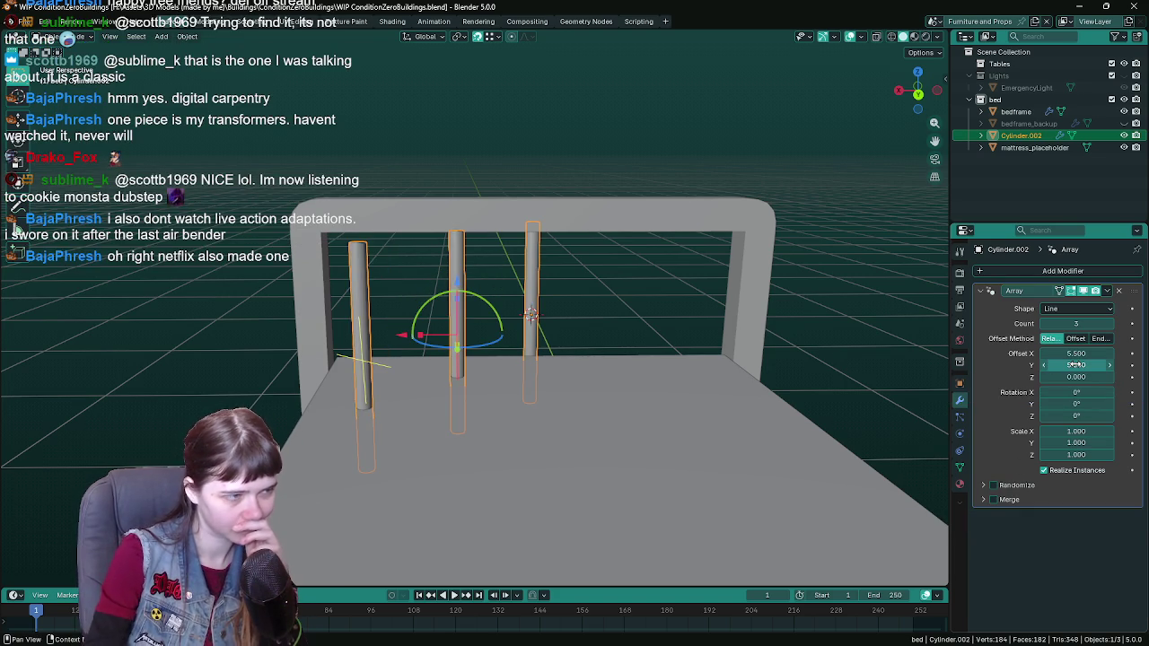
pyautogui.press('Return')
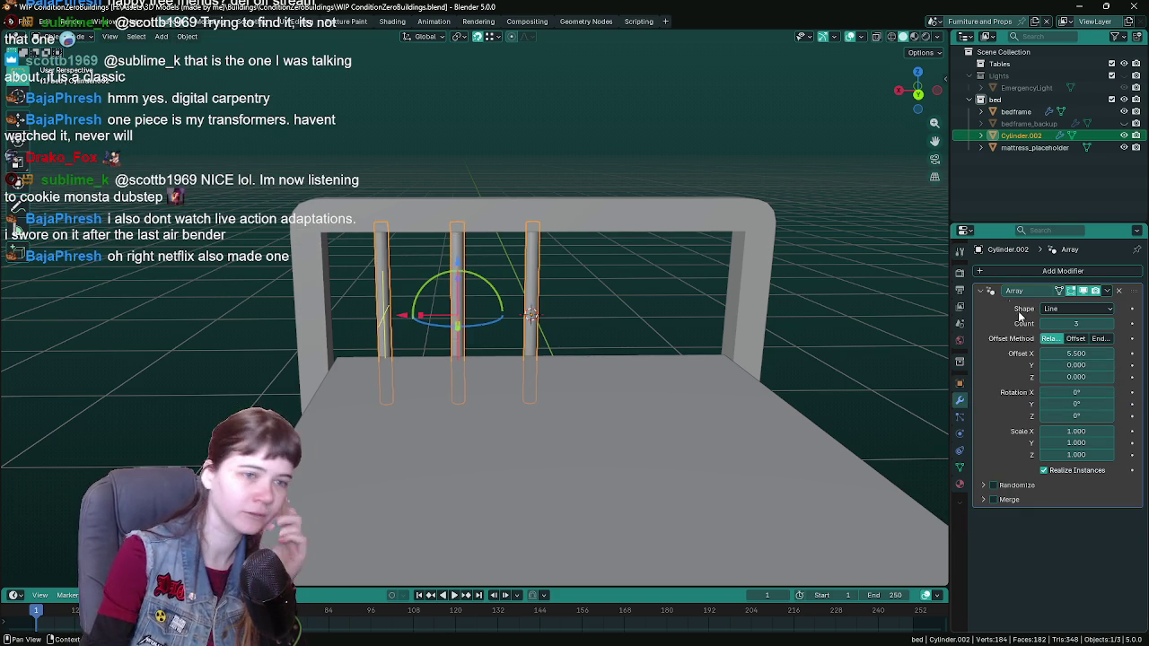
# Step: Add a second Array modifier, flipping, widening and reducing it to two copies
pyautogui.click(1008, 290)
pyautogui.hotkey('shift', 'a')
pyautogui.moveTo(948, 273)
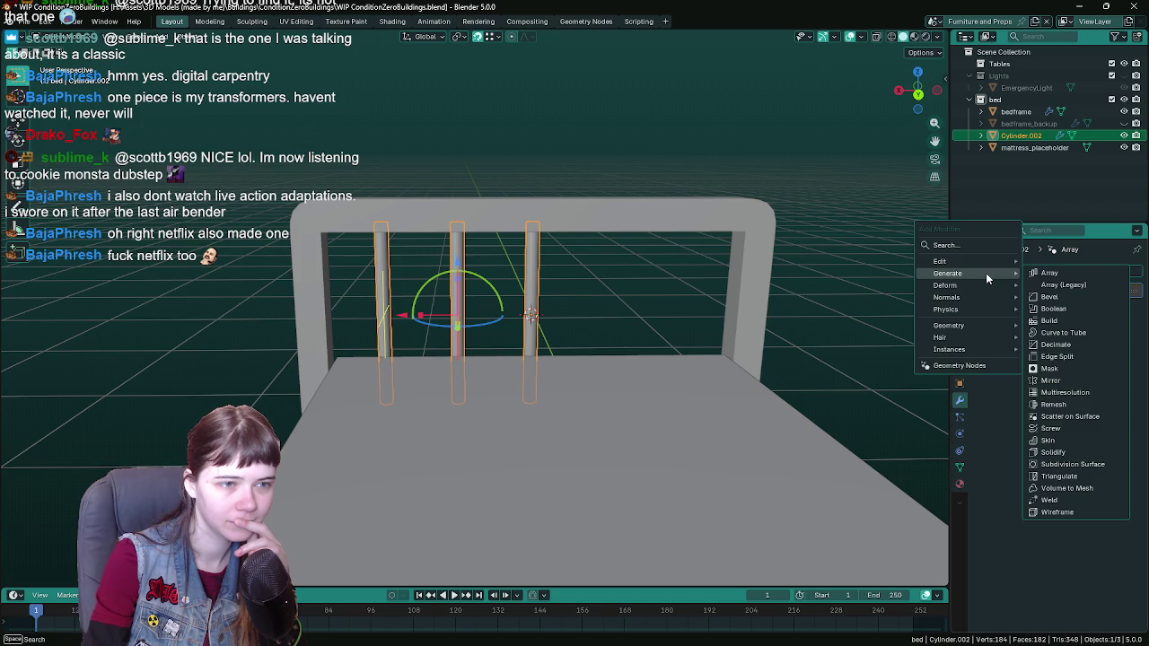
pyautogui.click(1049, 274)
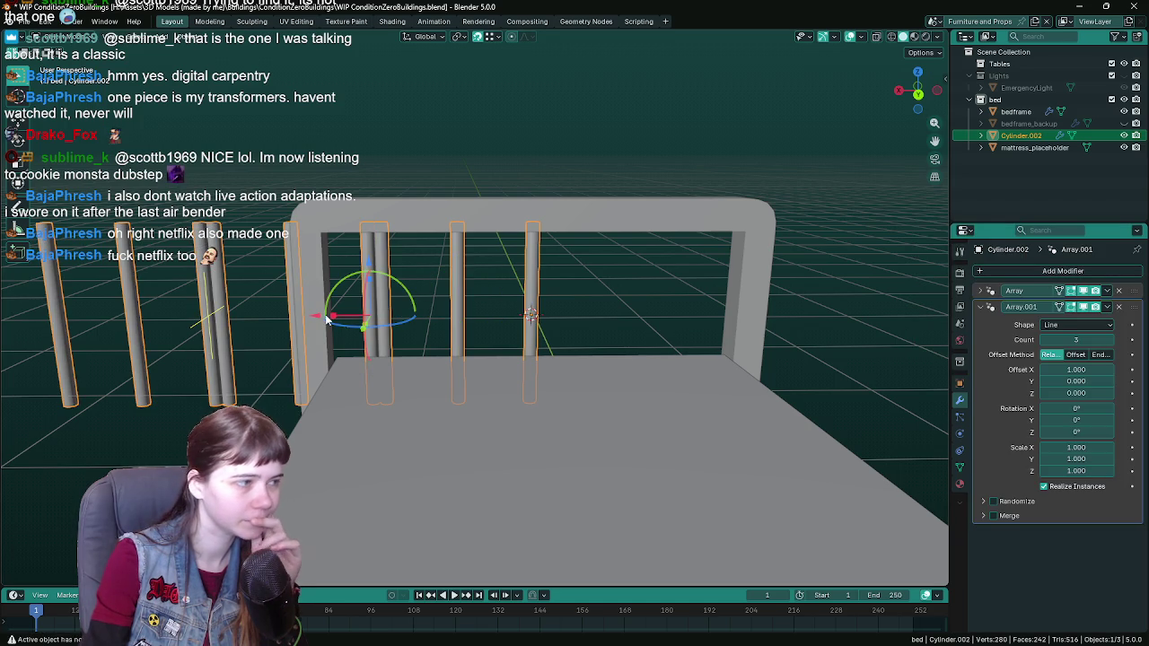
pyautogui.moveTo(321, 319); pyautogui.dragTo(509, 320)
pyautogui.moveTo(592, 319); pyautogui.dragTo(750, 337)
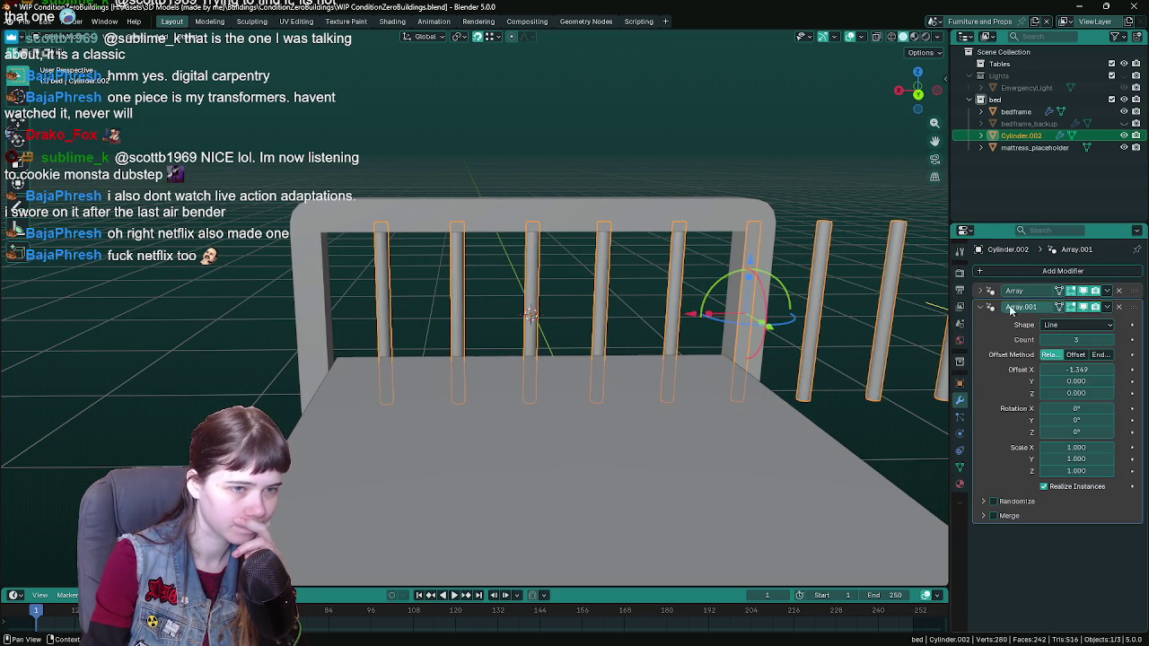
pyautogui.click(1045, 340)
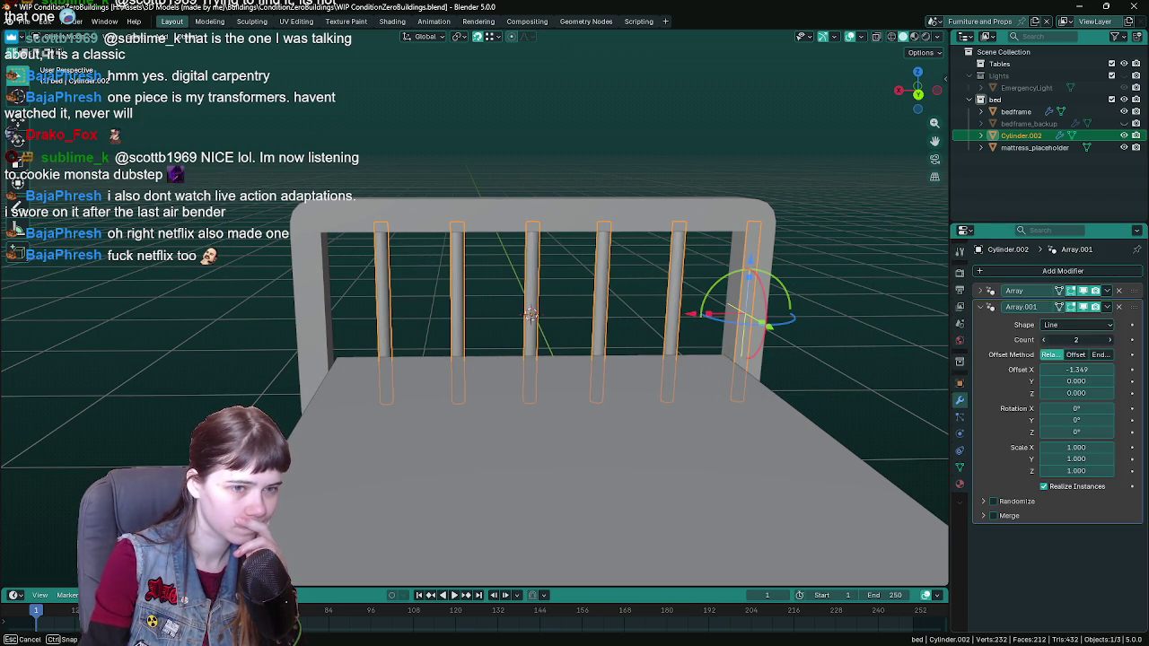
pyautogui.moveTo(745, 323)
pyautogui.mouseDown(button='middle')
pyautogui.moveTo(763, 336)
pyautogui.moveTo(769, 326)
pyautogui.mouseUp(button='middle')
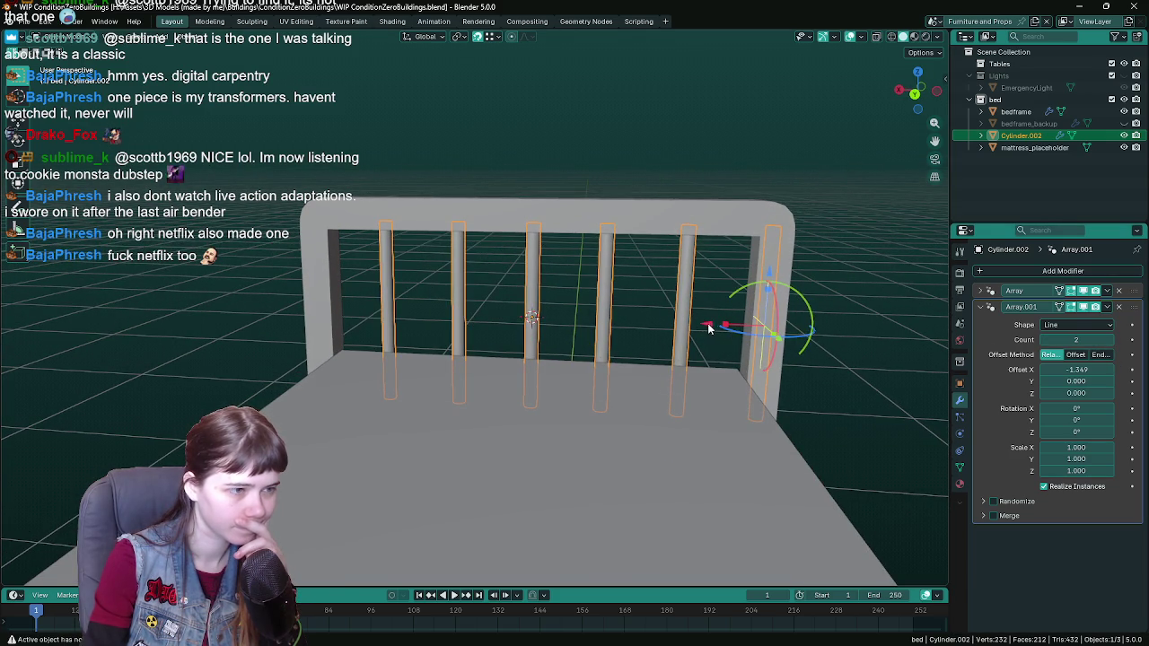
# Step: Test Array.001 offsets of -1 and 0, then delete the modifier
pyautogui.moveTo(709, 328); pyautogui.dragTo(631, 336)
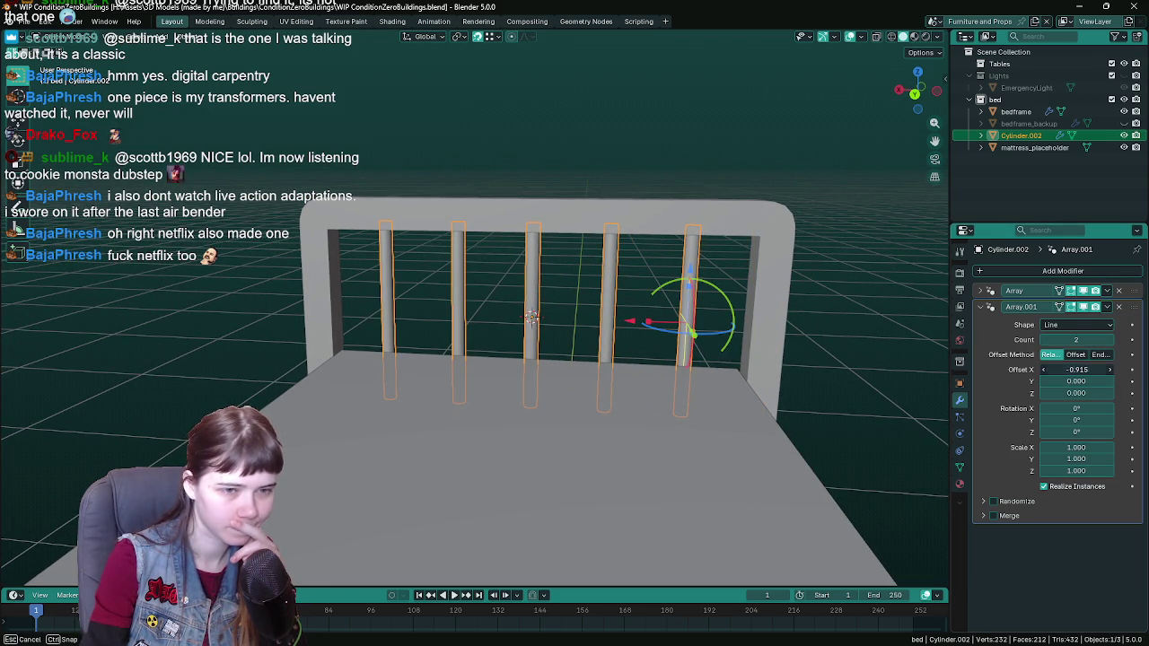
pyautogui.press('Return')
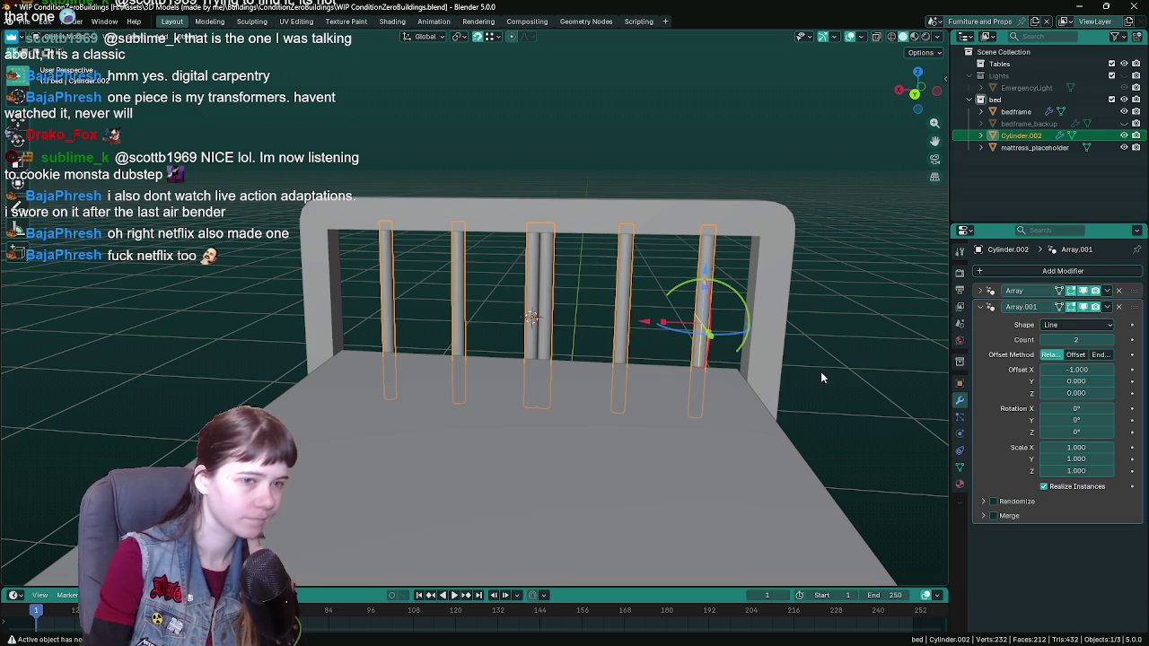
pyautogui.press('Return')
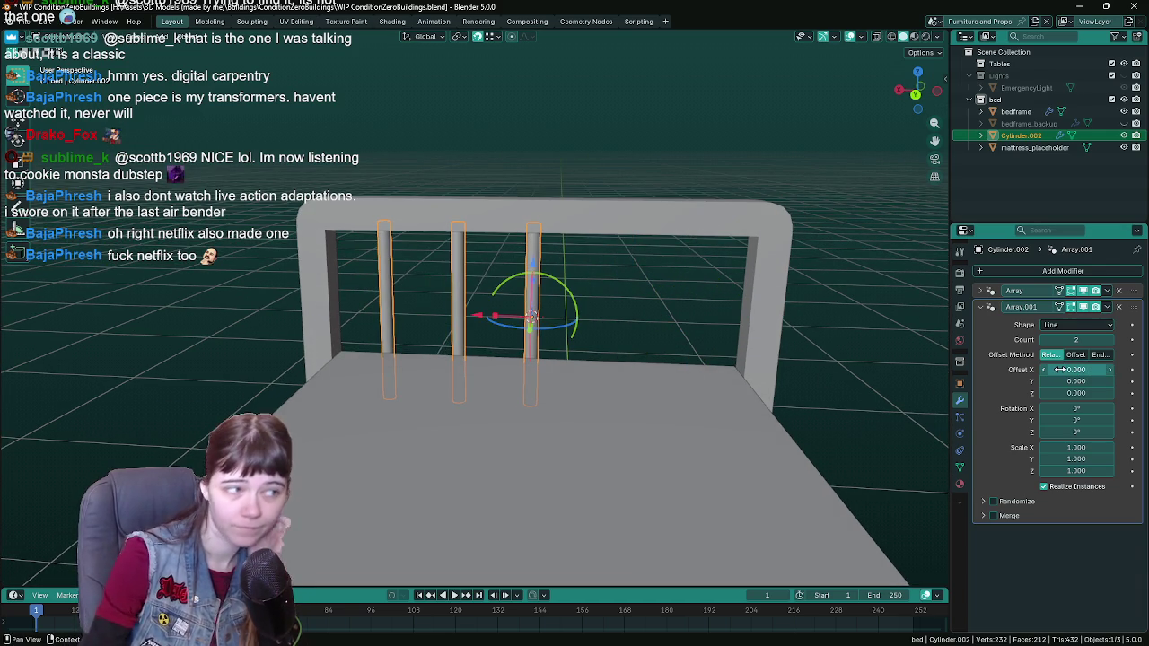
pyautogui.moveTo(476, 319); pyautogui.dragTo(1031, 363)
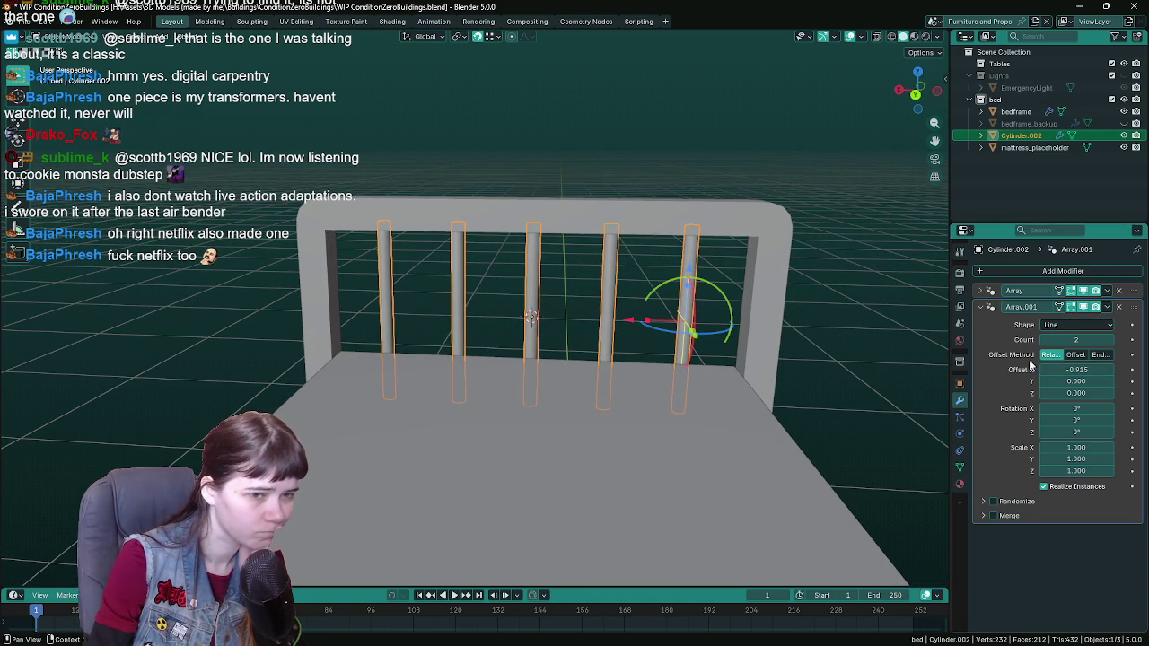
pyautogui.moveTo(835, 361)
pyautogui.mouseDown(button='middle')
pyautogui.moveTo(850, 347)
pyautogui.moveTo(790, 336)
pyautogui.mouseUp(button='middle')
pyautogui.scroll(1, 789, 330)
pyautogui.scroll(1, 781, 334)
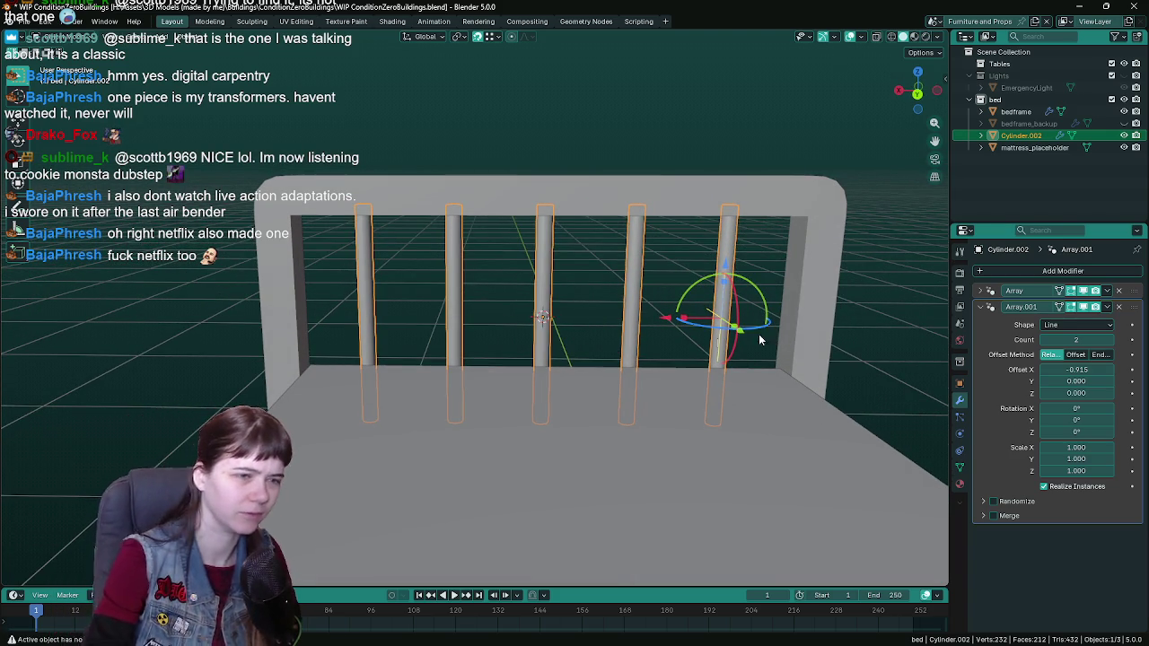
pyautogui.moveTo(675, 323); pyautogui.dragTo(671, 323)
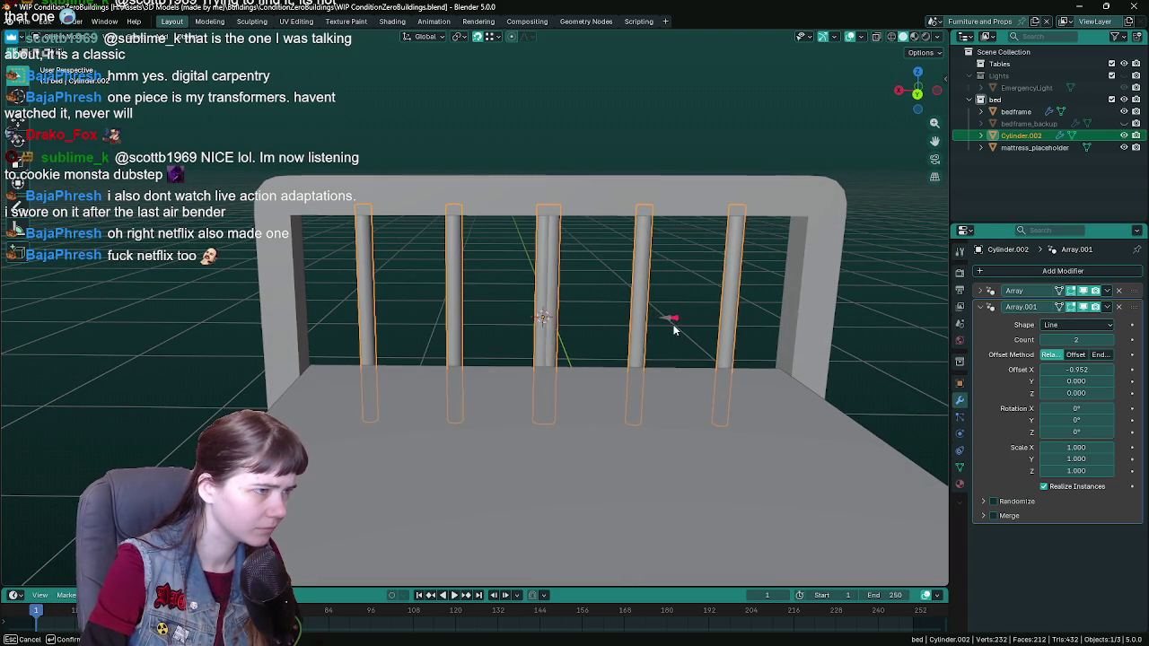
pyautogui.click(1120, 307)
# Step: Add a Mirror modifier to the Cylinder.002 posts and save the file
pyautogui.hotkey('shift', 'a')
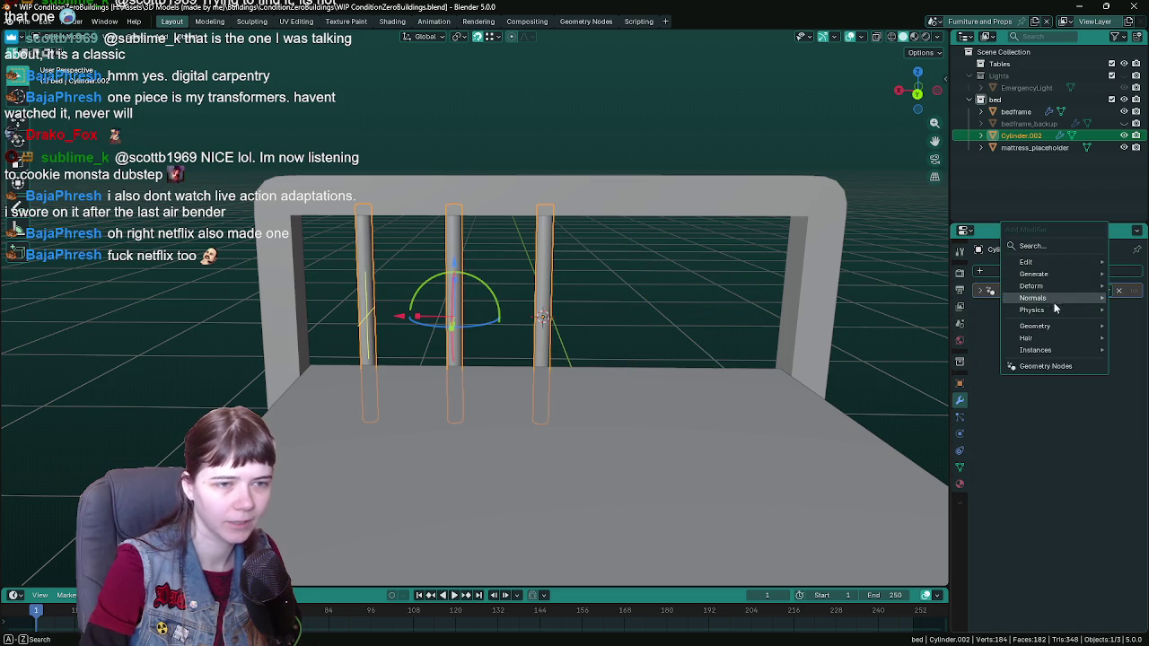
pyautogui.moveTo(1041, 273)
pyautogui.click(942, 375)
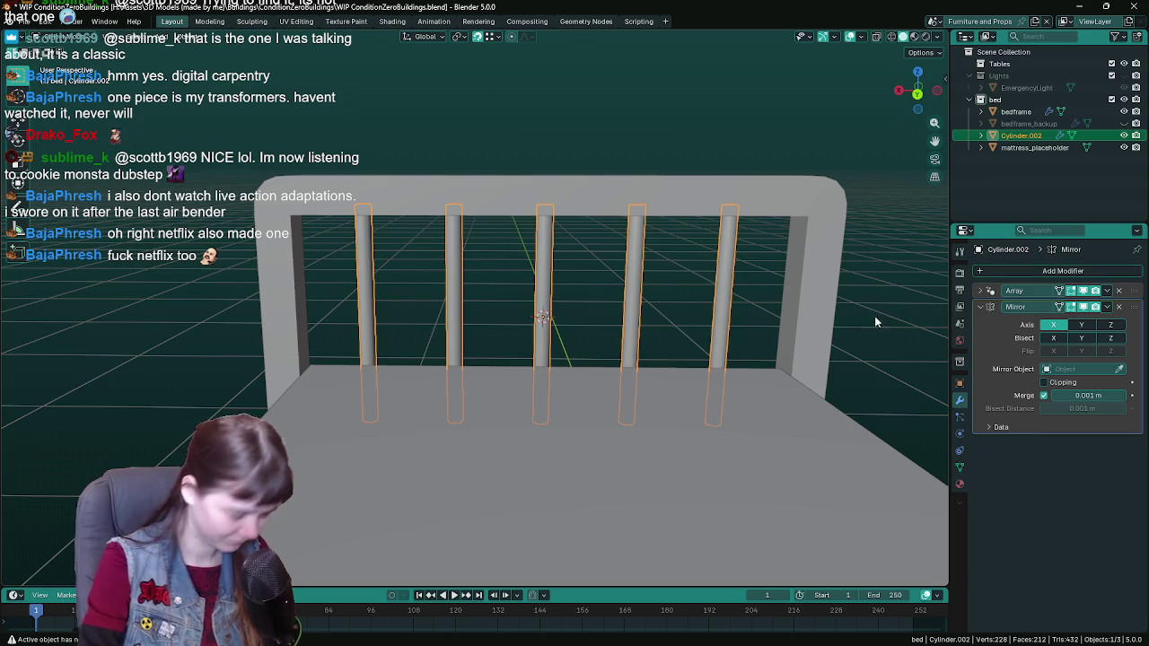
pyautogui.moveTo(875, 321)
pyautogui.mouseDown(button='middle')
pyautogui.moveTo(644, 290)
pyautogui.moveTo(752, 288)
pyautogui.mouseUp(button='middle')
pyautogui.hotkey('ctrl', 's')
pyautogui.hotkey('alt', 'a')
pyautogui.moveTo(531, 300)
pyautogui.mouseDown(button='middle')
pyautogui.moveTo(798, 297)
pyautogui.moveTo(657, 306)
pyautogui.moveTo(657, 283)
pyautogui.moveTo(684, 281)
pyautogui.moveTo(507, 316)
pyautogui.mouseUp(button='middle')
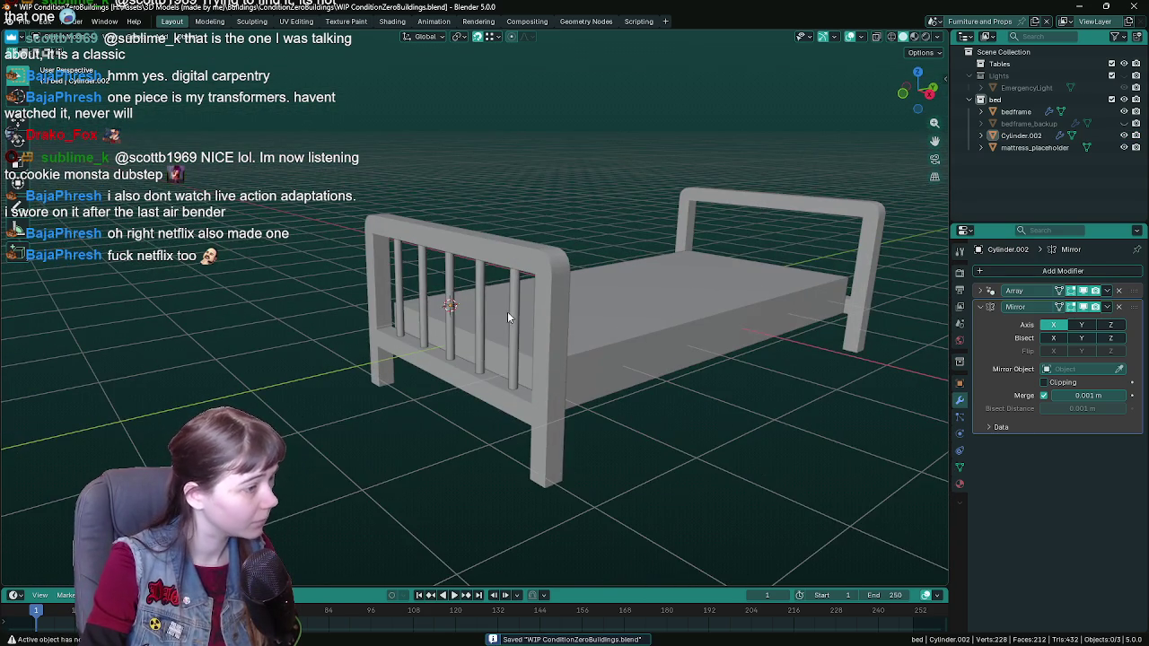
# Step: Mirror the posts about mattress_placeholder on X and Y so bars fill both bed ends
pyautogui.click(509, 314)
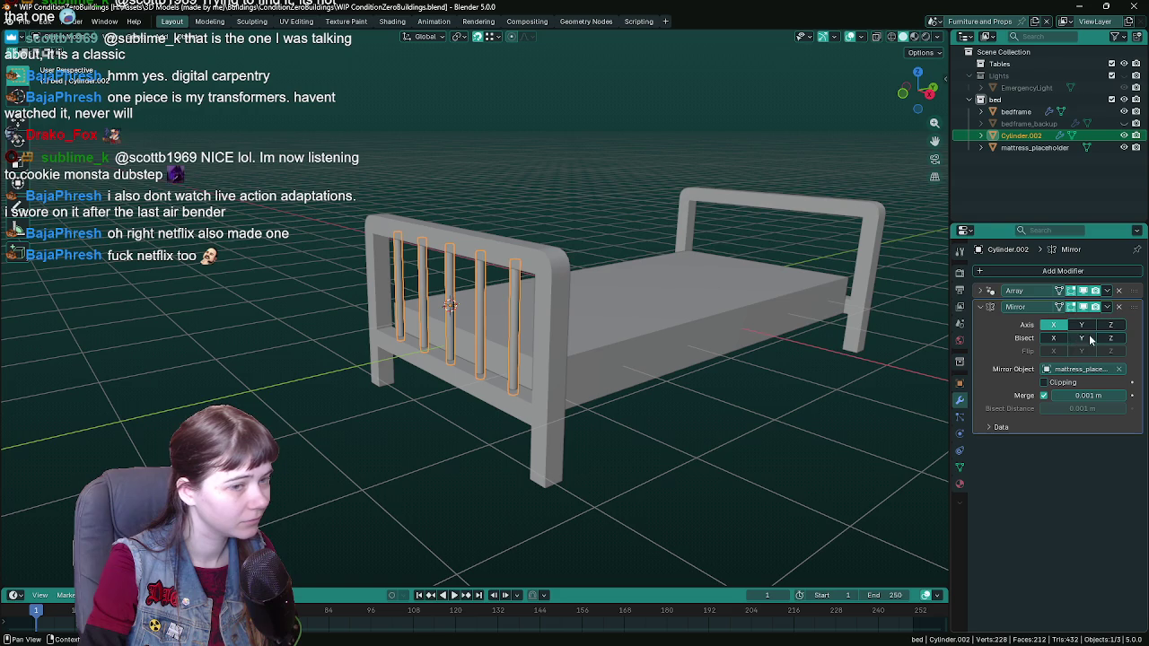
pyautogui.click(761, 314)
pyautogui.moveTo(761, 314)
pyautogui.mouseDown(button='middle')
pyautogui.moveTo(608, 349)
pyautogui.moveTo(728, 408)
pyautogui.moveTo(649, 411)
pyautogui.moveTo(642, 397)
pyautogui.moveTo(476, 408)
pyautogui.moveTo(461, 389)
pyautogui.moveTo(623, 383)
pyautogui.moveTo(443, 384)
pyautogui.mouseUp(button='middle')
pyautogui.click(726, 407)
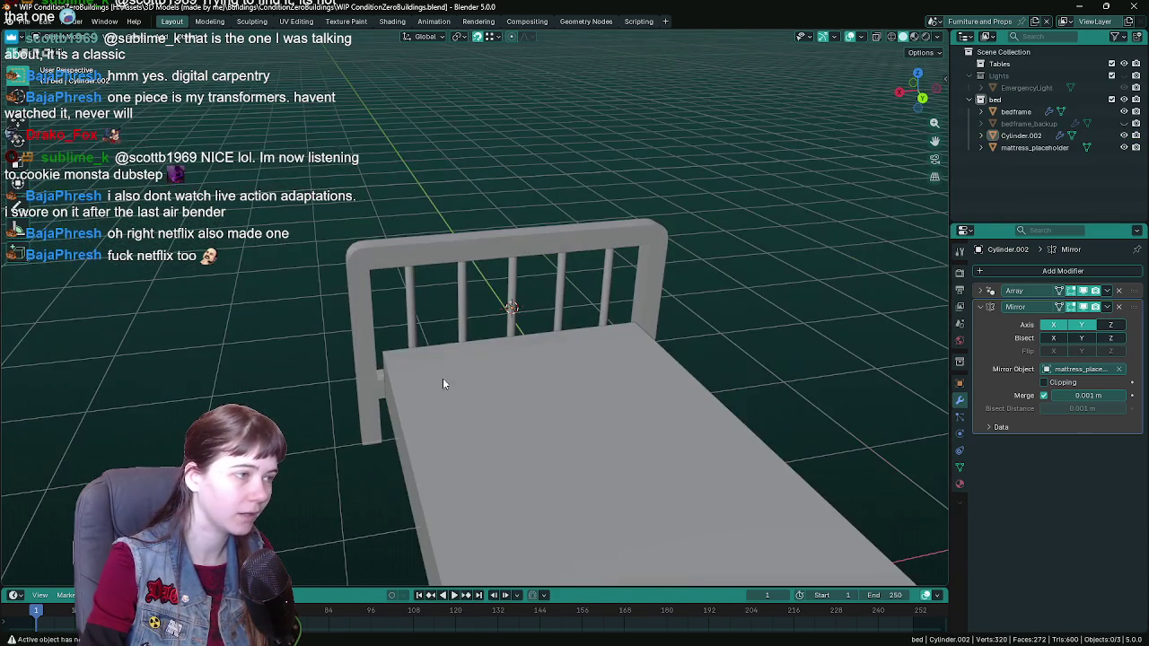
pyautogui.click(465, 252)
pyautogui.moveTo(466, 251)
pyautogui.mouseDown(button='middle')
pyautogui.moveTo(597, 305)
pyautogui.moveTo(530, 312)
pyautogui.mouseUp(button='middle')
# Step: Scale the bedframe along the X axis to a new width
pyautogui.scroll(5, 597, 305)
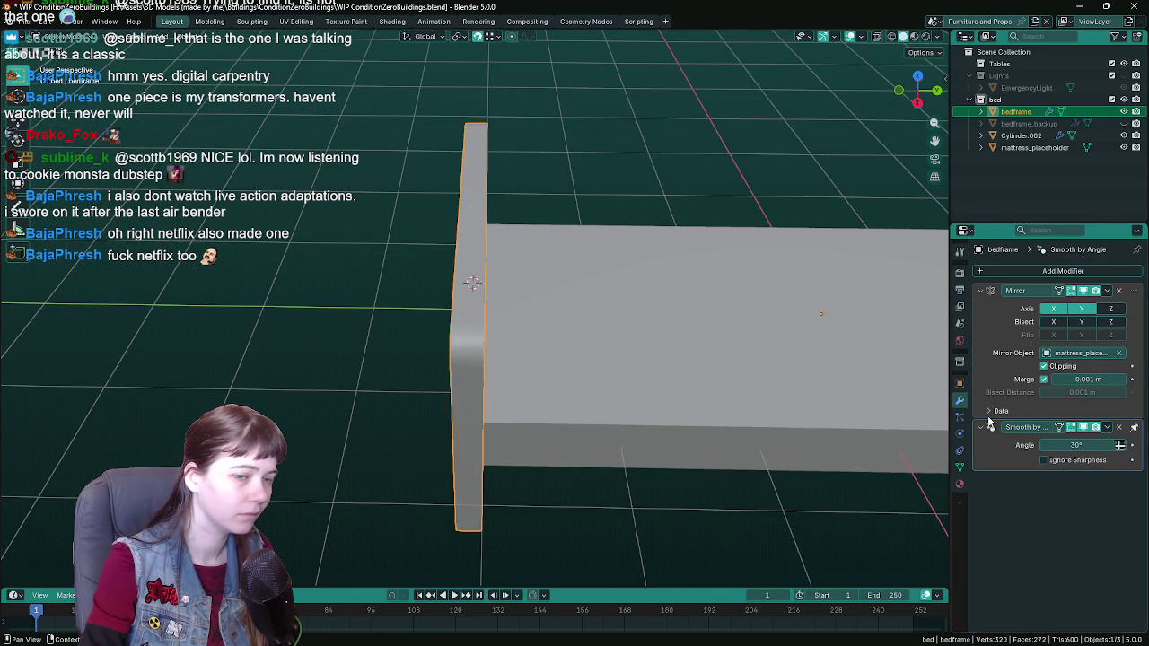
pyautogui.scroll(-4, 541, 413)
pyautogui.moveTo(542, 413); pyautogui.dragTo(668, 276, button='middle')
pyautogui.press('s')
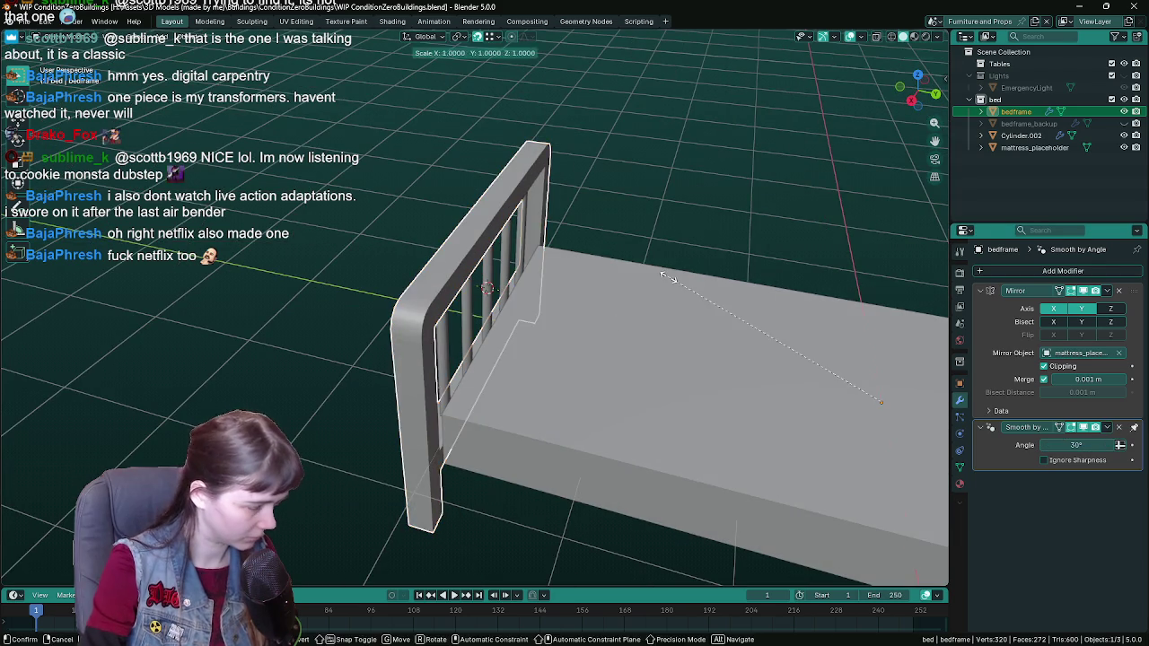
pyautogui.press('x')
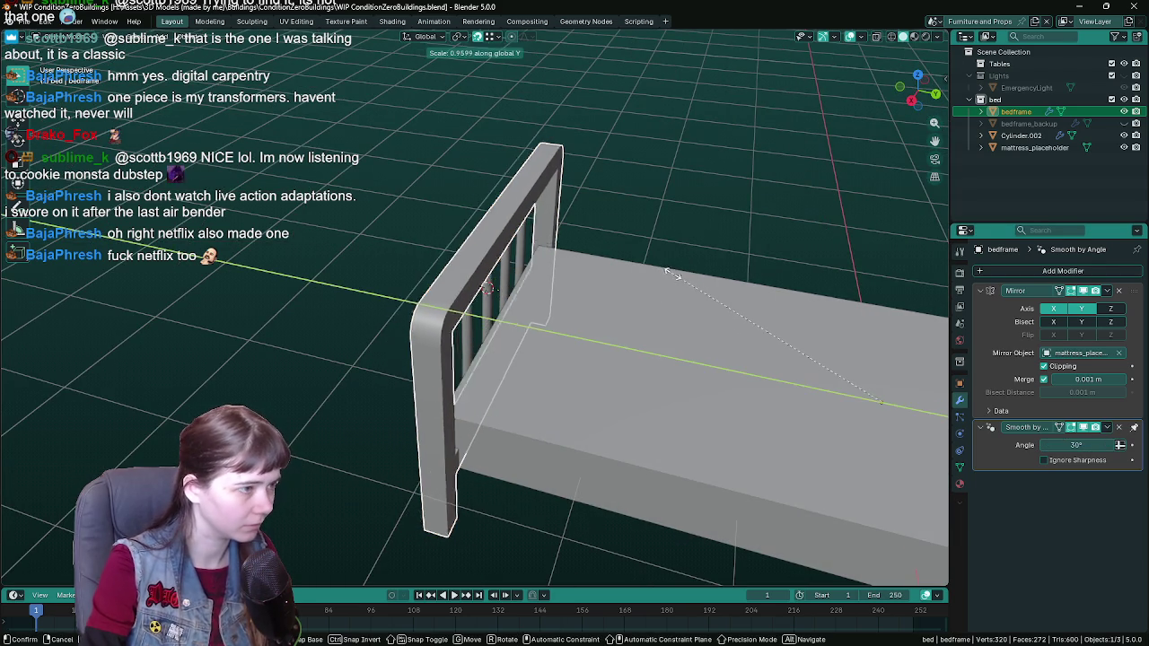
pyautogui.click(679, 280)
# Step: In Edit Mode, select an edge on the headboard's top rail and snap the 3D cursor to it
pyautogui.press('Tab')
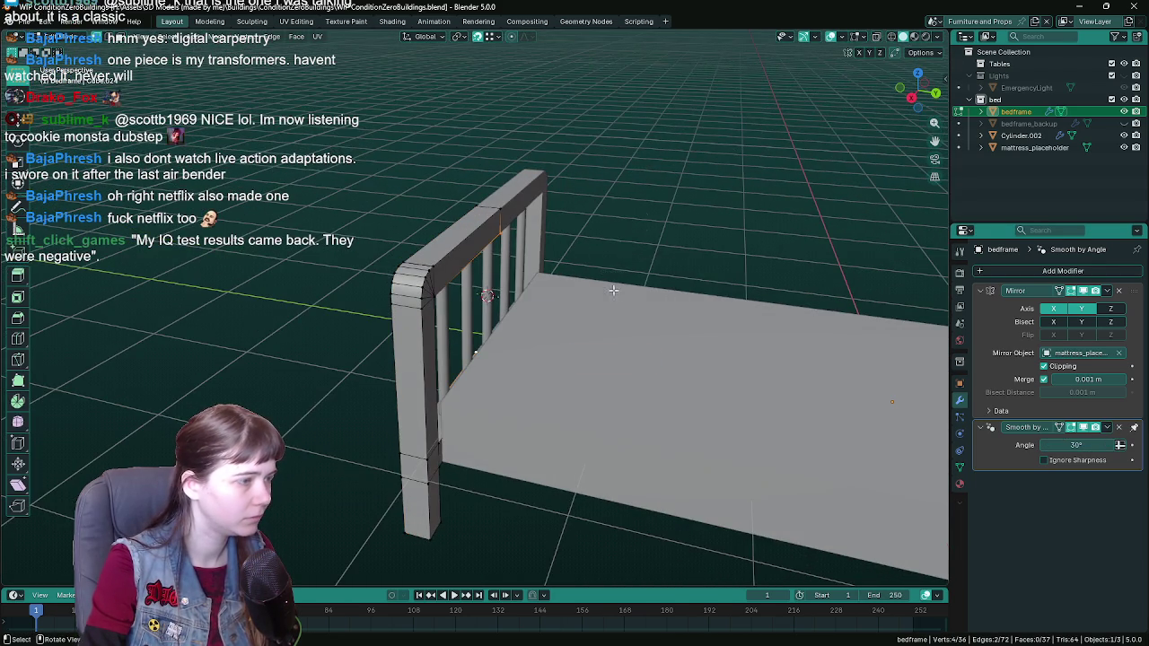
pyautogui.press('z')
pyautogui.moveTo(597, 289); pyautogui.dragTo(473, 327, button='middle')
pyautogui.press('z')
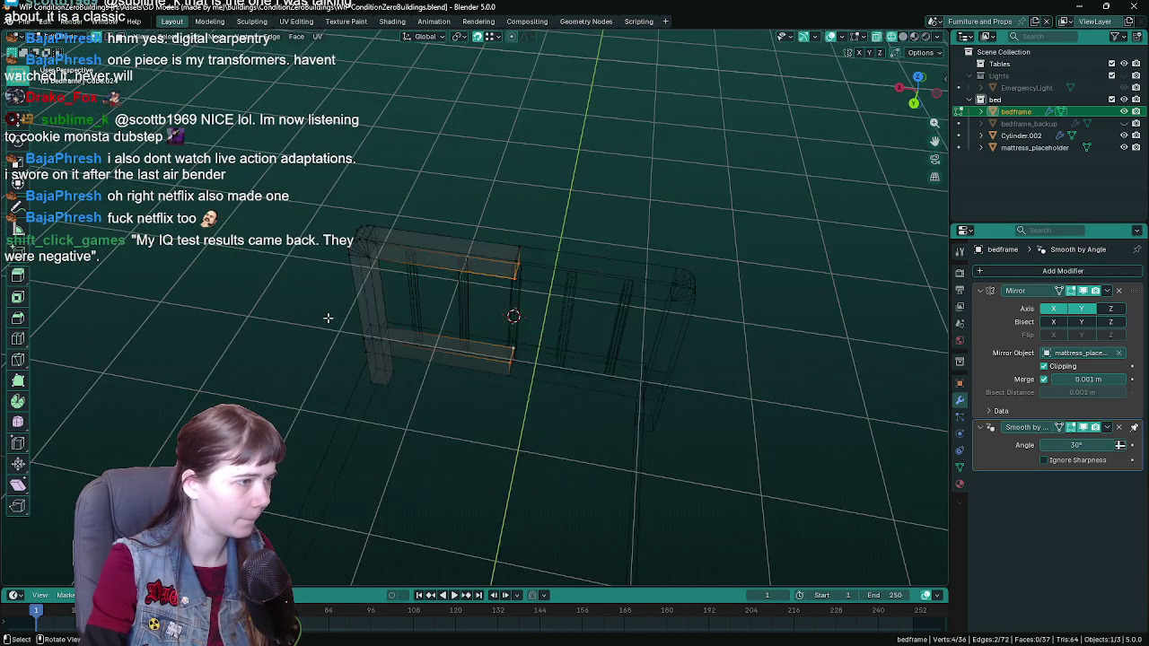
pyautogui.click(395, 327)
pyautogui.moveTo(395, 327)
pyautogui.mouseDown(button='middle')
pyautogui.moveTo(467, 179)
pyautogui.moveTo(542, 357)
pyautogui.mouseUp(button='middle')
pyautogui.press('z')
pyautogui.click(643, 341)
pyautogui.moveTo(643, 341); pyautogui.dragTo(417, 209, button='middle')
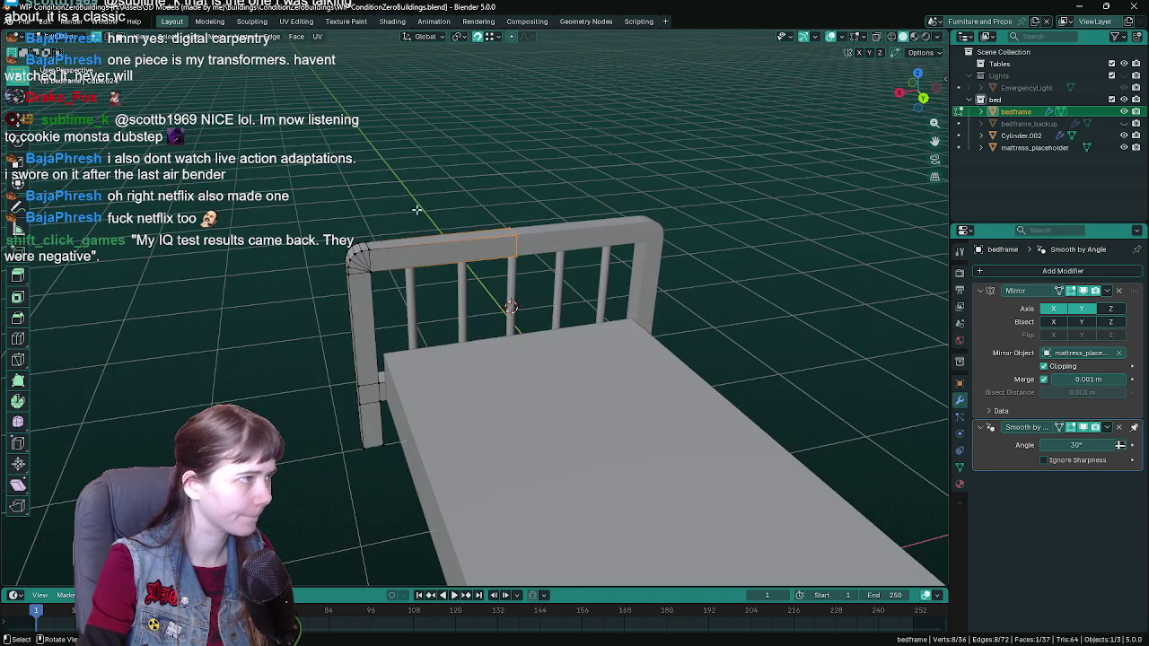
pyautogui.click(230, 44)
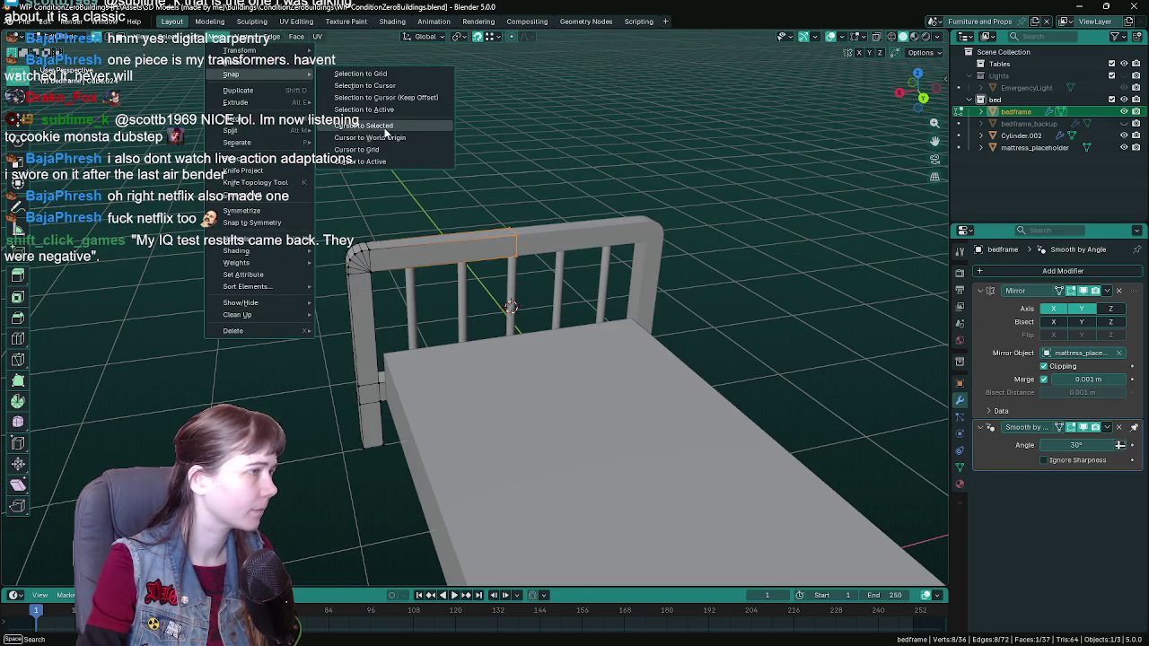
pyautogui.press('Escape')
# Step: Set the bedframe's origin to the 3D cursor and save the file
pyautogui.press('Tab')
pyautogui.click(187, 38)
pyautogui.moveTo(212, 61)
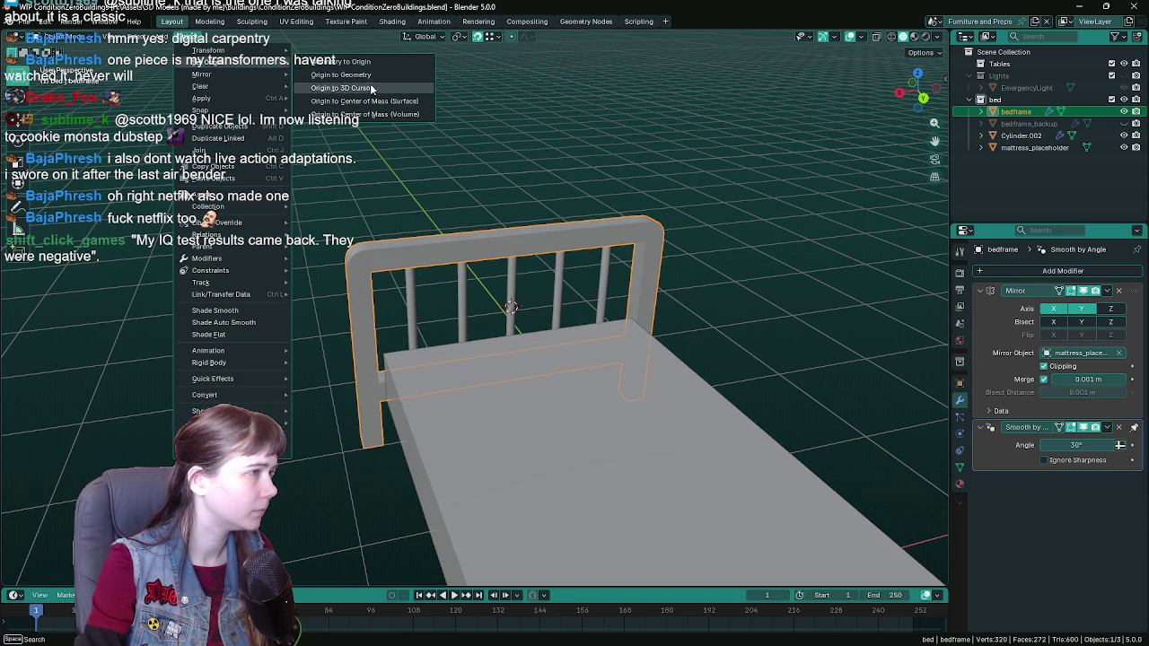
pyautogui.click(374, 90)
pyautogui.hotkey('ctrl', 's')
# Step: Scale the bedframe along the Y axis with see-through display on
pyautogui.hotkey('alt', 'z')
pyautogui.moveTo(606, 278)
pyautogui.mouseDown(button='middle')
pyautogui.moveTo(503, 230)
pyautogui.moveTo(659, 261)
pyautogui.moveTo(646, 342)
pyautogui.mouseUp(button='middle')
pyautogui.press('s')
pyautogui.press('y')
pyautogui.click(595, 272)
pyautogui.hotkey('alt', 'z')
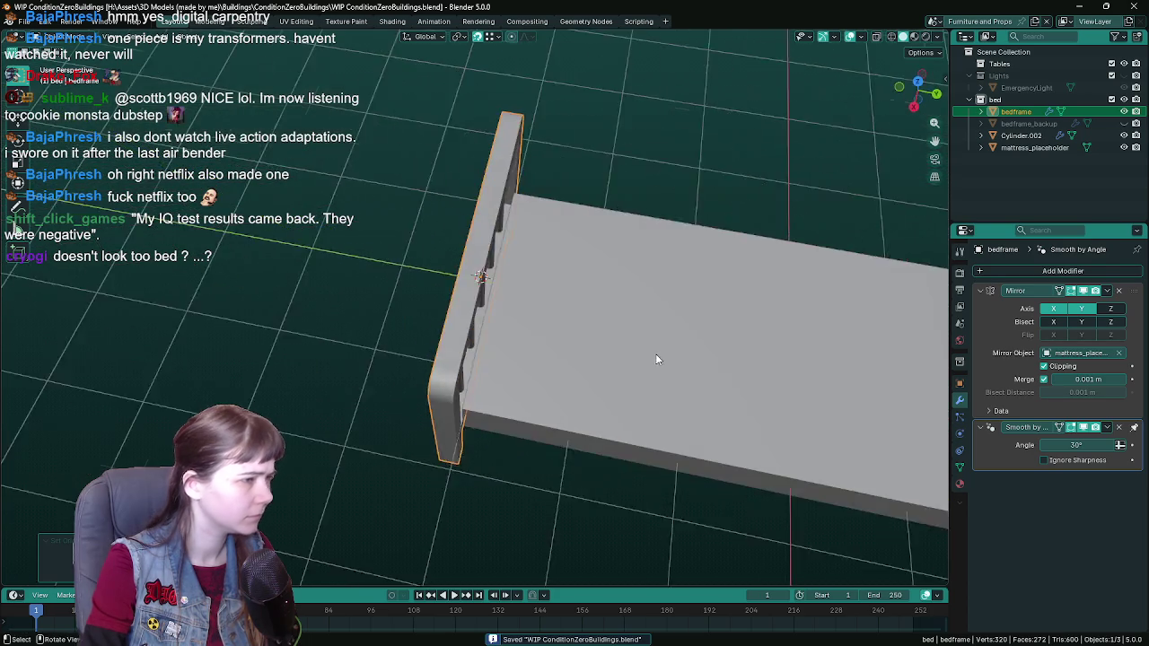
# Step: From a top orthographic view, rescale the bedframe along Y again and return to solid shading
pyautogui.scroll(4, 660, 352)
pyautogui.press('KP_1')
pyautogui.press('`')
pyautogui.press('KP_7')
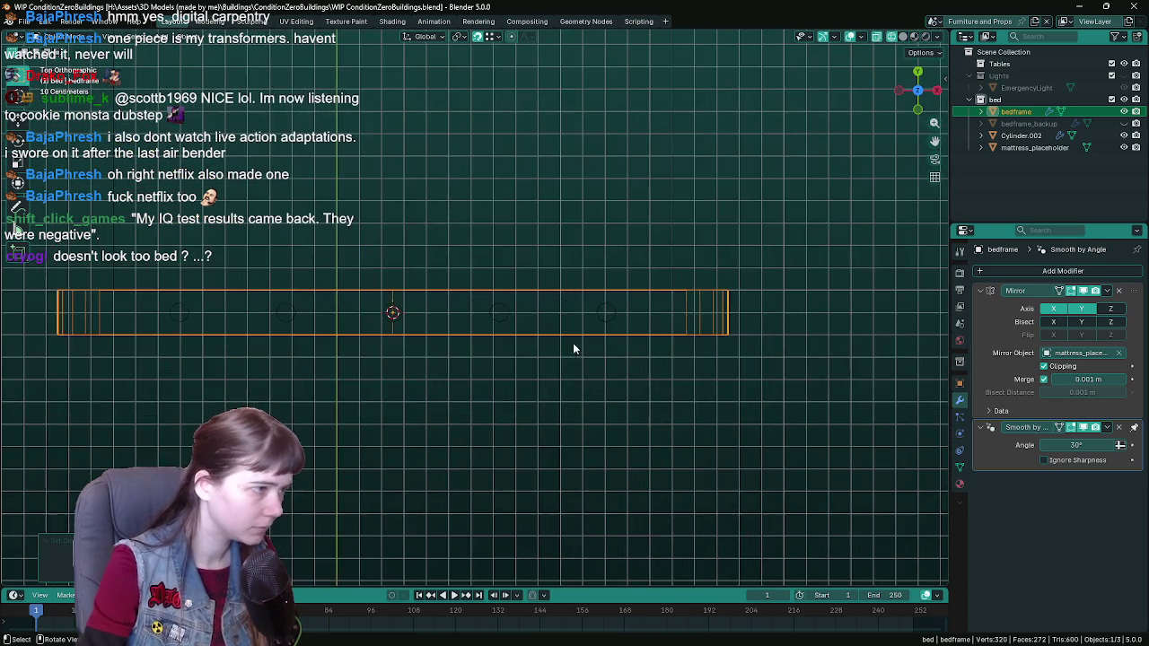
pyautogui.press('s')
pyautogui.press('y')
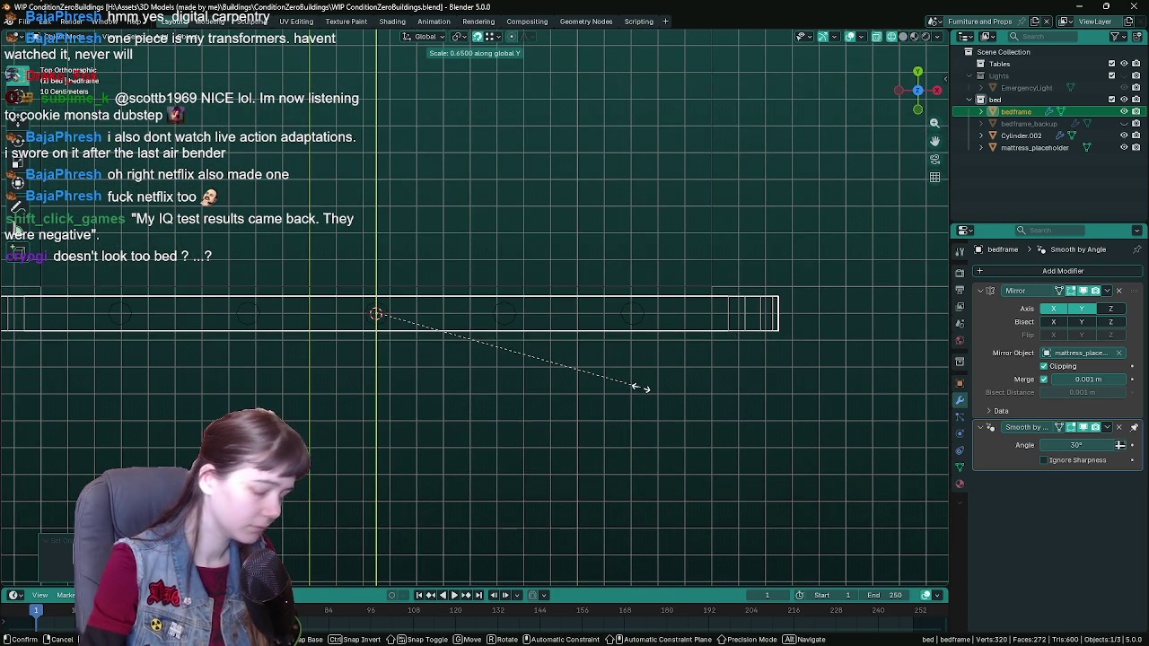
pyautogui.write('.5')
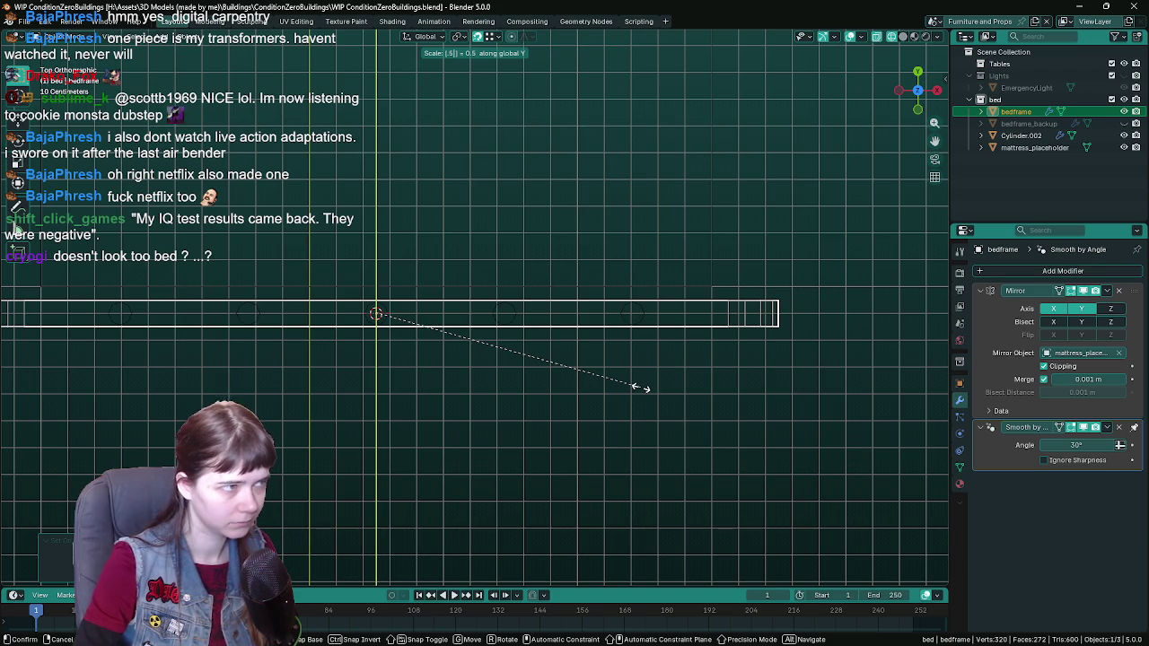
pyautogui.write('.7')
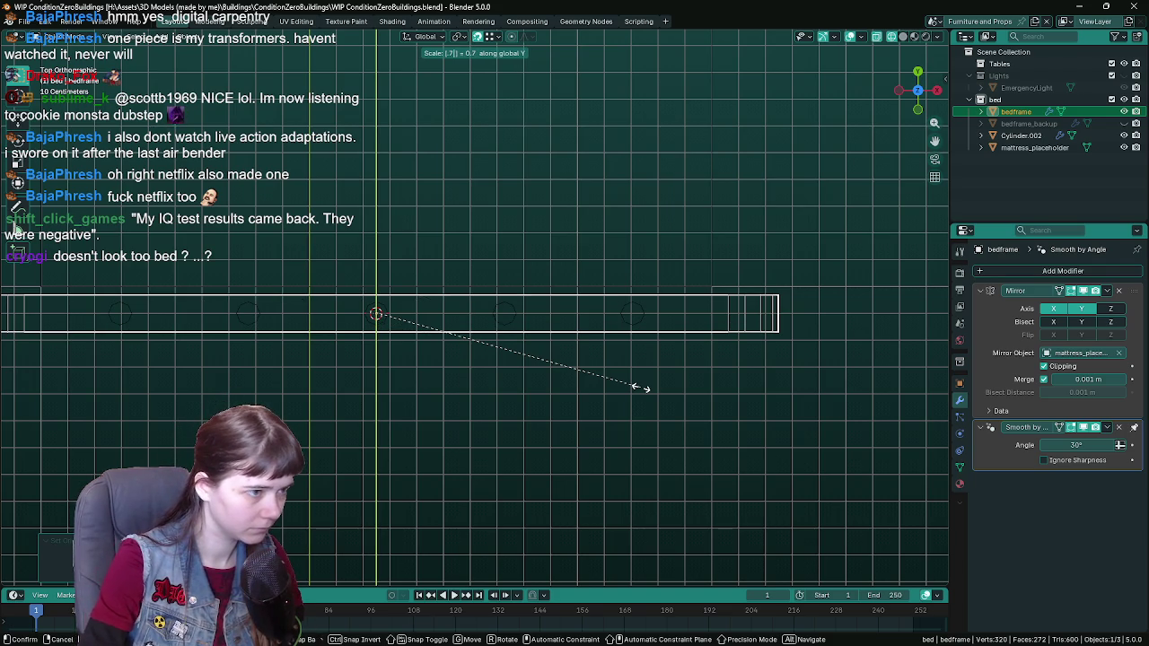
pyautogui.write('5')
pyautogui.press('BackSpace')
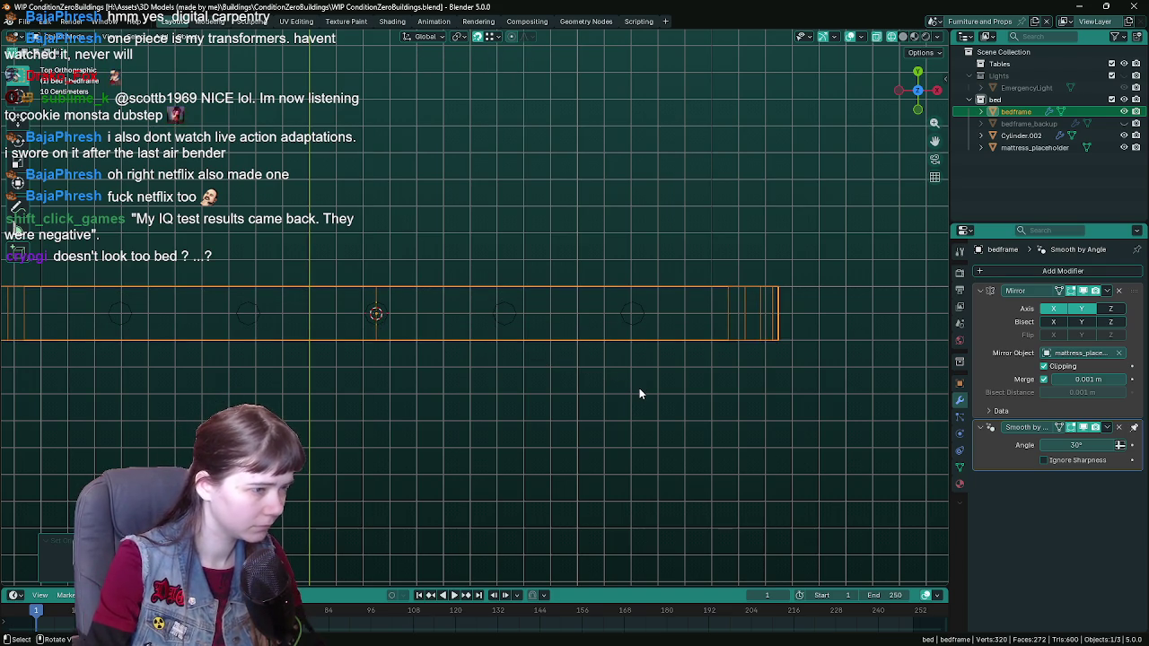
pyautogui.press('BackSpace')
pyautogui.press('BackSpace')
pyautogui.write('.75')
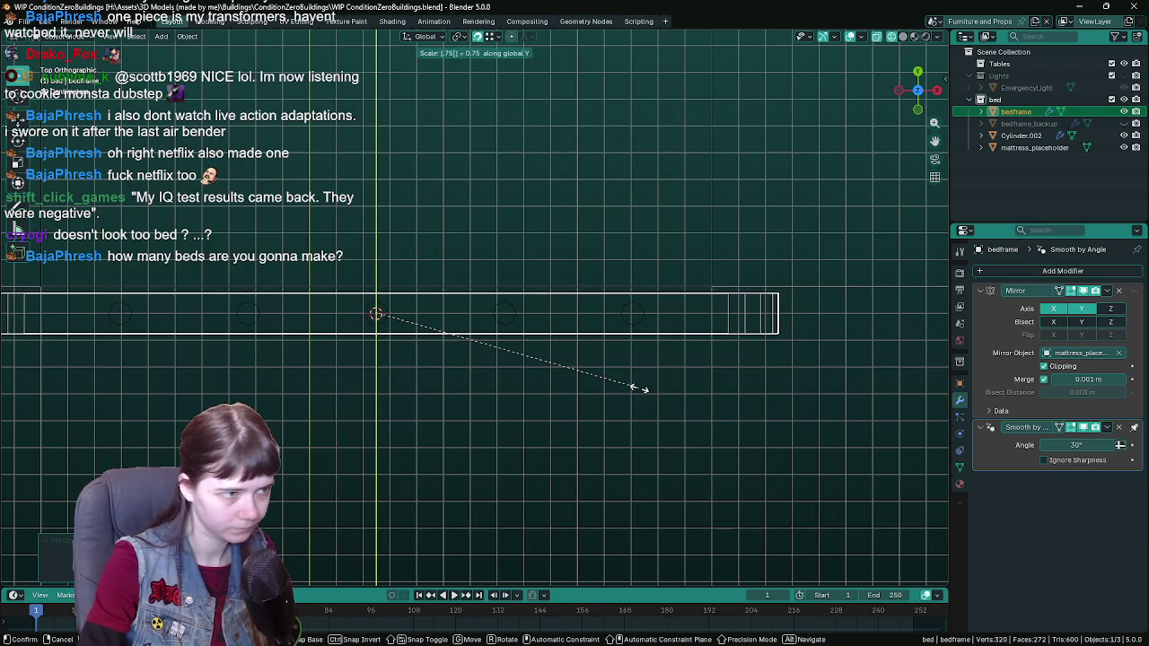
pyautogui.click(639, 387)
pyautogui.moveTo(640, 388)
pyautogui.mouseDown(button='middle')
pyautogui.moveTo(506, 348)
pyautogui.moveTo(393, 258)
pyautogui.moveTo(443, 231)
pyautogui.mouseUp(button='middle')
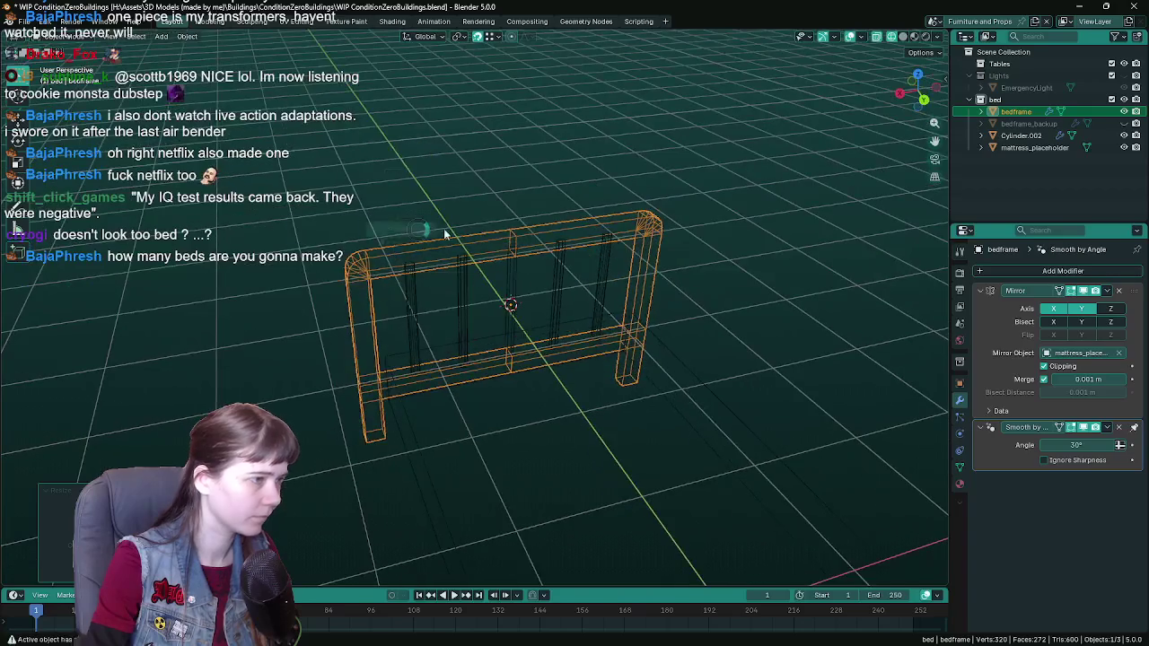
pyautogui.hotkey('shift', 'z')
pyautogui.moveTo(559, 308)
pyautogui.mouseDown(button='middle')
pyautogui.moveTo(380, 255)
pyautogui.moveTo(434, 257)
pyautogui.mouseUp(button='middle')
# Step: Rename Cylinder.002 to bedframe_rungs, inspect the bed, and save
pyautogui.click(463, 269)
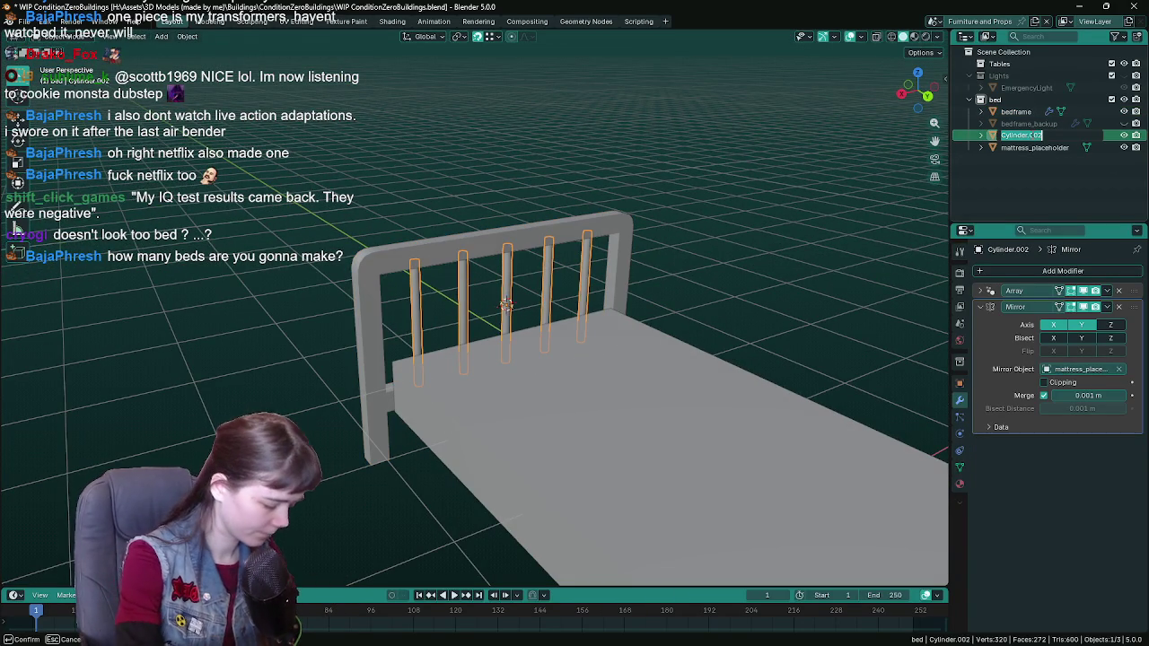
pyautogui.click(1047, 134)
pyautogui.write('bedframe_rungs')
pyautogui.press('Return')
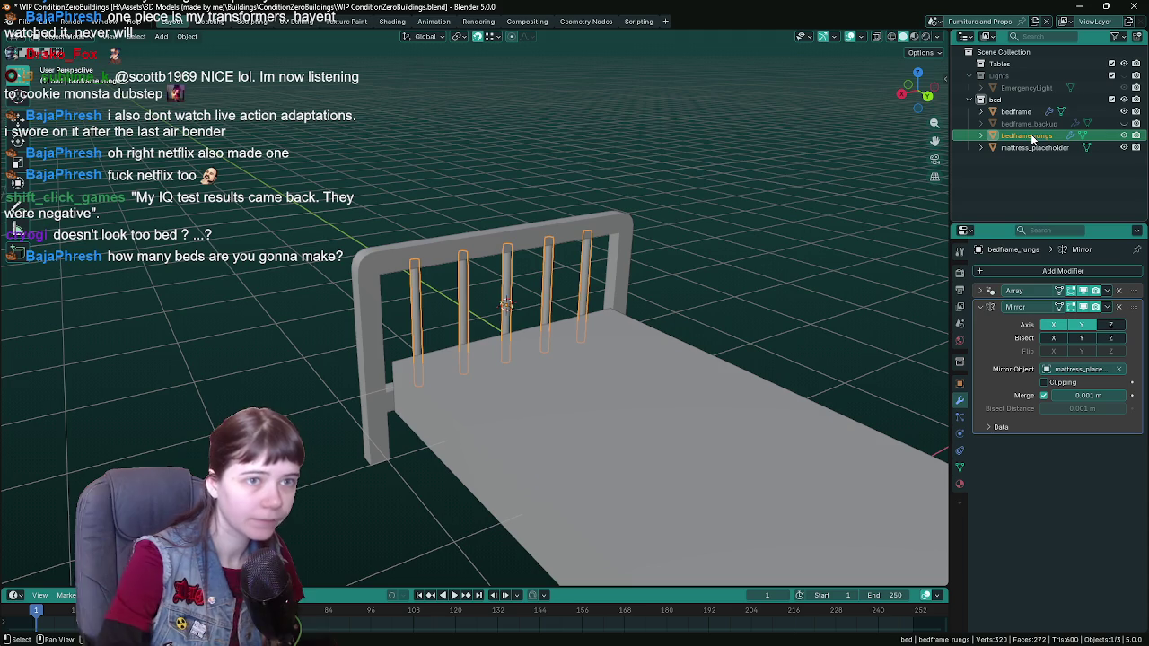
pyautogui.click(479, 262)
pyautogui.moveTo(480, 257)
pyautogui.mouseDown(button='middle')
pyautogui.moveTo(754, 262)
pyautogui.moveTo(641, 315)
pyautogui.moveTo(596, 294)
pyautogui.moveTo(664, 299)
pyautogui.moveTo(641, 299)
pyautogui.mouseUp(button='middle')
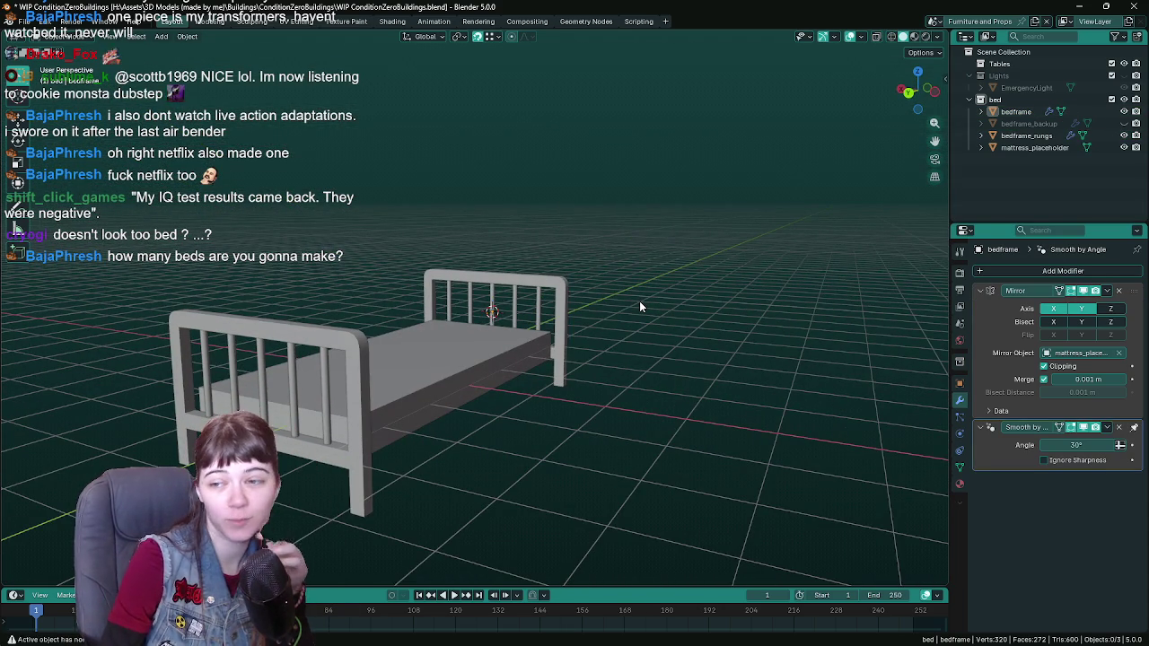
pyautogui.scroll(1, 624, 338)
pyautogui.scroll(2, 633, 338)
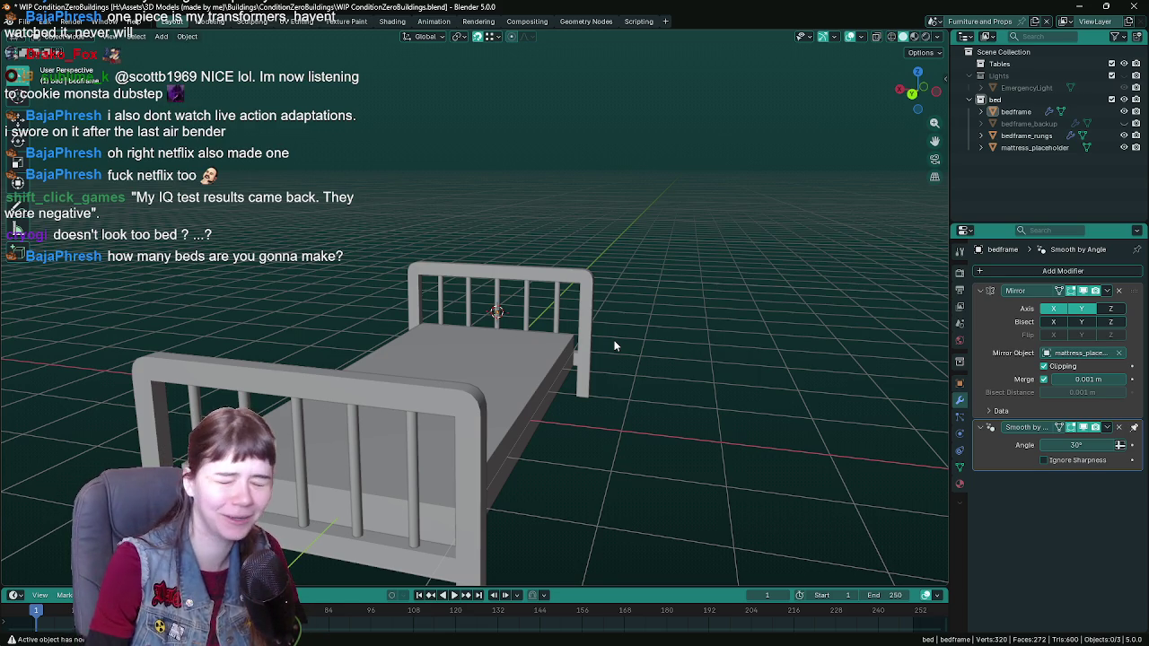
pyautogui.moveTo(615, 346)
pyautogui.mouseDown(button='middle')
pyautogui.moveTo(604, 342)
pyautogui.moveTo(696, 368)
pyautogui.moveTo(695, 349)
pyautogui.moveTo(591, 342)
pyautogui.mouseUp(button='middle')
pyautogui.click(591, 343)
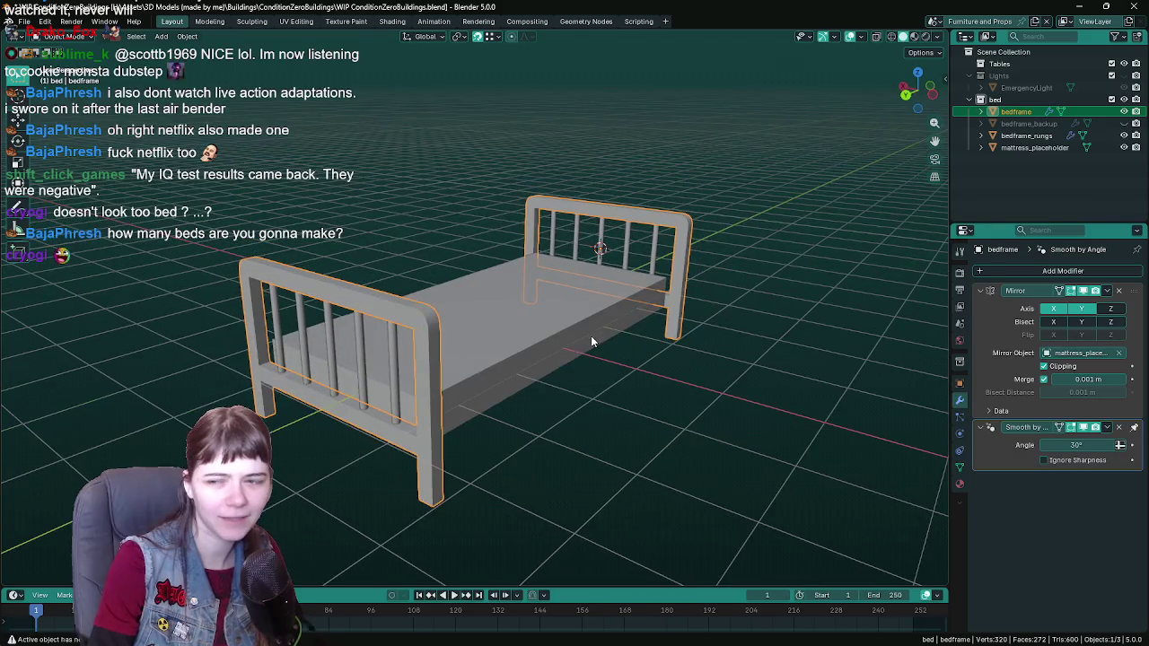
pyautogui.hotkey('ctrl', 's')
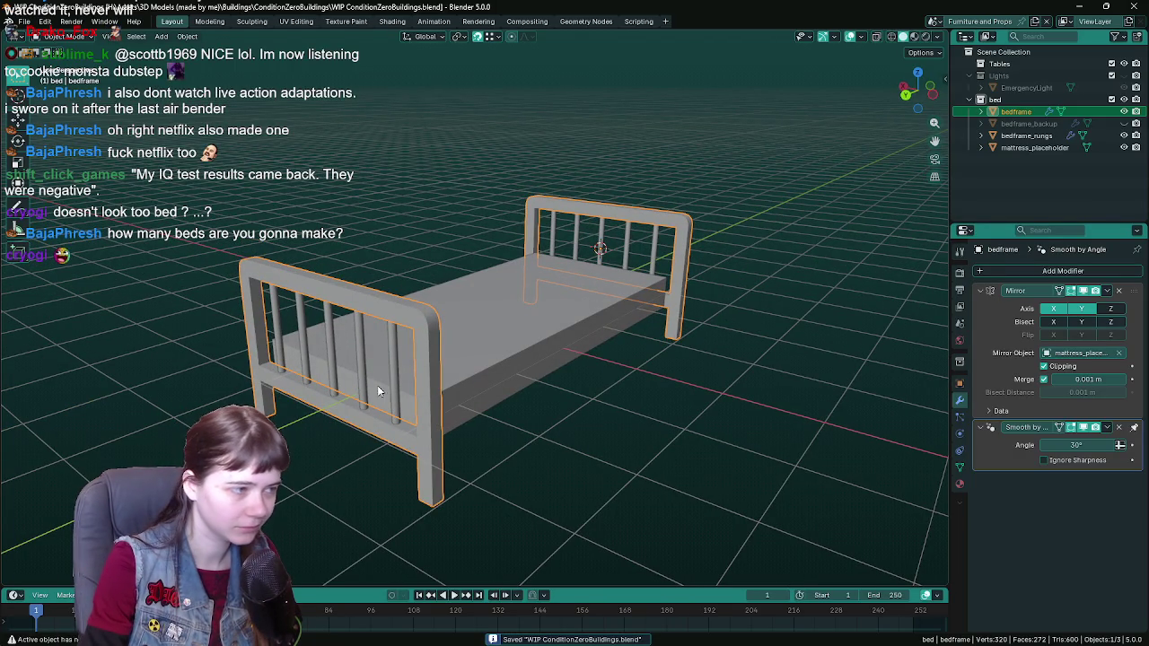
# Step: Inspect the bedframe and bedframe_rungs from front, angled and side views
pyautogui.moveTo(380, 175)
pyautogui.mouseDown(button='middle')
pyautogui.moveTo(452, 375)
pyautogui.moveTo(523, 316)
pyautogui.mouseUp(button='middle')
pyautogui.click(522, 316)
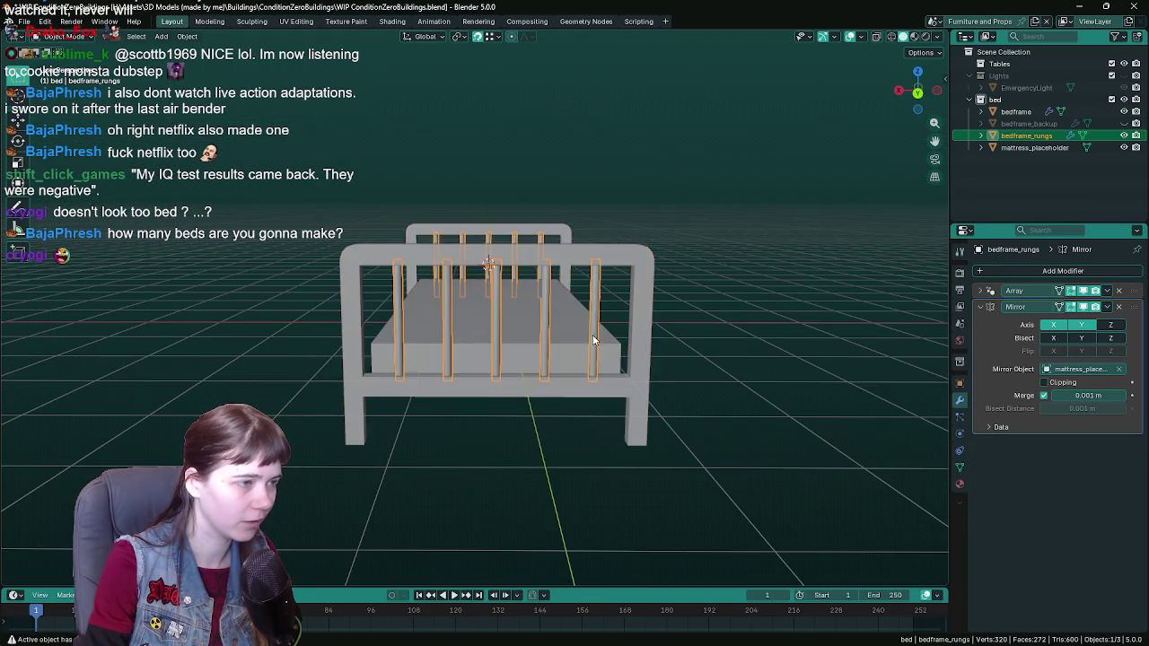
pyautogui.moveTo(593, 335); pyautogui.dragTo(598, 405, button='middle')
pyautogui.click(513, 393)
pyautogui.moveTo(514, 392); pyautogui.dragTo(549, 397, button='middle')
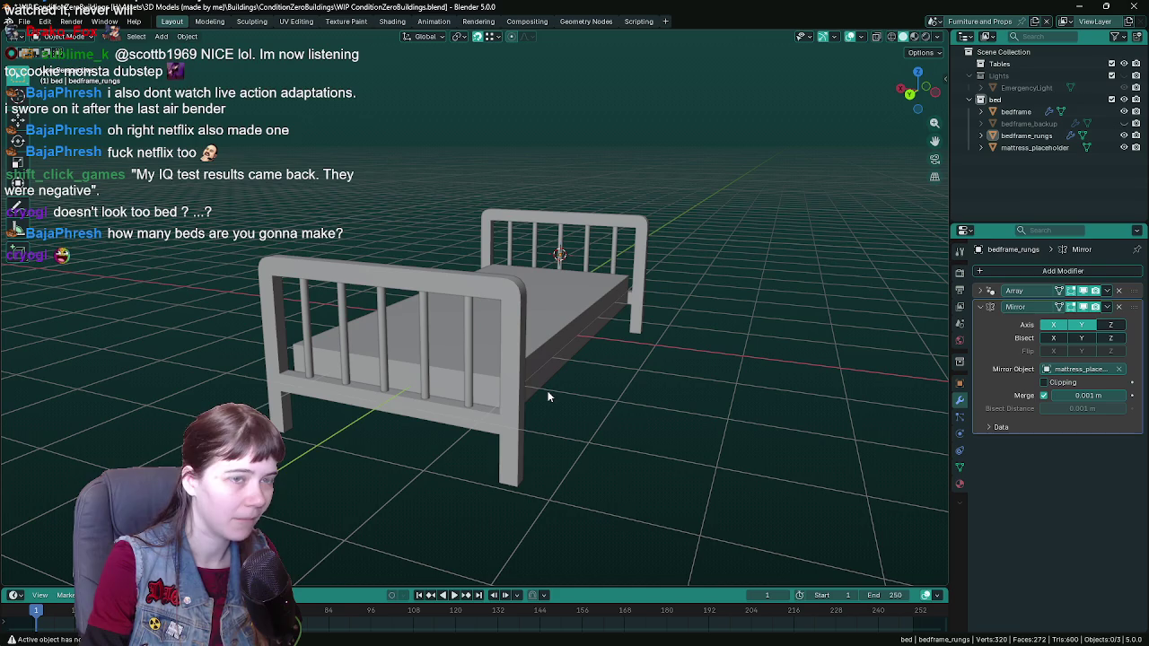
pyautogui.click(522, 404)
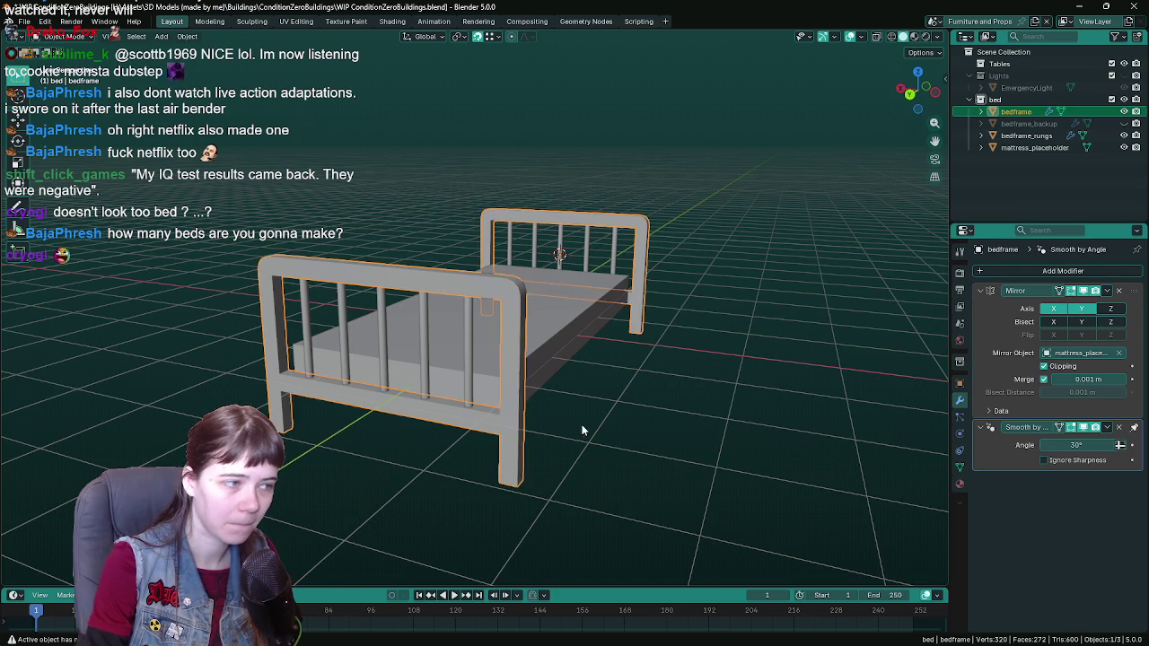
pyautogui.click(591, 425)
pyautogui.moveTo(591, 426)
pyautogui.mouseDown(button='middle')
pyautogui.moveTo(356, 434)
pyautogui.moveTo(444, 455)
pyautogui.moveTo(306, 411)
pyautogui.moveTo(403, 389)
pyautogui.moveTo(694, 399)
pyautogui.moveTo(334, 363)
pyautogui.mouseUp(button='middle')
# Step: In Edit Mode, extrude the bedframe's side rail along Y to reach the footboard
pyautogui.click(321, 426)
pyautogui.press('Tab')
pyautogui.scroll(3, 503, 377)
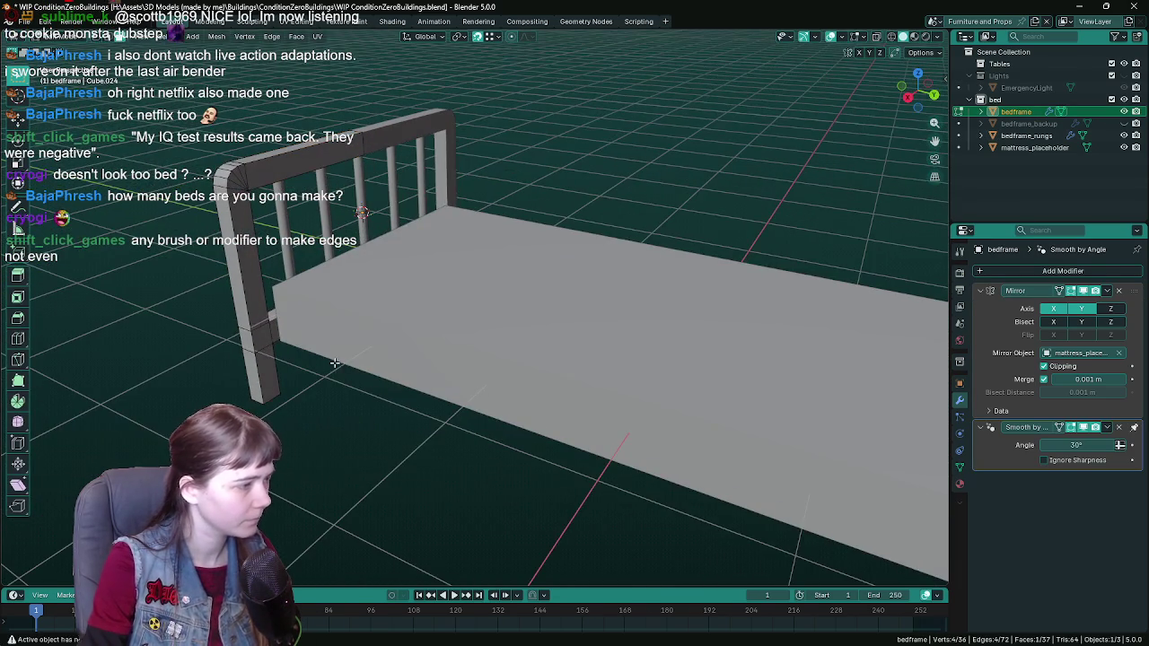
pyautogui.moveTo(261, 331)
pyautogui.mouseDown(button='middle')
pyautogui.moveTo(464, 367)
pyautogui.moveTo(395, 359)
pyautogui.mouseUp(button='middle')
pyautogui.hotkey('ctrl', 's')
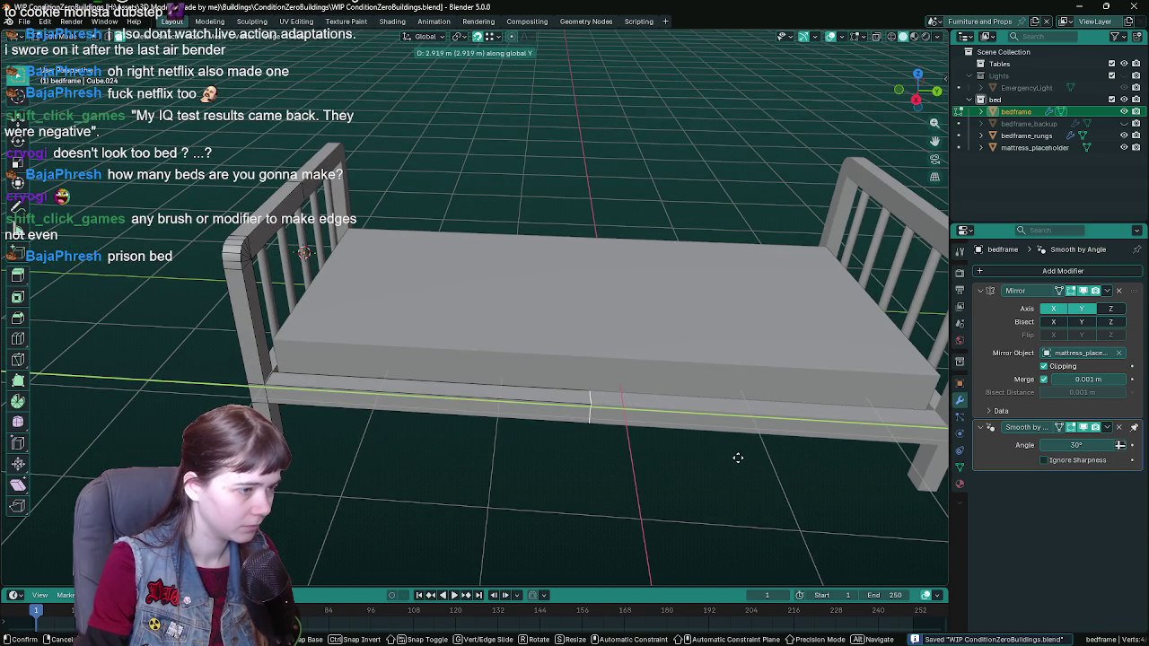
pyautogui.moveTo(737, 456); pyautogui.dragTo(708, 456, button='middle')
pyautogui.click(709, 455)
pyautogui.click(708, 455)
pyautogui.scroll(-5, 709, 456)
pyautogui.press('Tab')
# Step: Save, hide mattress_placeholder, reselect the bedframe and bring up the FBX export window
pyautogui.moveTo(513, 449)
pyautogui.mouseDown(button='middle')
pyautogui.moveTo(530, 451)
pyautogui.moveTo(552, 402)
pyautogui.moveTo(449, 370)
pyautogui.moveTo(380, 398)
pyautogui.mouseUp(button='middle')
pyautogui.scroll(3, 450, 370)
pyautogui.scroll(-4, 450, 368)
pyautogui.moveTo(487, 349)
pyautogui.mouseDown(button='middle')
pyautogui.moveTo(459, 401)
pyautogui.moveTo(577, 381)
pyautogui.moveTo(525, 380)
pyautogui.moveTo(593, 404)
pyautogui.mouseUp(button='middle')
pyautogui.scroll(-1, 476, 420)
pyautogui.scroll(2, 541, 385)
pyautogui.hotkey('ctrl', 's')
pyautogui.click(582, 355)
pyautogui.press('h')
pyautogui.click(598, 388)
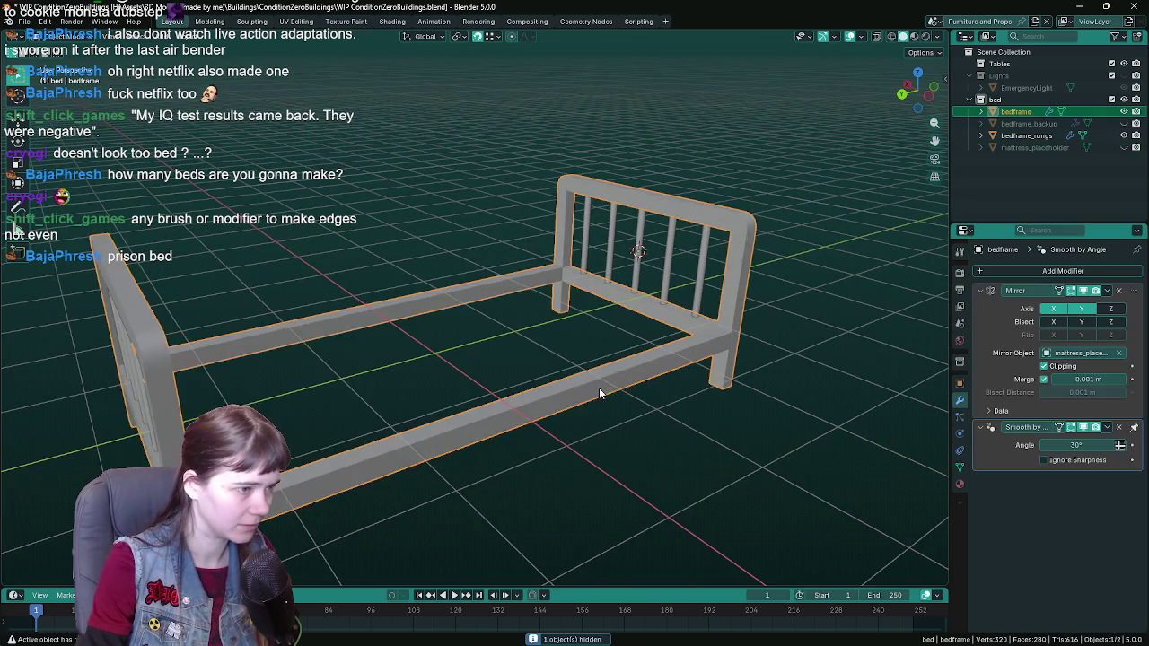
pyautogui.moveTo(534, 366); pyautogui.dragTo(497, 355, button='middle')
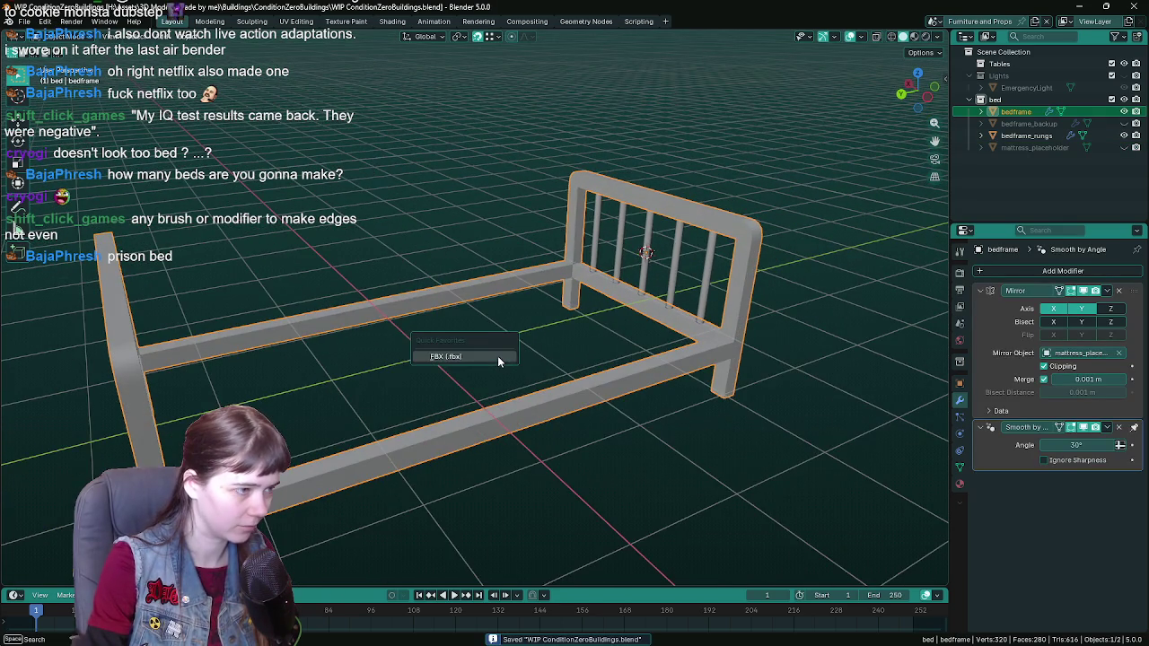
pyautogui.hotkey('ctrl', 's')
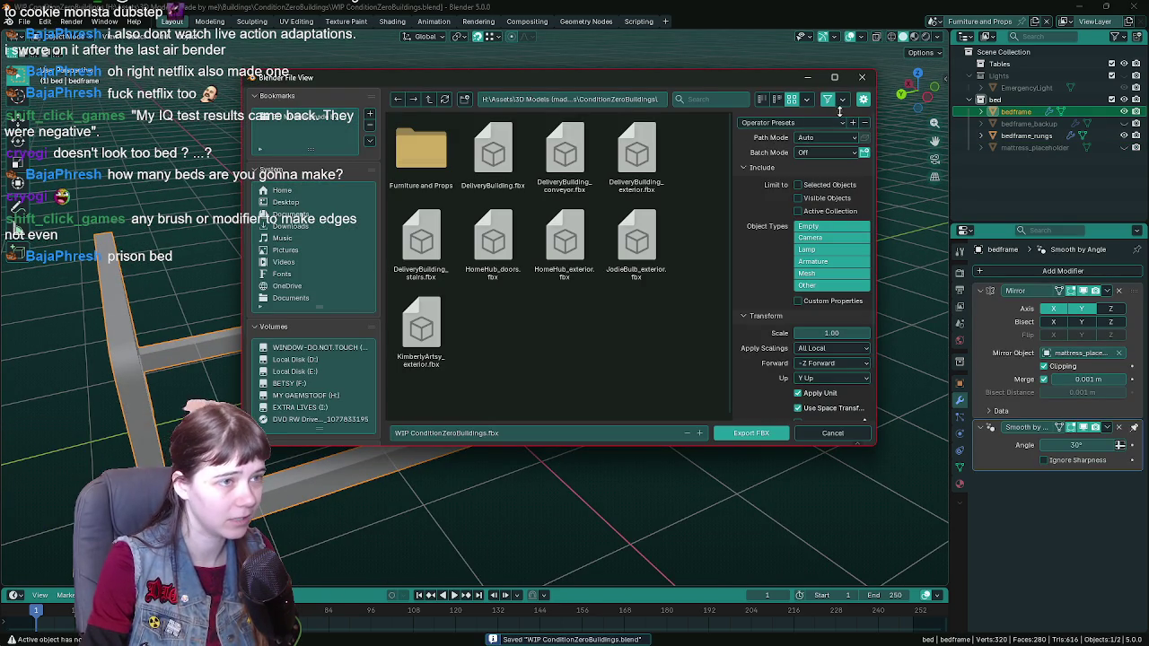
# Step: Pick the selected-meshes preset and Furniture and Props folder, then cancel the FBX export
pyautogui.click(781, 122)
pyautogui.click(781, 152)
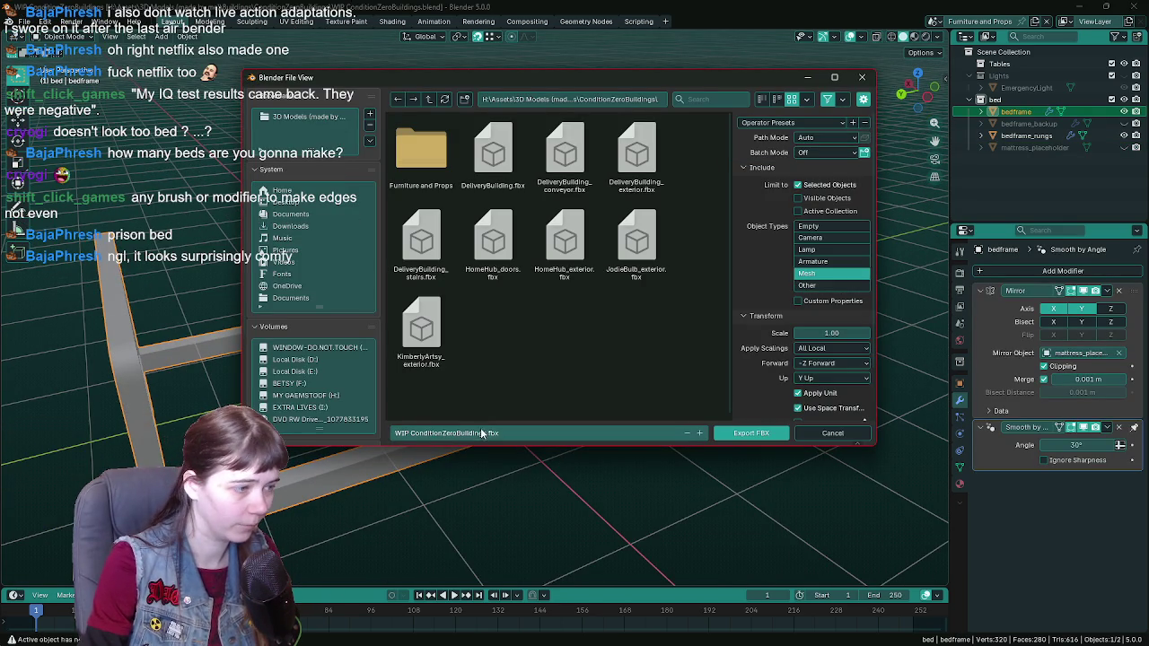
pyautogui.doubleClick(441, 189)
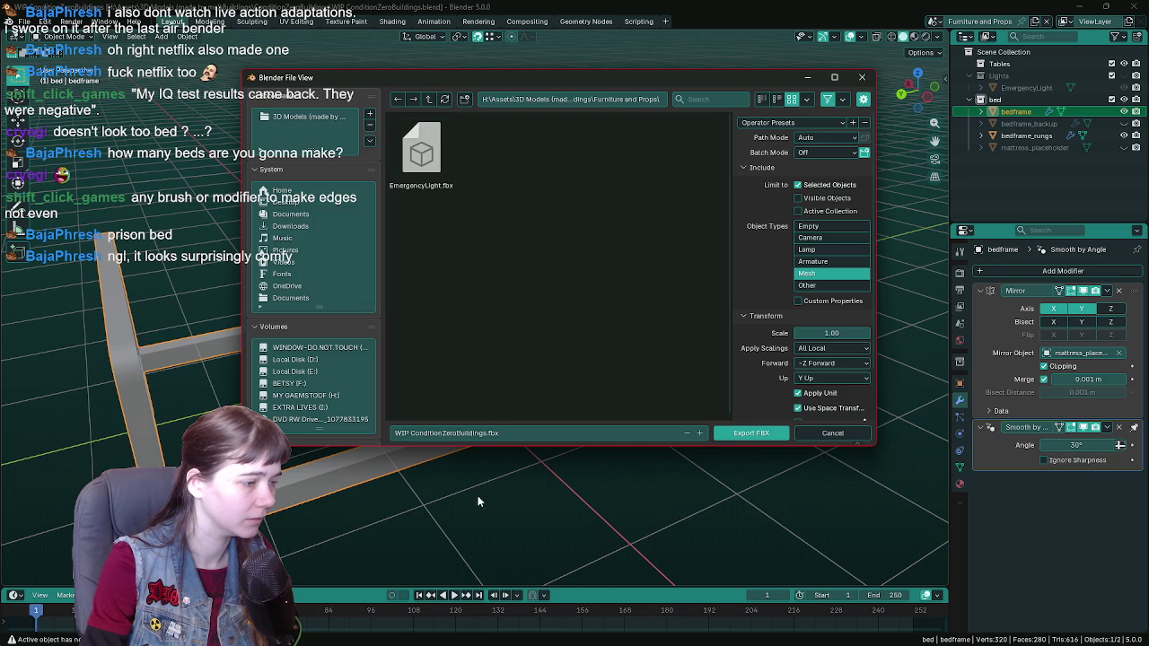
pyautogui.click(482, 434)
pyautogui.click(833, 435)
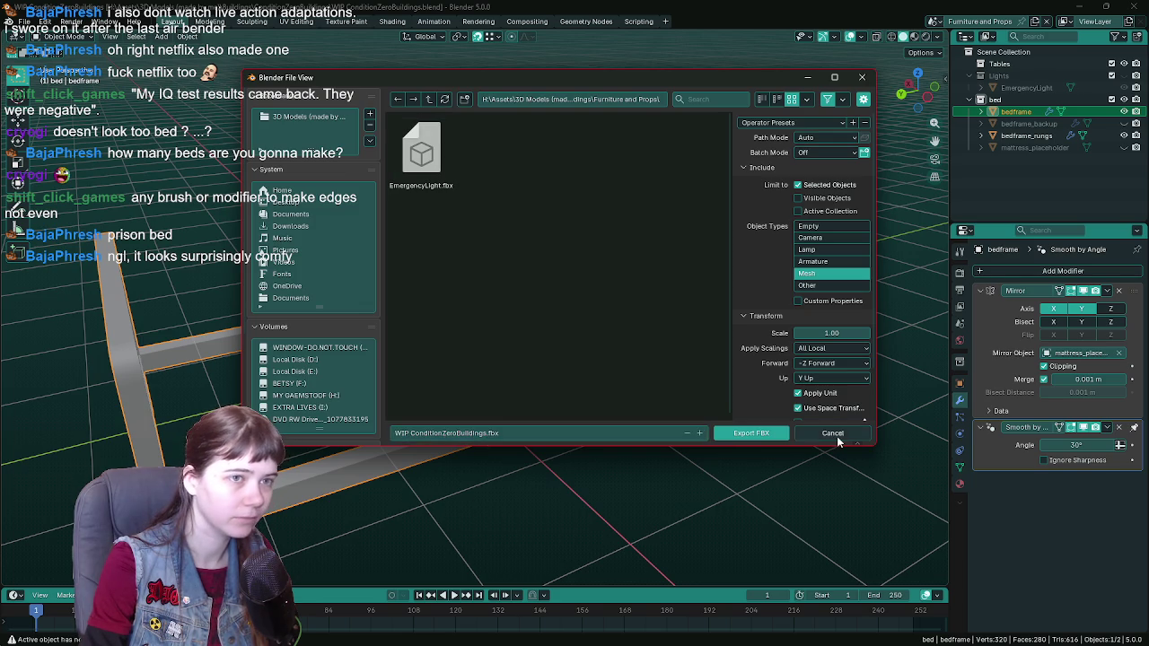
pyautogui.click(833, 434)
pyautogui.moveTo(722, 347)
pyautogui.mouseDown(button='middle')
pyautogui.moveTo(425, 305)
pyautogui.moveTo(449, 282)
pyautogui.mouseUp(button='middle')
pyautogui.click(393, 272)
# Step: Duplicate the rungs in place, rename the copy 'bedframe_rungs backup', and hide it
pyautogui.hotkey('ctrl', 's')
pyautogui.hotkey('shift', 'd')
pyautogui.press('Escape')
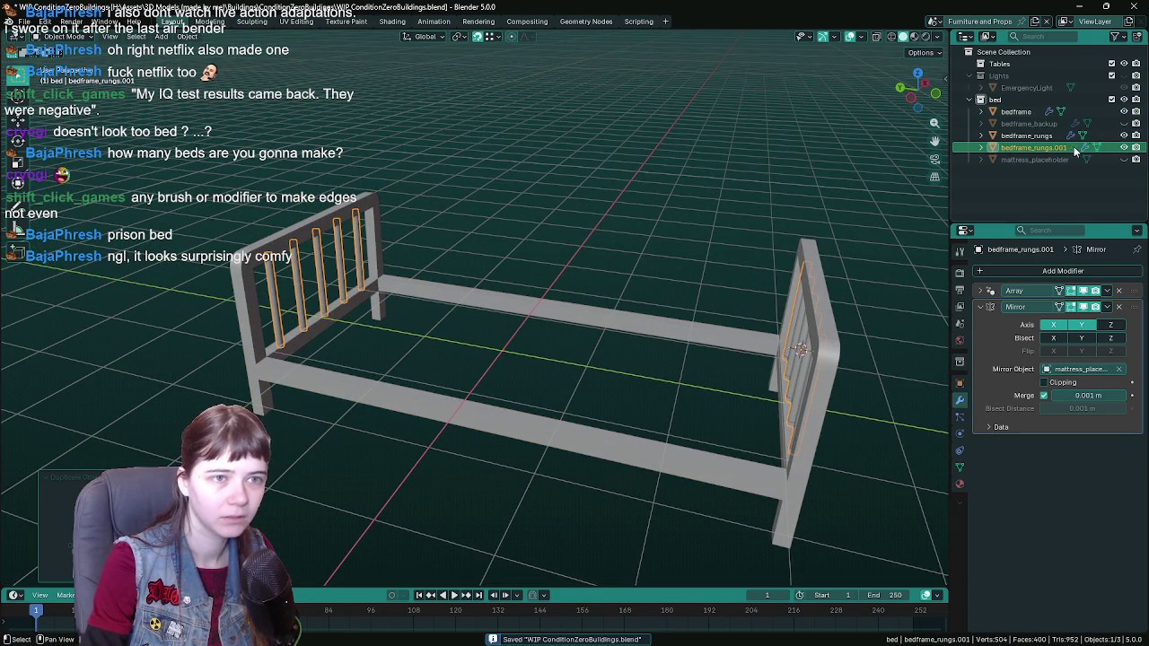
pyautogui.doubleClick(1068, 148)
pyautogui.press('BackSpace')
pyautogui.press('BackSpace')
pyautogui.press('BackSpace')
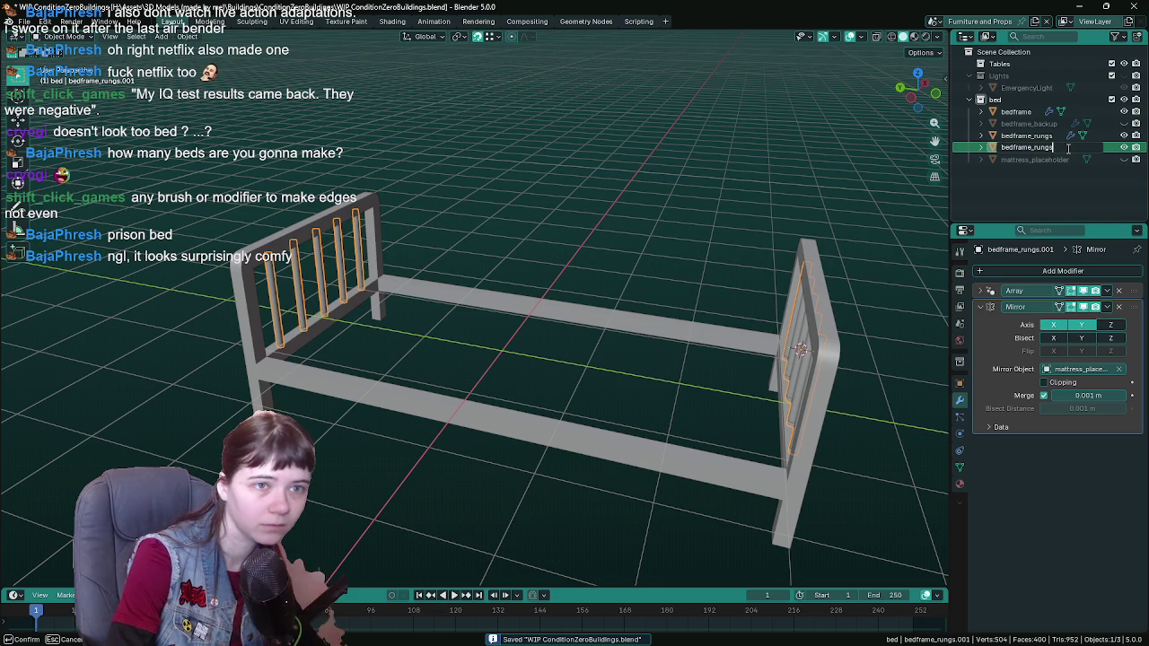
pyautogui.write('_backup')
pyautogui.press('Return')
pyautogui.press('h')
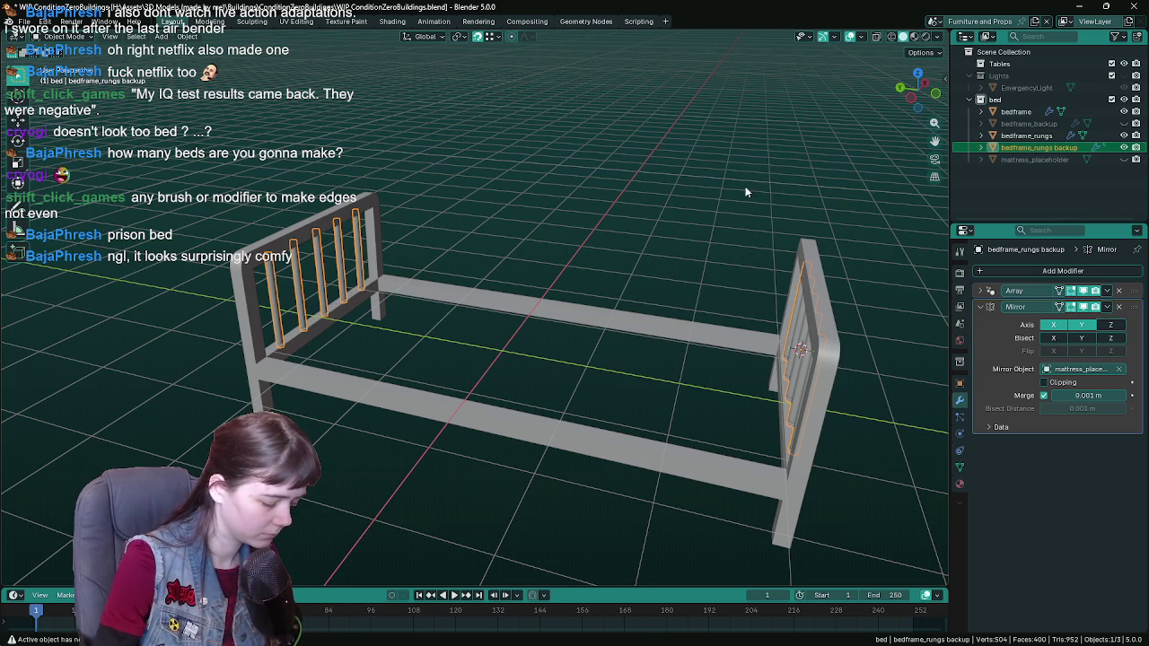
# Step: Duplicate the bed frame in place and rename the copy 'bedframe backup'
pyautogui.click(360, 262)
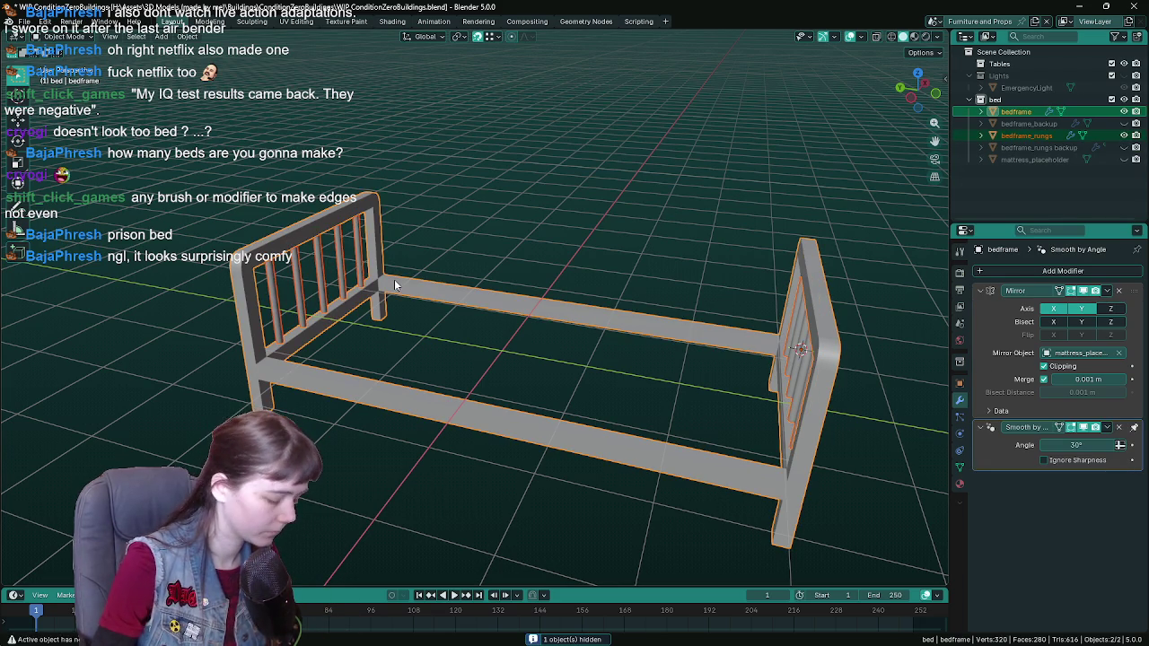
pyautogui.hotkey('ctrl', 's')
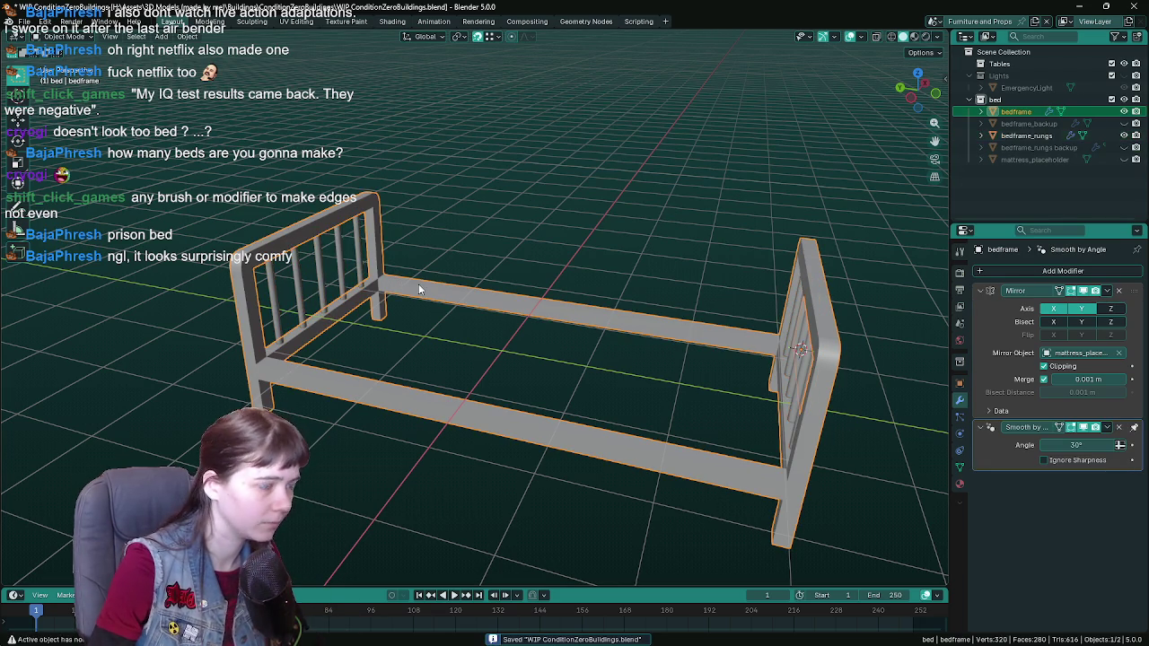
pyautogui.hotkey('shift', 'd')
pyautogui.press('Escape')
pyautogui.click(1046, 126)
pyautogui.write('bedframe.bac')
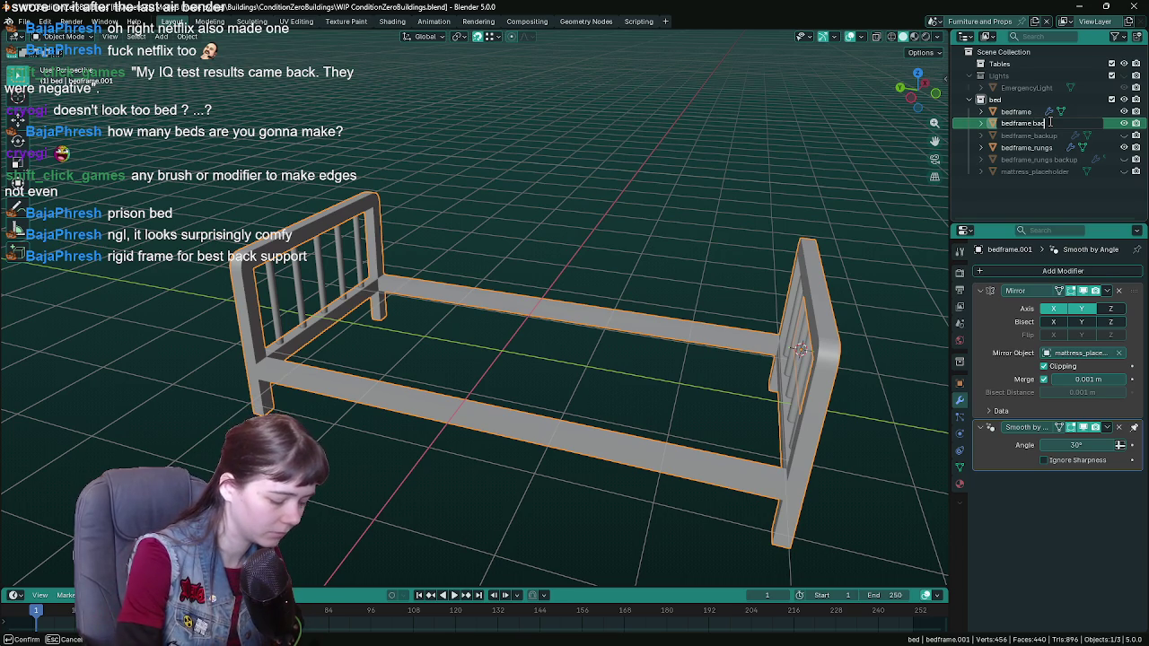
pyautogui.write('kup')
pyautogui.press('Return')
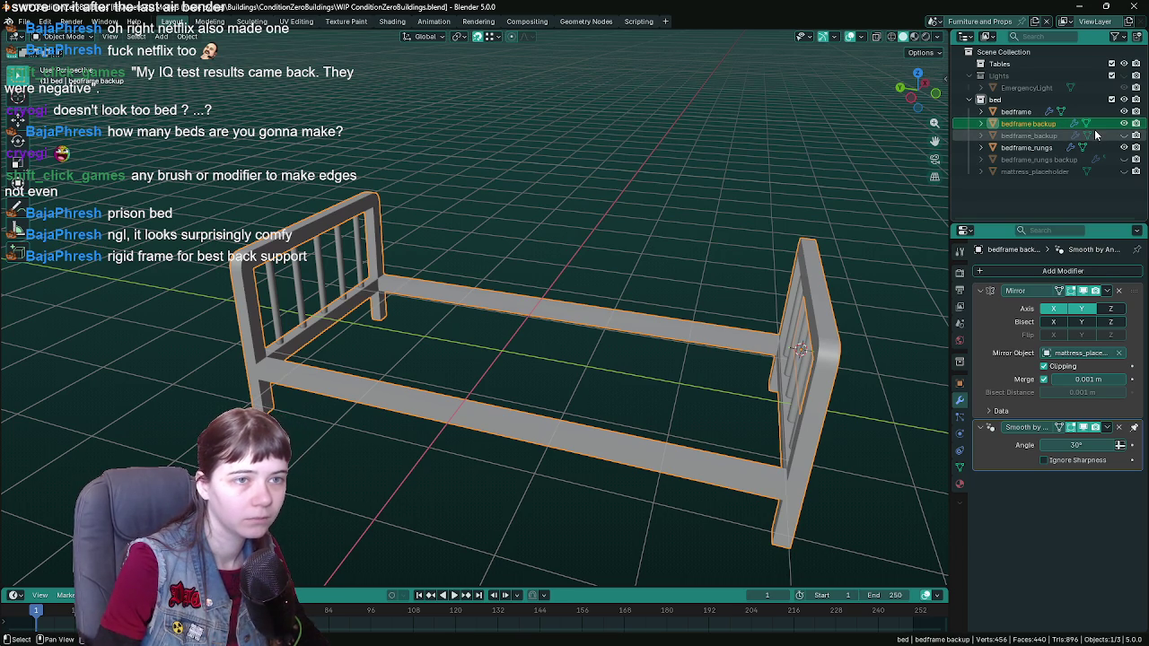
# Step: Toggle the old solid-panel bedframe_backup's visibility to compare it with the new backups
pyautogui.click(1125, 136)
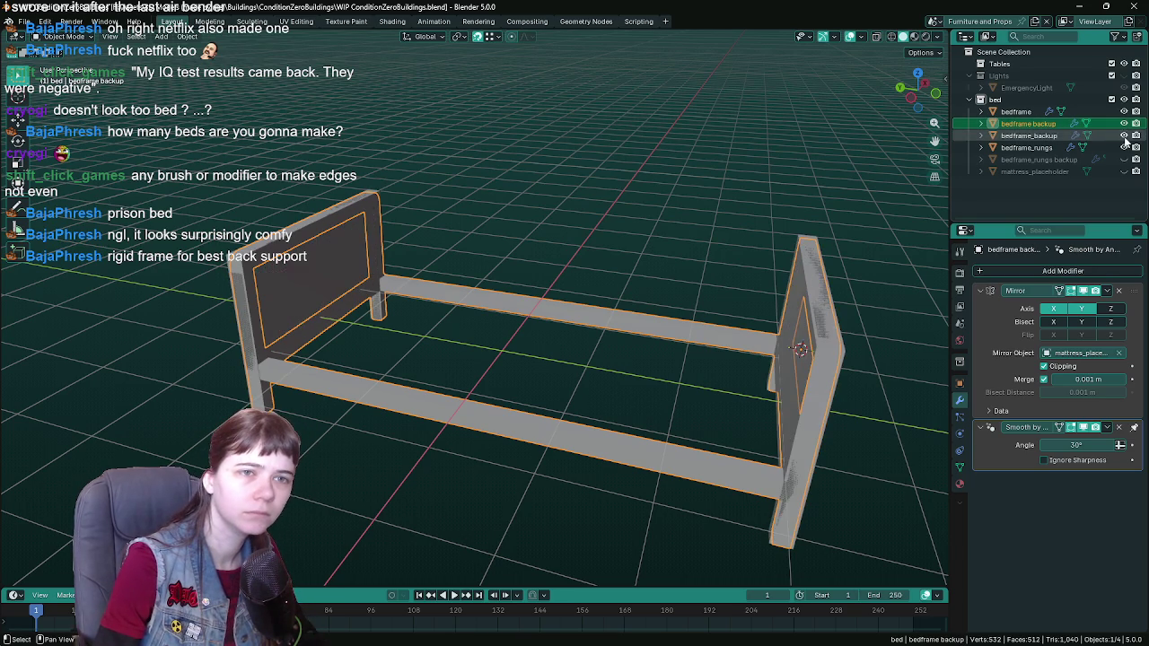
pyautogui.click(1047, 136)
pyautogui.press('g')
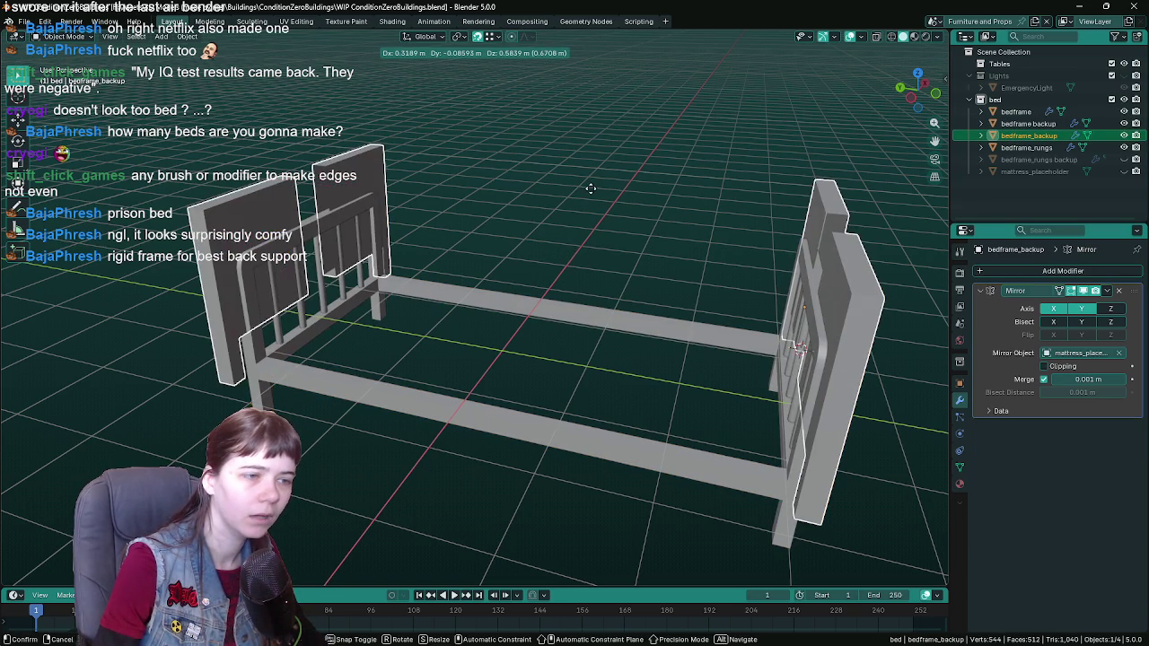
pyautogui.press('Escape')
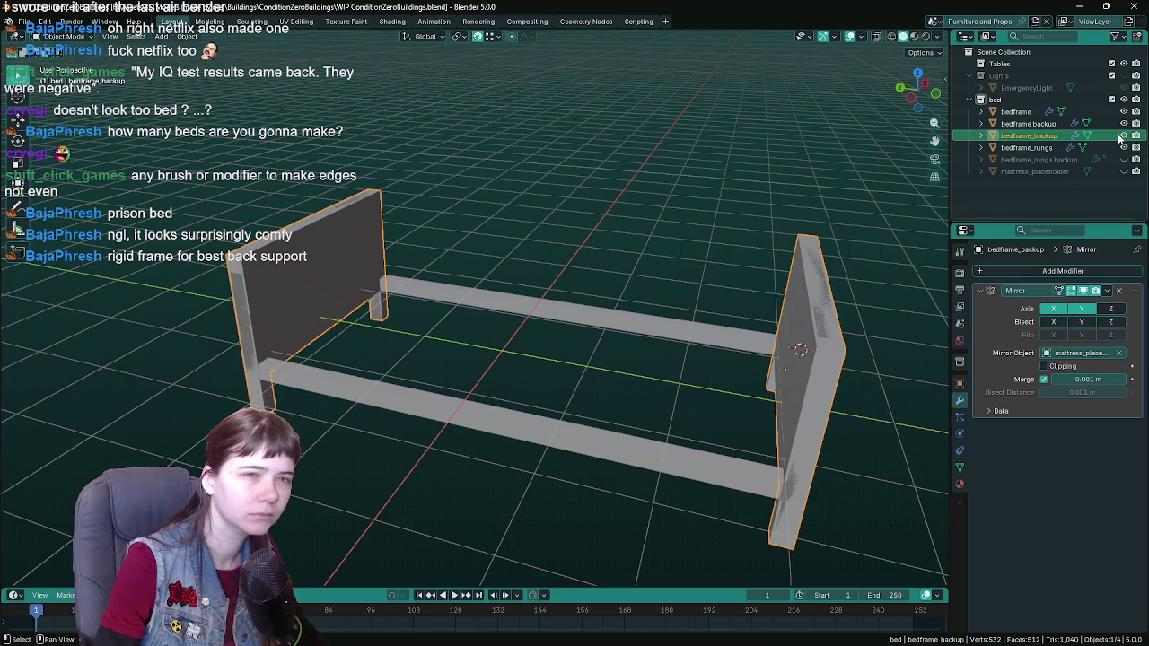
pyautogui.click(1124, 135)
pyautogui.click(1053, 125)
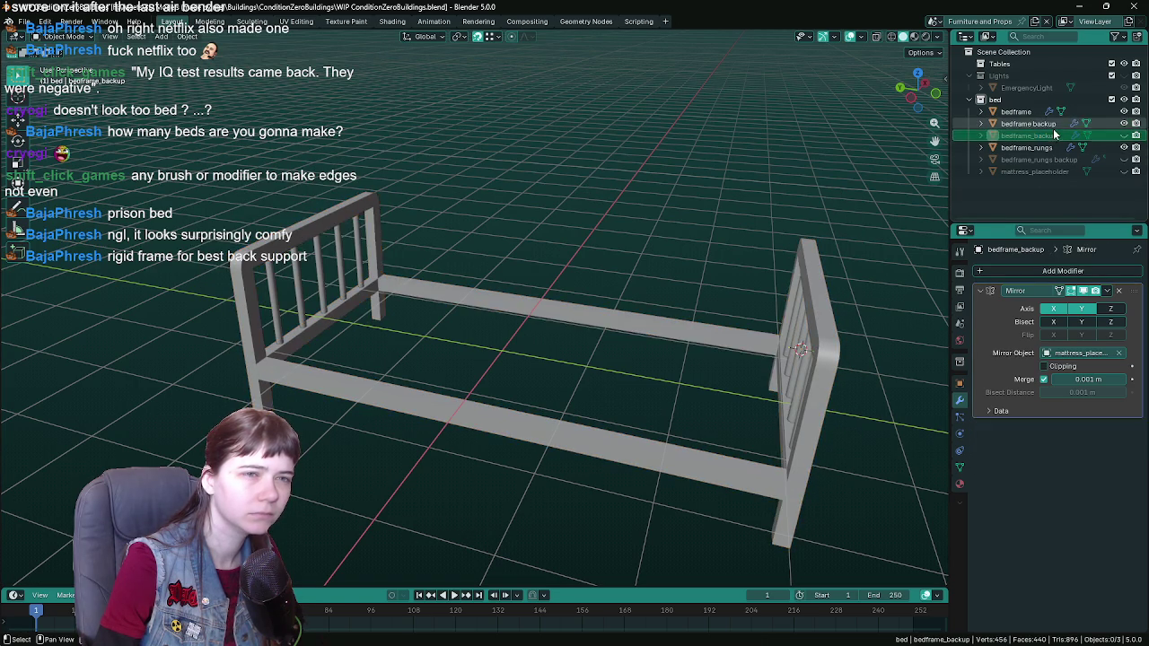
pyautogui.click(1055, 135)
pyautogui.click(1057, 125)
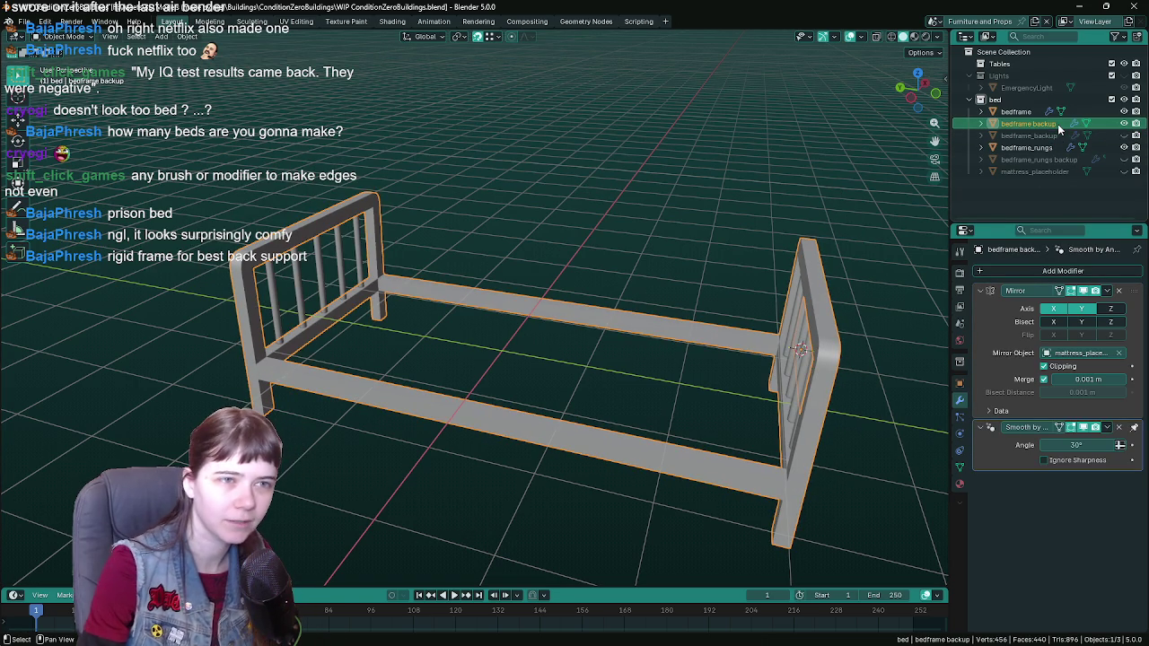
pyautogui.click(1057, 134)
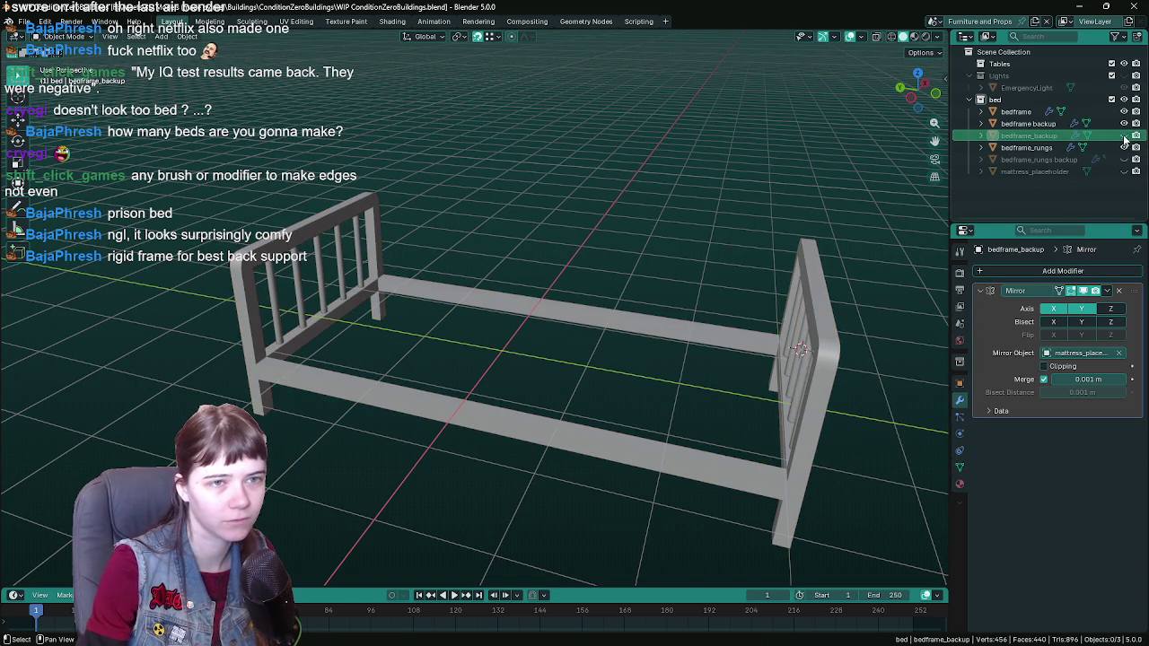
pyautogui.press('h')
# Step: Move the old solid-panel bedframe_backup aside and delete it
pyautogui.moveTo(503, 211); pyautogui.dragTo(555, 202, button='middle')
pyautogui.press('g')
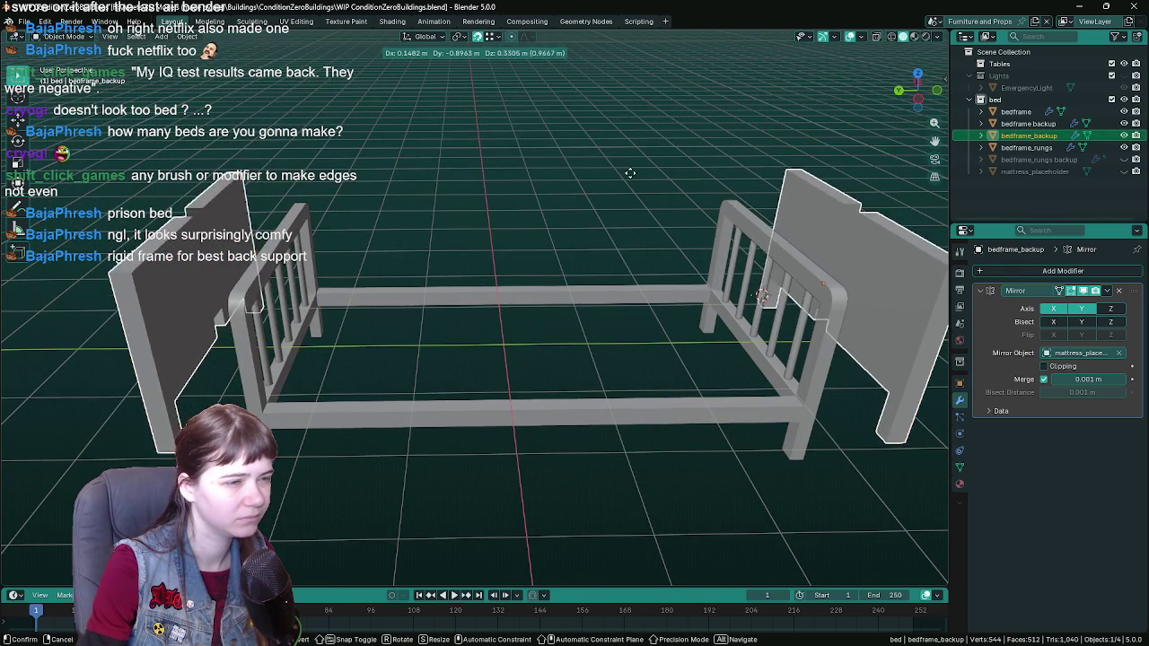
pyautogui.click(601, 162)
pyautogui.press('Delete')
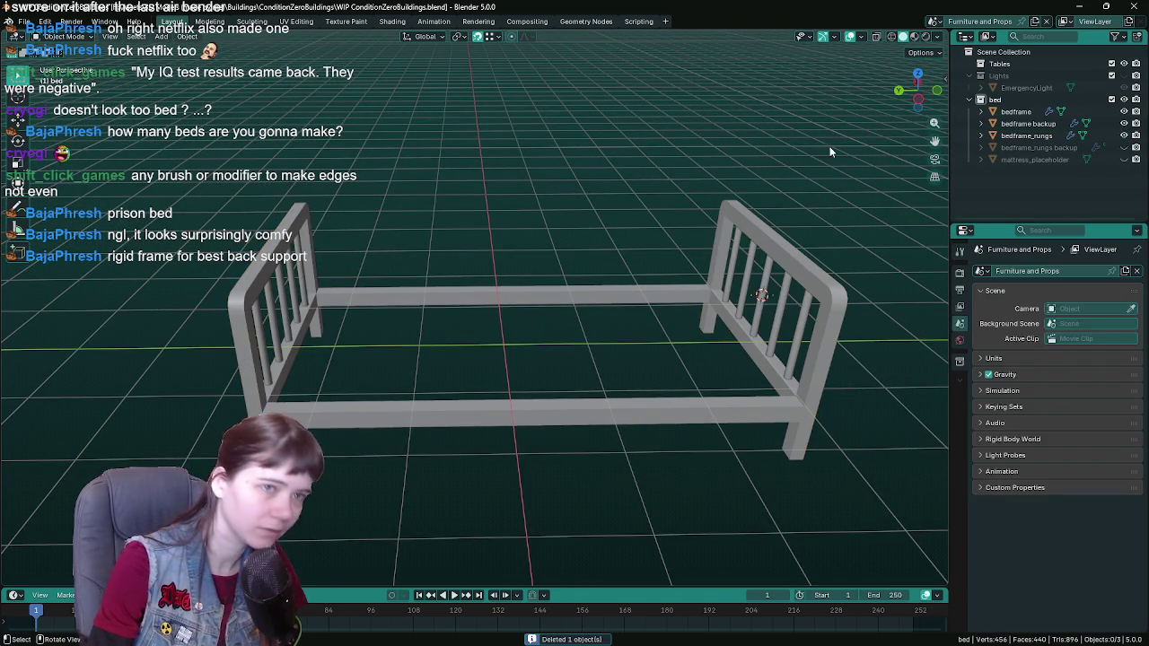
pyautogui.click(1028, 123)
# Step: Hide the bedframe backup copy and save, keeping the headboard rungs object in place
pyautogui.press('h')
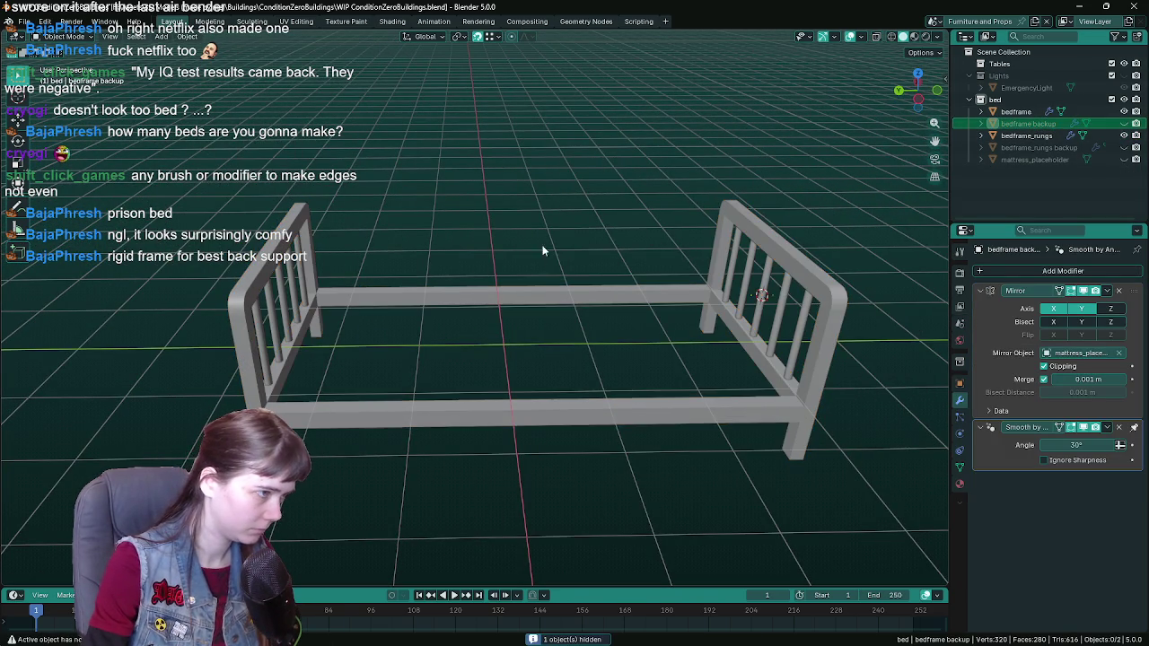
pyautogui.click(544, 295)
pyautogui.moveTo(544, 295); pyautogui.dragTo(493, 282, button='middle')
pyautogui.hotkey('ctrl', 's')
pyautogui.click(374, 248)
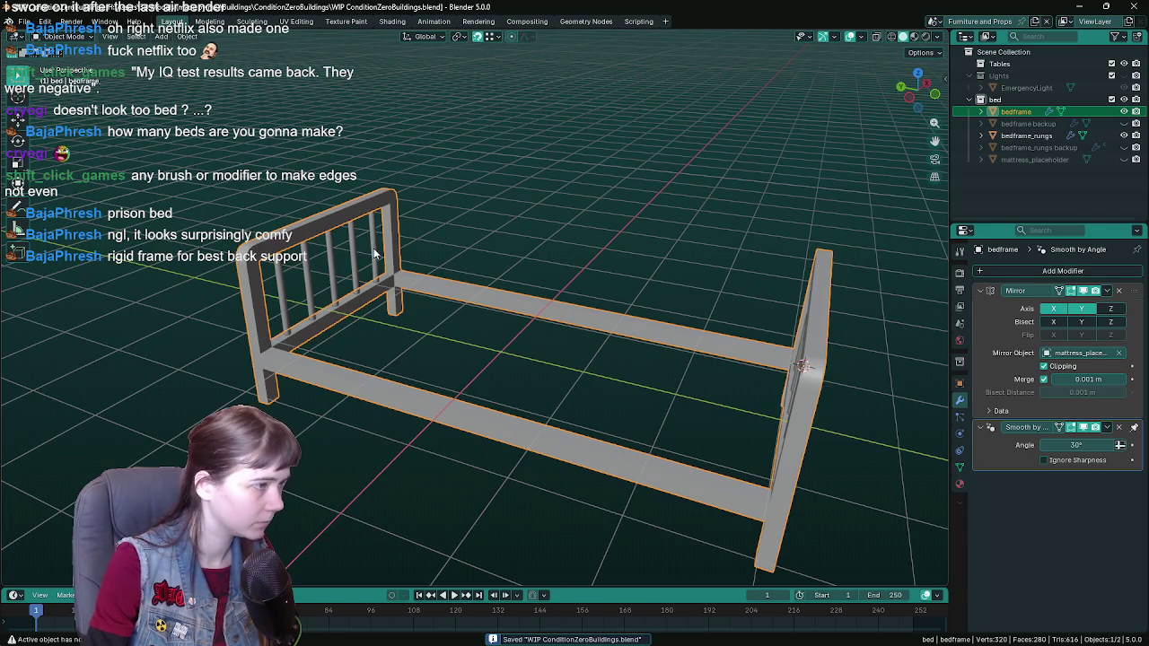
pyautogui.press('Delete')
pyautogui.click(422, 280)
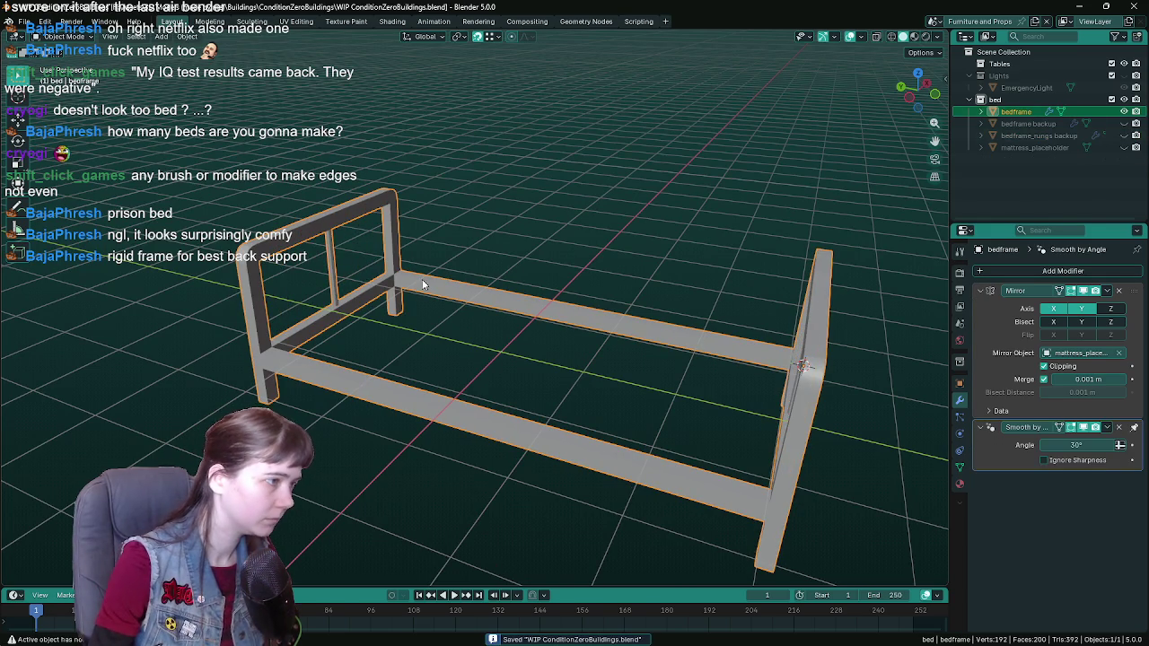
pyautogui.hotkey('ctrl', 'z')
pyautogui.hotkey('ctrl', 'z')
# Step: Apply the rungs' Mirror modifier, join the rungs into the bed frame, and save
pyautogui.moveTo(422, 279); pyautogui.dragTo(462, 281, button='middle')
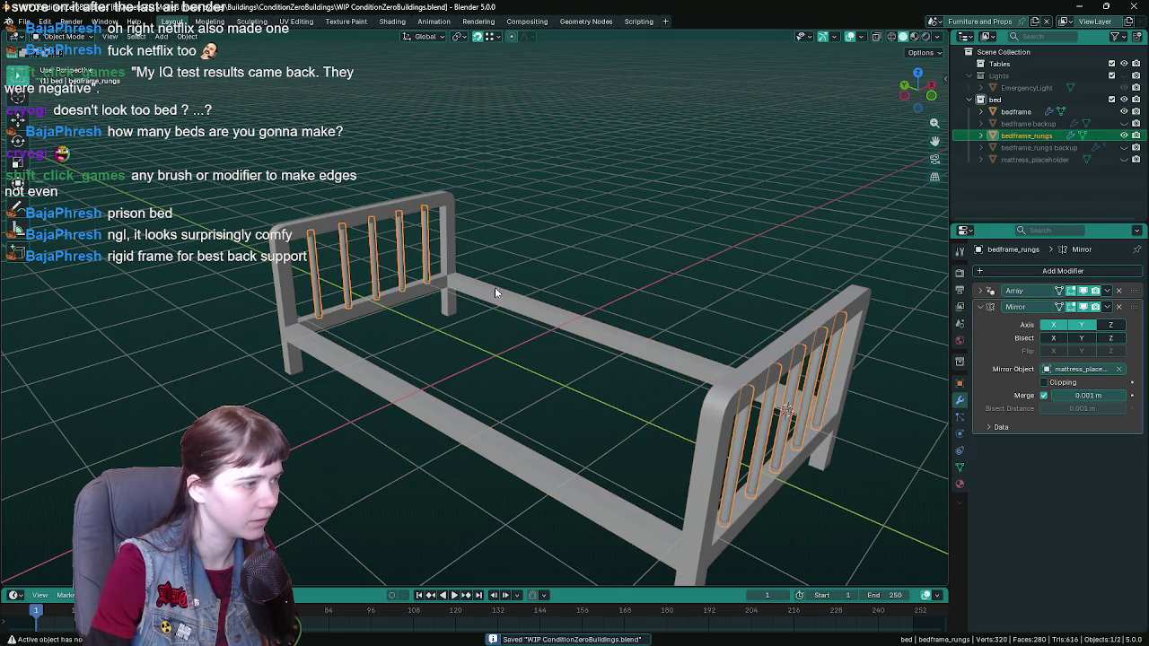
pyautogui.hotkey('ctrl', 'a')
pyautogui.moveTo(422, 296); pyautogui.dragTo(464, 295, button='middle')
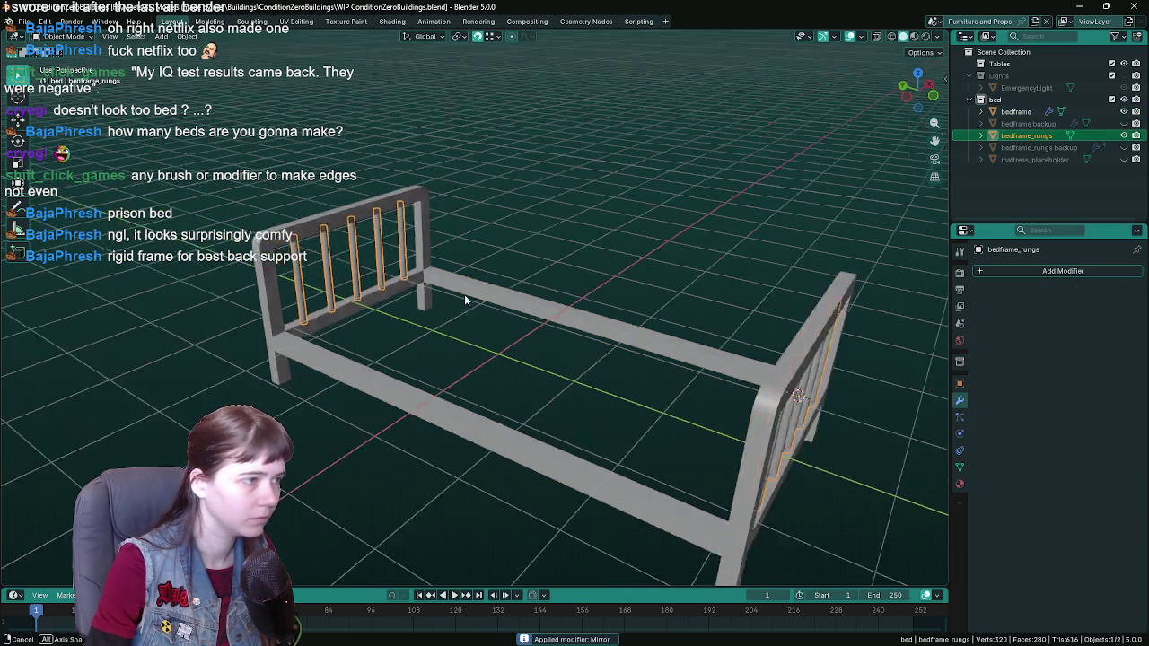
pyautogui.keyDown('shift'); pyautogui.click(487, 296); pyautogui.keyUp('shift')
pyautogui.hotkey('ctrl', 's')
pyautogui.hotkey('ctrl', 'j')
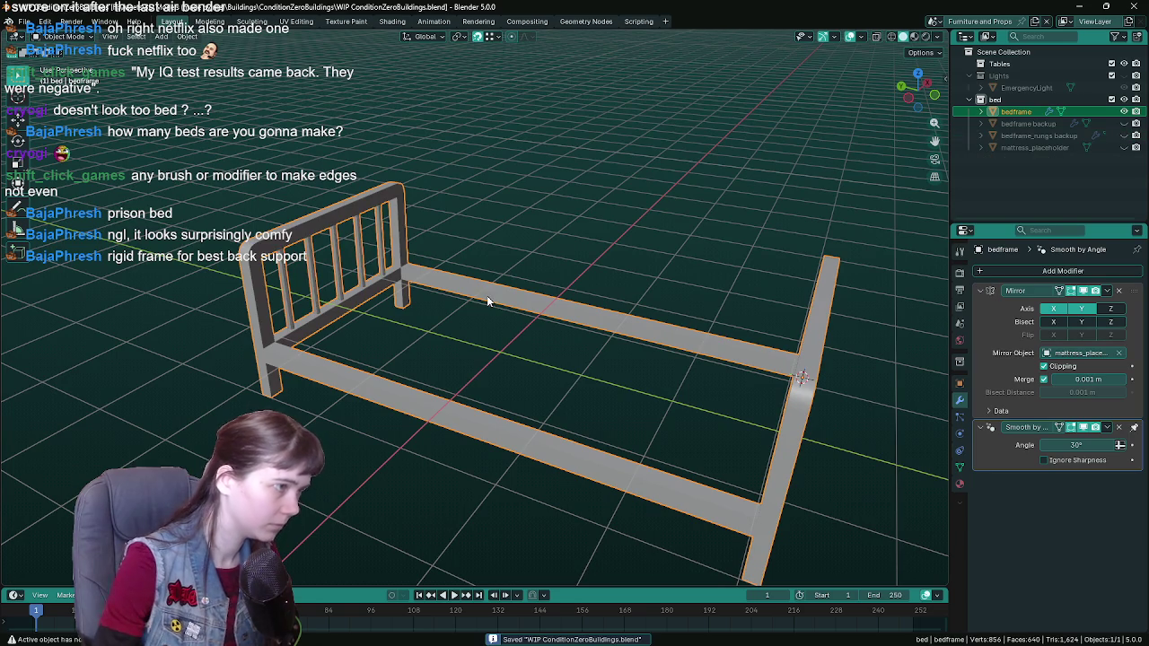
pyautogui.press('Tab')
pyautogui.moveTo(486, 296)
pyautogui.mouseDown(button='middle')
pyautogui.moveTo(517, 286)
pyautogui.moveTo(451, 290)
pyautogui.moveTo(492, 312)
pyautogui.moveTo(443, 348)
pyautogui.mouseUp(button='middle')
pyautogui.press('Tab')
# Step: Try smooth shading on the bed frame, then undo it
pyautogui.rightClick(443, 348)
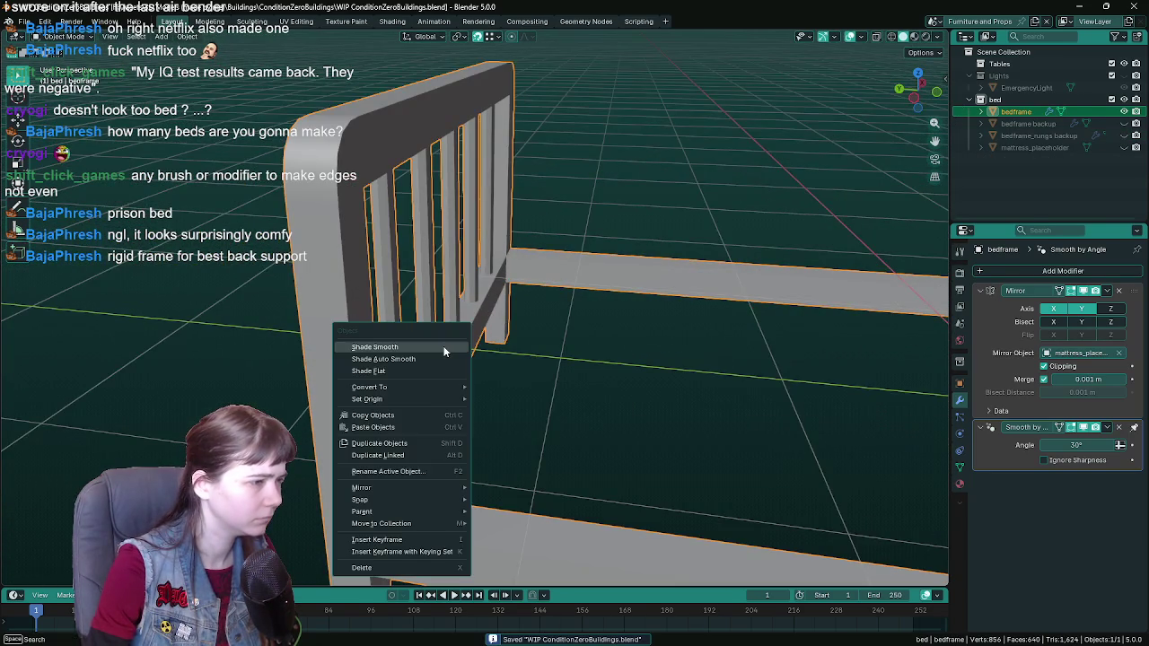
pyautogui.click(443, 346)
pyautogui.moveTo(607, 331); pyautogui.dragTo(478, 346, button='middle')
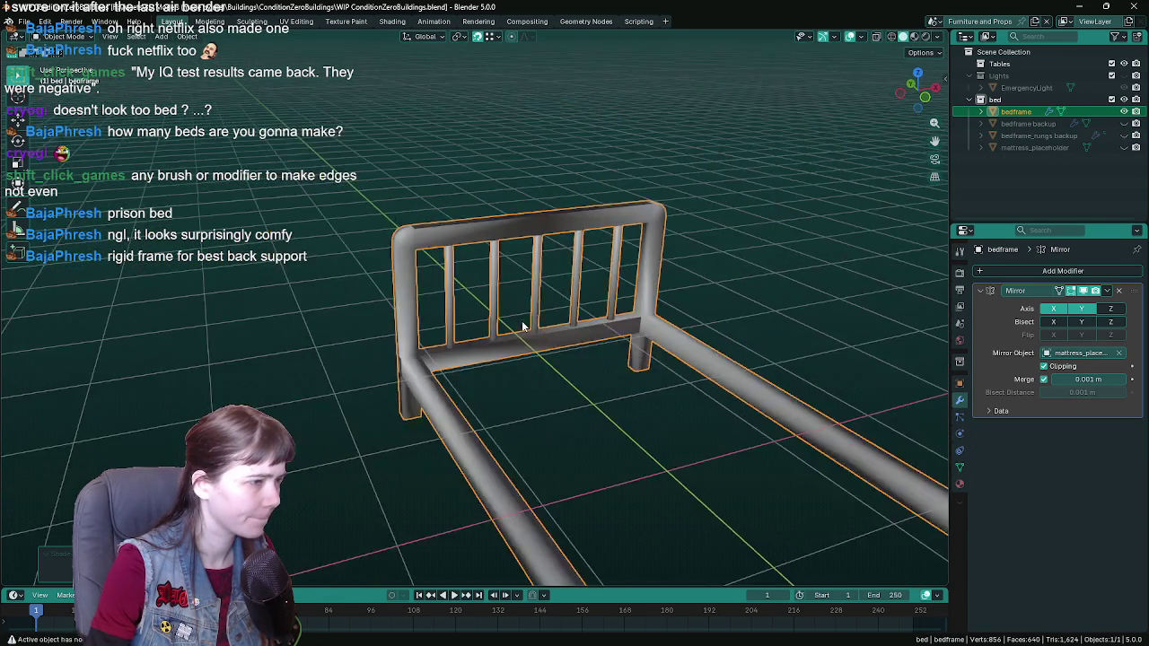
pyautogui.scroll(3, 478, 345)
pyautogui.hotkey('ctrl', 'z')
pyautogui.scroll(2, 478, 346)
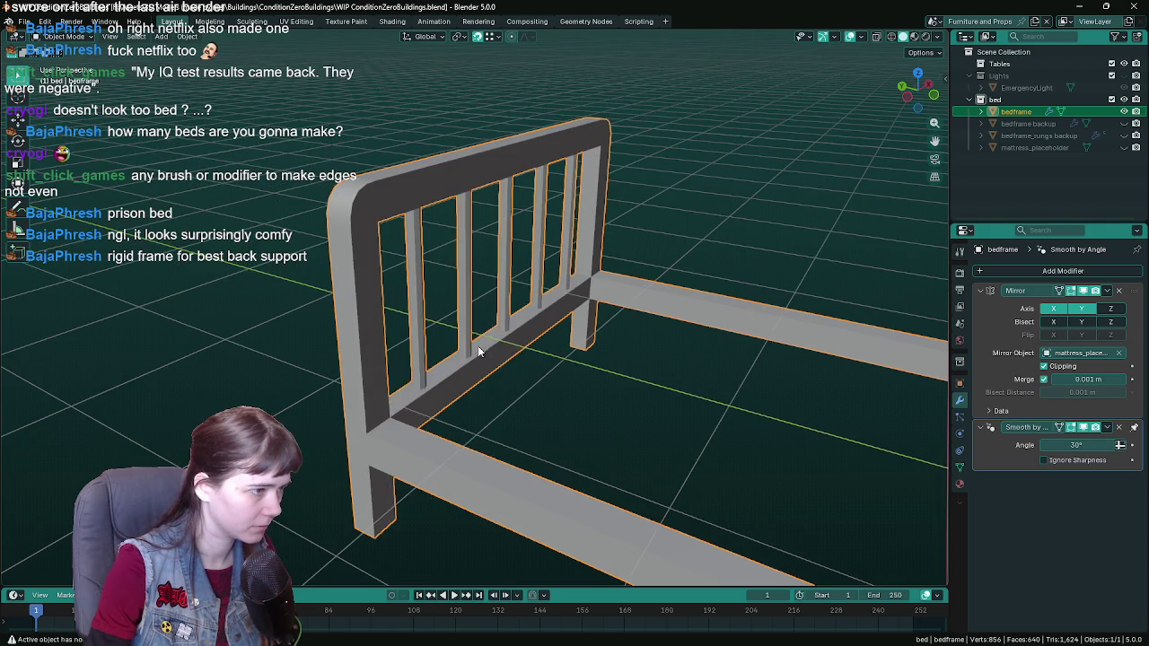
# Step: Try auto smooth shading with Ignore Sharpness toggled, then undo it
pyautogui.rightClick(478, 345)
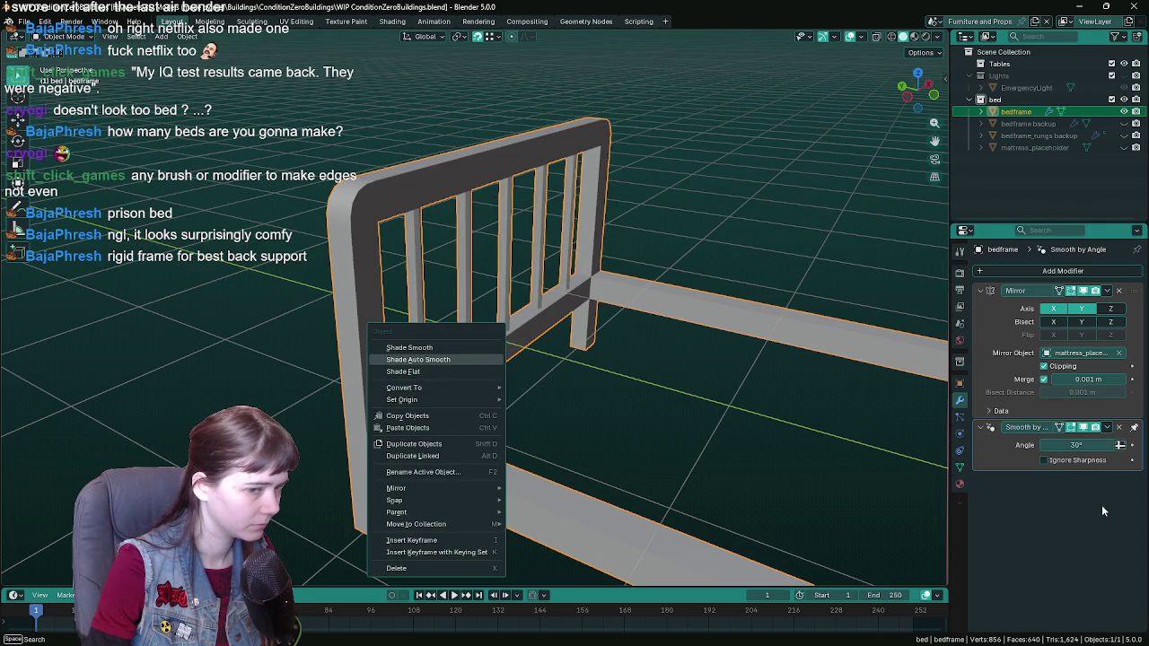
pyautogui.click(1043, 459)
pyautogui.scroll(3, 506, 365)
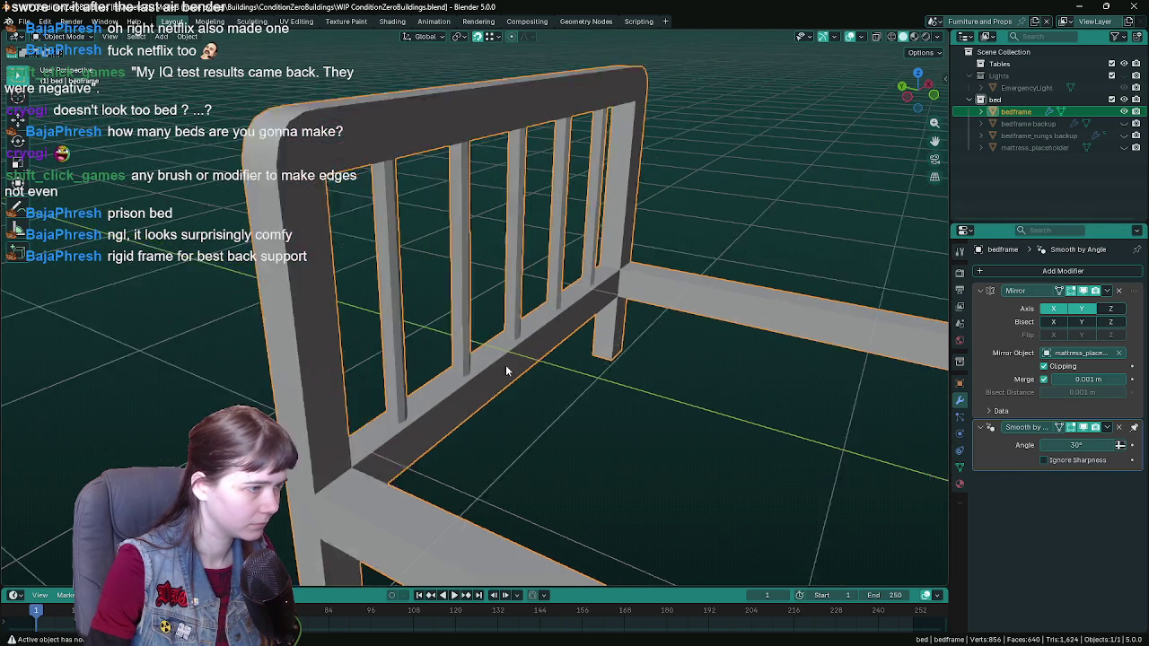
pyautogui.scroll(-4, 698, 355)
pyautogui.scroll(2, 699, 356)
pyautogui.scroll(2, 643, 355)
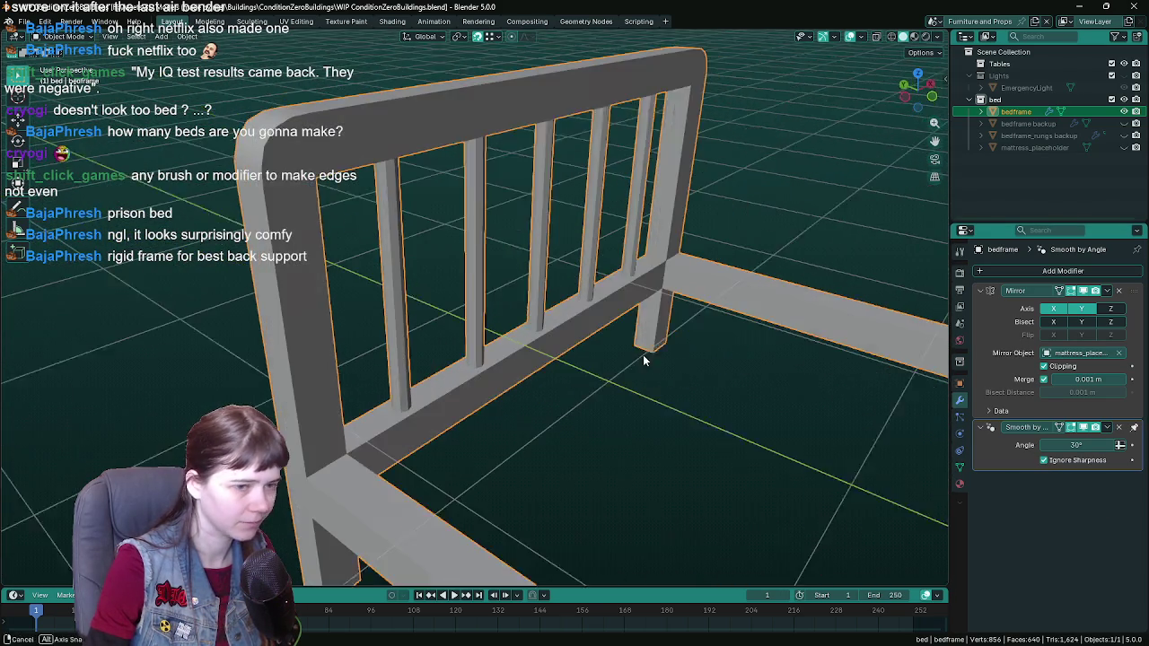
pyautogui.scroll(1, 665, 359)
pyautogui.rightClick(415, 350)
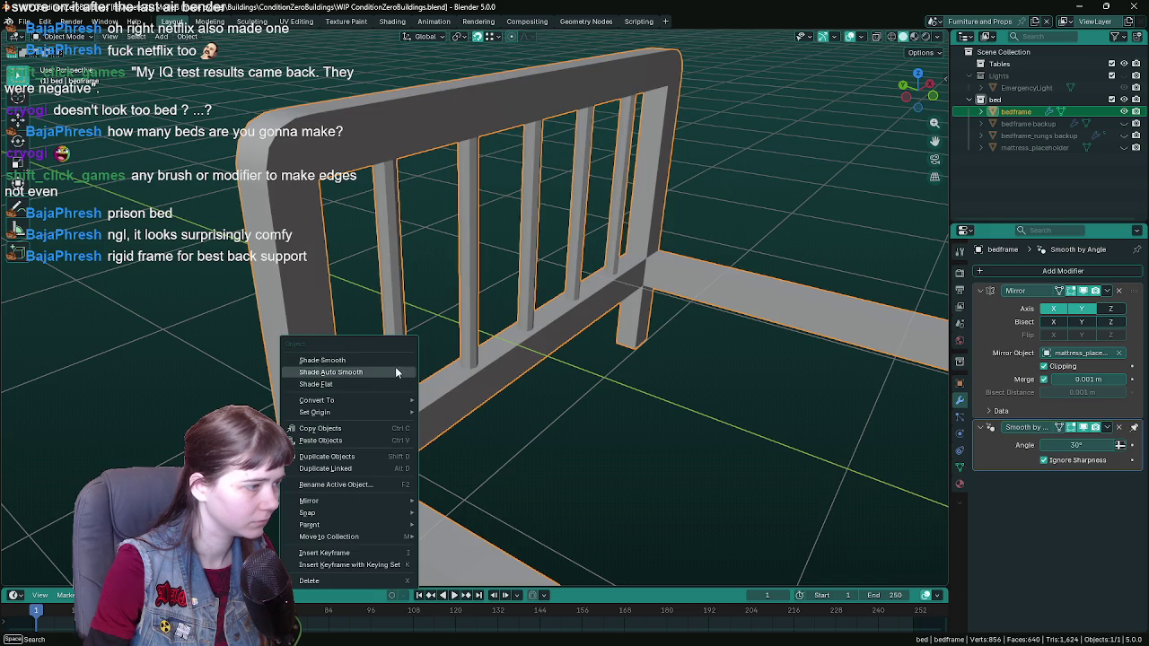
pyautogui.click(396, 367)
pyautogui.scroll(-3, 482, 326)
pyautogui.moveTo(483, 326); pyautogui.dragTo(534, 350, button='middle')
pyautogui.hotkey('ctrl', 'z')
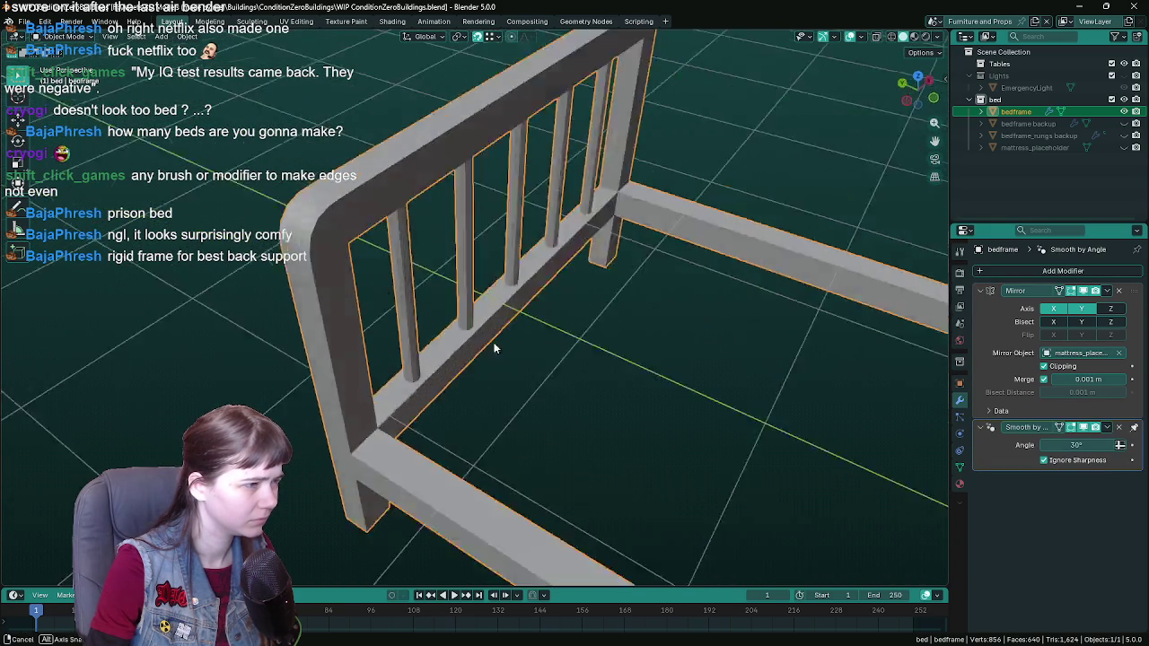
pyautogui.scroll(3, 461, 333)
# Step: Switch the bed frame to flat shading and save the .blend file
pyautogui.rightClick(445, 364)
pyautogui.click(453, 390)
pyautogui.scroll(-3, 462, 381)
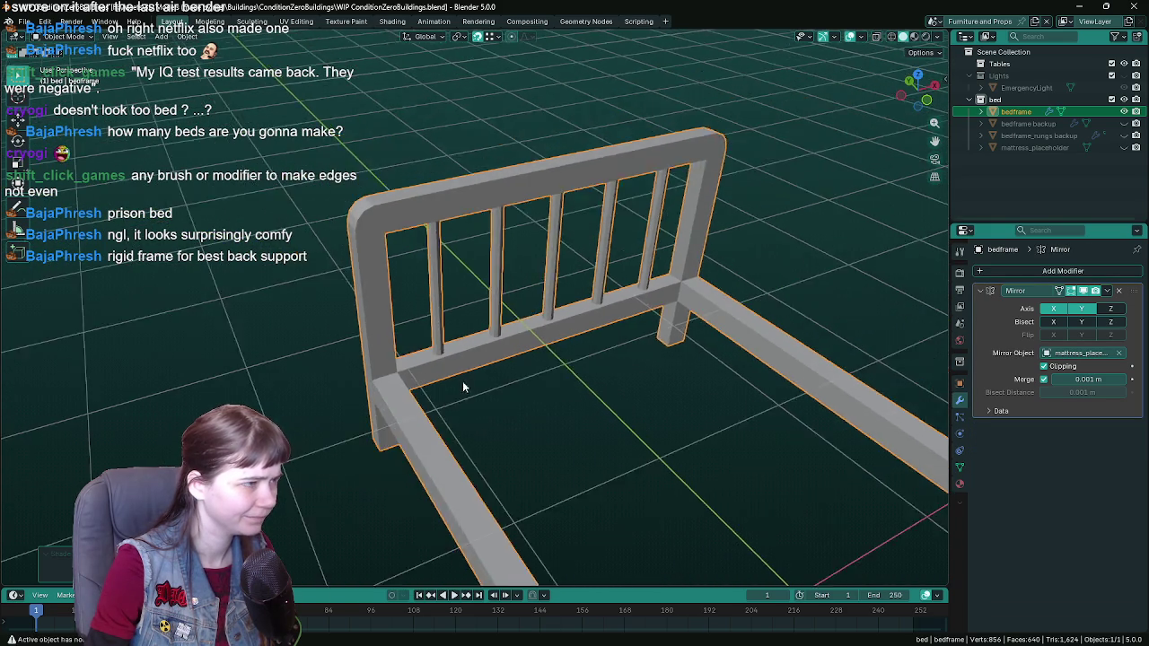
pyautogui.moveTo(463, 381)
pyautogui.mouseDown(button='middle')
pyautogui.moveTo(520, 361)
pyautogui.moveTo(500, 314)
pyautogui.moveTo(588, 329)
pyautogui.mouseUp(button='middle')
pyautogui.hotkey('ctrl', 's')
pyautogui.scroll(2, 738, 410)
pyautogui.scroll(-5, 508, 333)
# Step: Export mesh objects only as Bedframe.fbx into the Furniture and Props folder
pyautogui.hotkey('ctrl', 'shift', 'e')
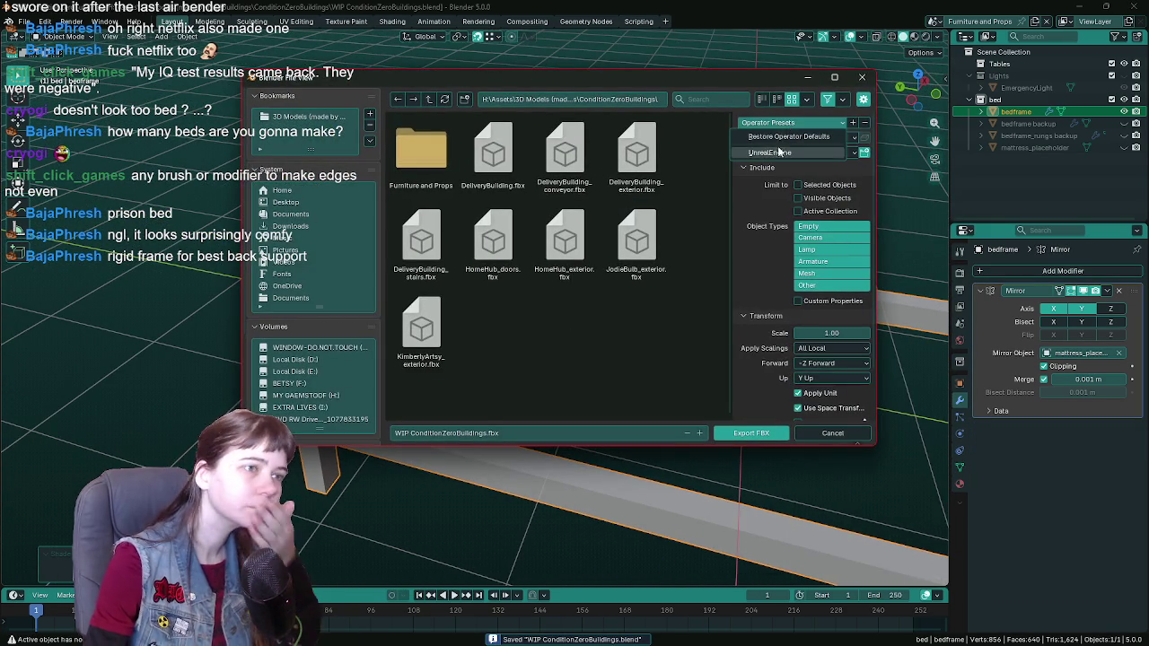
pyautogui.click(813, 273)
pyautogui.click(421, 148)
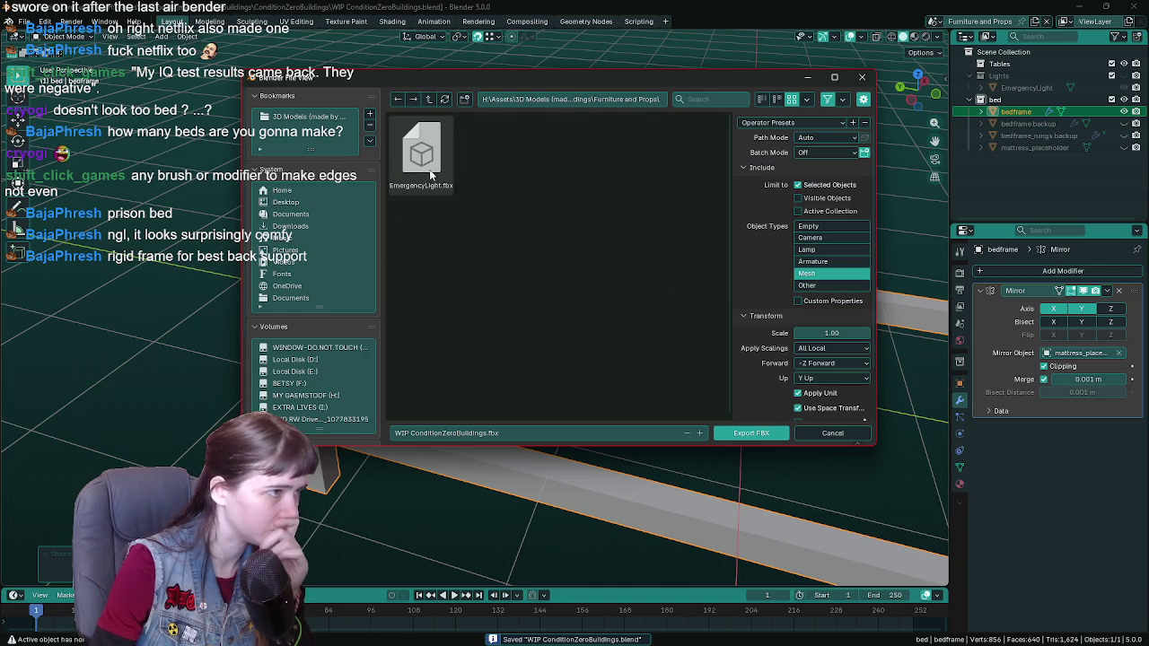
pyautogui.click(449, 433)
pyautogui.press('Home')
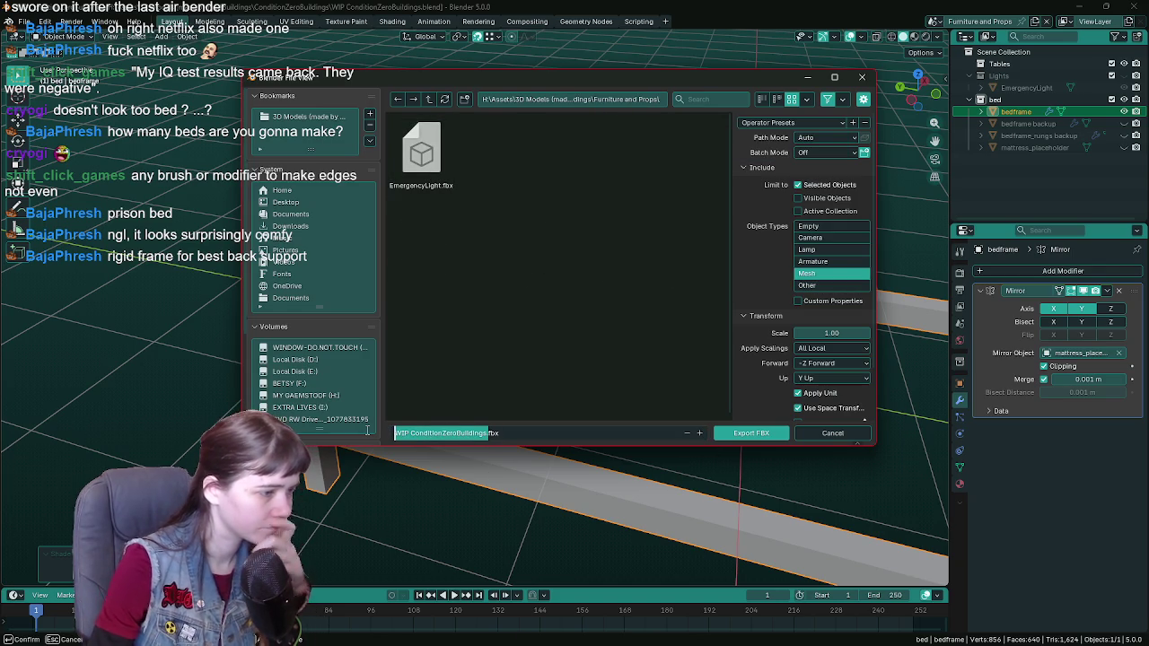
pyautogui.press('Delete')
pyautogui.press('Delete')
pyautogui.press('Delete')
pyautogui.press('Delete')
pyautogui.press('Delete')
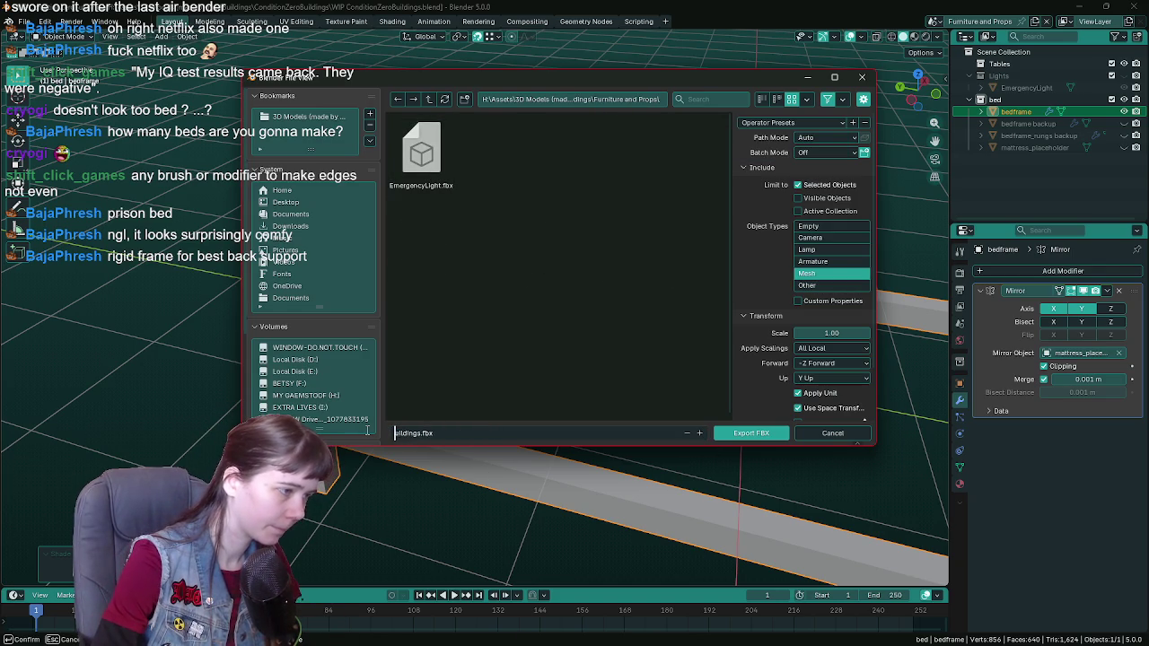
pyautogui.press('Delete')
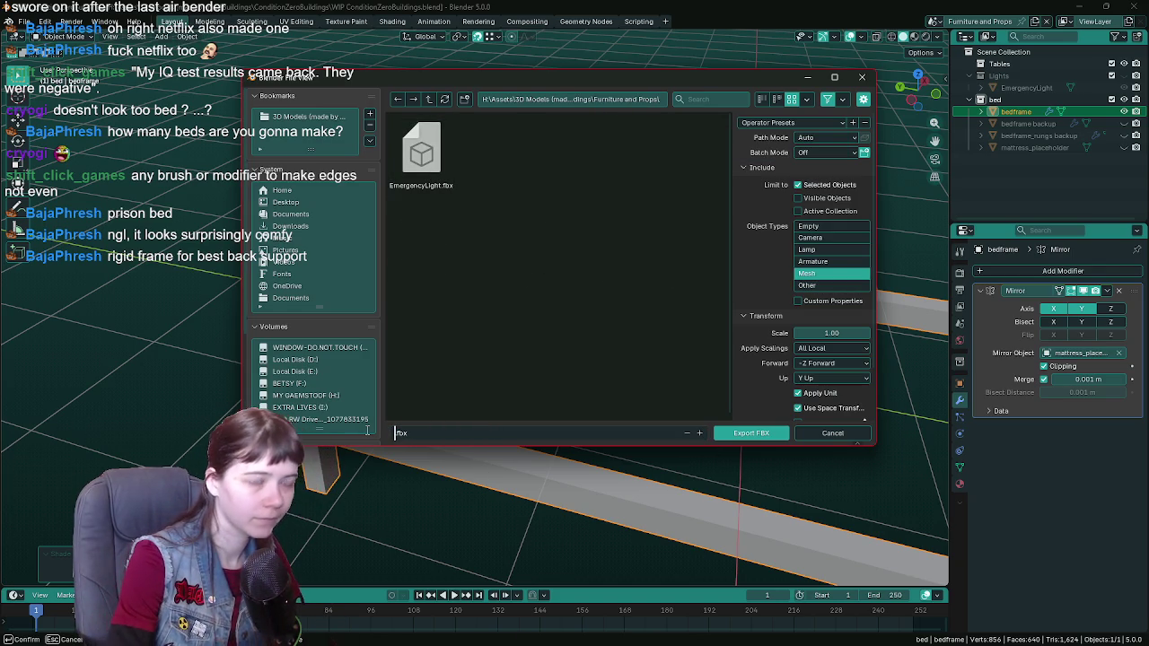
pyautogui.write('Bedframe')
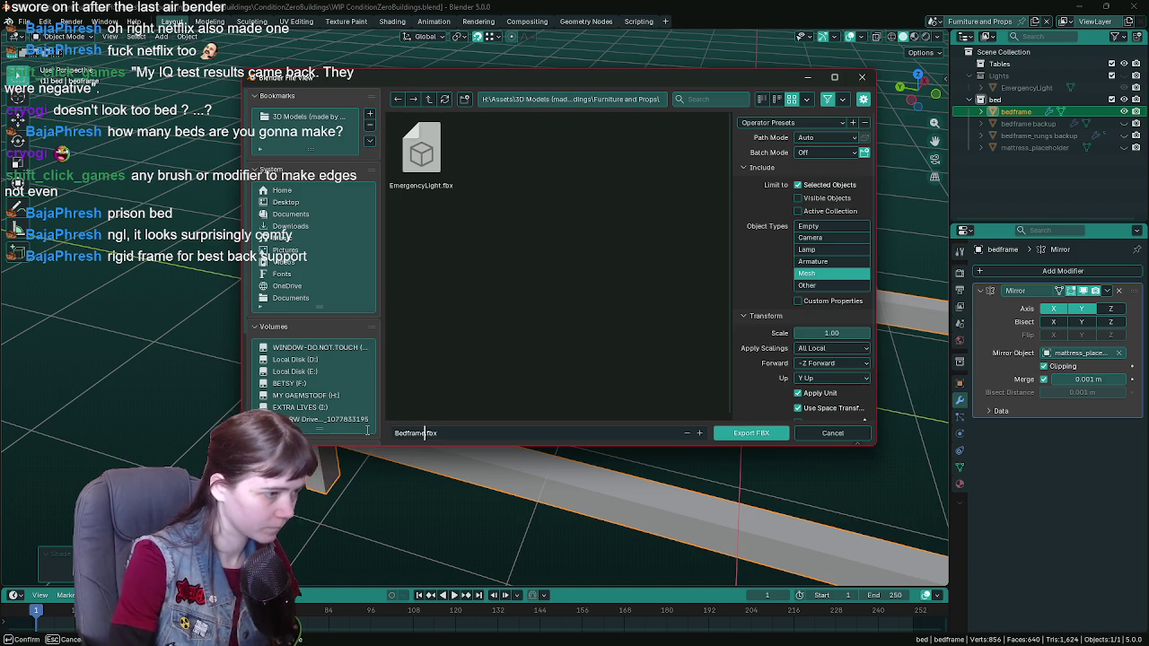
pyautogui.press('Return')
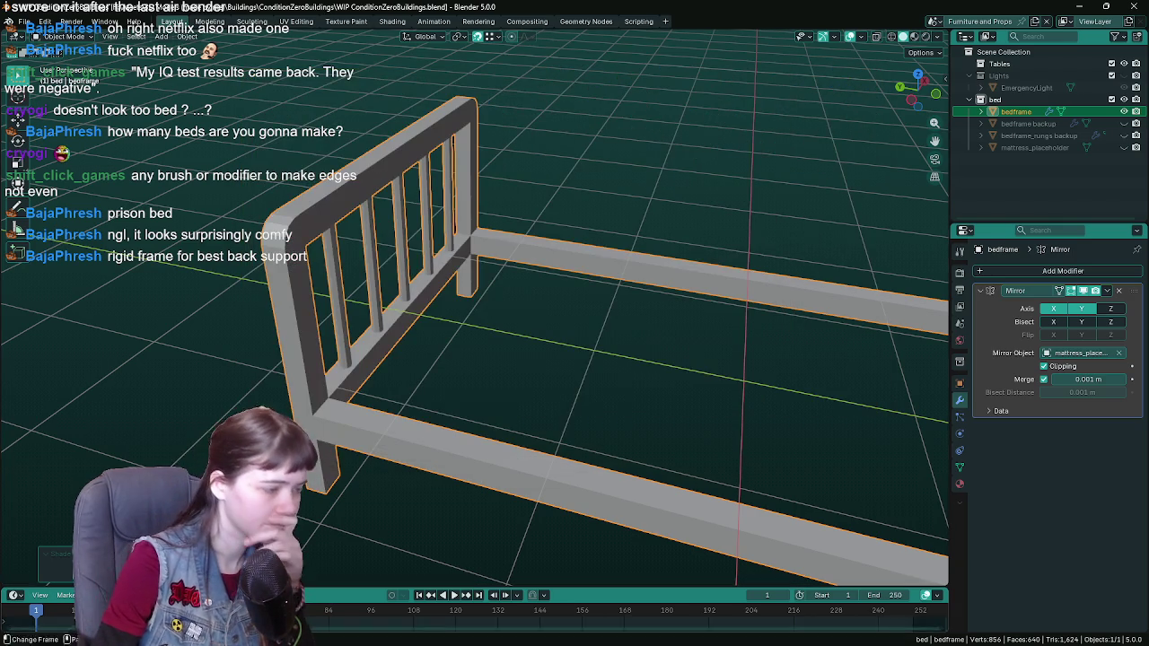
# Step: In Unreal, open the Content Drawer at Meshes > FurnitureAndProps and view the room
pyautogui.click(312, 637)
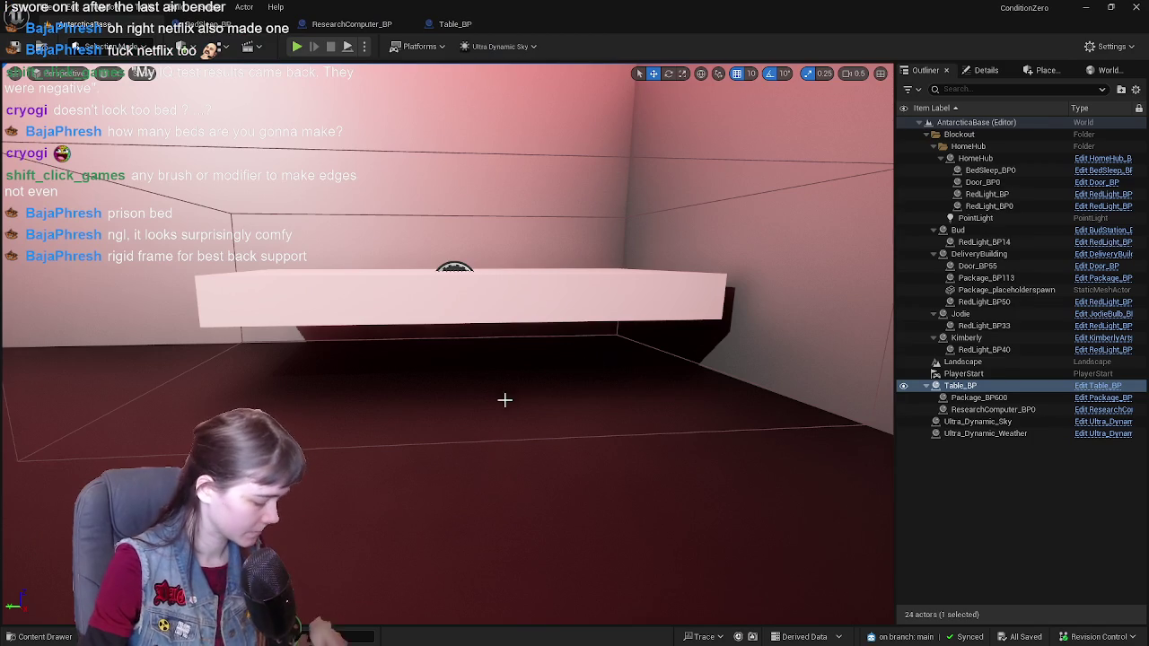
pyautogui.hotkey('ctrl', 'space')
pyautogui.click(280, 422)
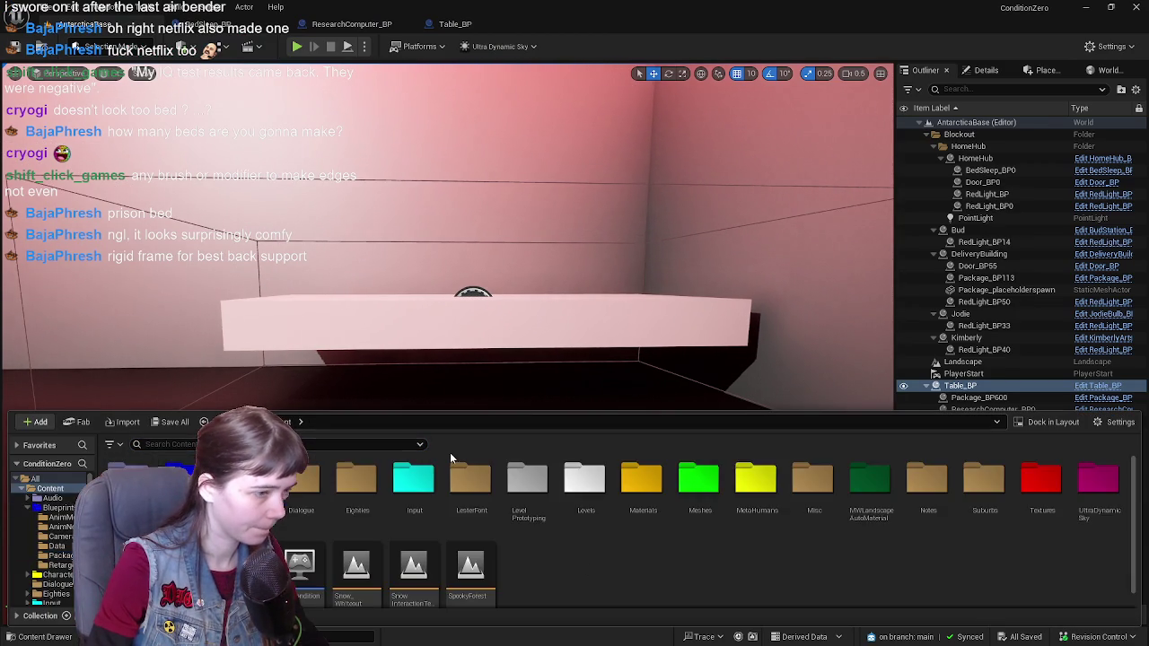
pyautogui.doubleClick(693, 503)
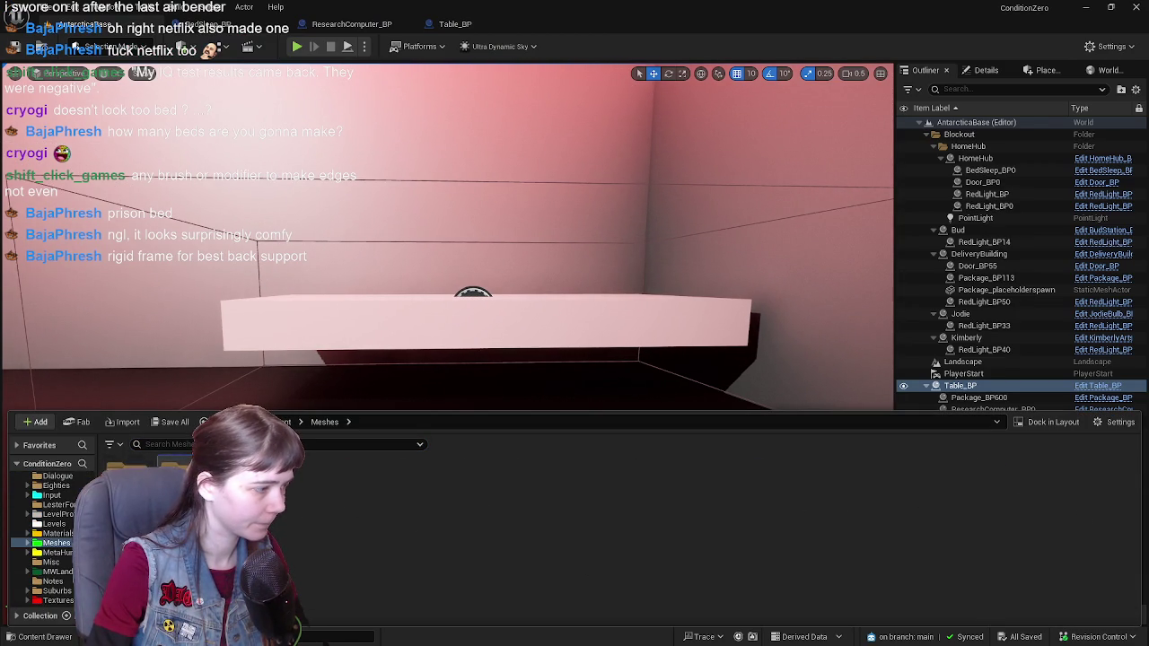
pyautogui.doubleClick(171, 467)
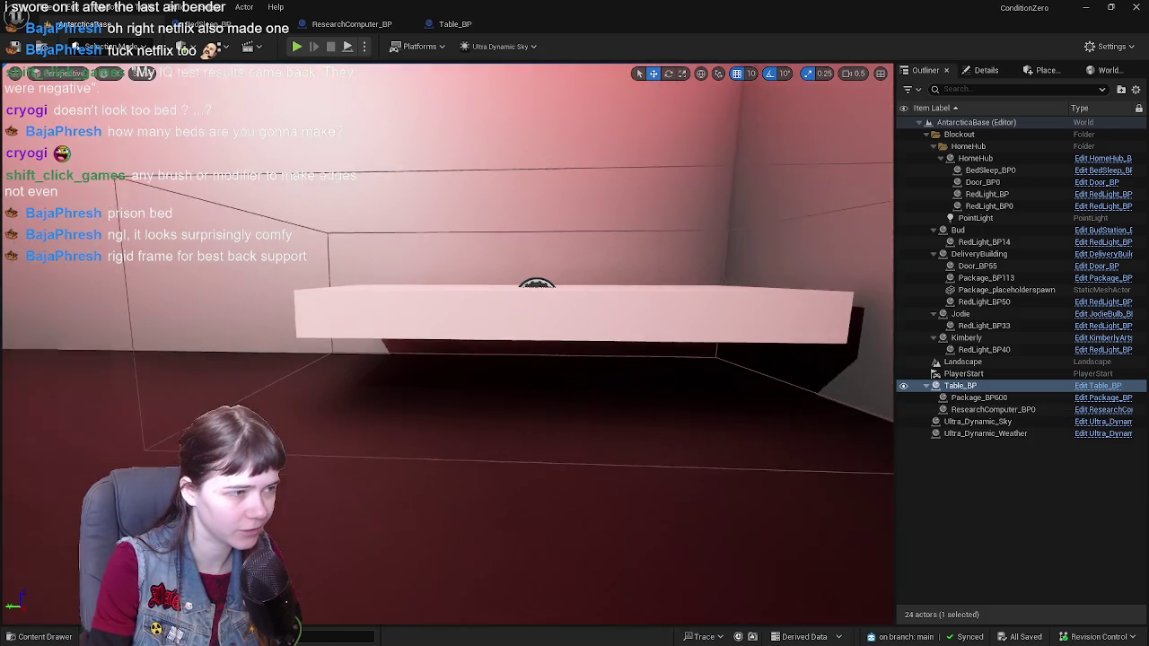
pyautogui.moveTo(725, 343); pyautogui.dragTo(725, 343, button='right')
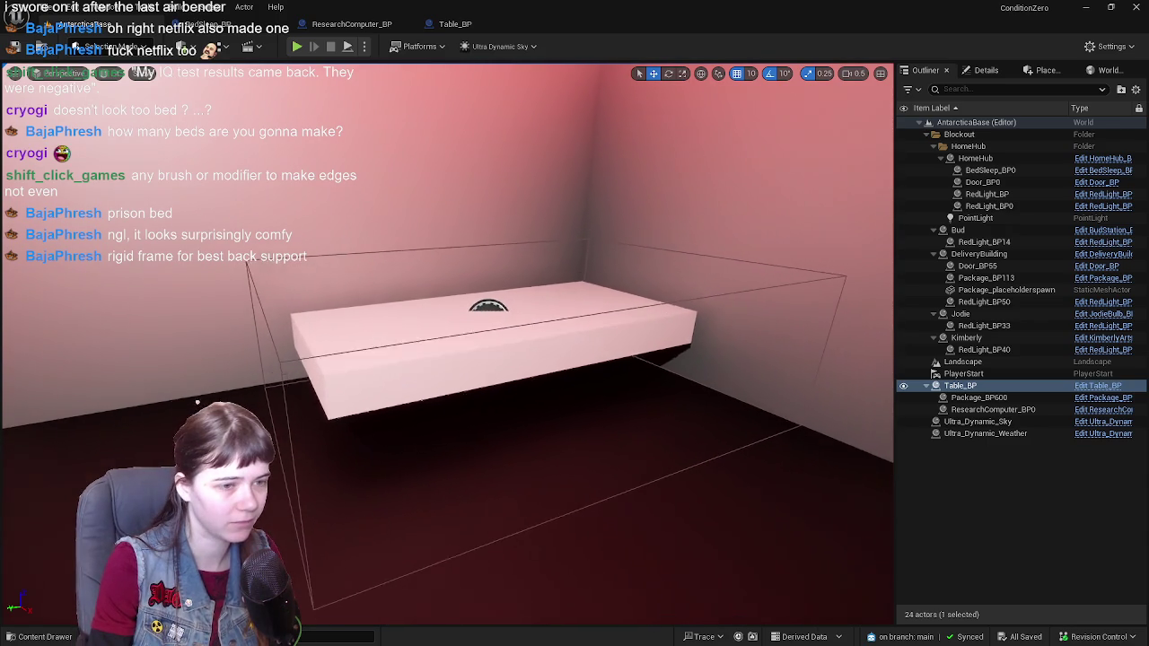
pyautogui.moveTo(691, 314); pyautogui.dragTo(691, 315, button='right')
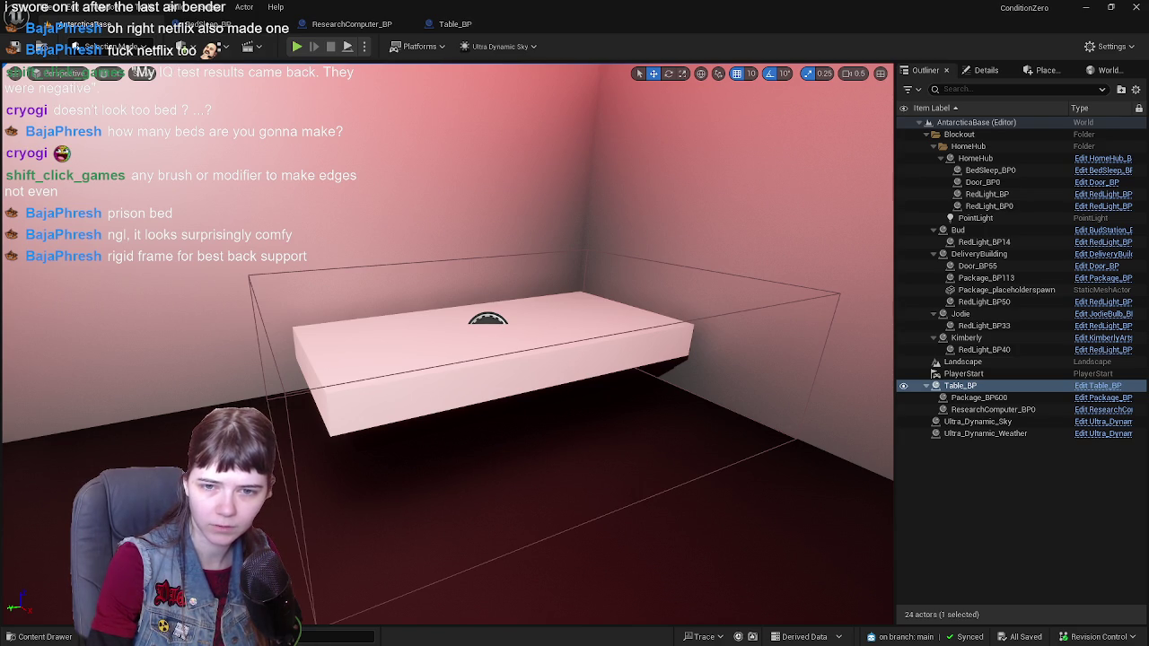
# Step: Import Bedframe.fbx, drag it into the room, then delete the oversized placed frame
pyautogui.hotkey('ctrl', 'space')
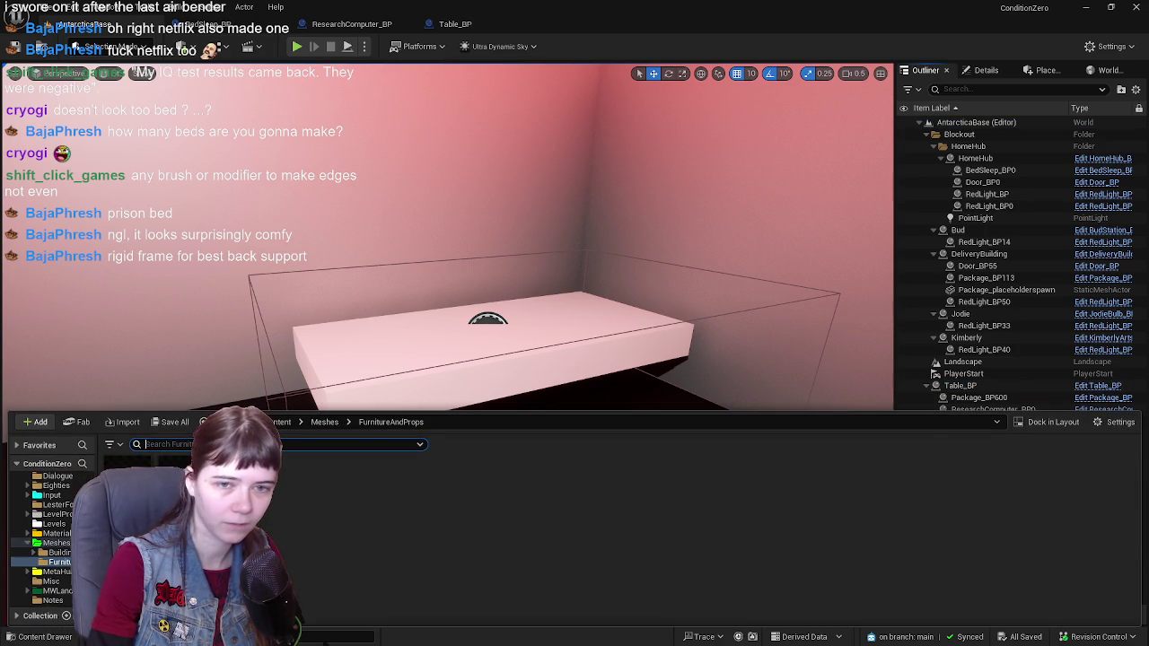
pyautogui.click(394, 548)
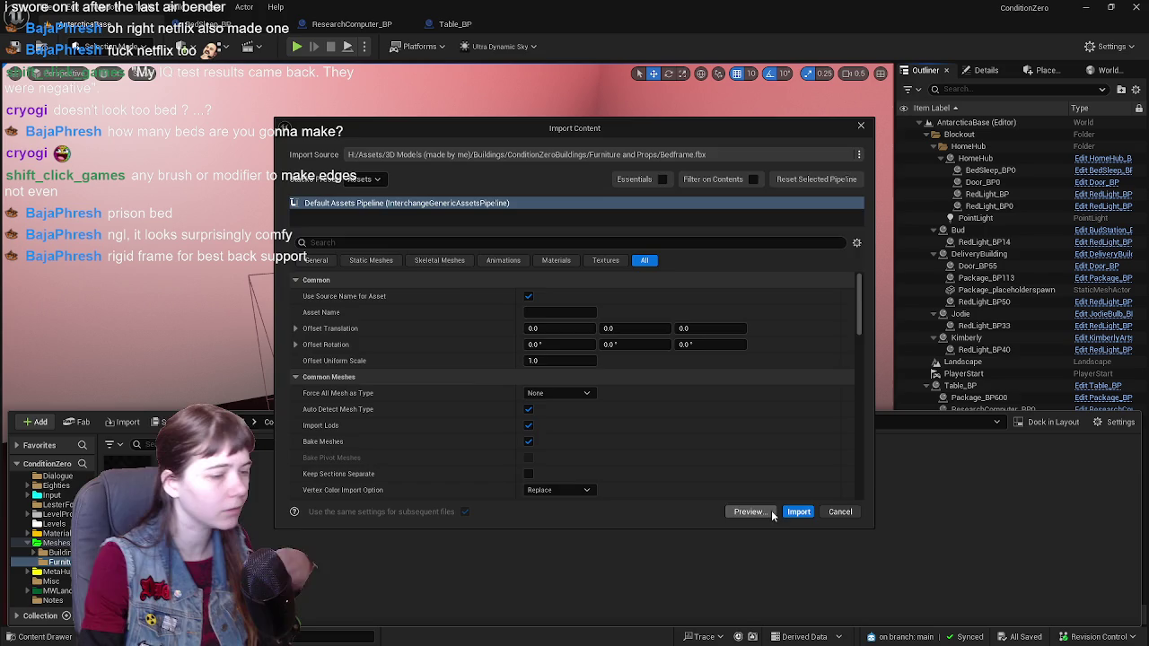
pyautogui.press('Return')
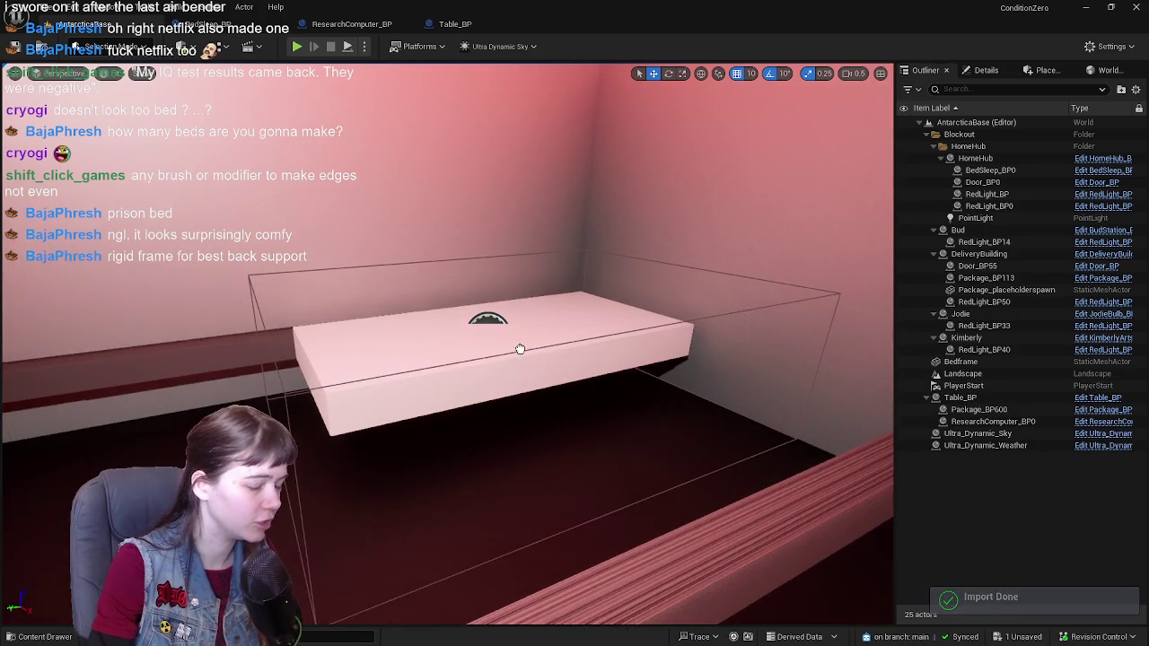
pyautogui.moveTo(300, 345); pyautogui.dragTo(735, 355)
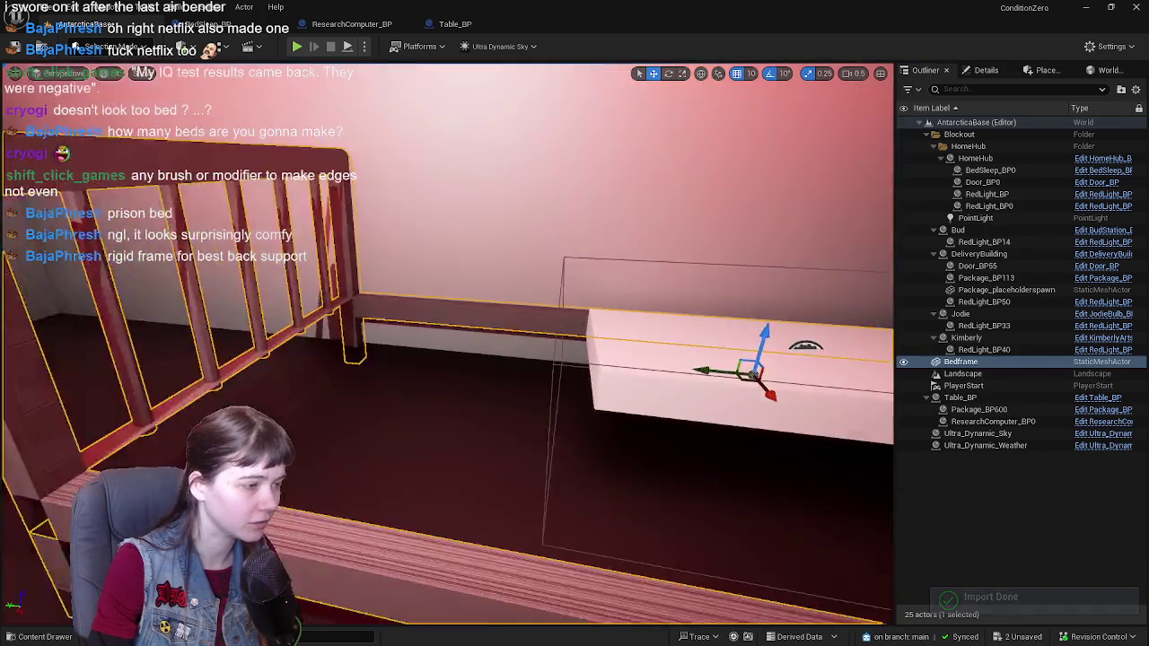
pyautogui.moveTo(734, 355)
pyautogui.mouseDown(button='right')
pyautogui.moveTo(637, 305)
pyautogui.moveTo(557, 341)
pyautogui.moveTo(520, 341)
pyautogui.mouseUp(button='right')
pyautogui.press('Delete')
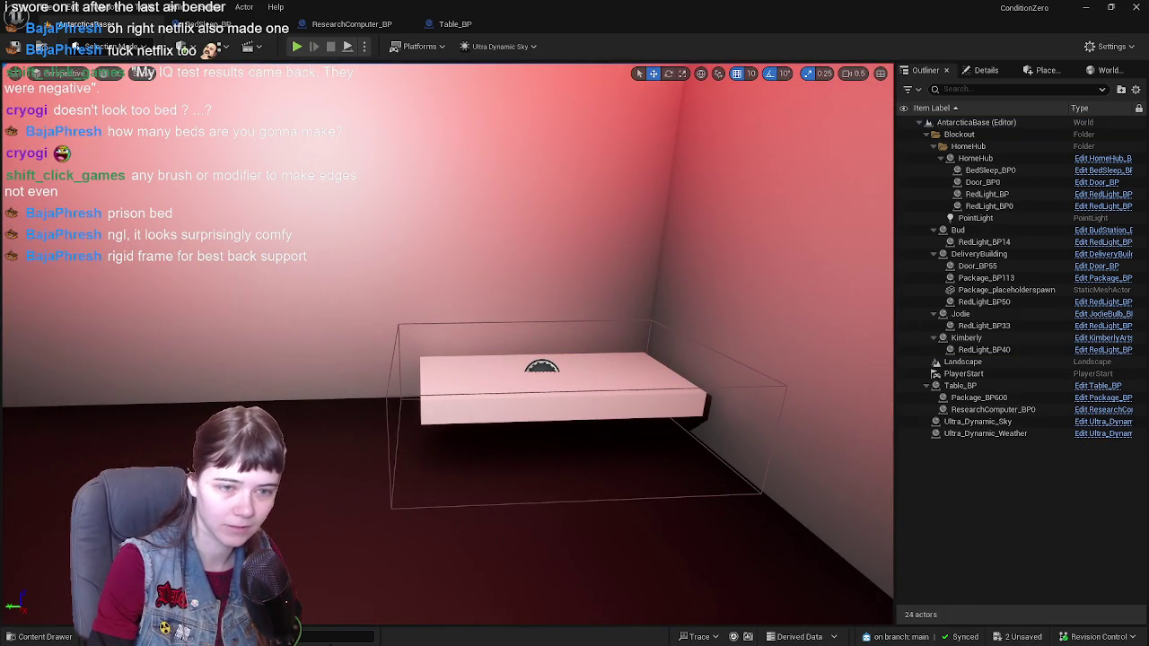
pyautogui.hotkey('ctrl', 'space')
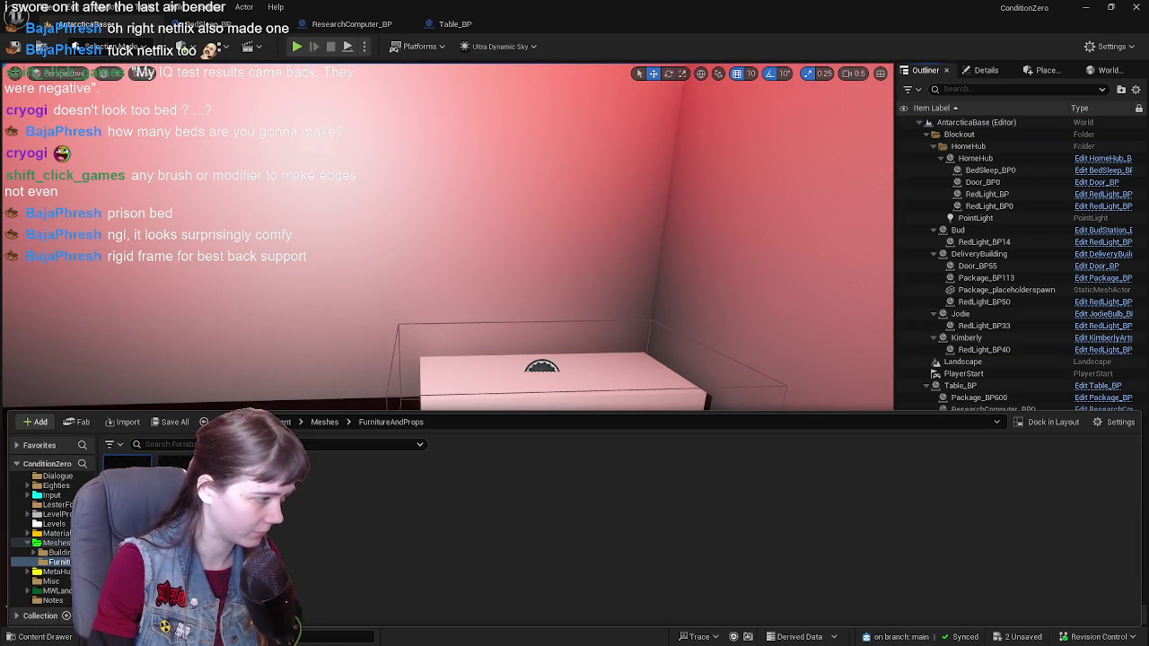
# Step: Delete the Bedframe asset and re-import Bedframe.fbx with Offset Uniform Scale 0.5
pyautogui.press('Delete')
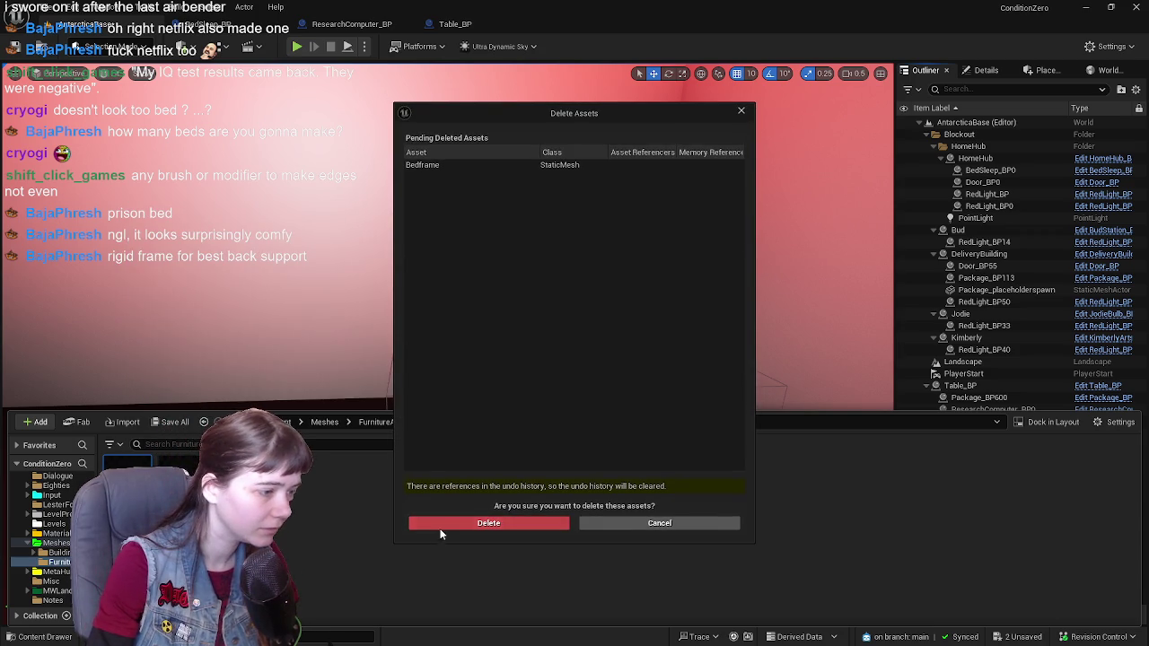
pyautogui.click(502, 518)
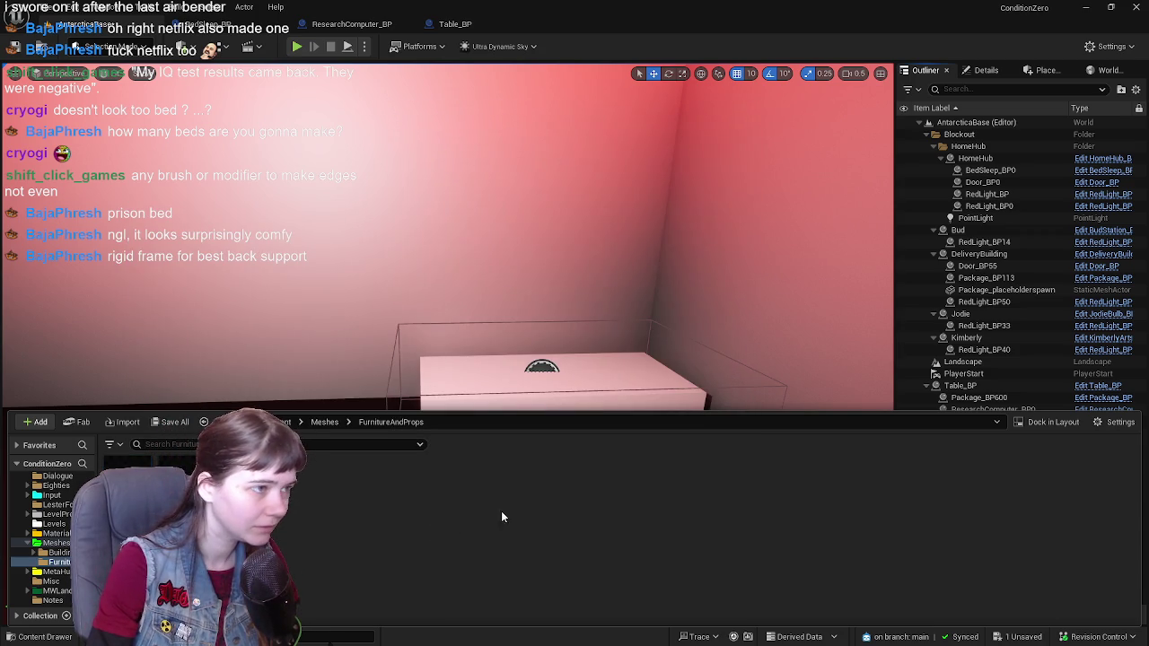
pyautogui.click(719, 512)
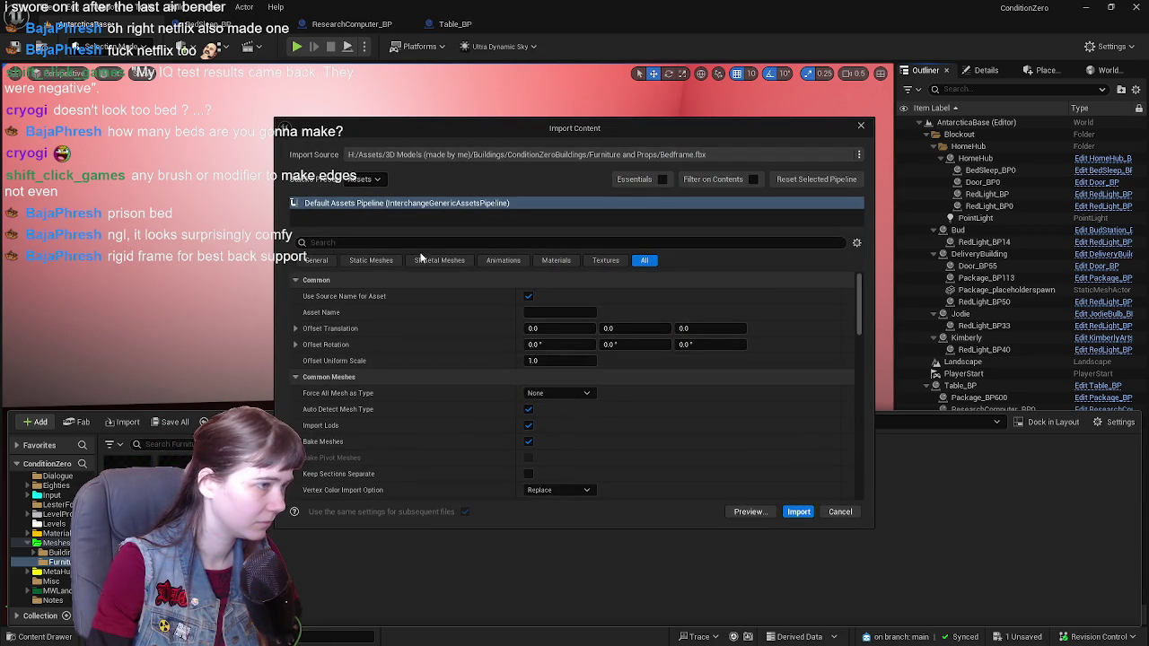
pyautogui.click(368, 260)
pyautogui.click(316, 260)
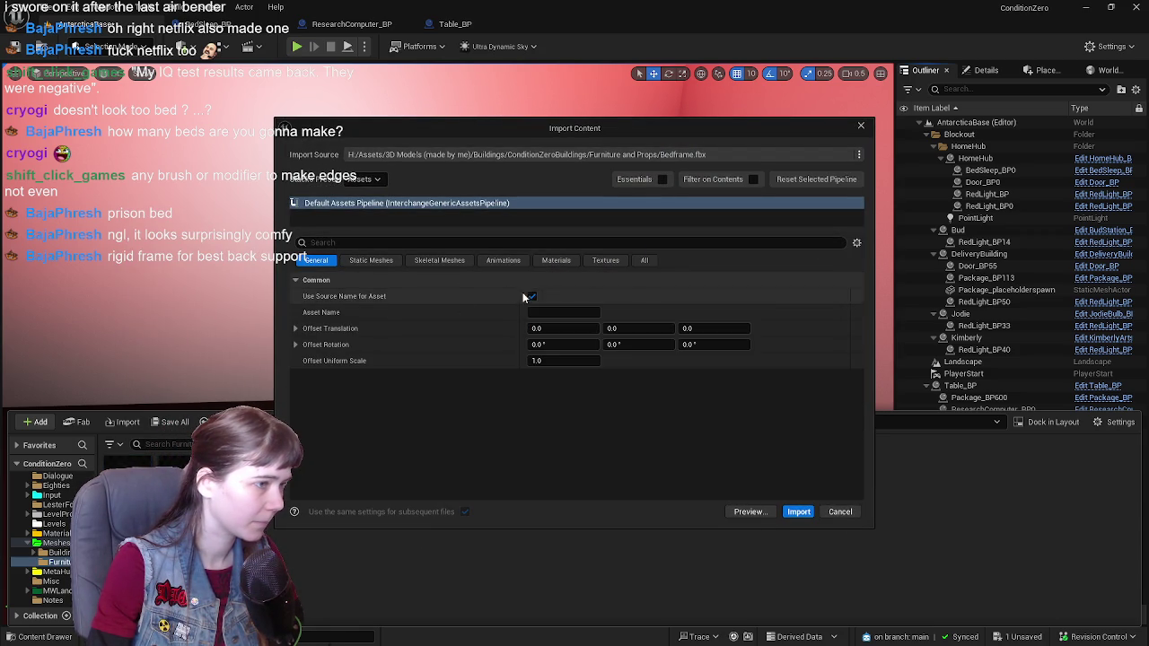
pyautogui.click(560, 361)
pyautogui.write('0.5')
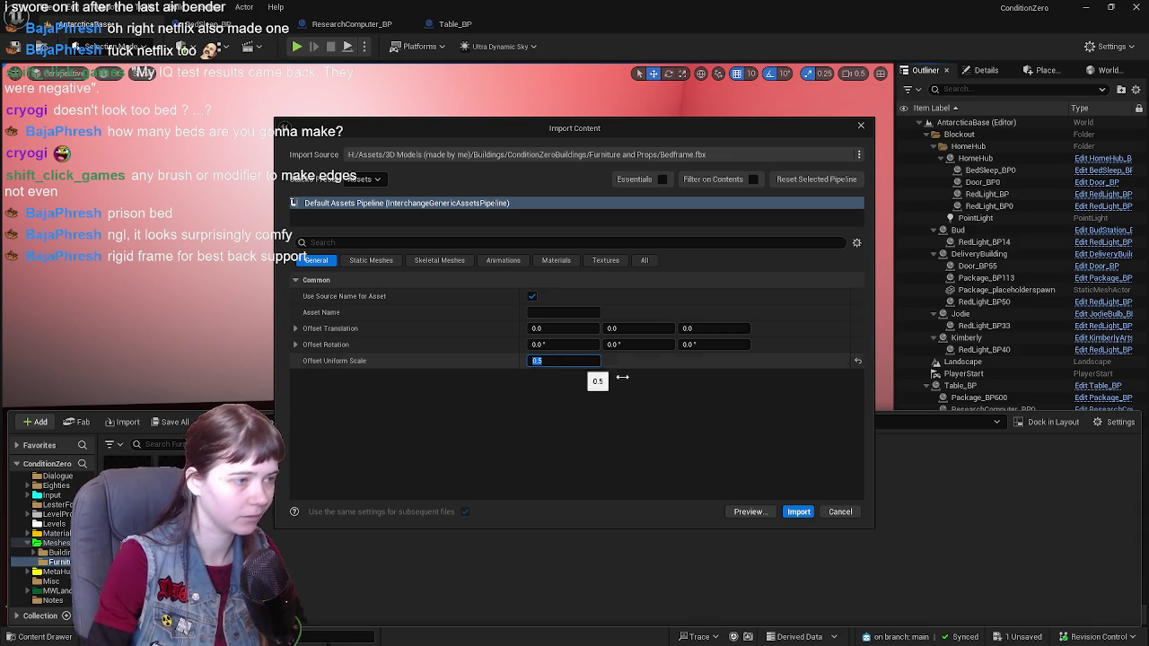
pyautogui.click(798, 512)
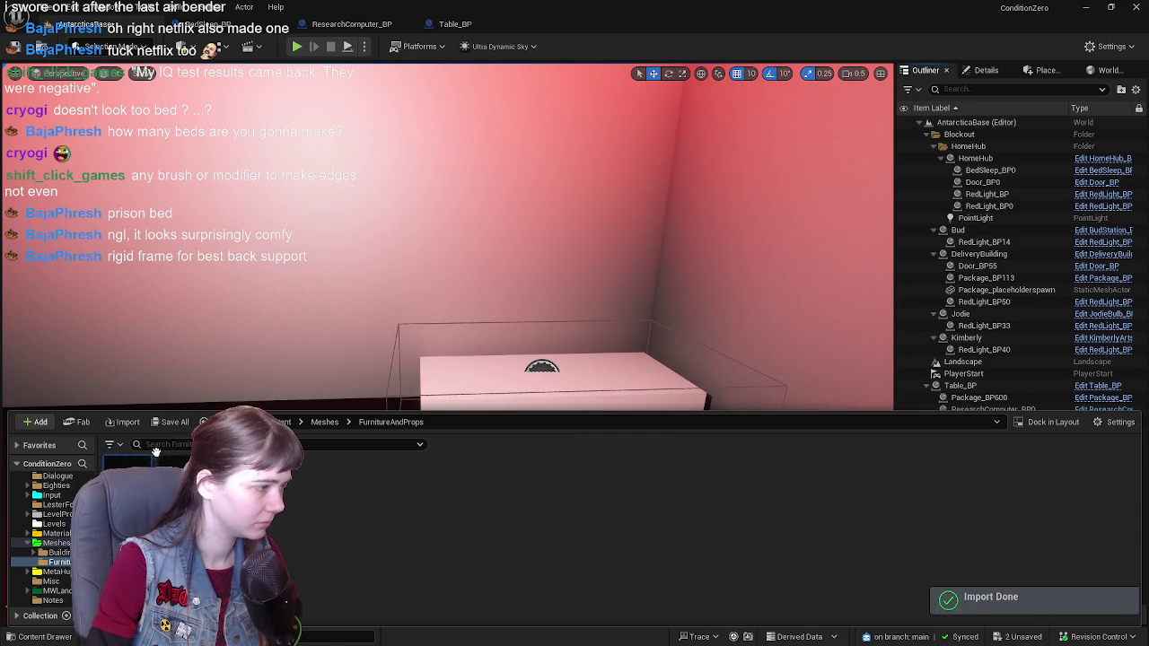
# Step: Place the bed frame over the mattress block and inspect it from several angles
pyautogui.moveTo(155, 451); pyautogui.dragTo(539, 378)
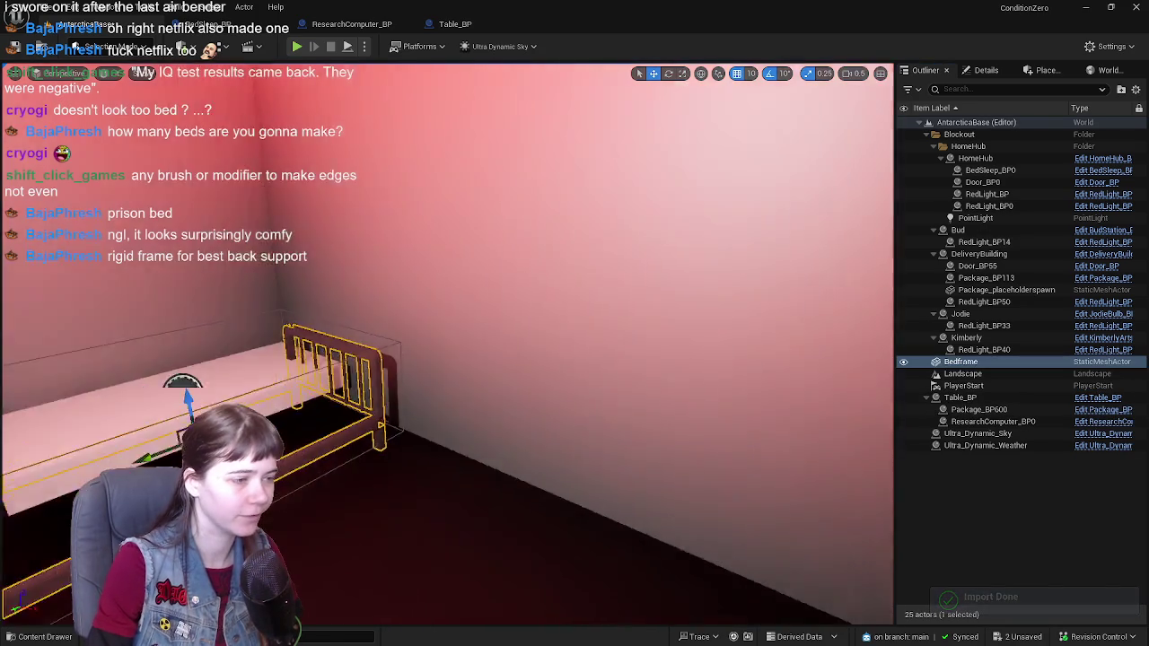
pyautogui.moveTo(449, 360); pyautogui.dragTo(467, 350, button='right')
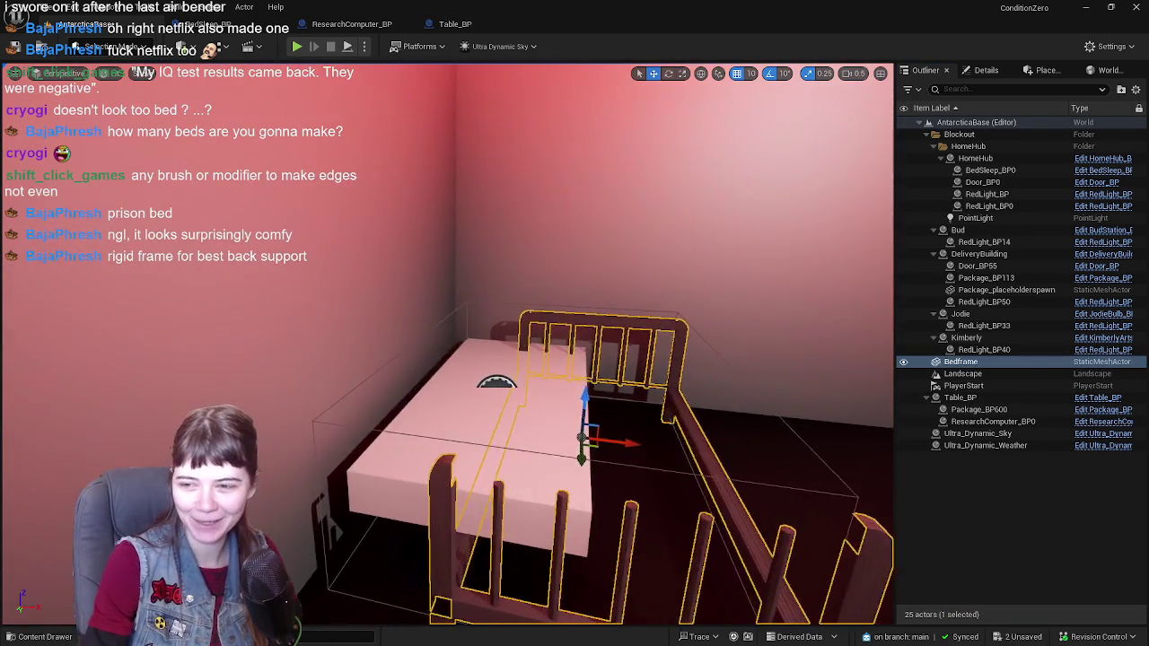
pyautogui.moveTo(592, 431); pyautogui.dragTo(613, 427, button='right')
pyautogui.moveTo(640, 432)
pyautogui.keyDown('alt'); pyautogui.mouseDown()
pyautogui.moveTo(511, 420)
pyautogui.moveTo(539, 420)
pyautogui.mouseUp(); pyautogui.keyUp('alt')
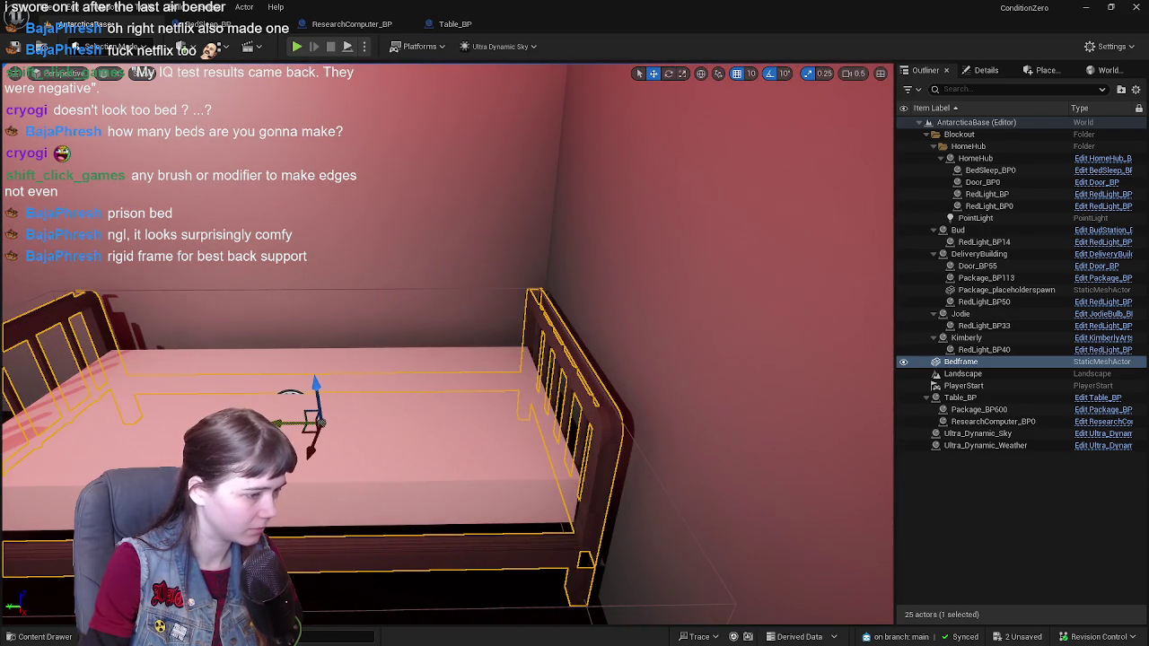
pyautogui.keyDown('alt'); pyautogui.moveTo(415, 425); pyautogui.dragTo(687, 425); pyautogui.keyUp('alt')
pyautogui.scroll(-3, 449, 341)
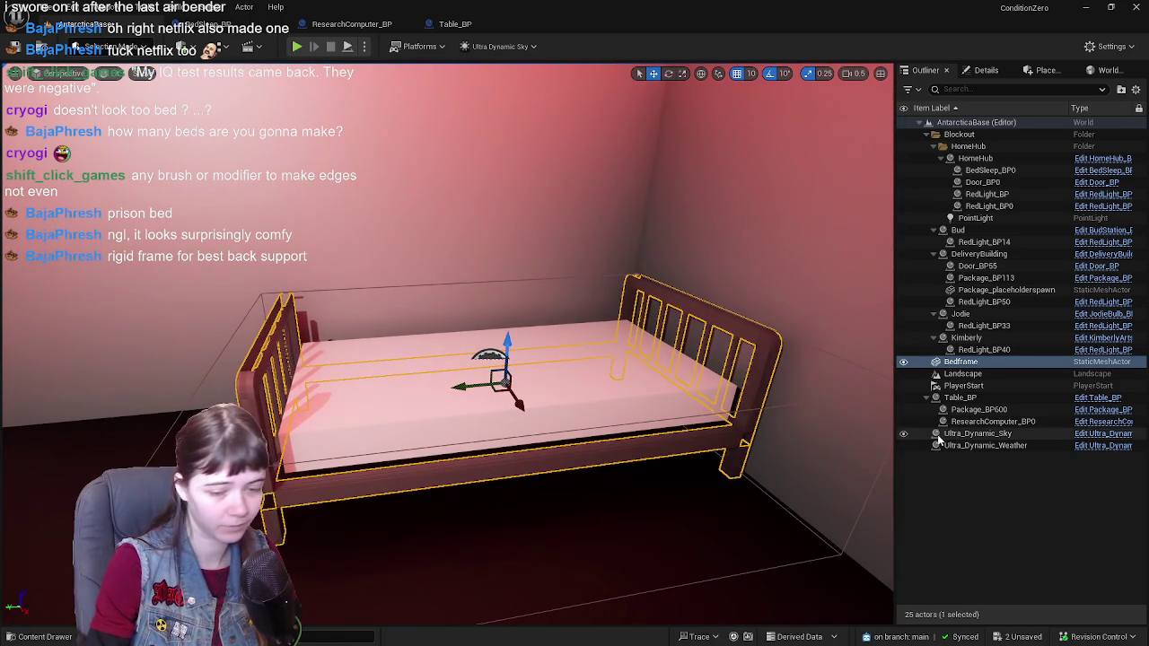
# Step: Back in Blender, enable the Face Orientation overlay, inspect the mesh, and save
pyautogui.hotkey('alt', 'Tab')
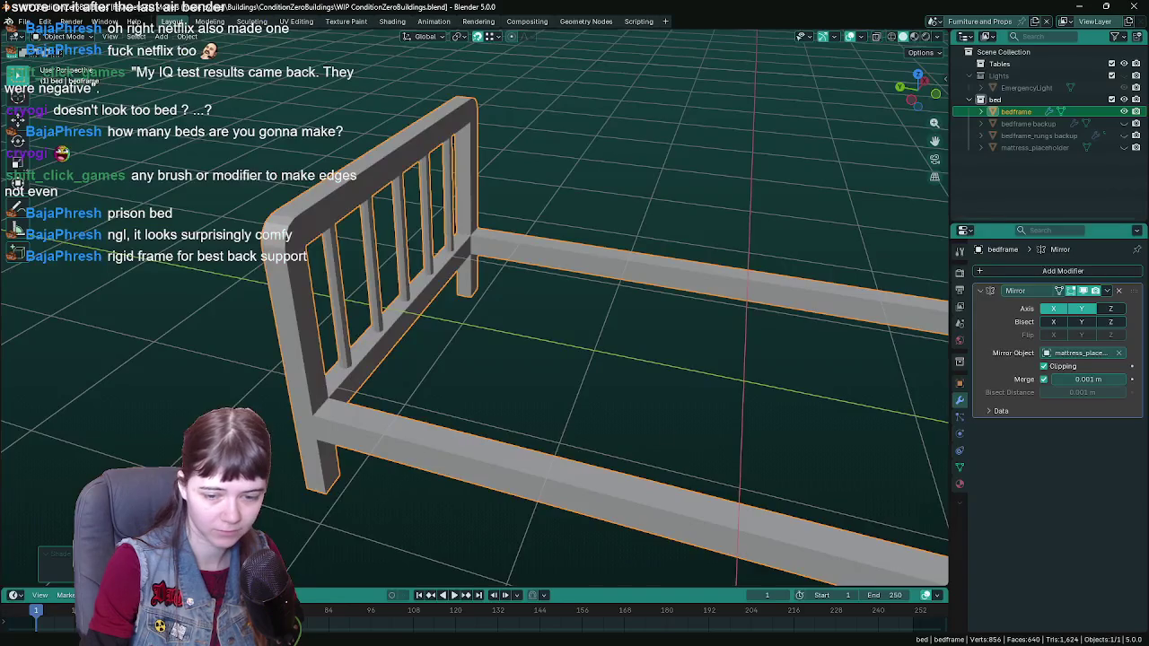
pyautogui.moveTo(503, 350)
pyautogui.mouseDown(button='middle')
pyautogui.moveTo(567, 332)
pyautogui.moveTo(508, 341)
pyautogui.moveTo(539, 330)
pyautogui.mouseUp(button='middle')
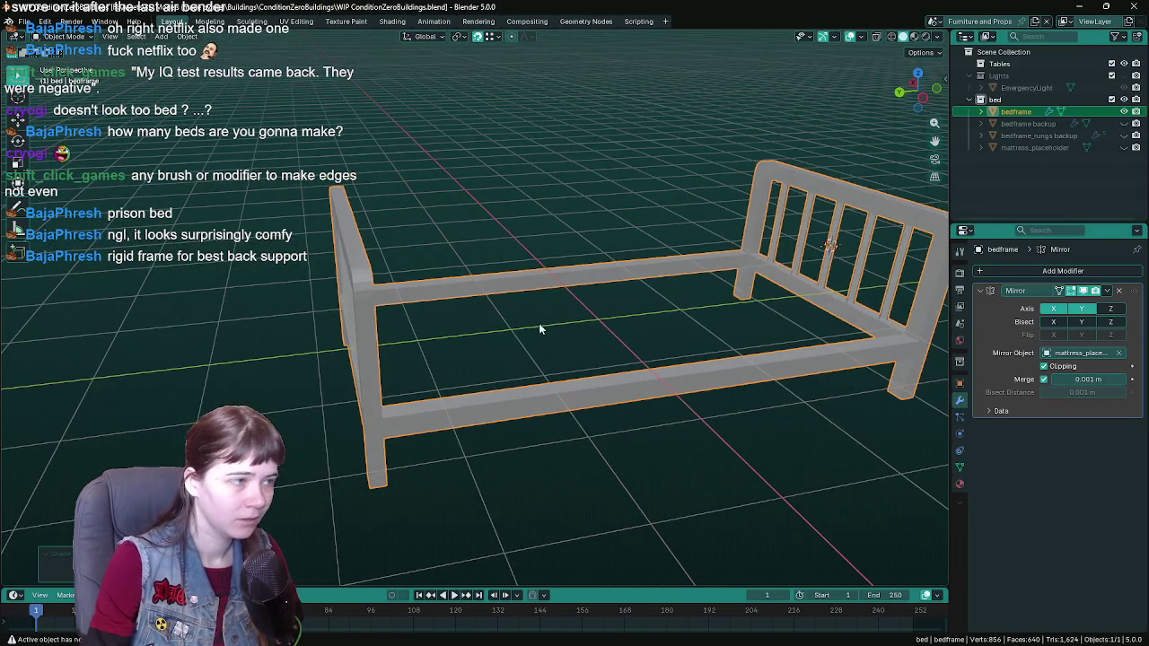
pyautogui.click(860, 37)
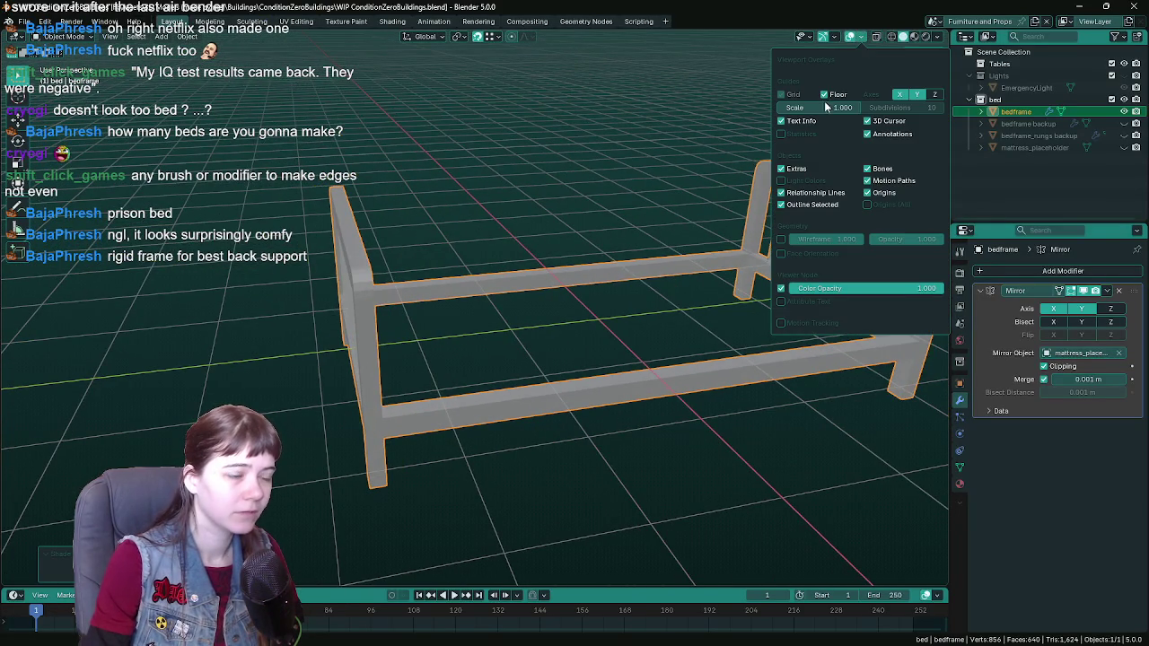
pyautogui.click(787, 256)
pyautogui.moveTo(629, 269)
pyautogui.mouseDown(button='middle')
pyautogui.moveTo(518, 270)
pyautogui.moveTo(550, 271)
pyautogui.mouseUp(button='middle')
pyautogui.press('Tab')
pyautogui.press('q')
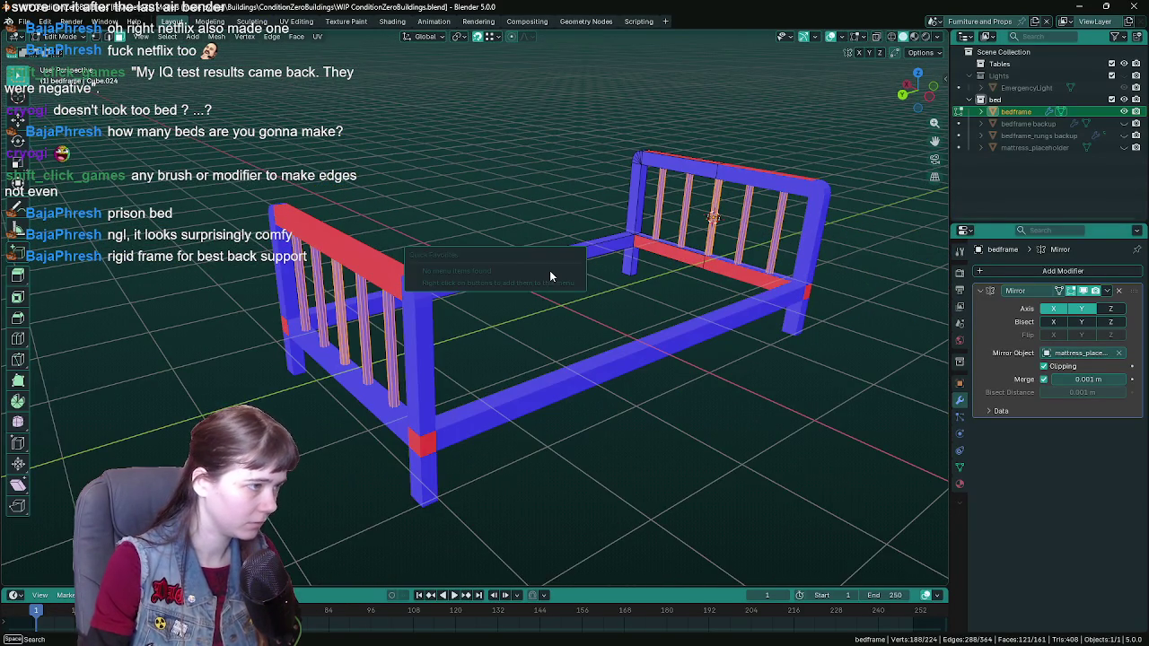
pyautogui.press('l')
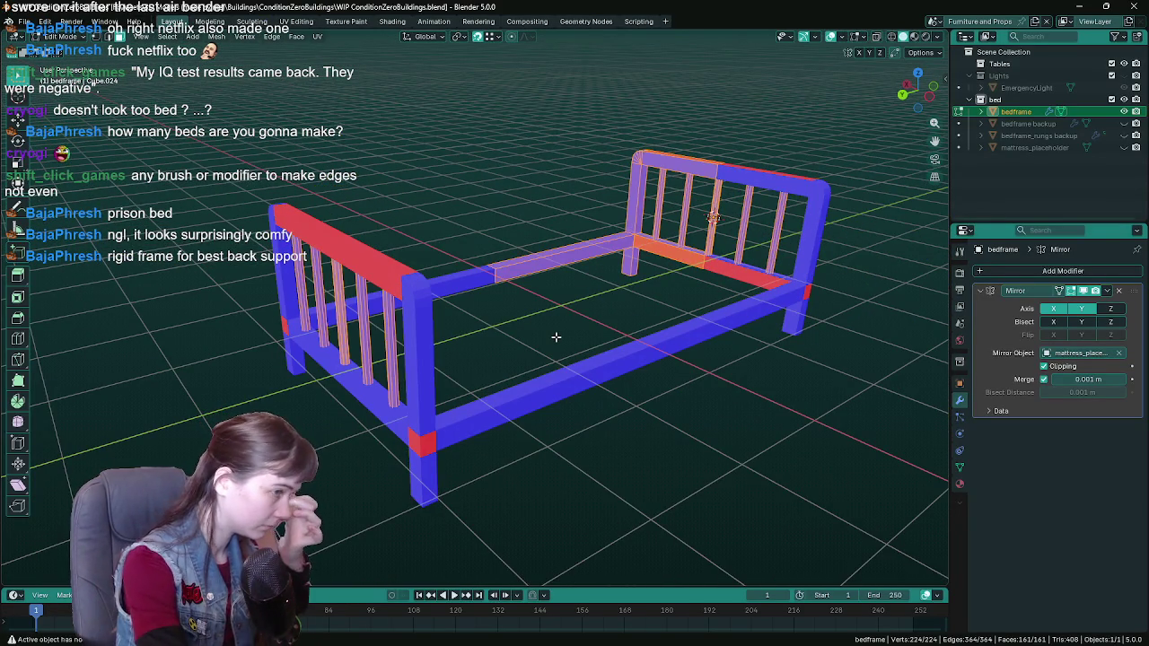
pyautogui.press('Tab')
pyautogui.moveTo(617, 296)
pyautogui.mouseDown(button='middle')
pyautogui.moveTo(713, 275)
pyautogui.moveTo(589, 330)
pyautogui.moveTo(608, 318)
pyautogui.mouseUp(button='middle')
pyautogui.hotkey('ctrl', 's')
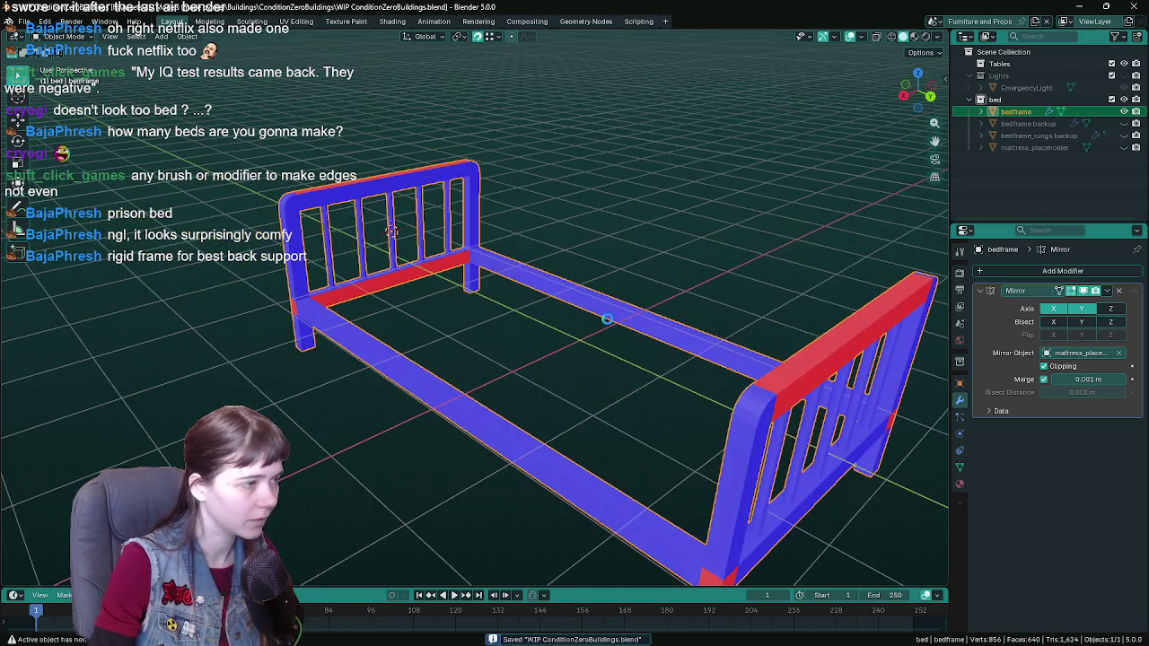
# Step: Apply the Mirror modifier and merge duplicate vertices by distance
pyautogui.hotkey('ctrl', 'a')
pyautogui.press('Tab')
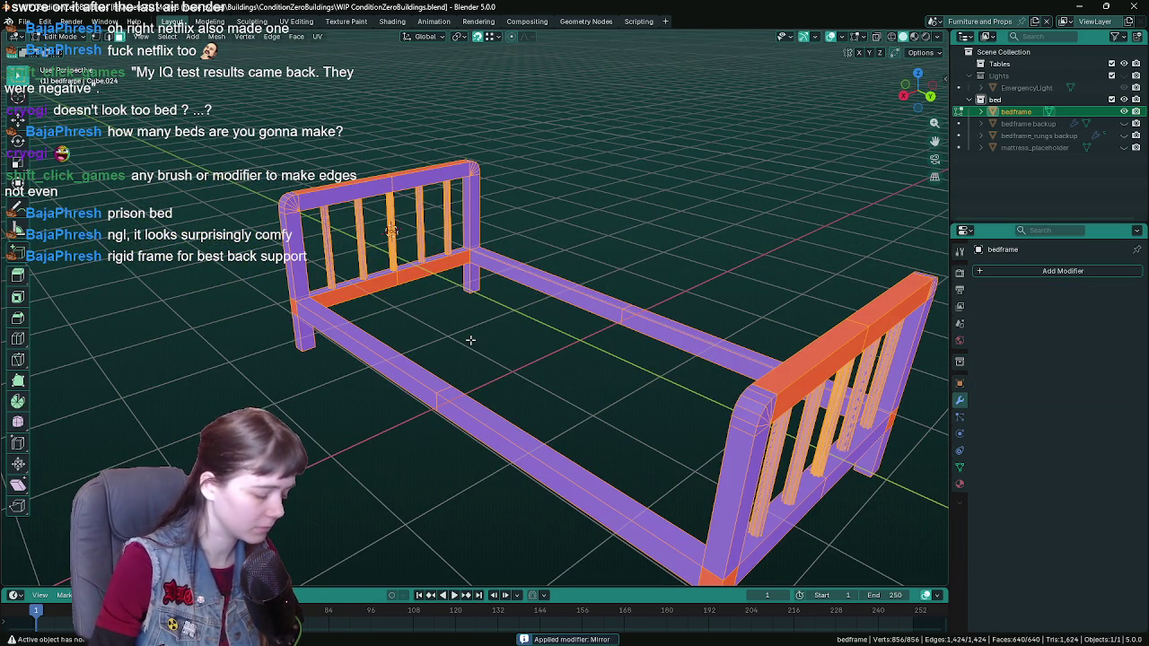
pyautogui.press('F3')
pyautogui.write('merg')
pyautogui.press('Down')
pyautogui.press('Down')
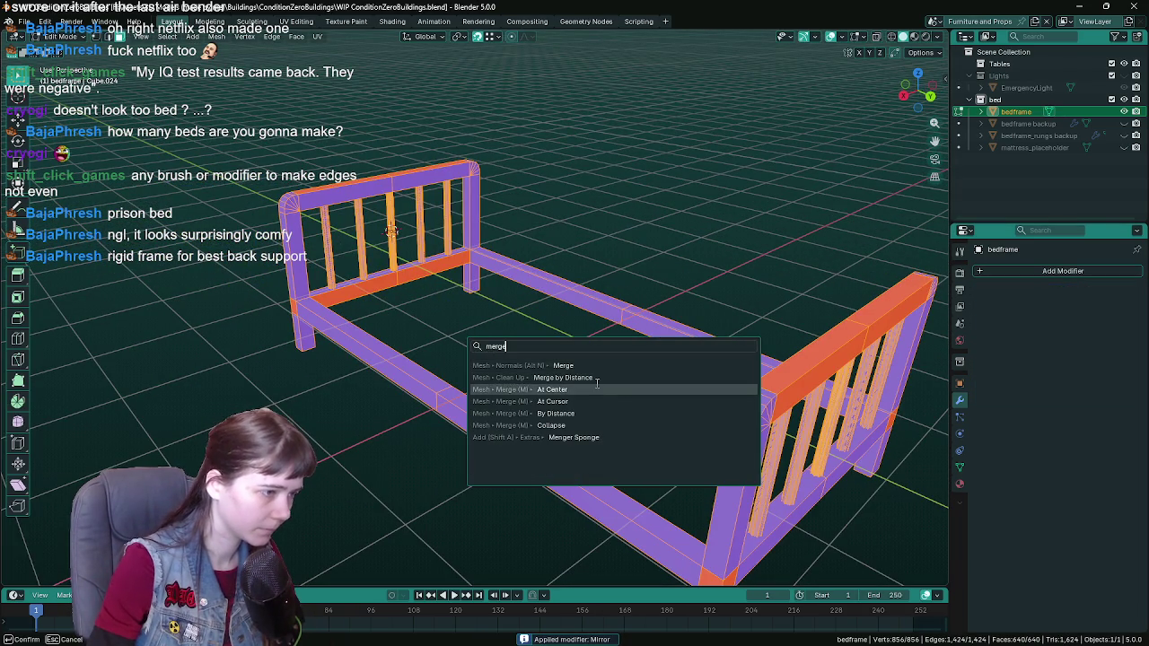
pyautogui.press('Return')
pyautogui.hotkey('ctrl', 'z')
pyautogui.press('F3')
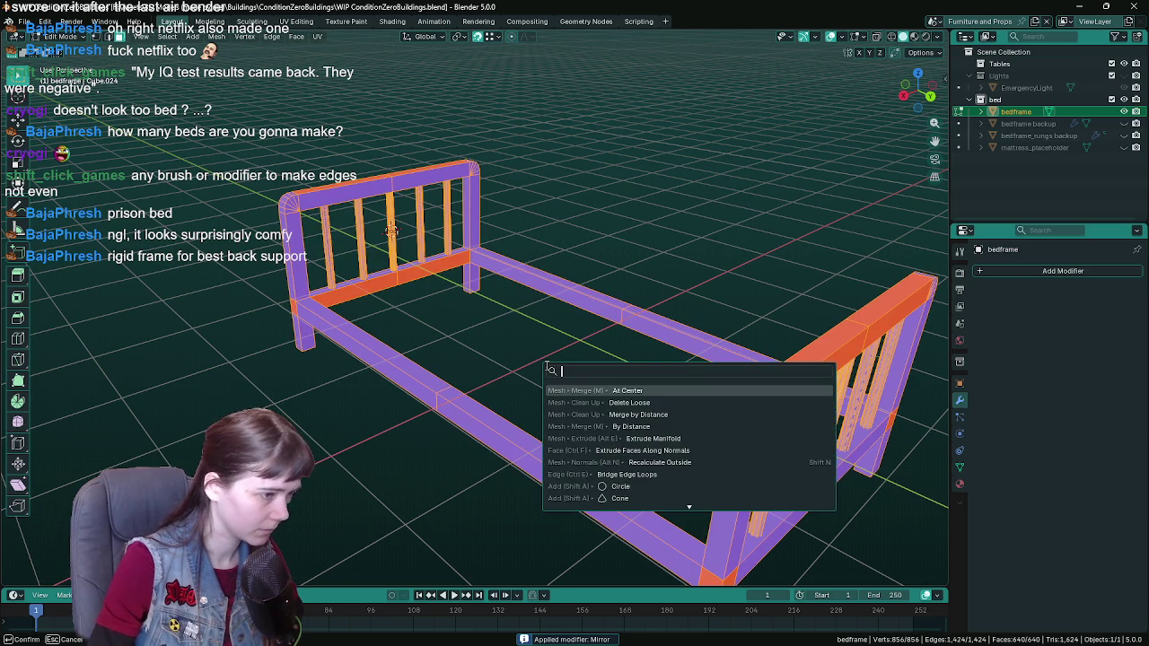
pyautogui.write('merge')
pyautogui.click(597, 401)
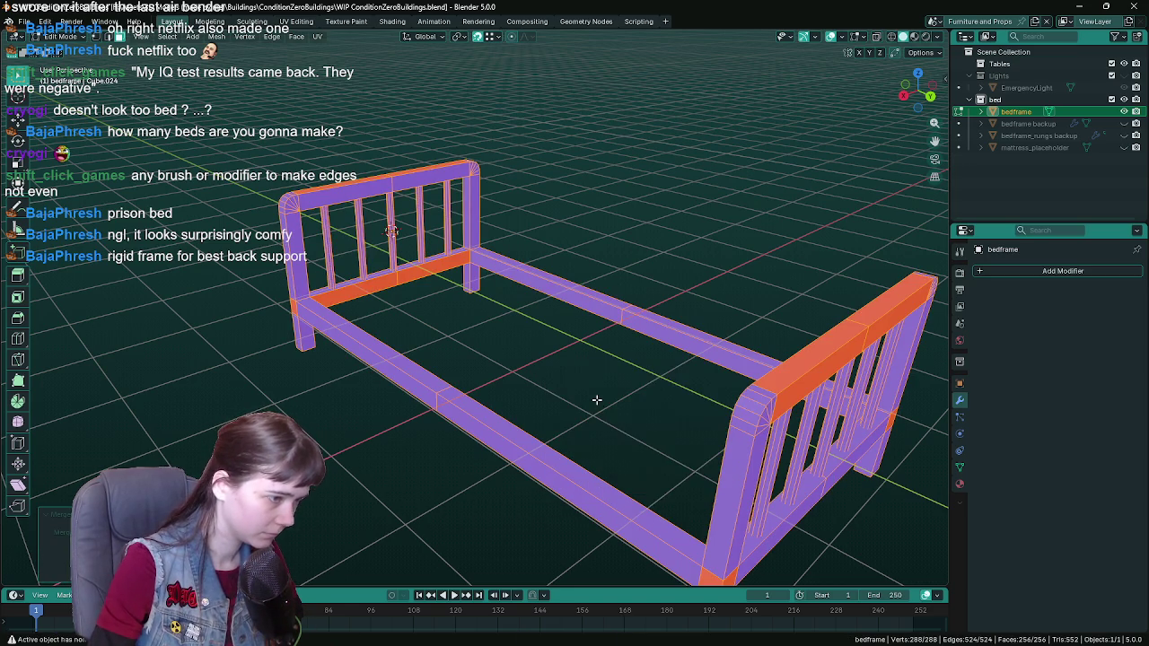
# Step: Delete loose geometry, recalculate all normals to face outward, and save
pyautogui.press('F3')
pyautogui.write('loose')
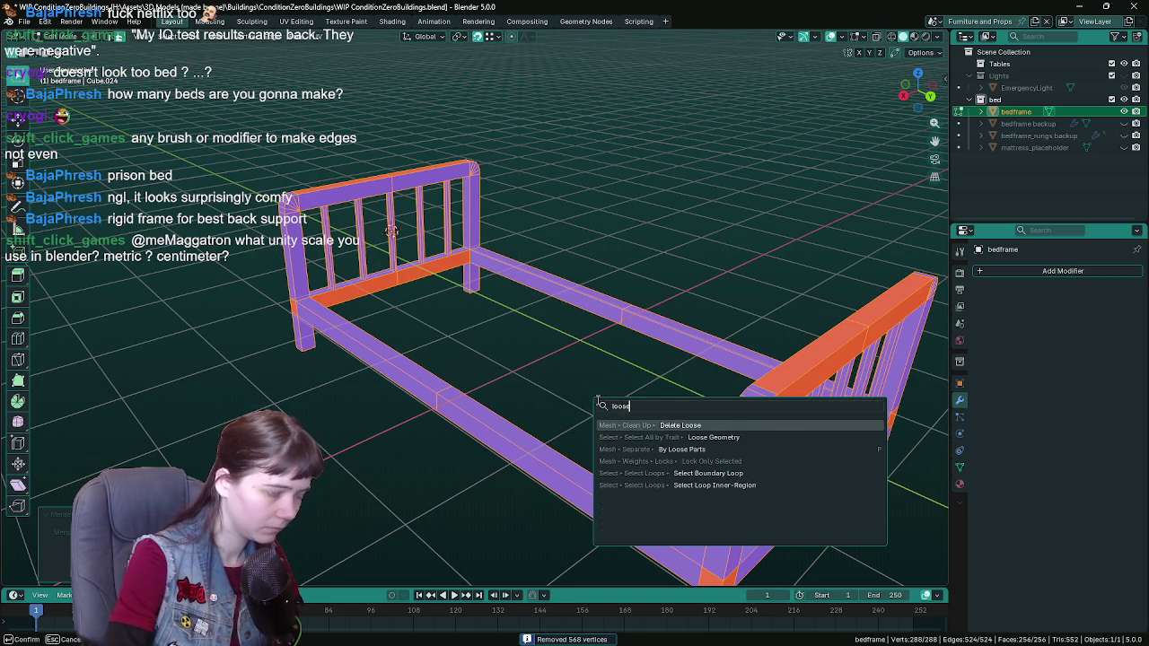
pyautogui.press('Return')
pyautogui.moveTo(568, 393)
pyautogui.mouseDown(button='middle')
pyautogui.moveTo(546, 374)
pyautogui.moveTo(554, 360)
pyautogui.mouseUp(button='middle')
pyautogui.press('a')
pyautogui.press('F3')
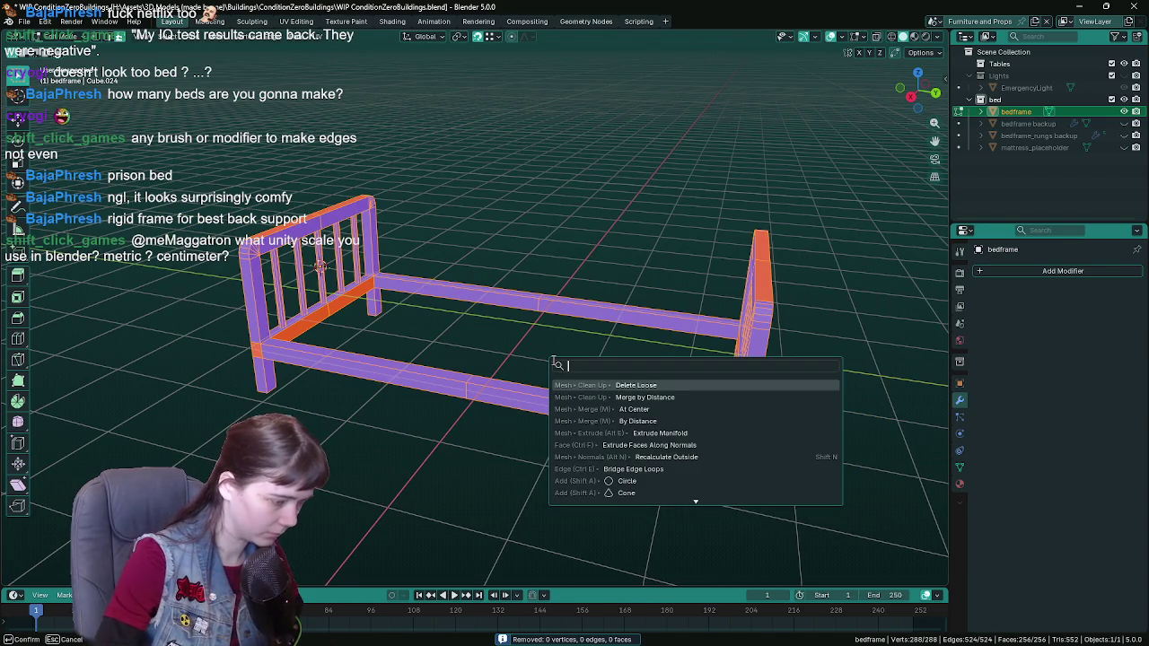
pyautogui.press('Escape')
pyautogui.hotkey('alt', 'n')
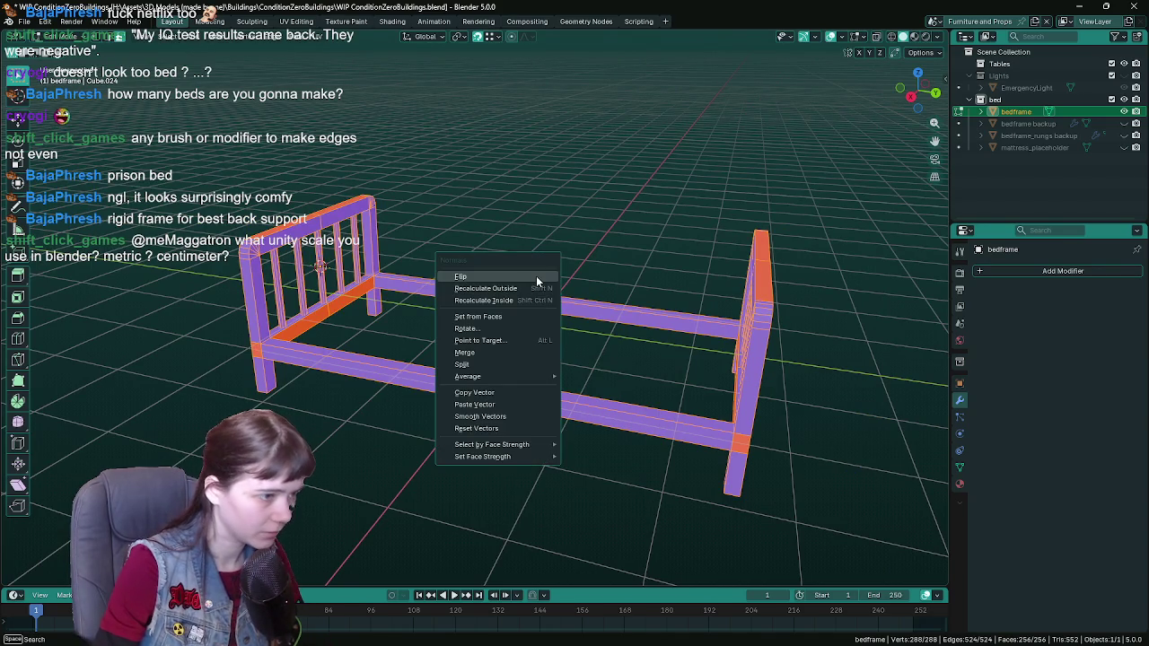
pyautogui.click(523, 292)
pyautogui.moveTo(524, 292); pyautogui.dragTo(569, 308, button='middle')
pyautogui.press('Tab')
pyautogui.hotkey('ctrl', 's')
# Step: Re-export the bed frame over the existing Bedframe.fbx
pyautogui.hotkey('shift', 'a')
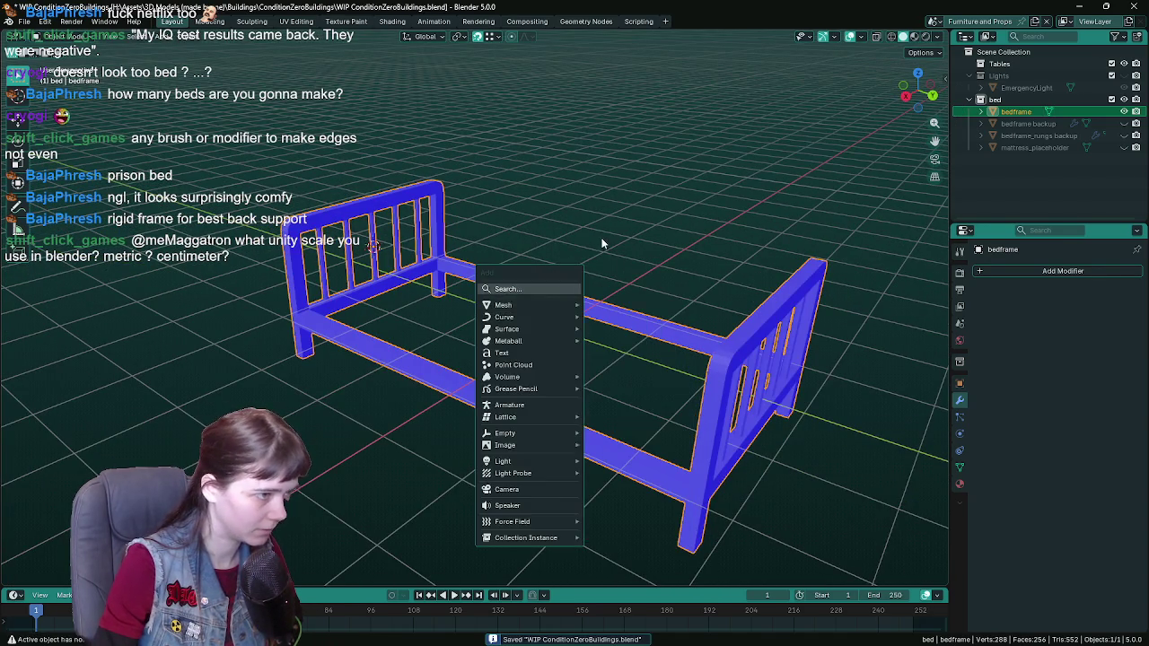
pyautogui.moveTo(539, 230); pyautogui.dragTo(554, 237, button='middle')
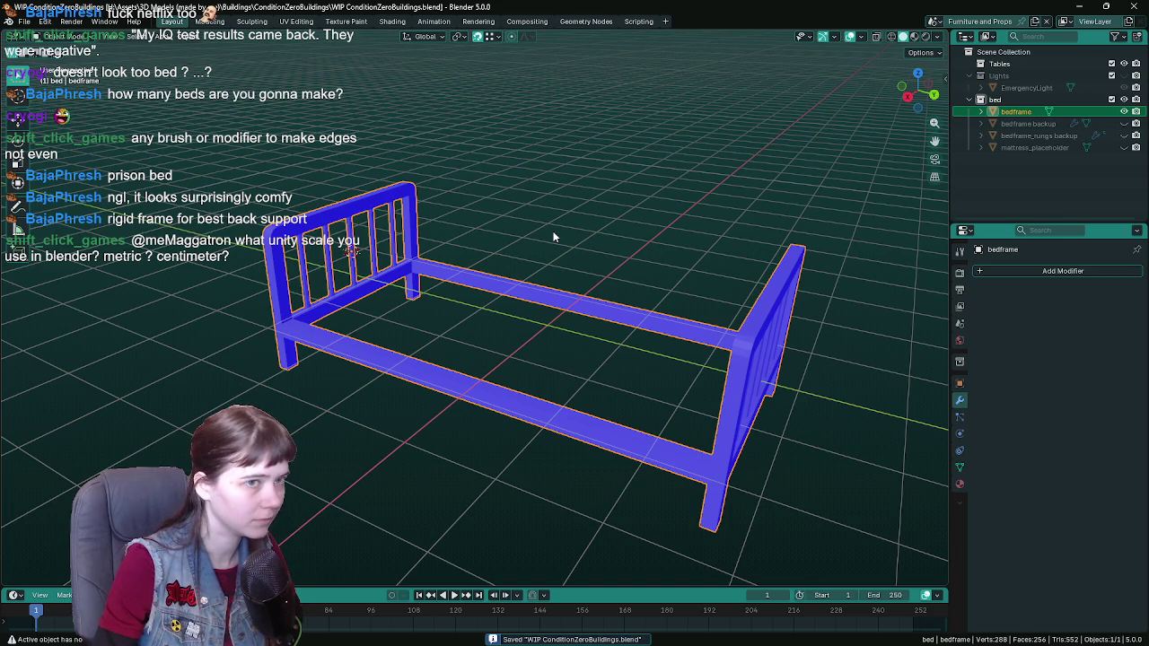
pyautogui.press('q')
pyautogui.click(551, 235)
pyautogui.click(769, 123)
pyautogui.click(769, 153)
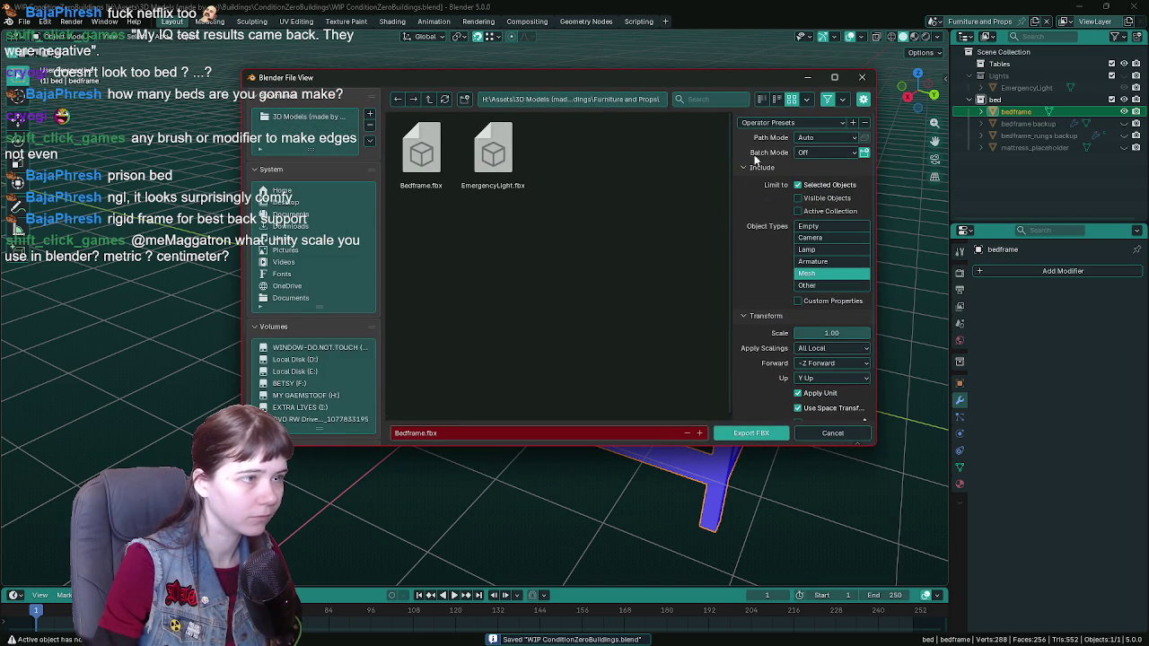
pyautogui.doubleClick(422, 152)
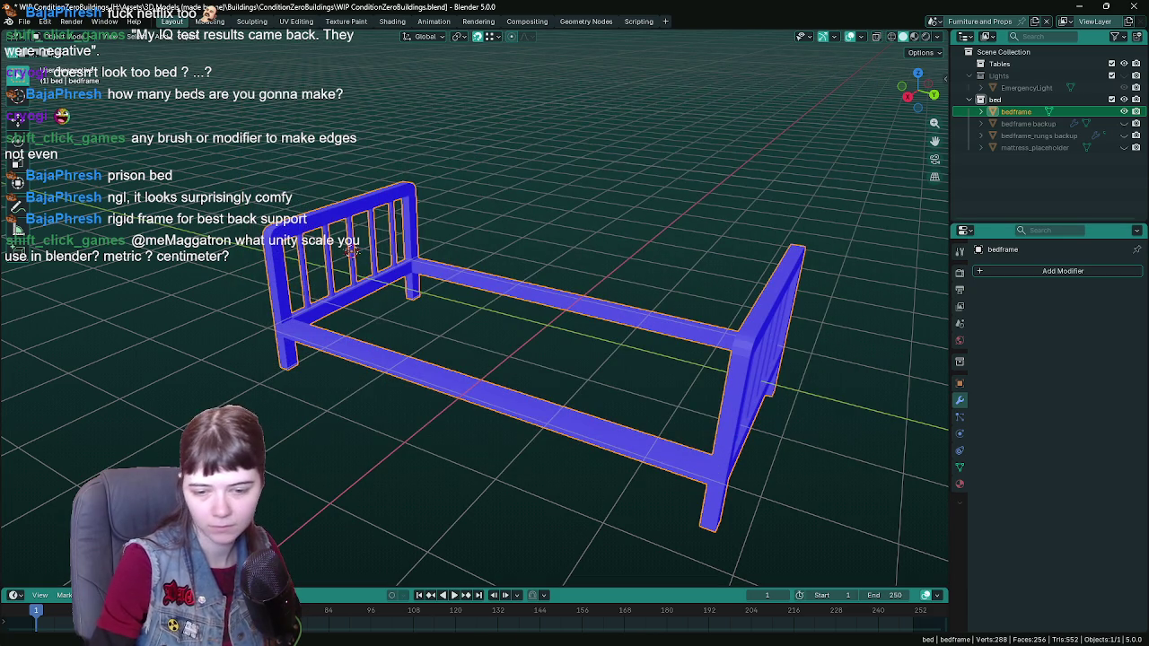
# Step: Inspect the reimported bed frame around the mattress block in Unreal, then return to Blender
pyautogui.hotkey('alt', 'Tab')
pyautogui.hotkey('ctrl', 'space')
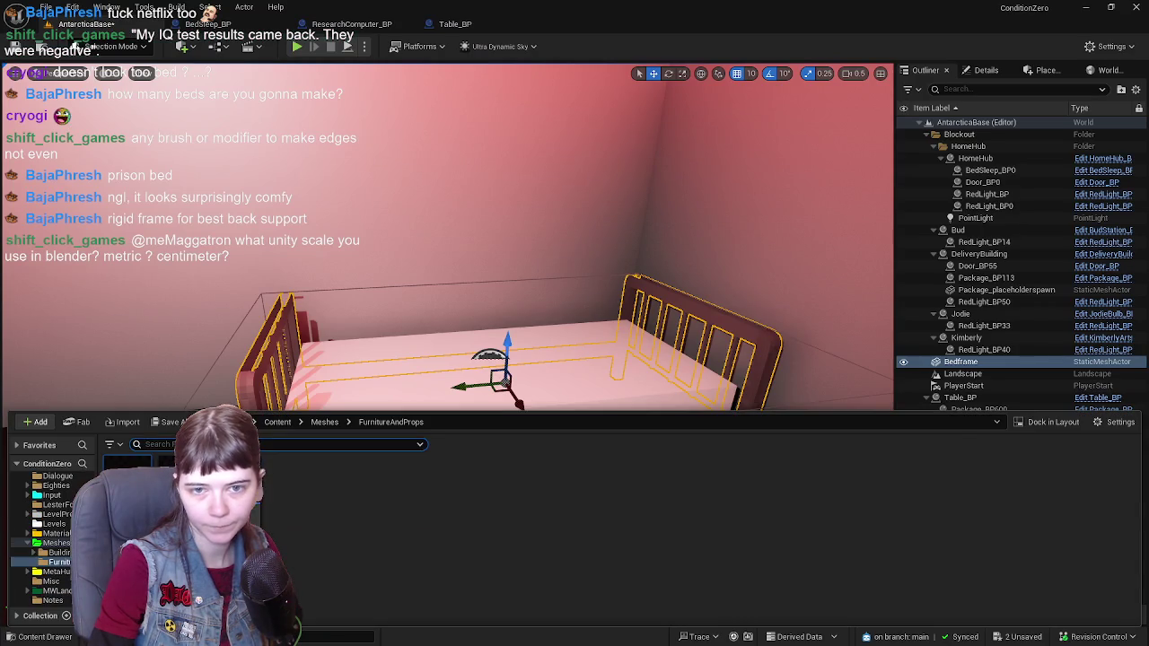
pyautogui.moveTo(667, 269); pyautogui.dragTo(667, 269, button='right')
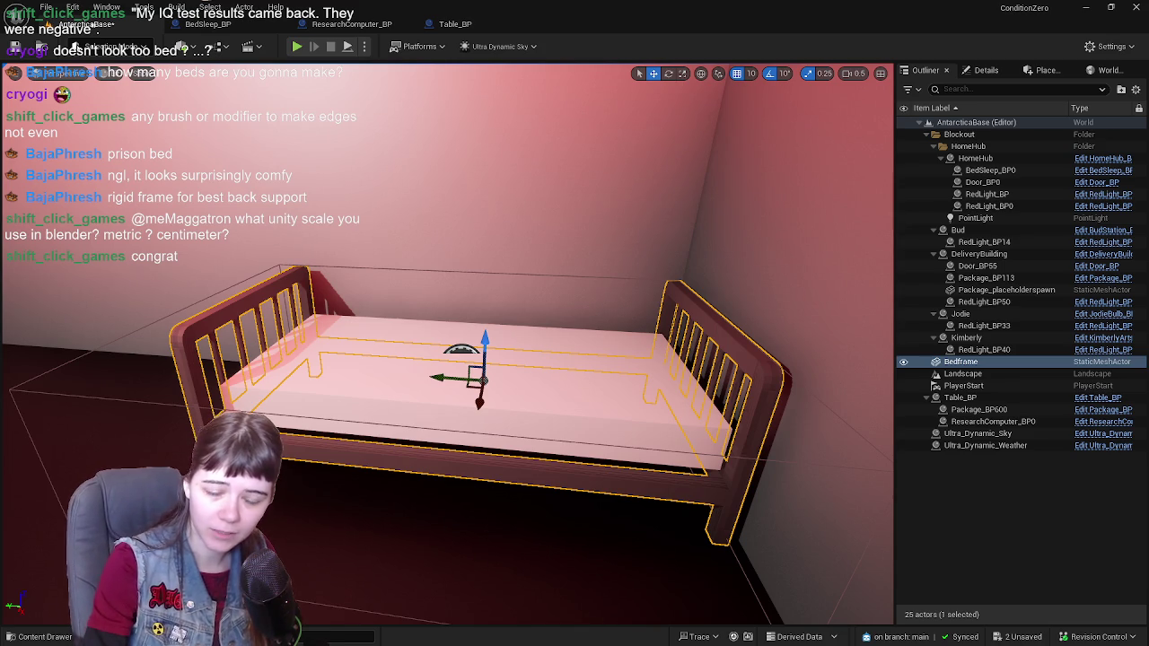
pyautogui.moveTo(685, 225)
pyautogui.mouseDown(button='right')
pyautogui.moveTo(710, 228)
pyautogui.moveTo(692, 232)
pyautogui.mouseUp(button='right')
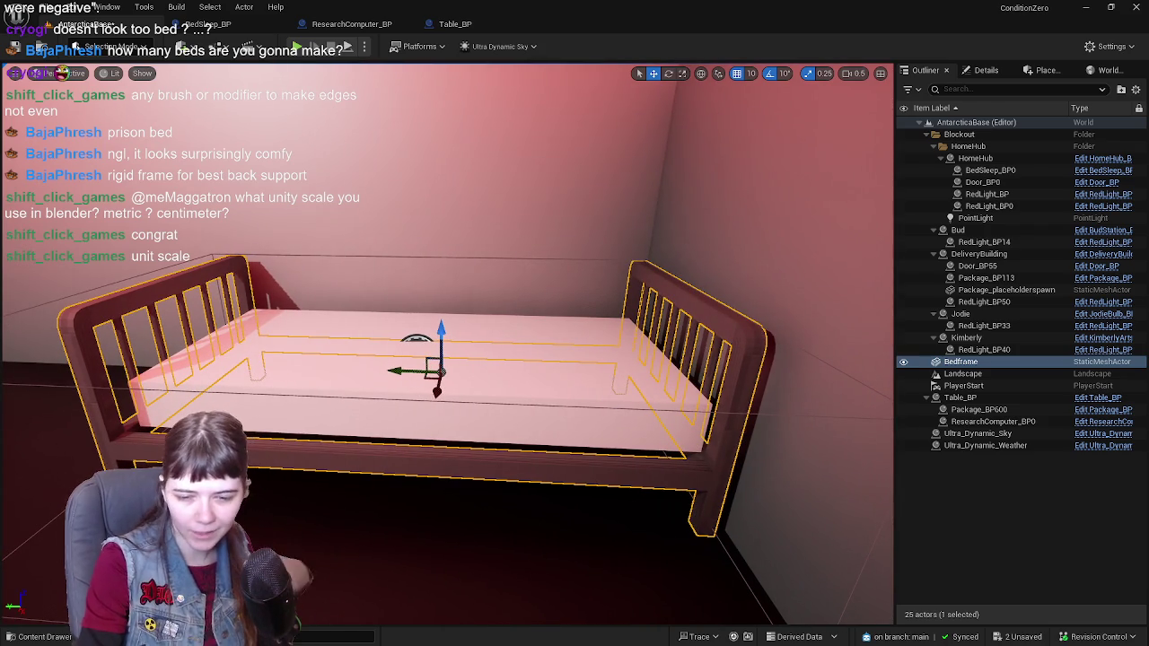
pyautogui.hotkey('alt', 'Tab')
# Step: Browse the Render, Output, View Layer, Scene and World properties, checking scene units
pyautogui.moveTo(791, 384); pyautogui.dragTo(861, 359, button='middle')
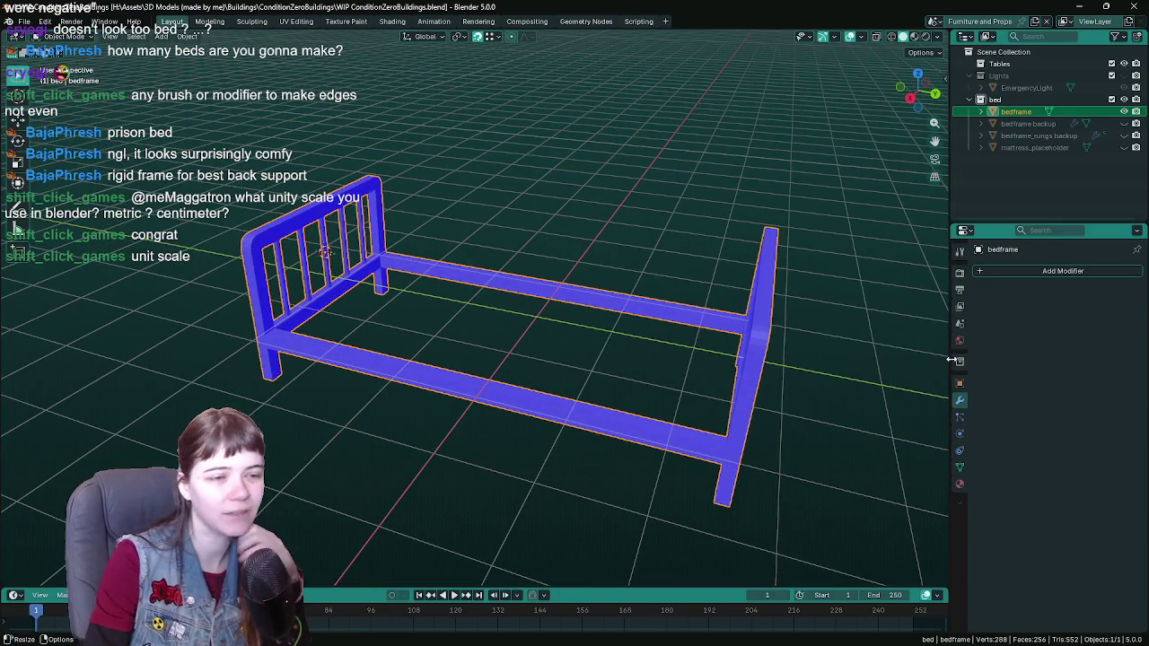
pyautogui.click(960, 272)
pyautogui.click(960, 290)
pyautogui.click(960, 306)
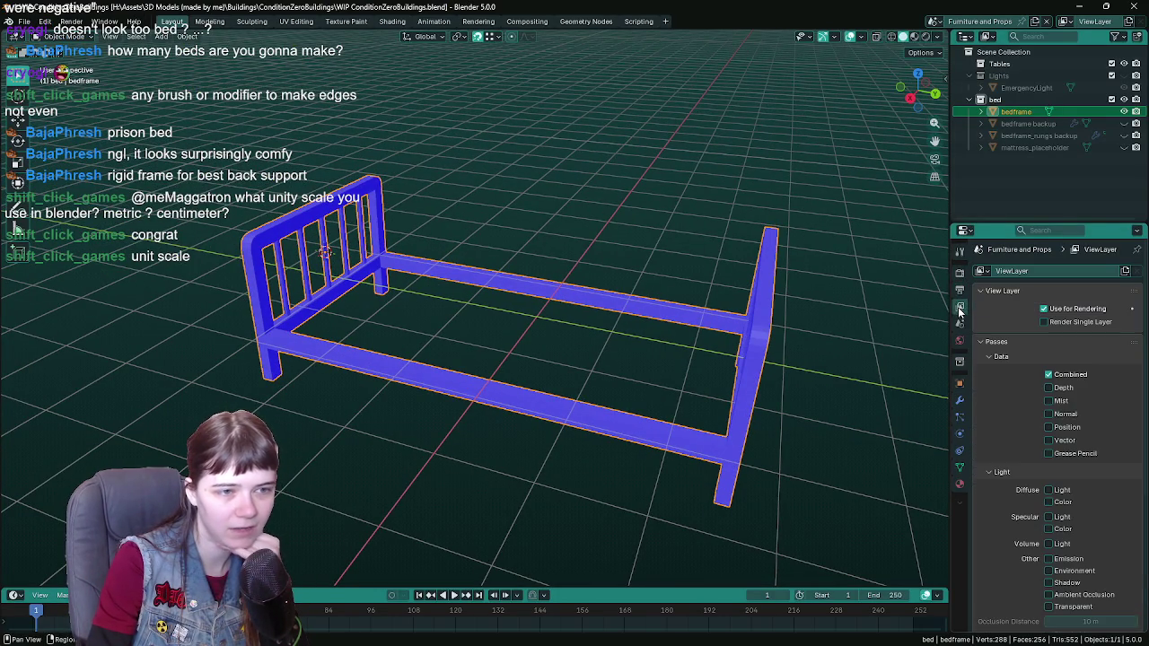
pyautogui.moveTo(889, 352)
pyautogui.mouseDown(button='middle')
pyautogui.moveTo(843, 353)
pyautogui.moveTo(857, 373)
pyautogui.moveTo(877, 372)
pyautogui.mouseUp(button='middle')
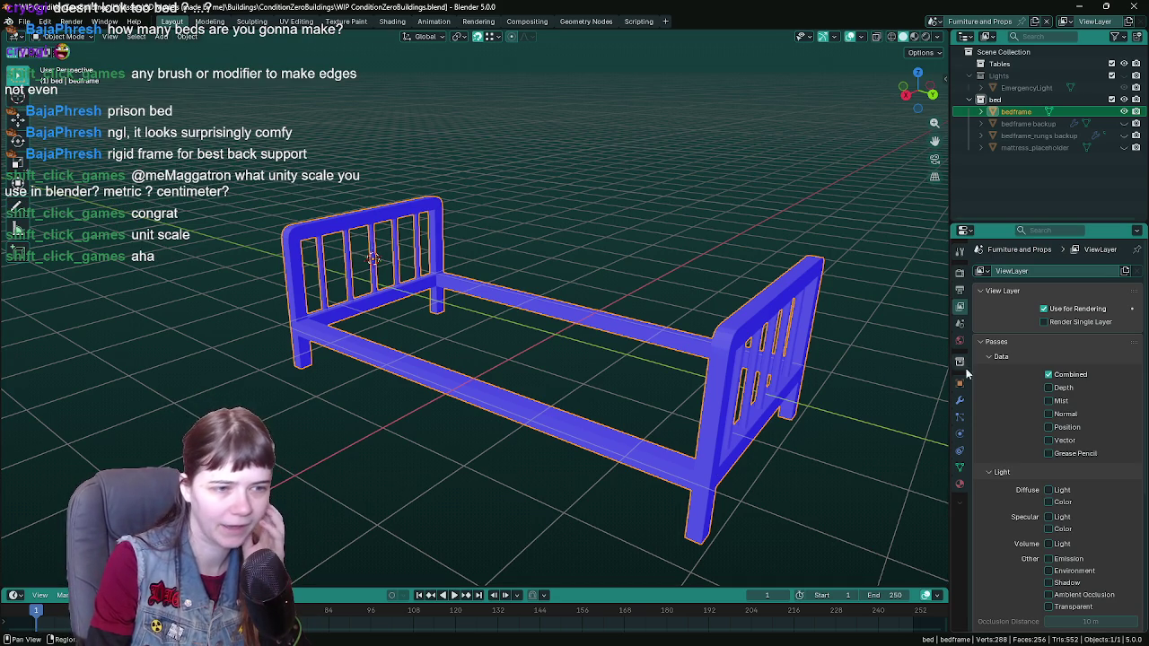
pyautogui.click(960, 323)
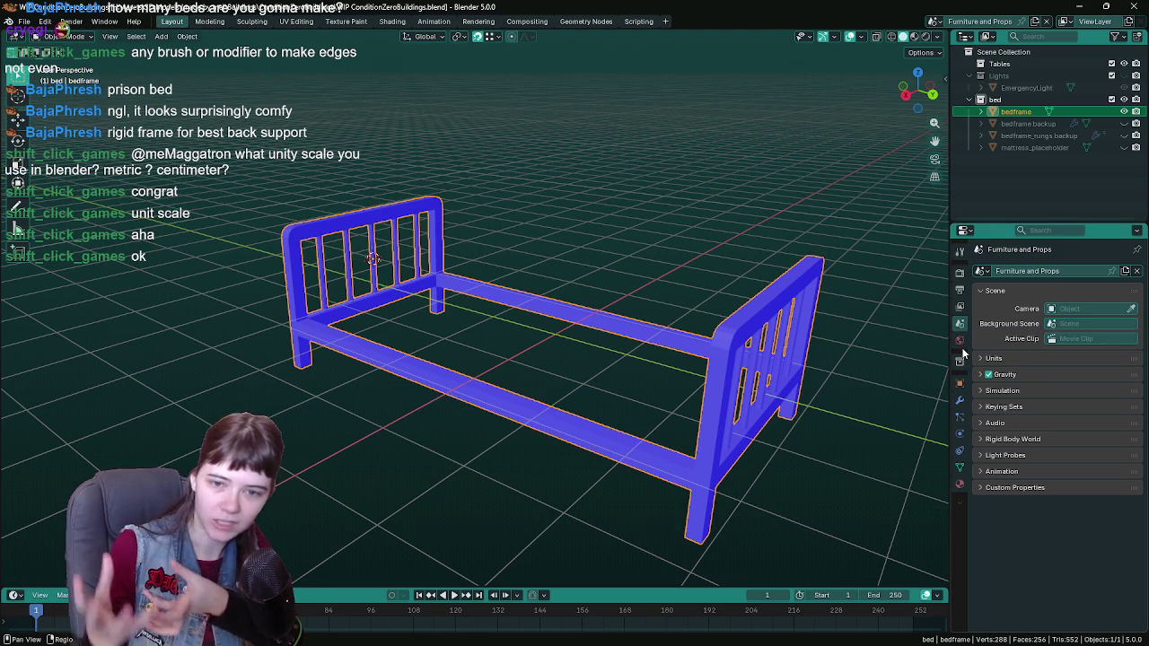
pyautogui.click(960, 340)
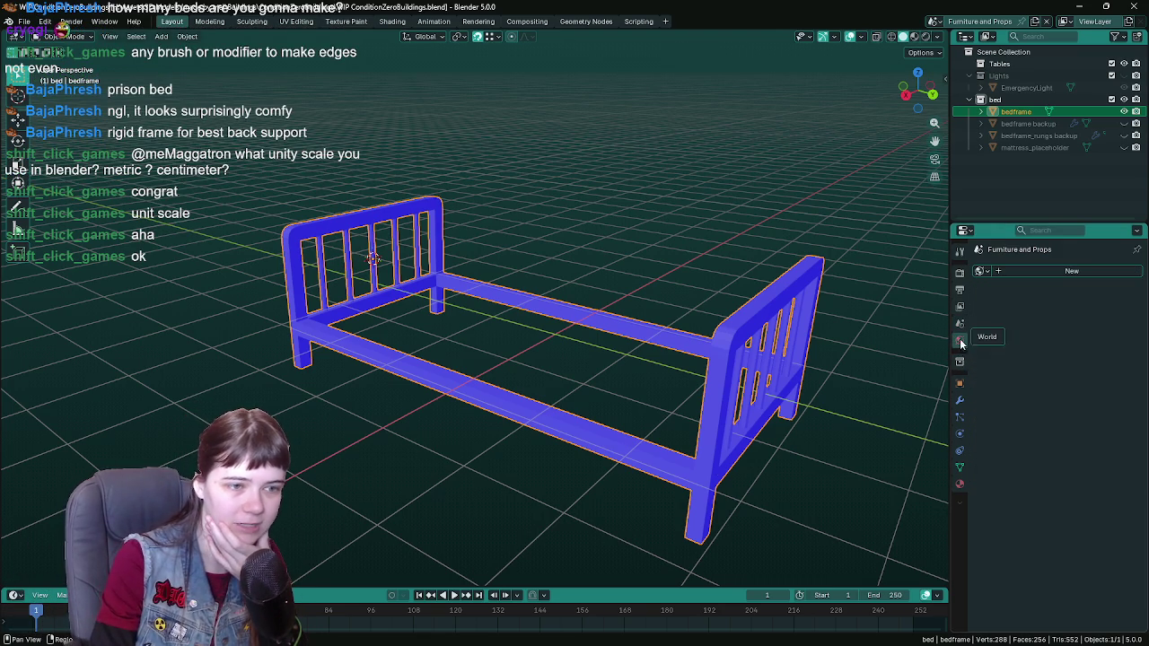
pyautogui.click(959, 323)
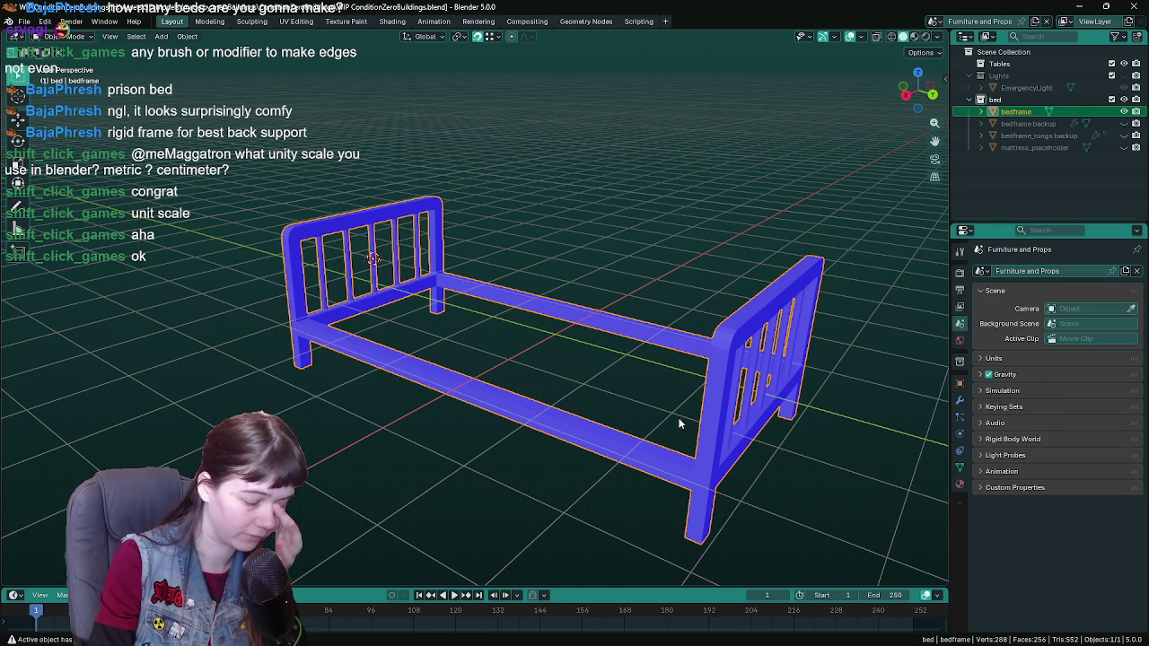
# Step: Check the bed frame's object transform values and save the blend file
pyautogui.moveTo(680, 418); pyautogui.dragTo(634, 385, button='middle')
pyautogui.click(960, 383)
pyautogui.moveTo(718, 378); pyautogui.dragTo(591, 352, button='middle')
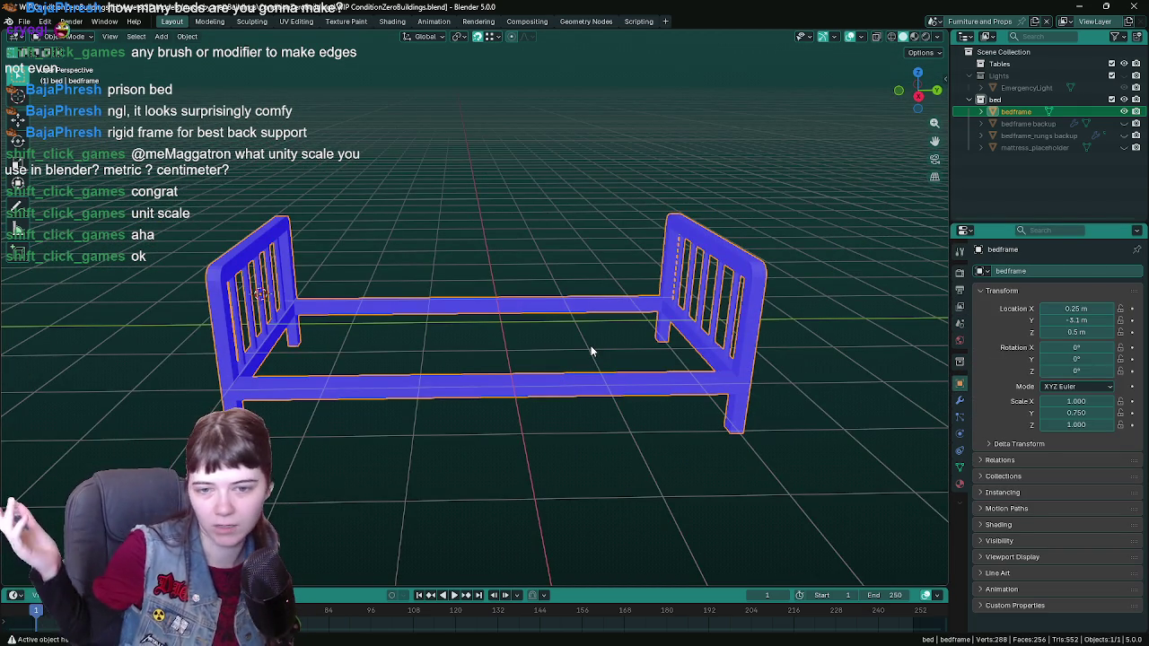
pyautogui.moveTo(592, 350)
pyautogui.mouseDown(button='middle')
pyautogui.moveTo(549, 346)
pyautogui.moveTo(536, 377)
pyautogui.moveTo(580, 366)
pyautogui.moveTo(544, 360)
pyautogui.moveTo(606, 344)
pyautogui.moveTo(605, 362)
pyautogui.moveTo(554, 352)
pyautogui.moveTo(605, 346)
pyautogui.mouseUp(button='middle')
pyautogui.hotkey('ctrl', 's')
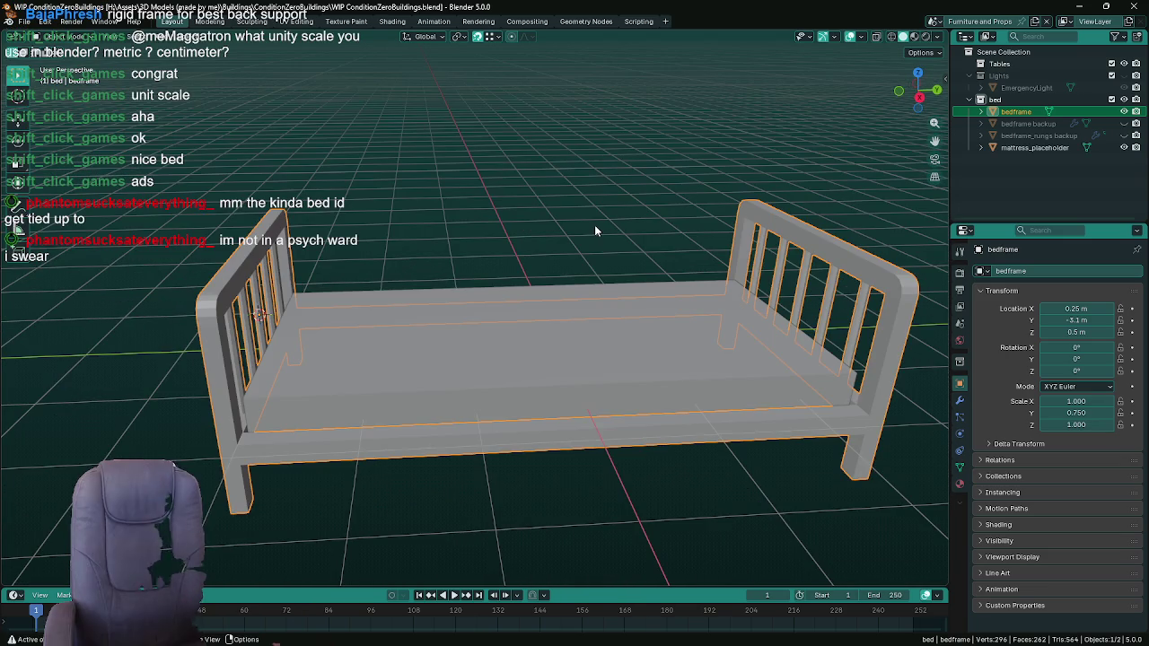
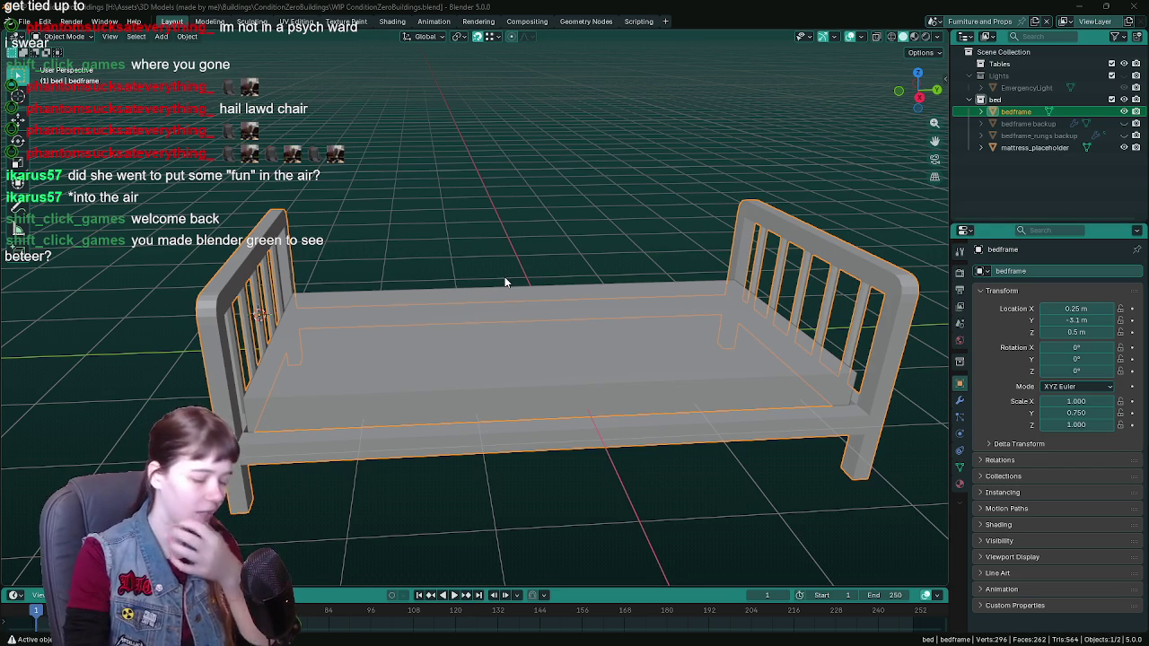
# Step: Look the bed frame over from a few angles, deselect it, and save WIP ConditionZeroBuildings.blend
pyautogui.moveTo(505, 282); pyautogui.dragTo(517, 237, button='middle')
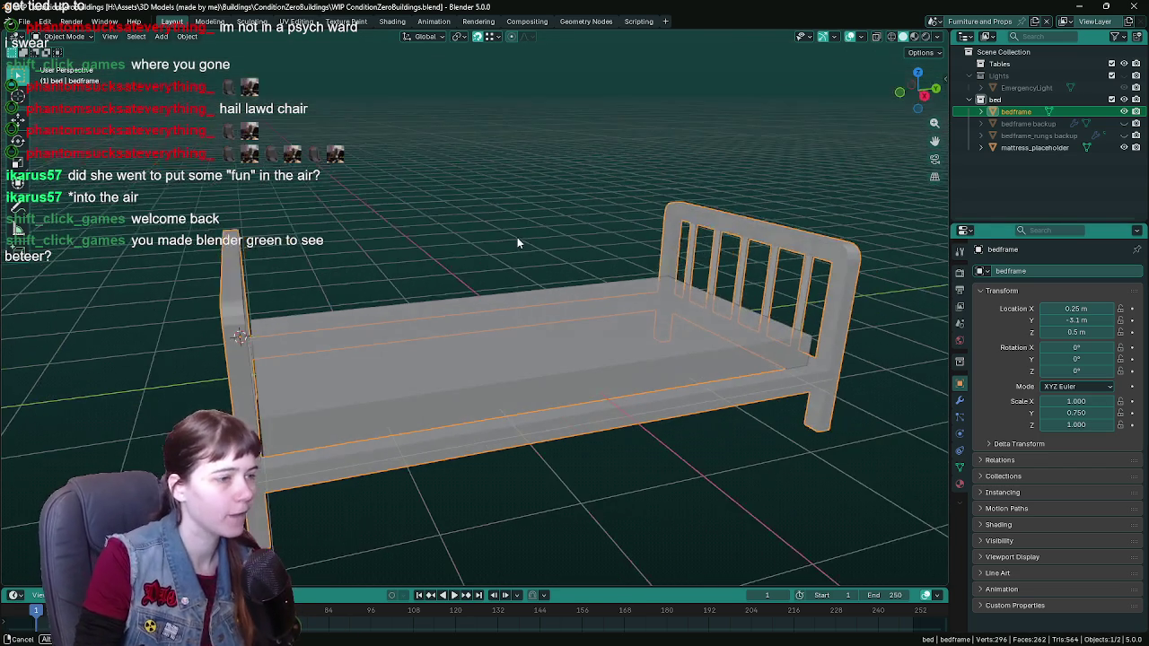
pyautogui.moveTo(521, 230); pyautogui.dragTo(496, 235, button='middle')
pyautogui.click(501, 227)
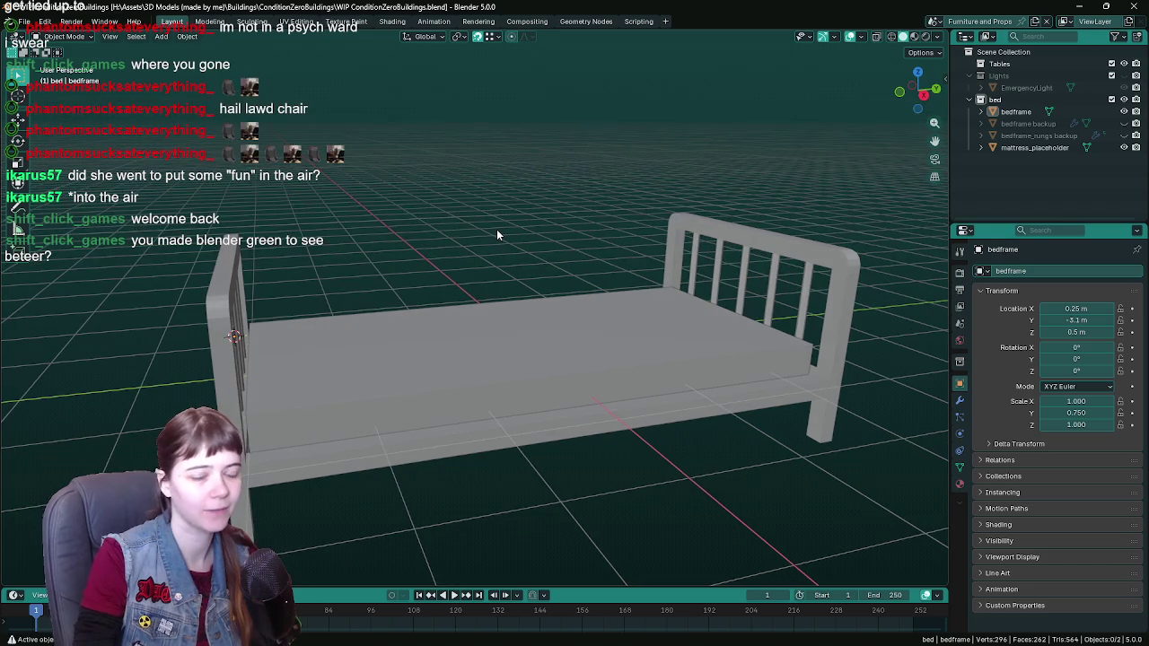
pyautogui.hotkey('ctrl', 's')
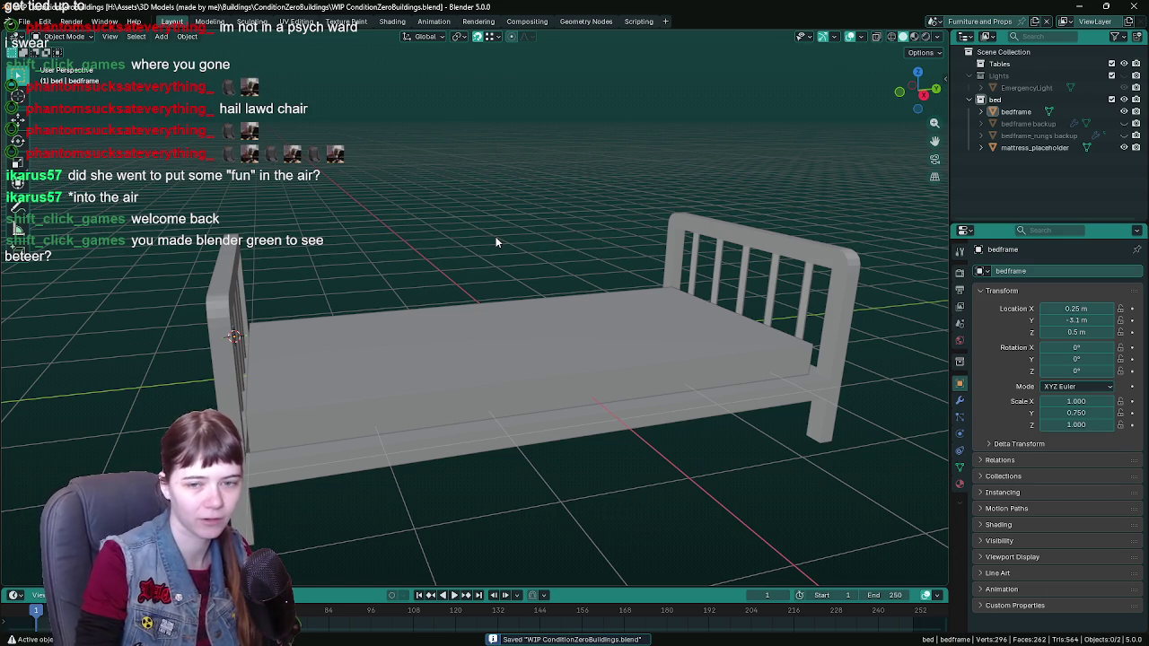
pyautogui.click(45, 20)
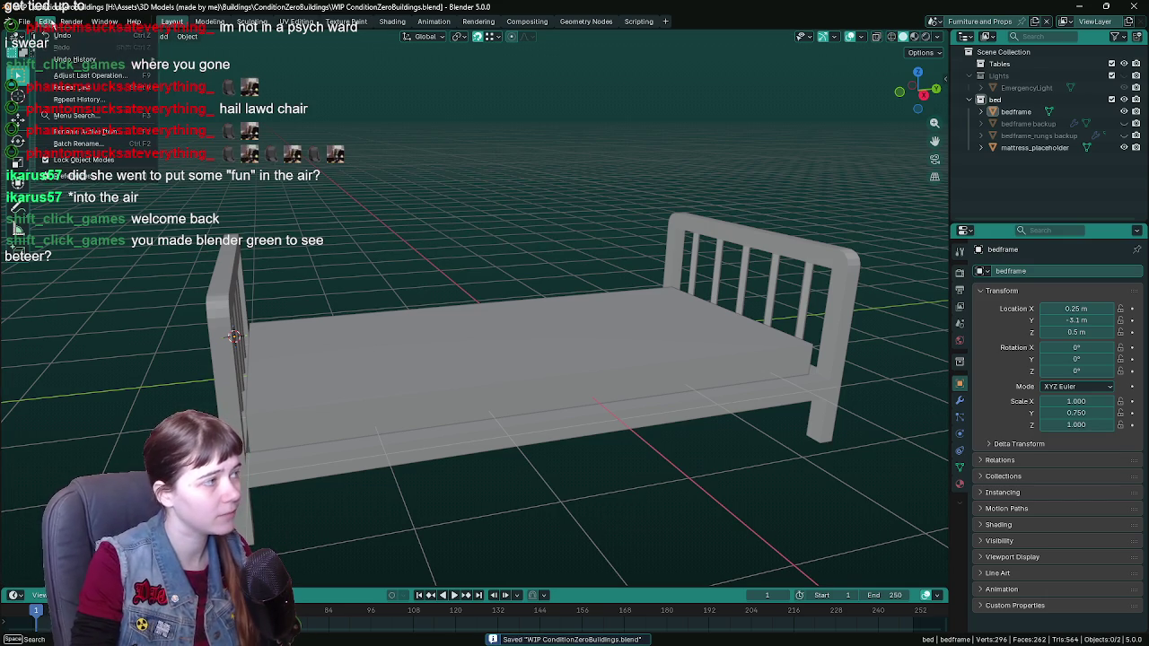
pyautogui.click(81, 178)
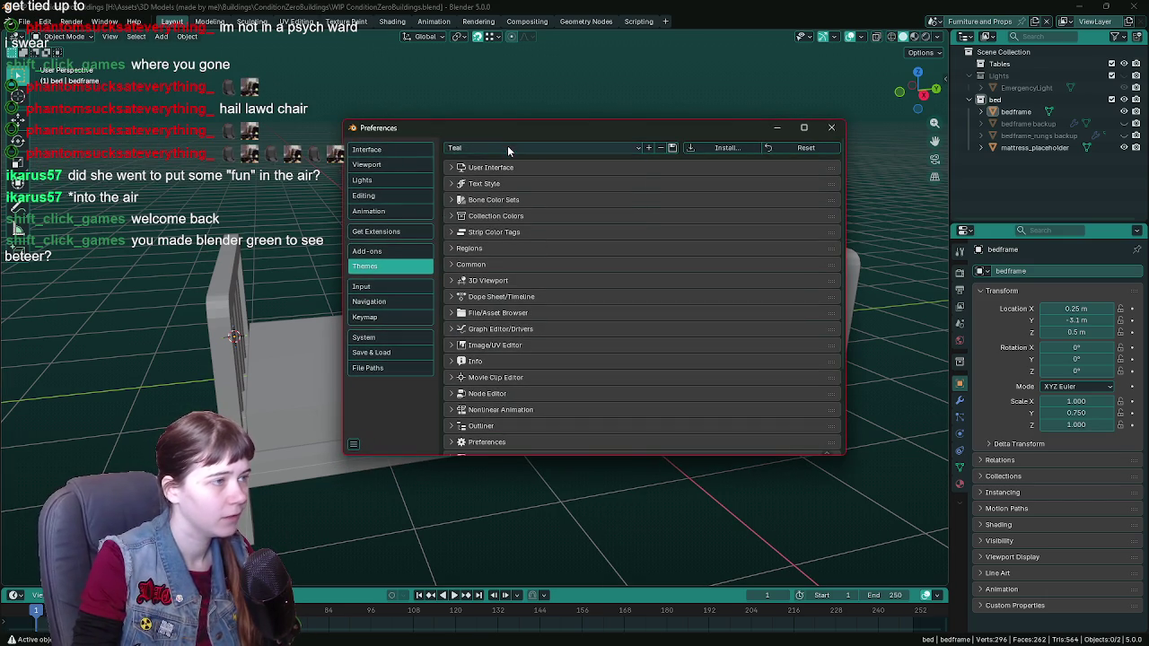
pyautogui.click(507, 150)
pyautogui.click(512, 206)
pyautogui.moveTo(726, 132)
pyautogui.mouseDown()
pyautogui.moveTo(658, 403)
pyautogui.moveTo(671, 437)
pyautogui.mouseUp()
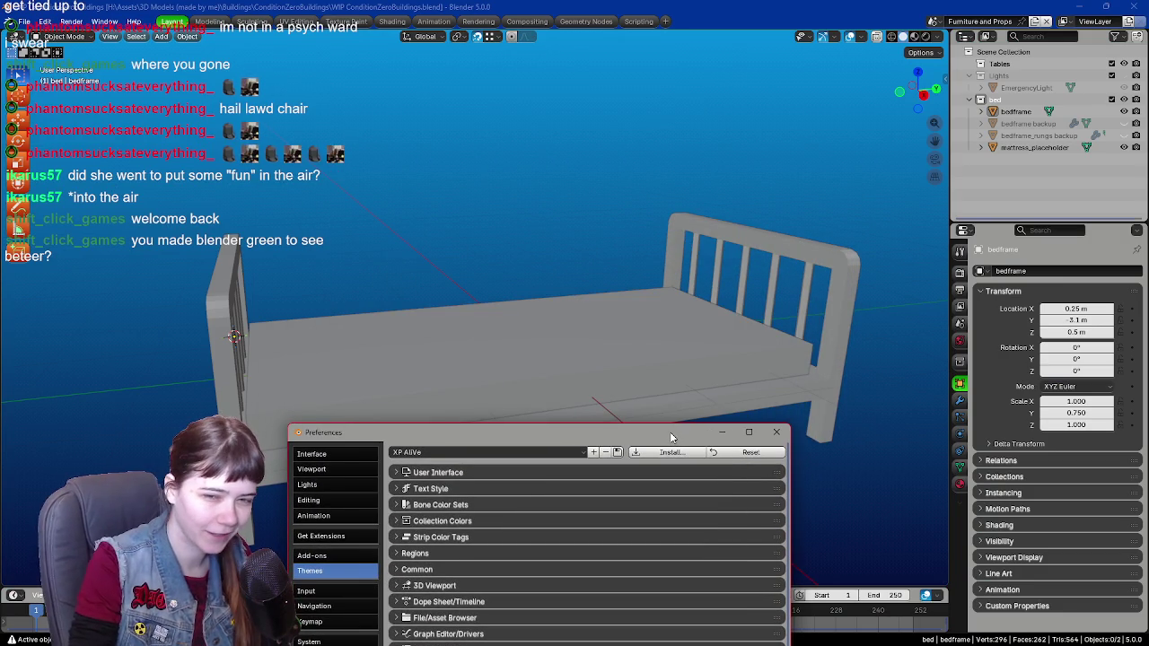
pyautogui.moveTo(671, 437); pyautogui.dragTo(680, 149)
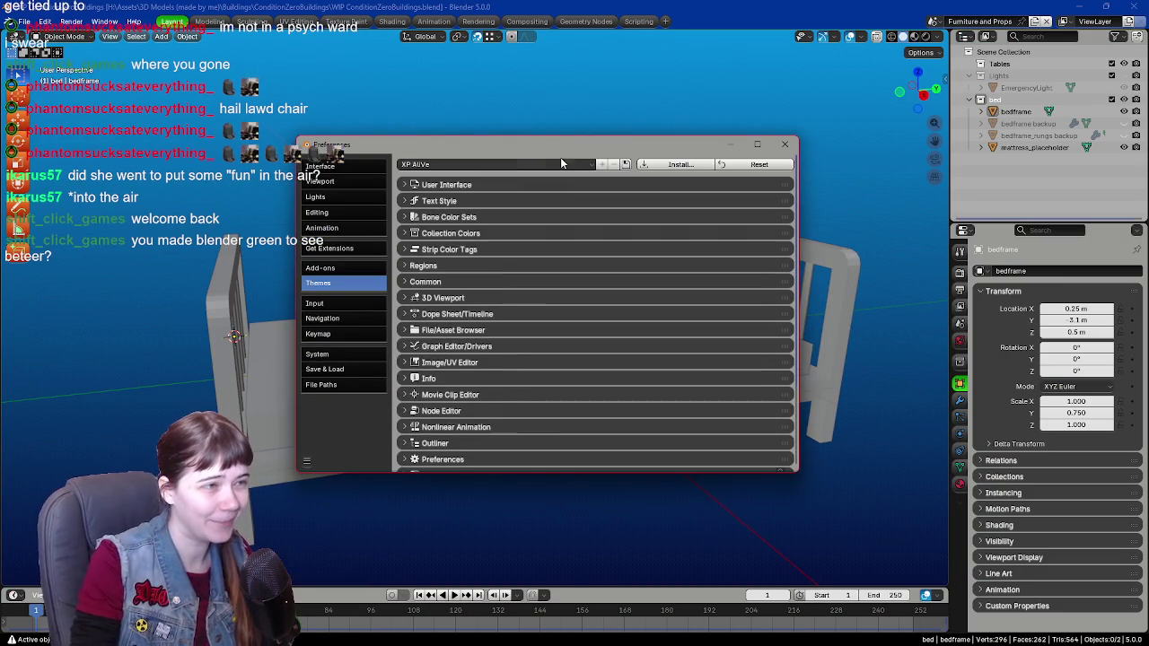
pyautogui.click(506, 164)
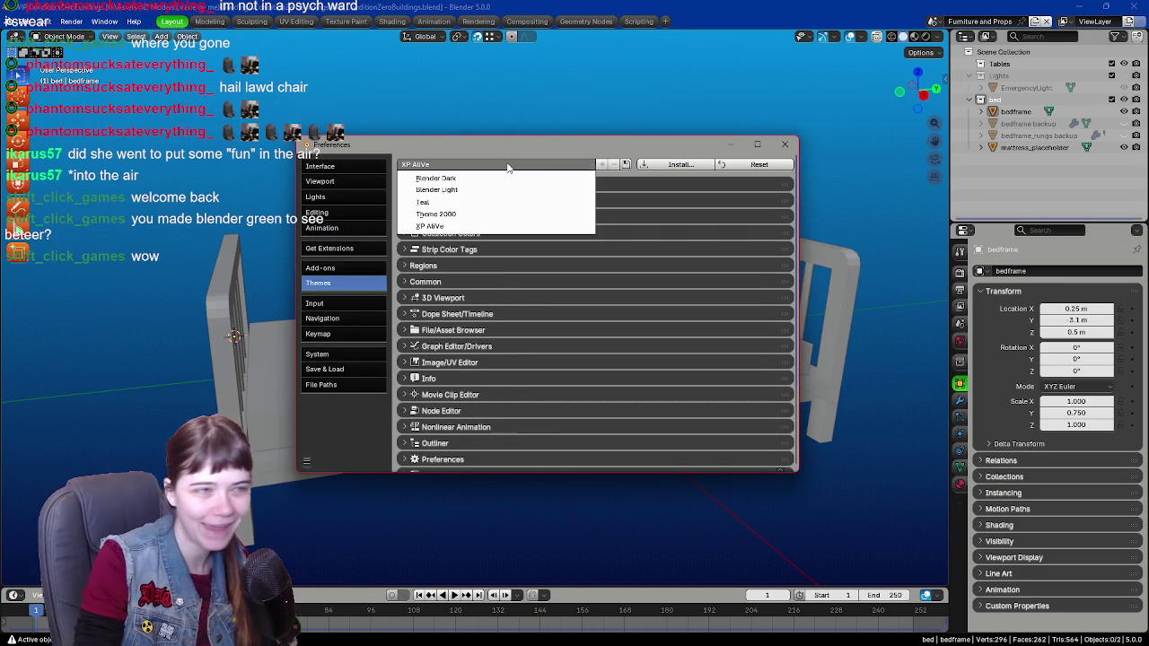
pyautogui.click(501, 208)
pyautogui.click(785, 146)
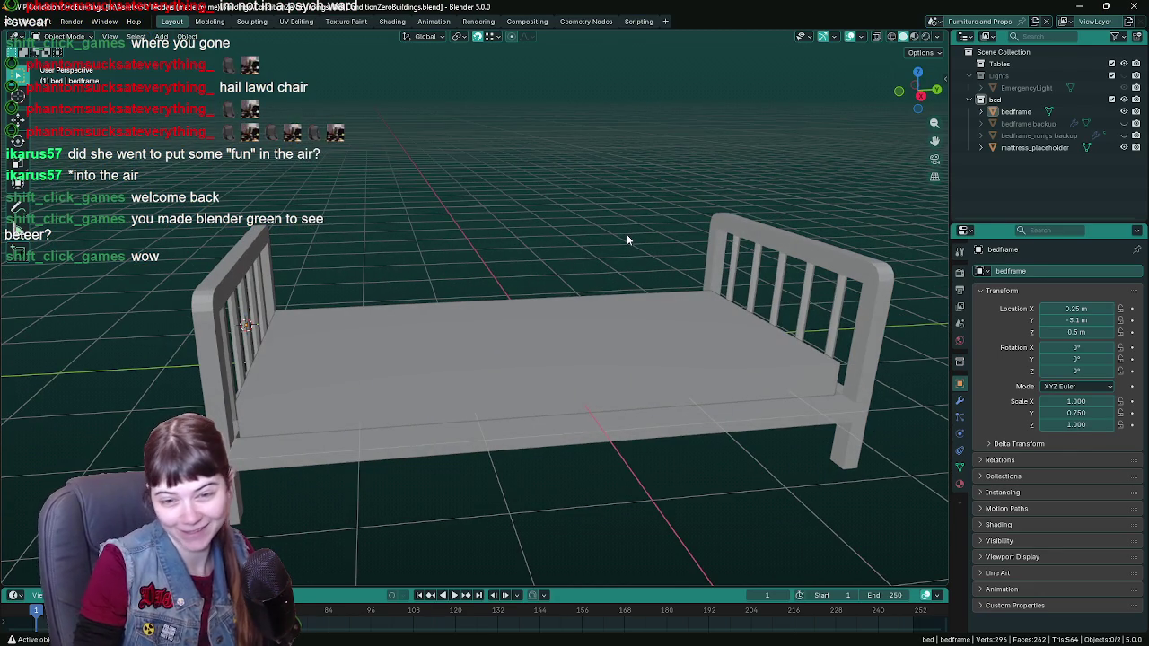
# Step: Check the bed frame from the front and save the blend file again
pyautogui.moveTo(614, 228); pyautogui.dragTo(579, 249, button='middle')
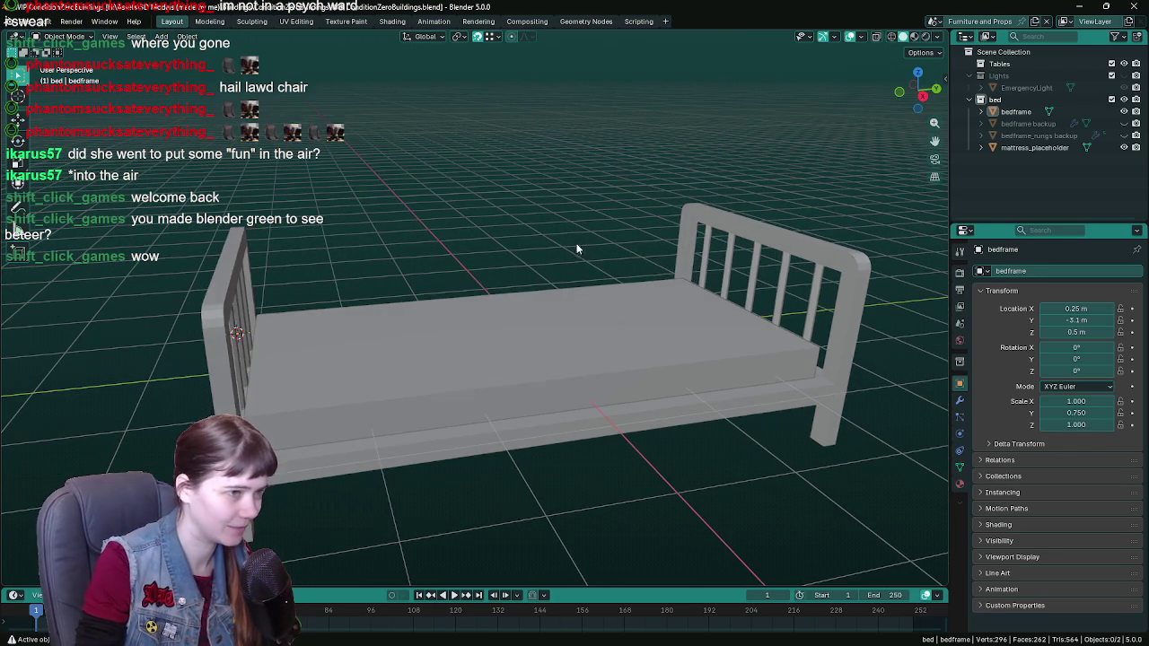
pyautogui.hotkey('ctrl', 's')
pyautogui.click(768, 250)
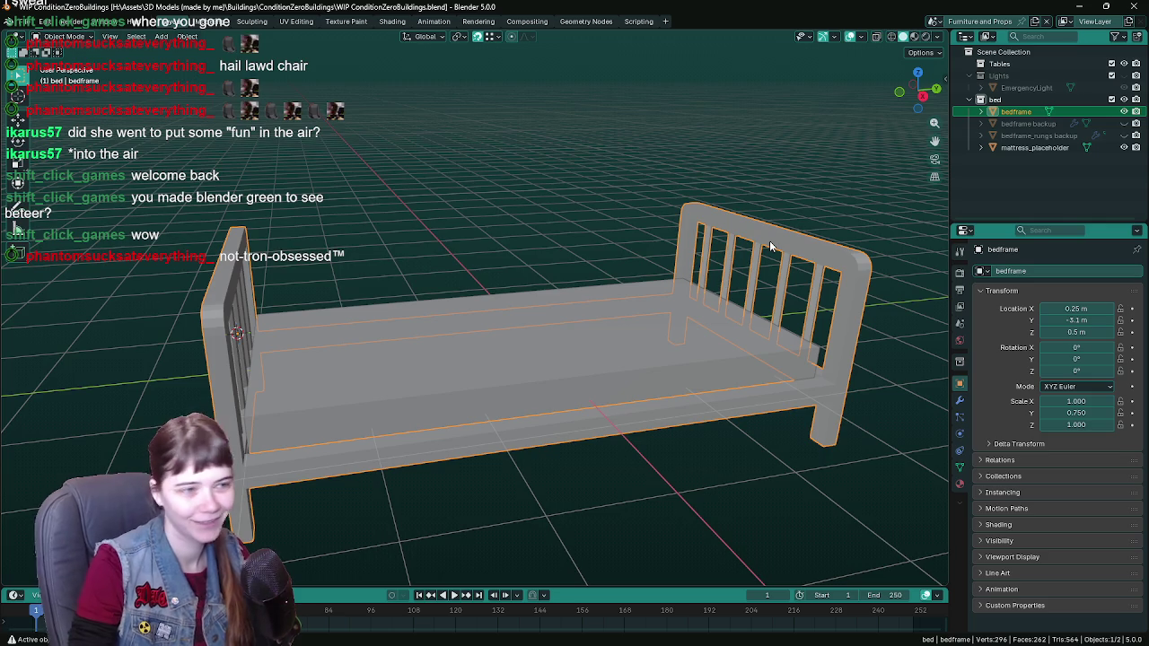
pyautogui.moveTo(770, 246)
pyautogui.mouseDown(button='middle')
pyautogui.moveTo(660, 259)
pyautogui.moveTo(512, 330)
pyautogui.moveTo(631, 268)
pyautogui.moveTo(551, 312)
pyautogui.moveTo(577, 243)
pyautogui.mouseUp(button='middle')
pyautogui.hotkey('ctrl', 's')
pyautogui.hotkey('alt', 'a')
# Step: Select the mattress_placeholder and bed frame, deselect everything, then switch to Unreal Editor
pyautogui.click(512, 330)
pyautogui.click(568, 309)
pyautogui.hotkey('alt', 'a')
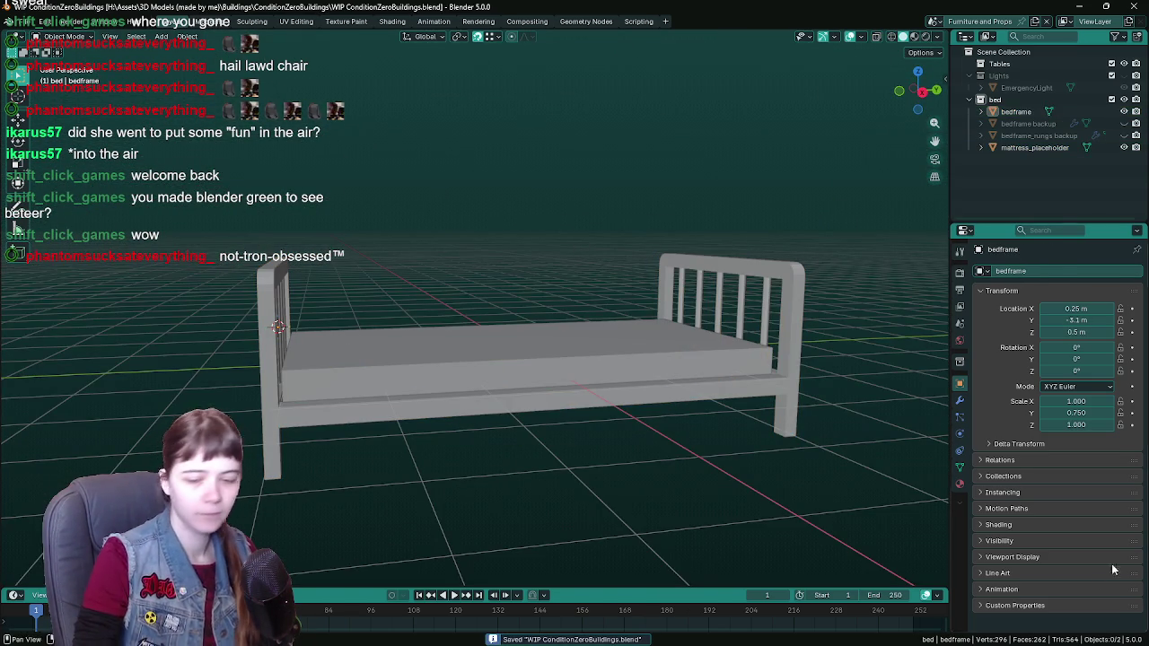
pyautogui.hotkey('alt', 'Tab')
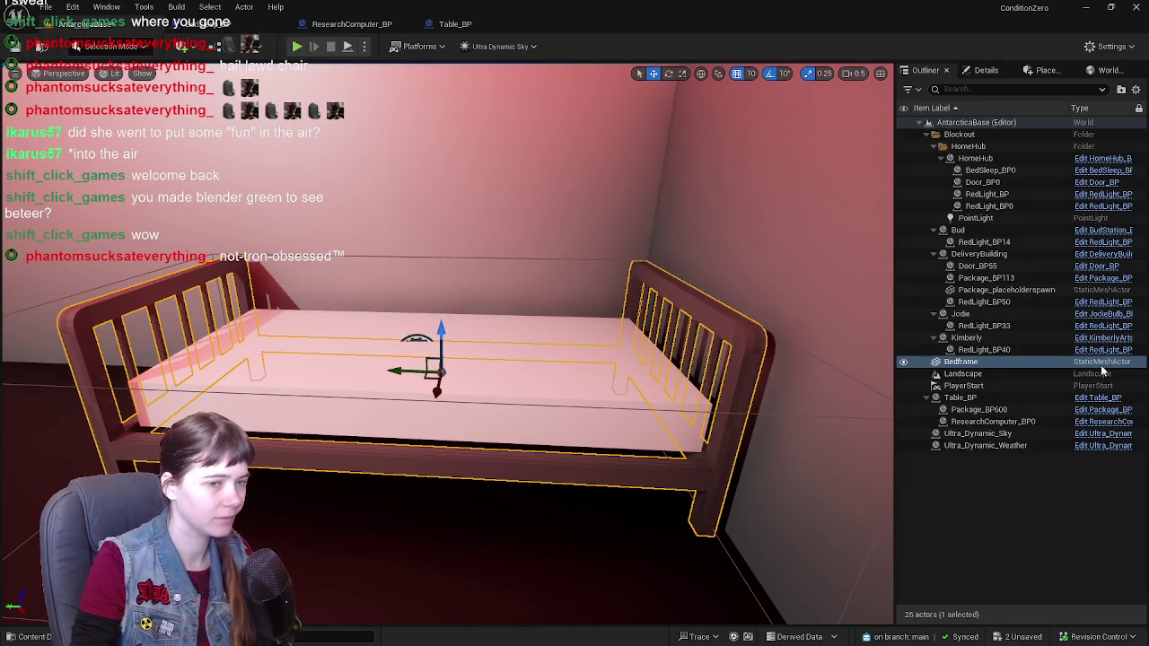
# Step: Focus on Bedframe, close the BedSleep_BP blueprint, and return to the AntarcticaBase level
pyautogui.doubleClick(955, 362)
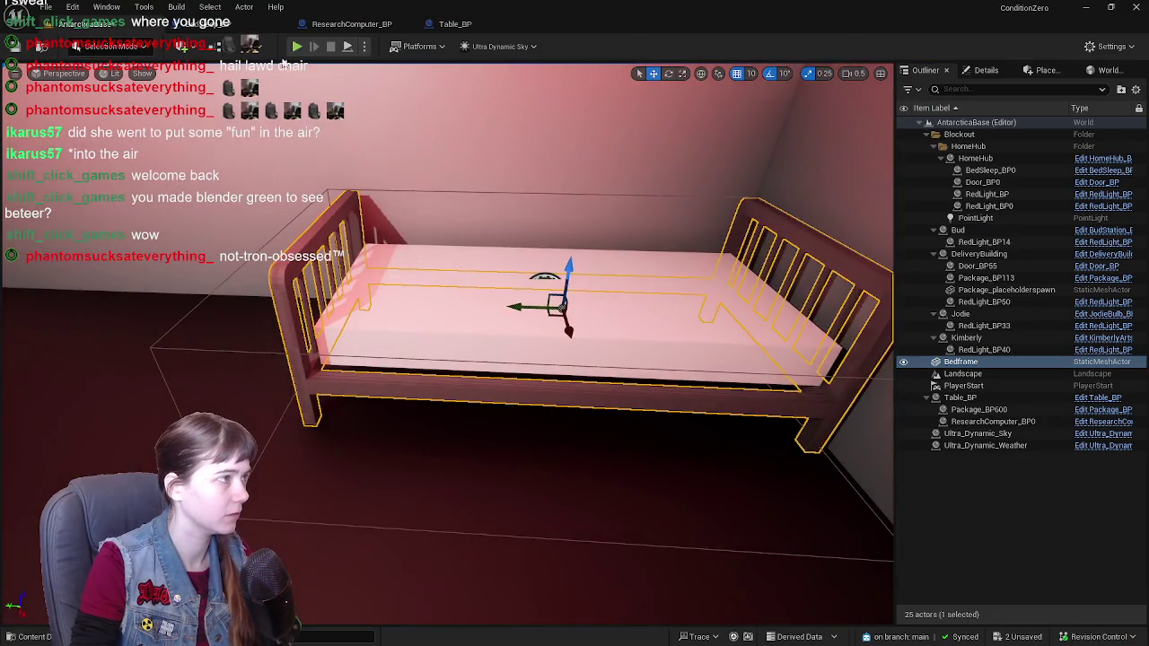
pyautogui.click(238, 27)
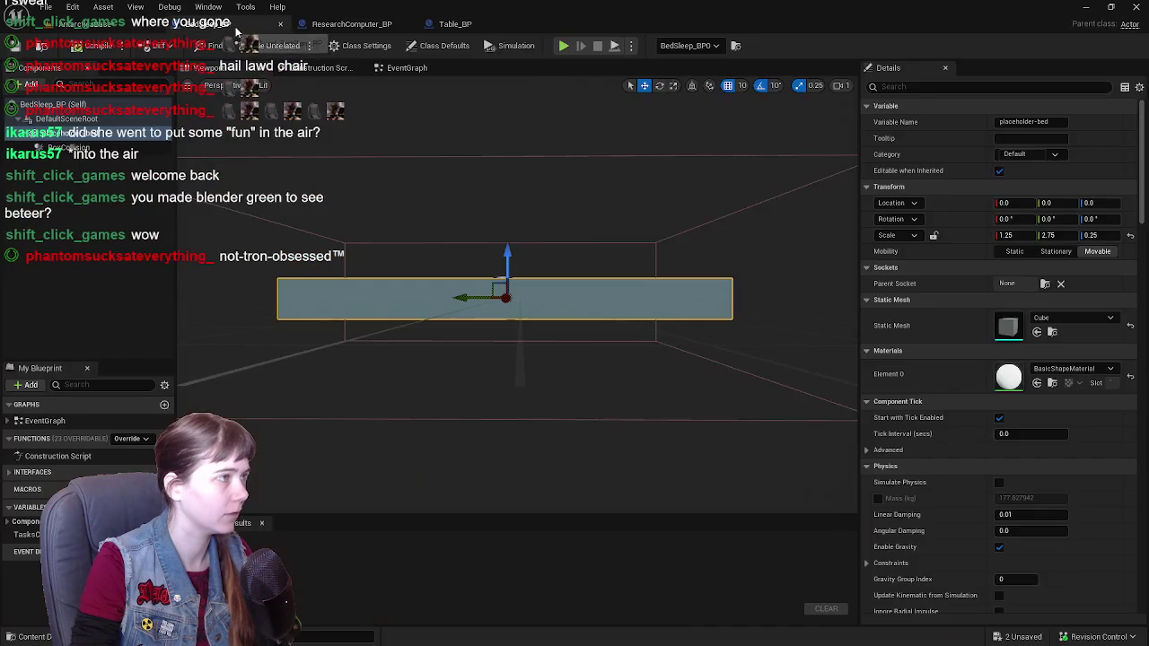
pyautogui.click(280, 24)
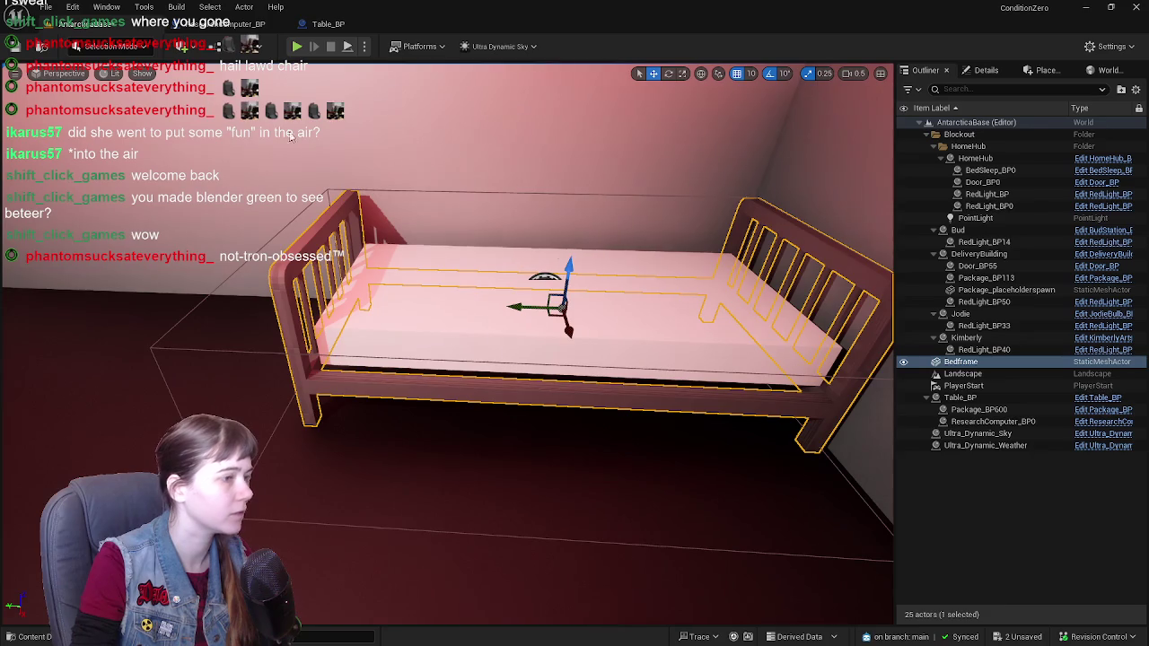
pyautogui.click(90, 24)
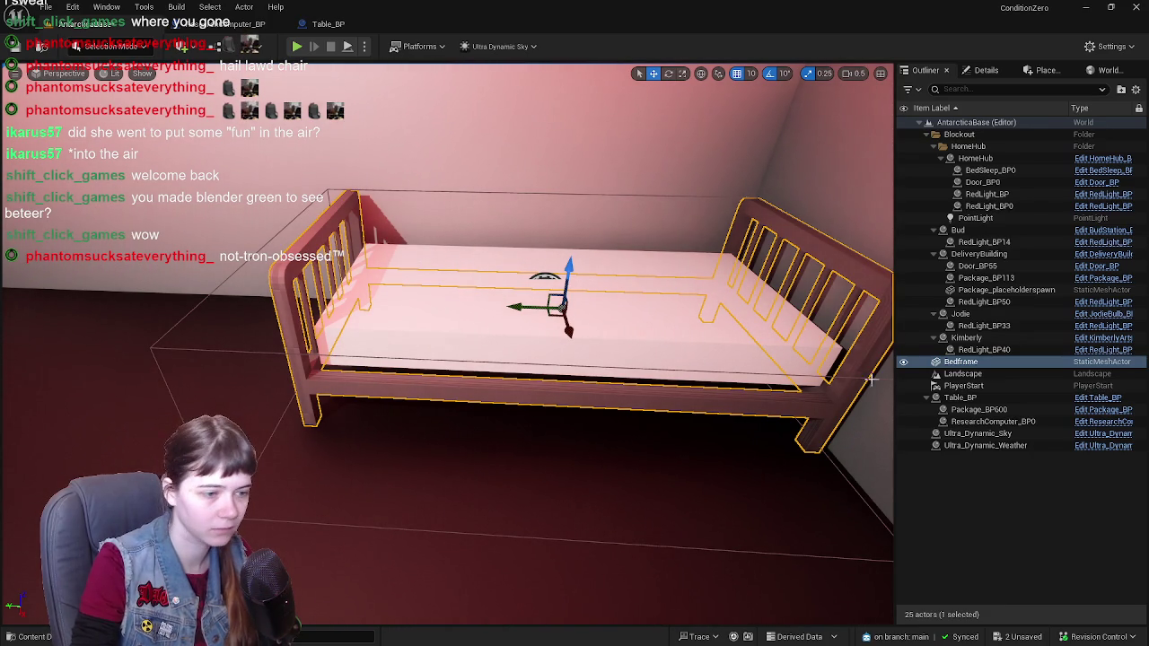
pyautogui.click(1012, 568)
pyautogui.hotkey('ctrl', 'space')
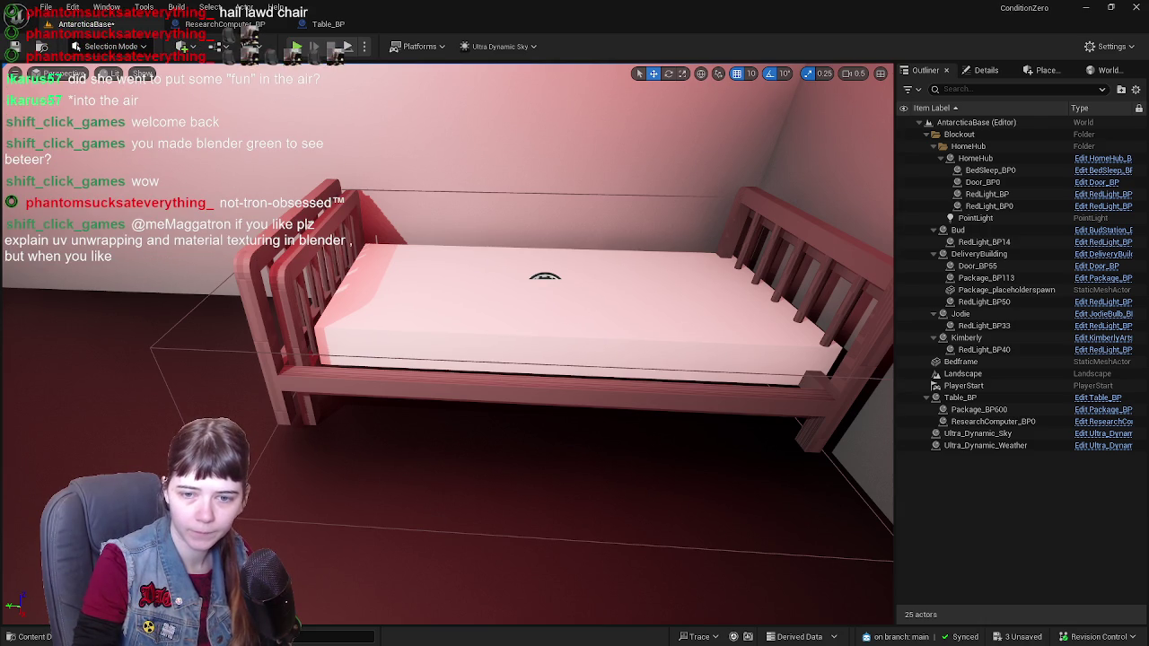
# Step: Drop the mattress with End onto the bed frame's rails and check the fit from several angles
pyautogui.keyDown('alt'); pyautogui.moveTo(539, 404); pyautogui.dragTo(575, 404); pyautogui.keyUp('alt')
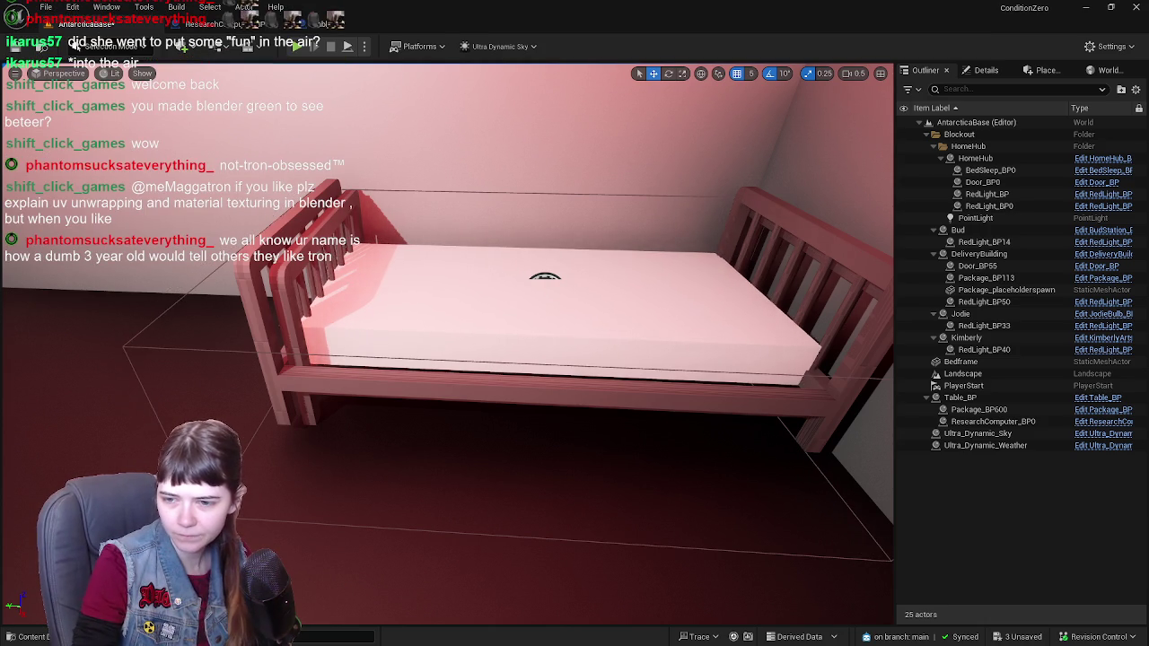
pyautogui.moveTo(449, 359); pyautogui.dragTo(557, 359, button='right')
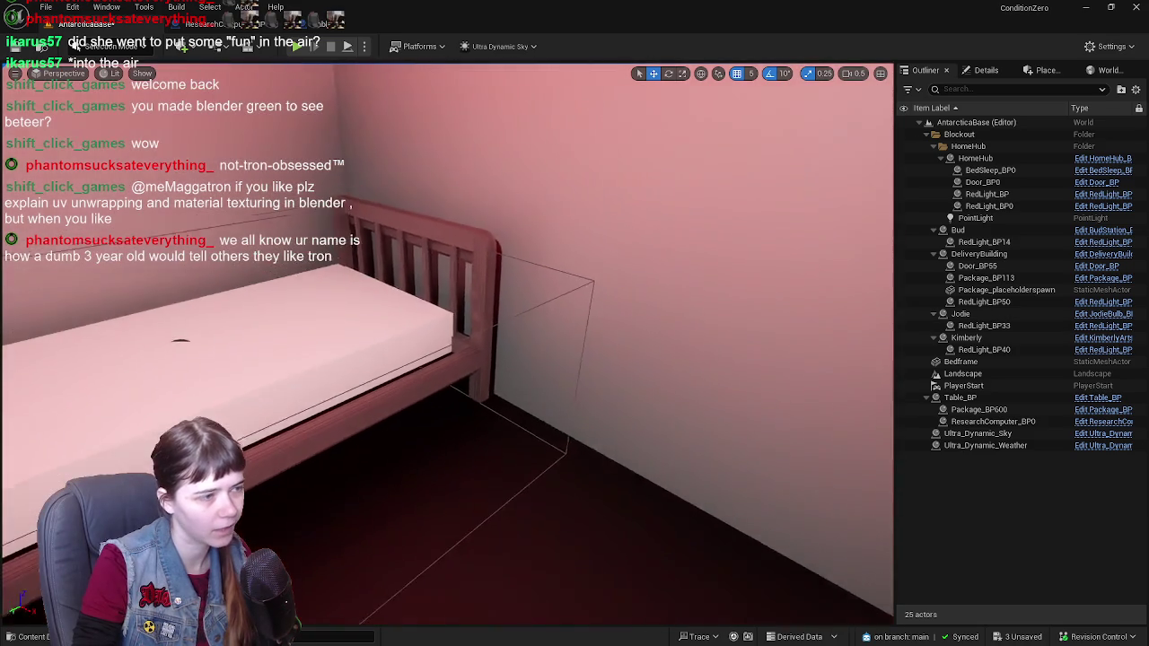
pyautogui.moveTo(449, 359); pyautogui.dragTo(503, 359, button='right')
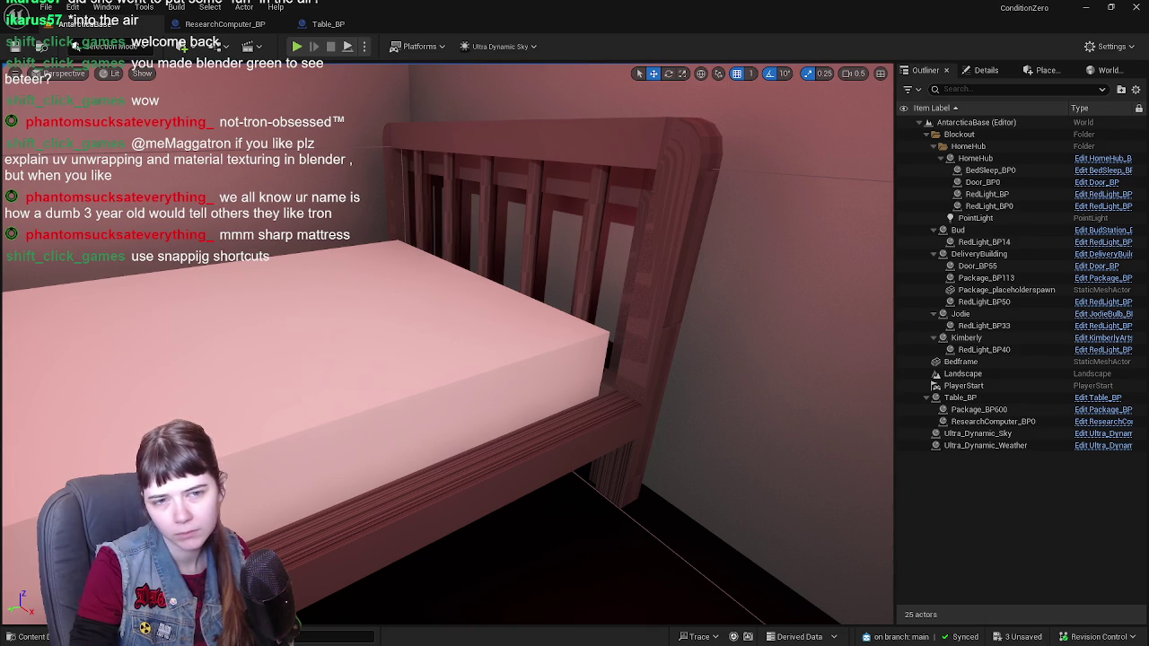
pyautogui.press('End')
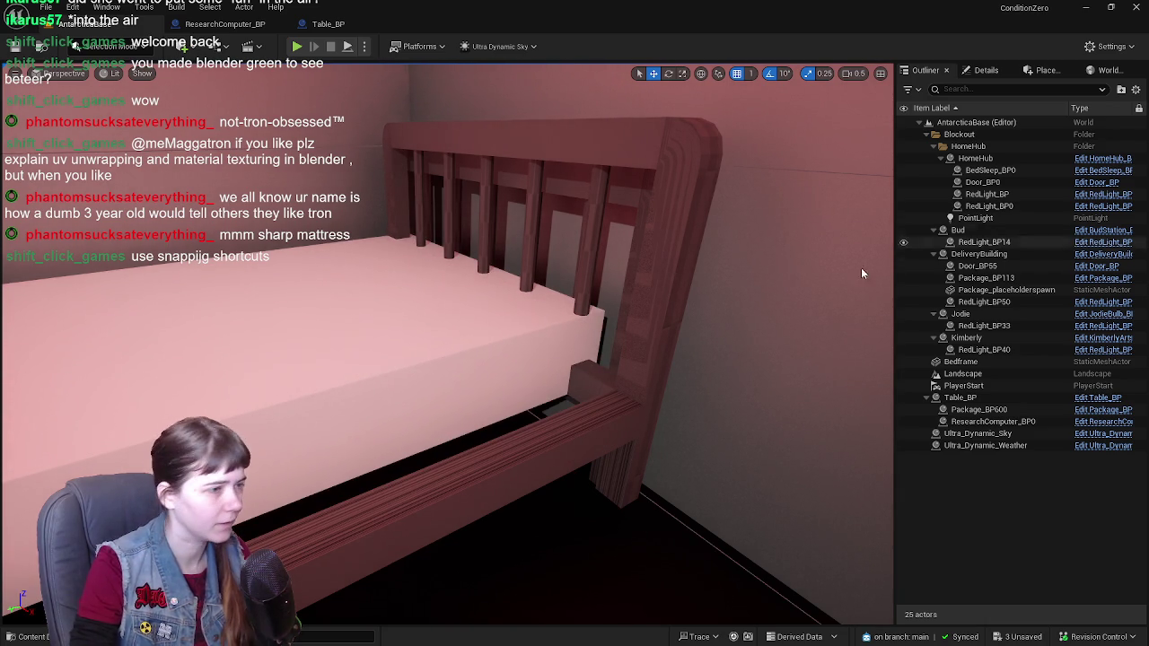
pyautogui.keyDown('alt'); pyautogui.moveTo(449, 360); pyautogui.dragTo(583, 359); pyautogui.keyUp('alt')
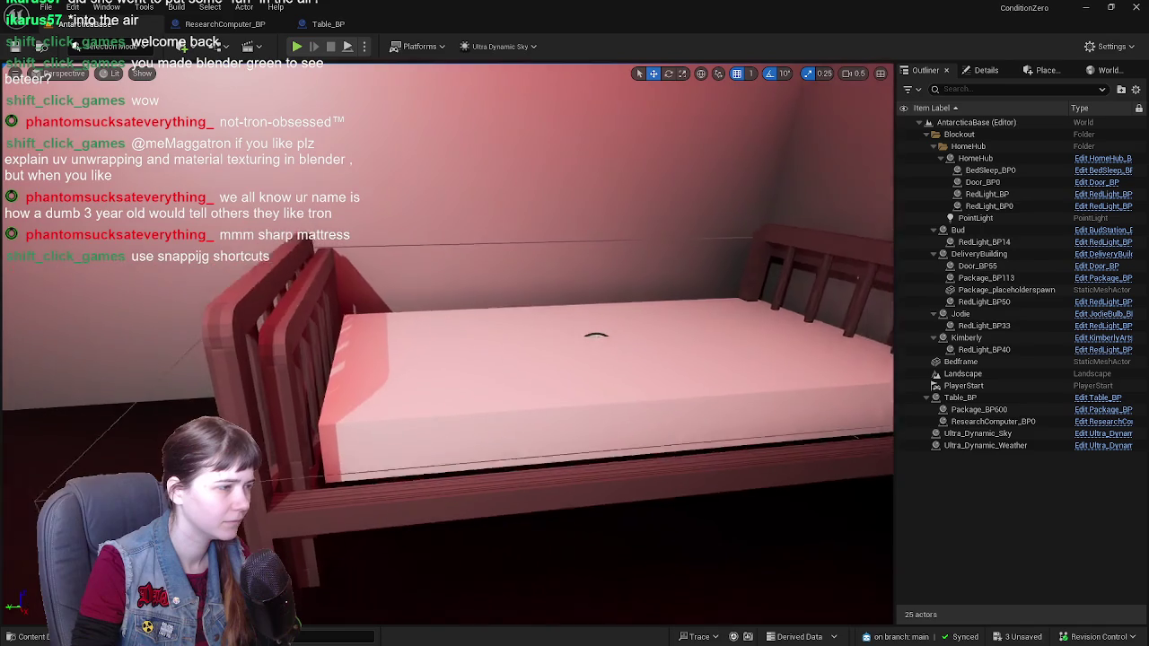
pyautogui.keyDown('alt'); pyautogui.moveTo(688, 292); pyautogui.dragTo(688, 292); pyautogui.keyUp('alt')
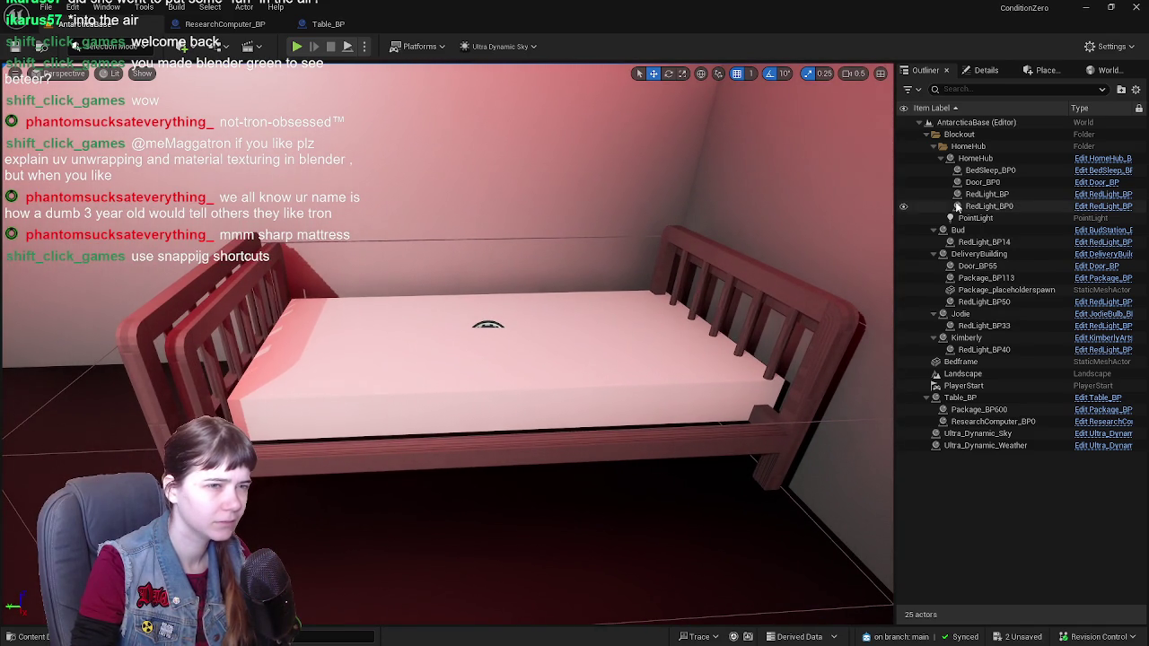
pyautogui.click(981, 361)
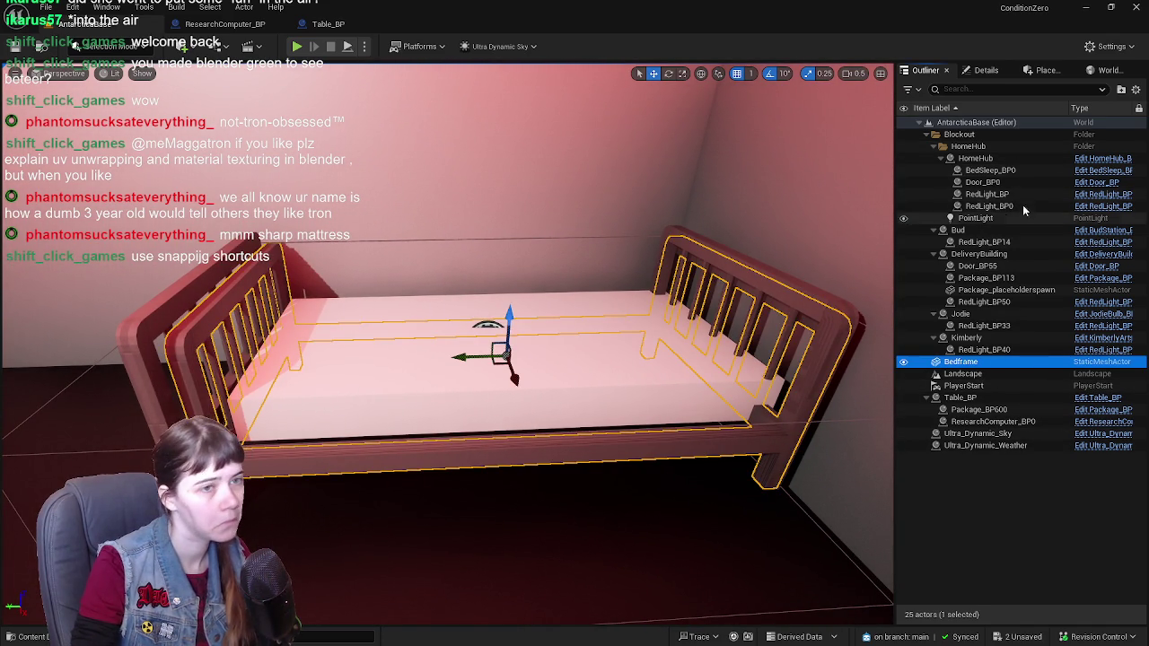
pyautogui.click(988, 158)
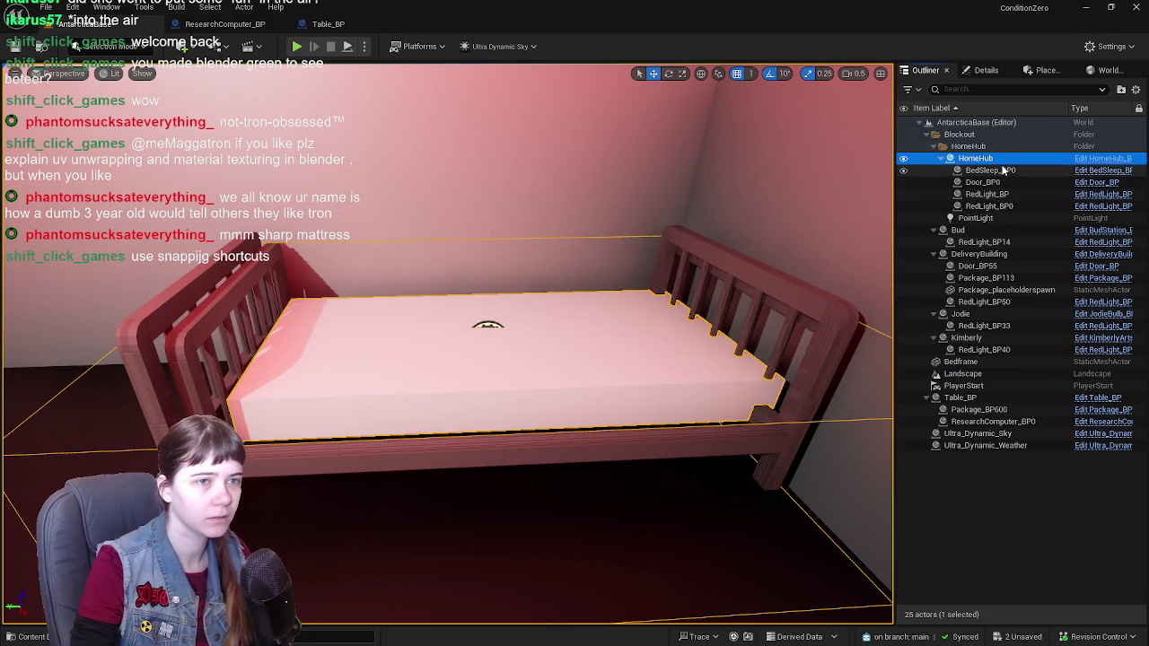
pyautogui.hotkey('ctrl', 's')
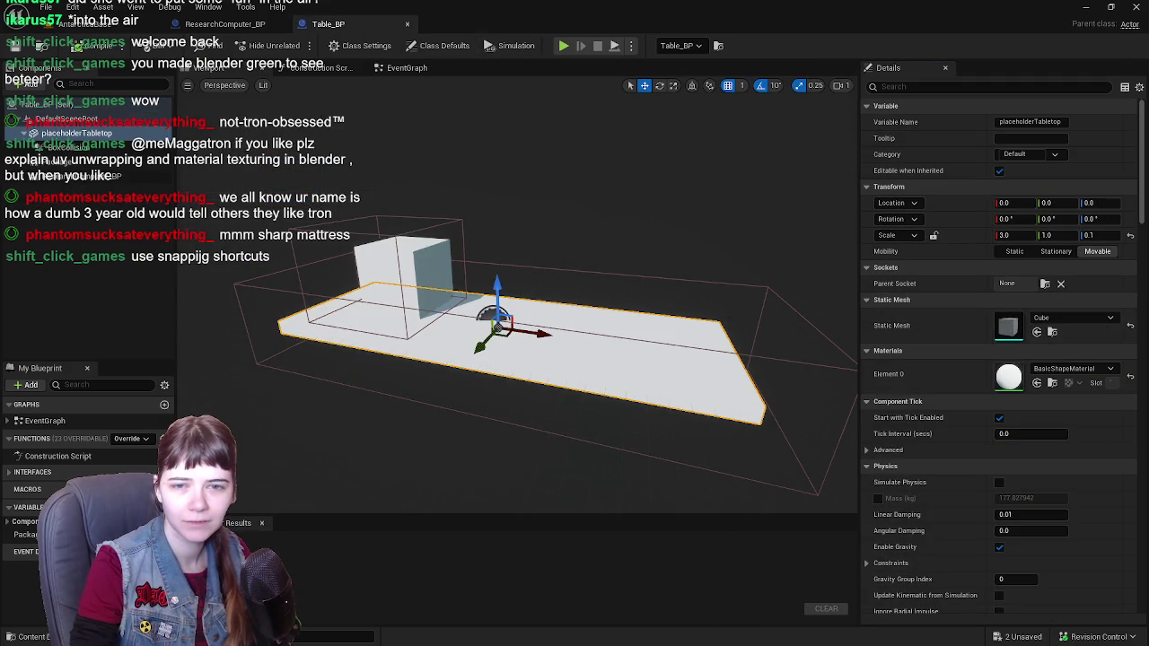
pyautogui.click(99, 24)
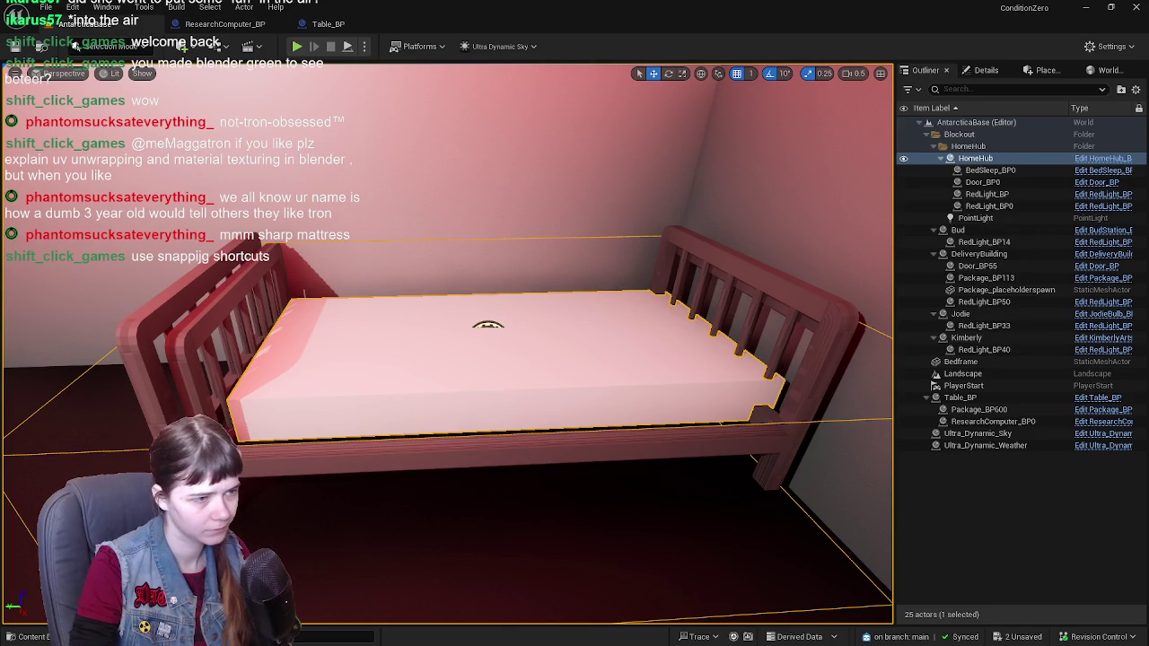
pyautogui.moveTo(380, 358)
pyautogui.mouseDown(button='right')
pyautogui.moveTo(467, 359)
pyautogui.moveTo(434, 352)
pyautogui.mouseUp(button='right')
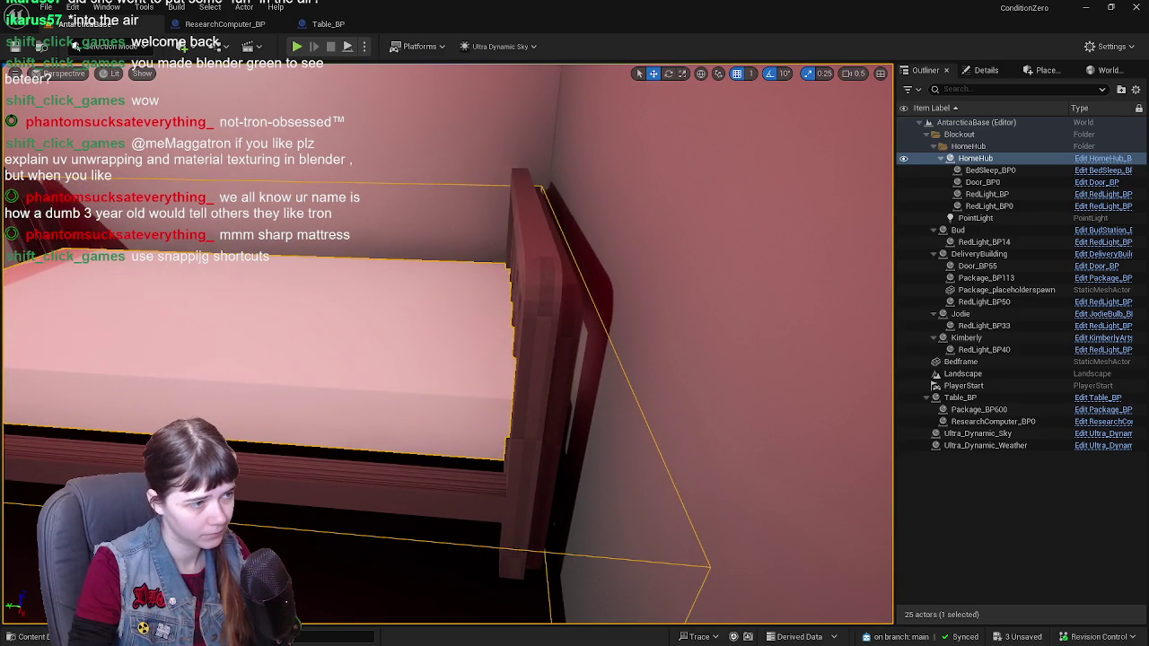
# Step: Undo the accidental bed frame move and inspect the frame's underside
pyautogui.hotkey('ctrl', 'z')
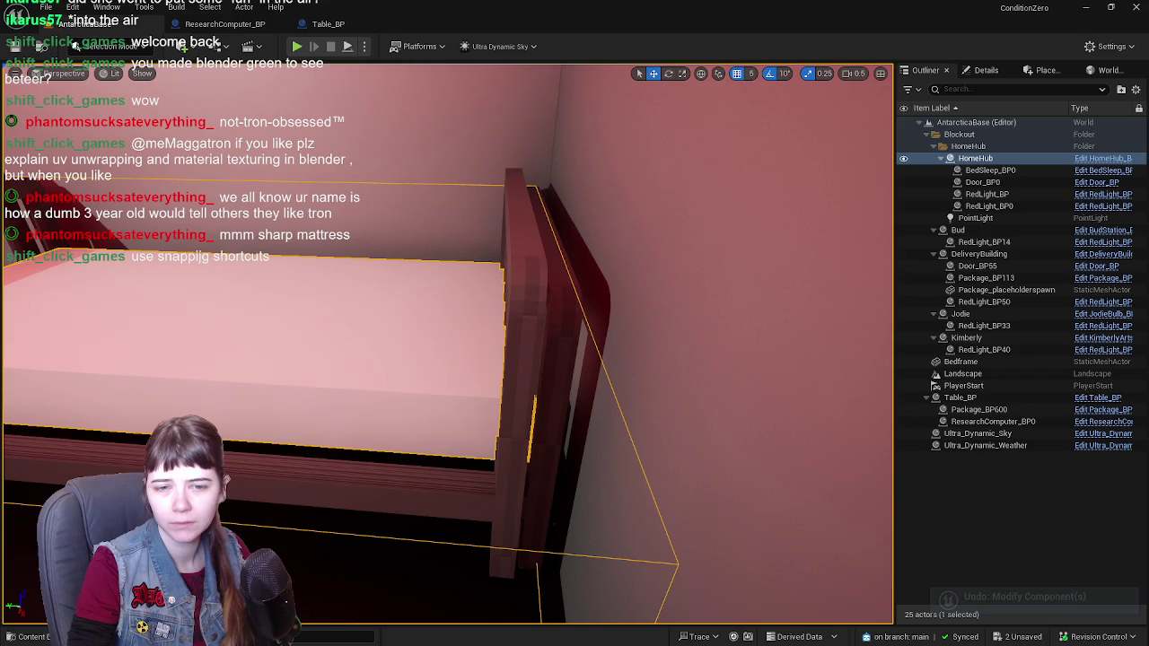
pyautogui.moveTo(539, 359); pyautogui.dragTo(573, 359)
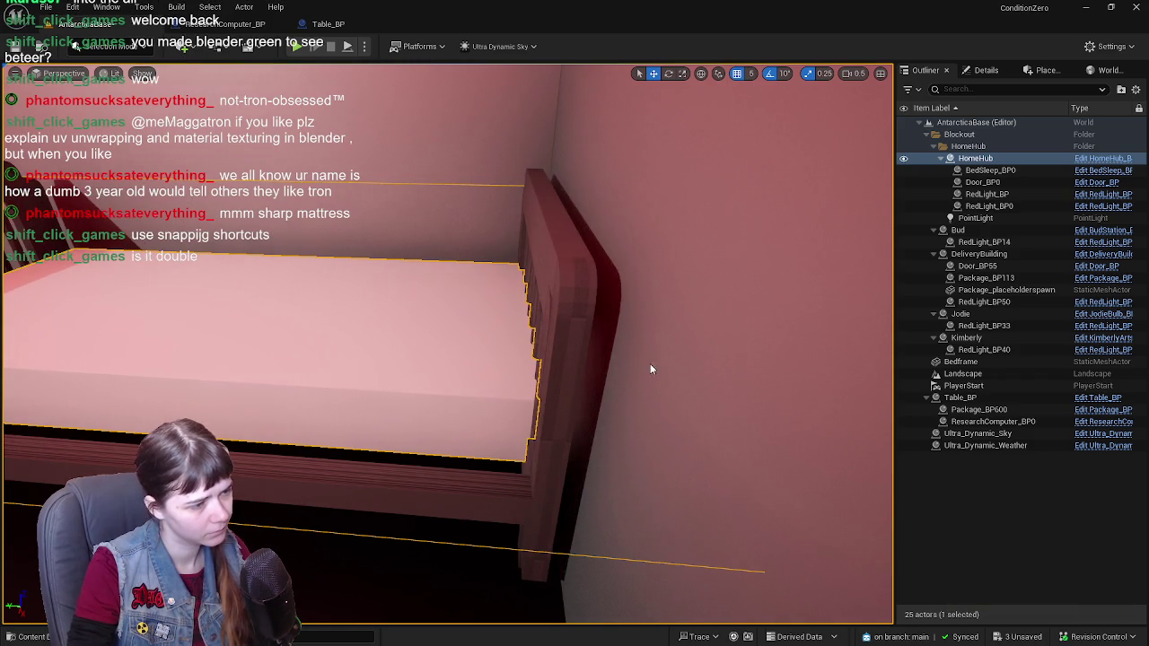
pyautogui.moveTo(652, 369); pyautogui.dragTo(652, 467, button='middle')
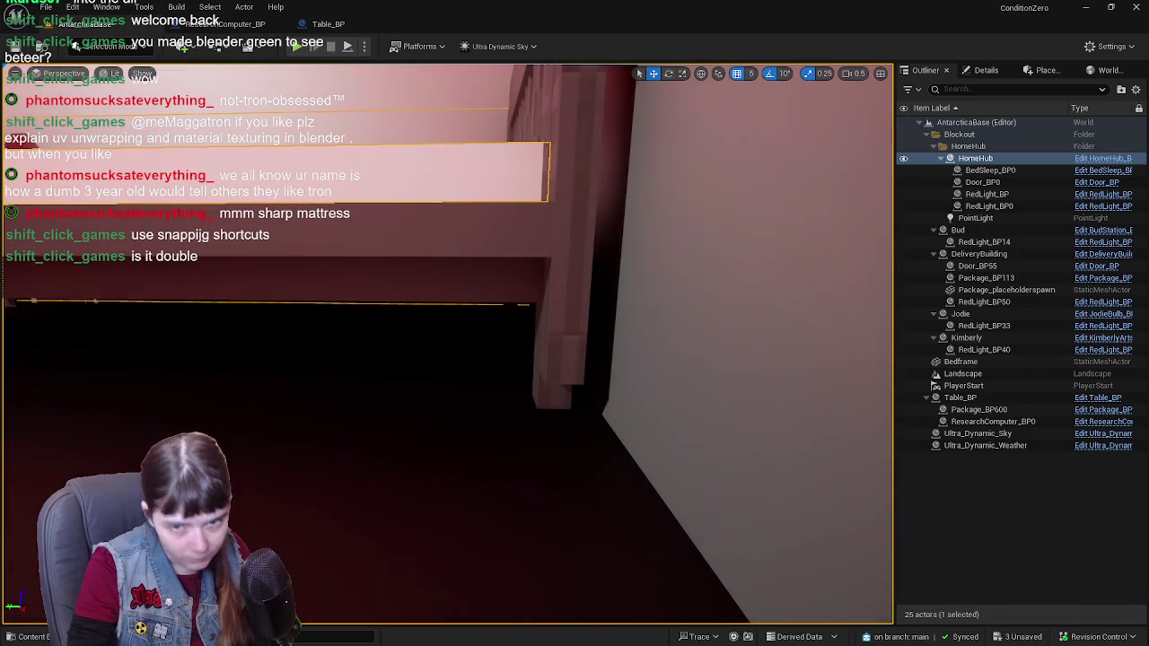
pyautogui.moveTo(652, 467); pyautogui.dragTo(652, 445, button='middle')
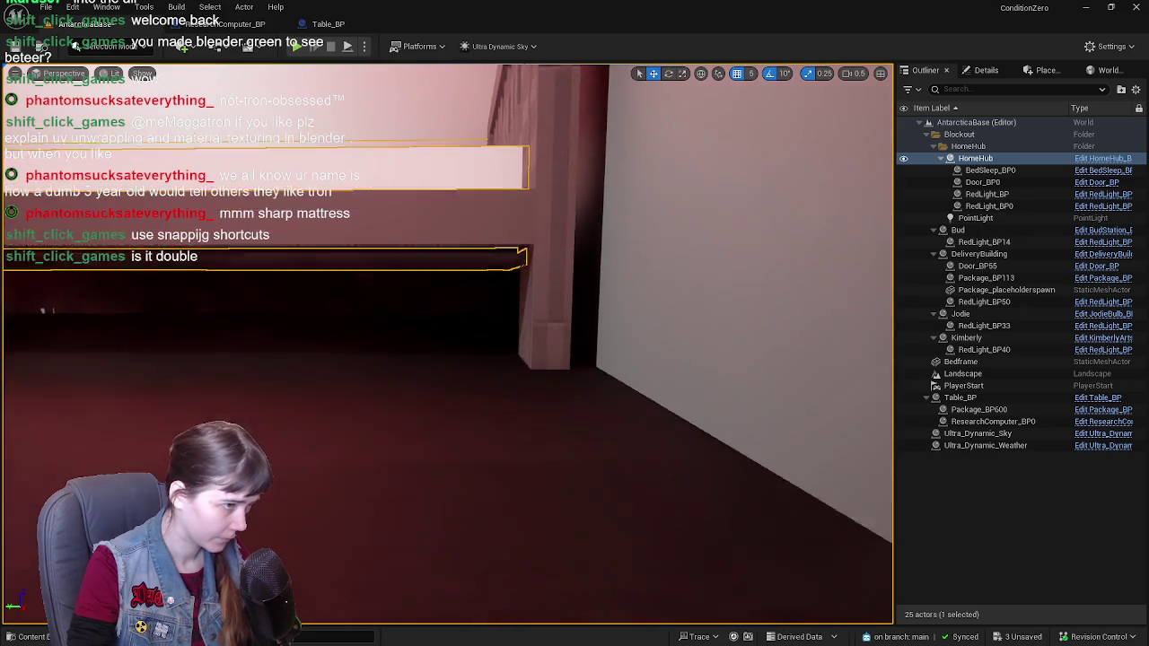
pyautogui.moveTo(652, 444); pyautogui.dragTo(575, 422, button='right')
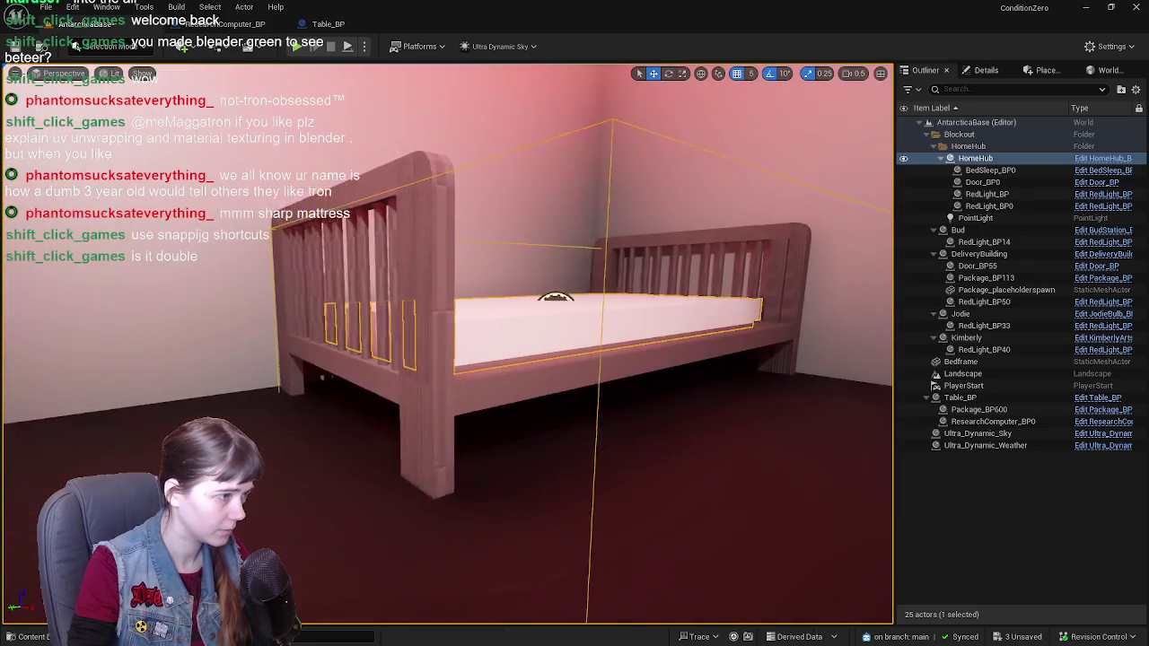
# Step: Inspect the mattress edge and left rail up close, then open the BedSleep_BP blueprint
pyautogui.moveTo(555, 296)
pyautogui.mouseDown(button='right')
pyautogui.moveTo(90, 224)
pyautogui.moveTo(301, 139)
pyautogui.moveTo(395, 144)
pyautogui.mouseUp(button='right')
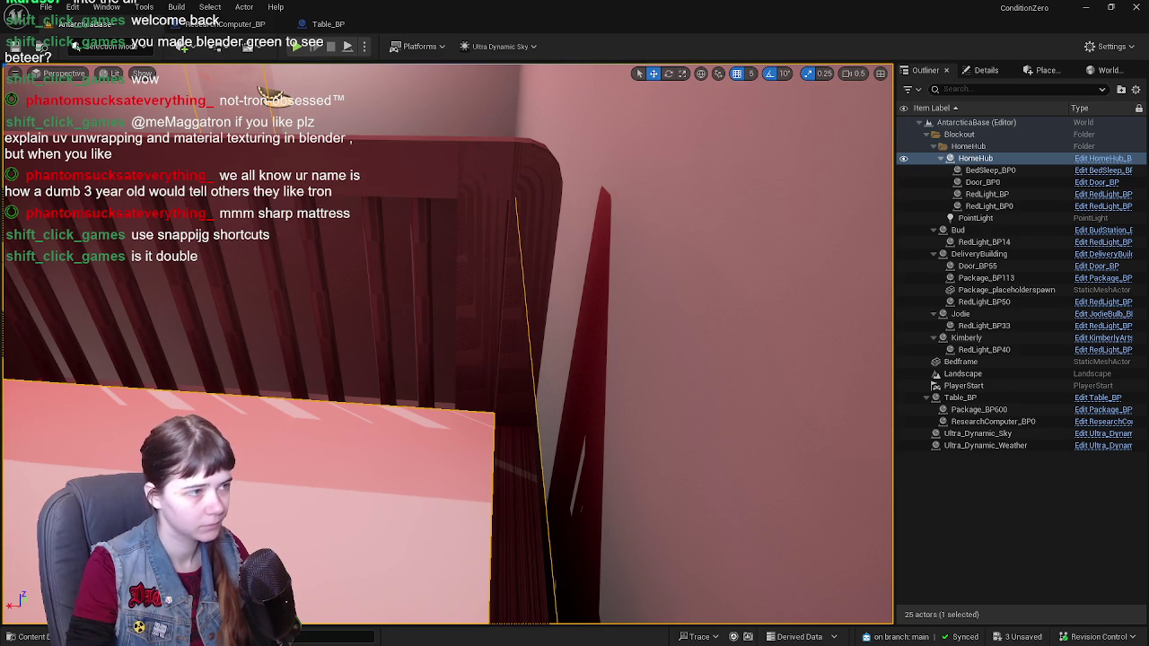
pyautogui.moveTo(395, 144)
pyautogui.mouseDown(button='right')
pyautogui.moveTo(380, 146)
pyautogui.moveTo(427, 335)
pyautogui.moveTo(475, 269)
pyautogui.moveTo(518, 380)
pyautogui.moveTo(504, 366)
pyautogui.mouseUp(button='right')
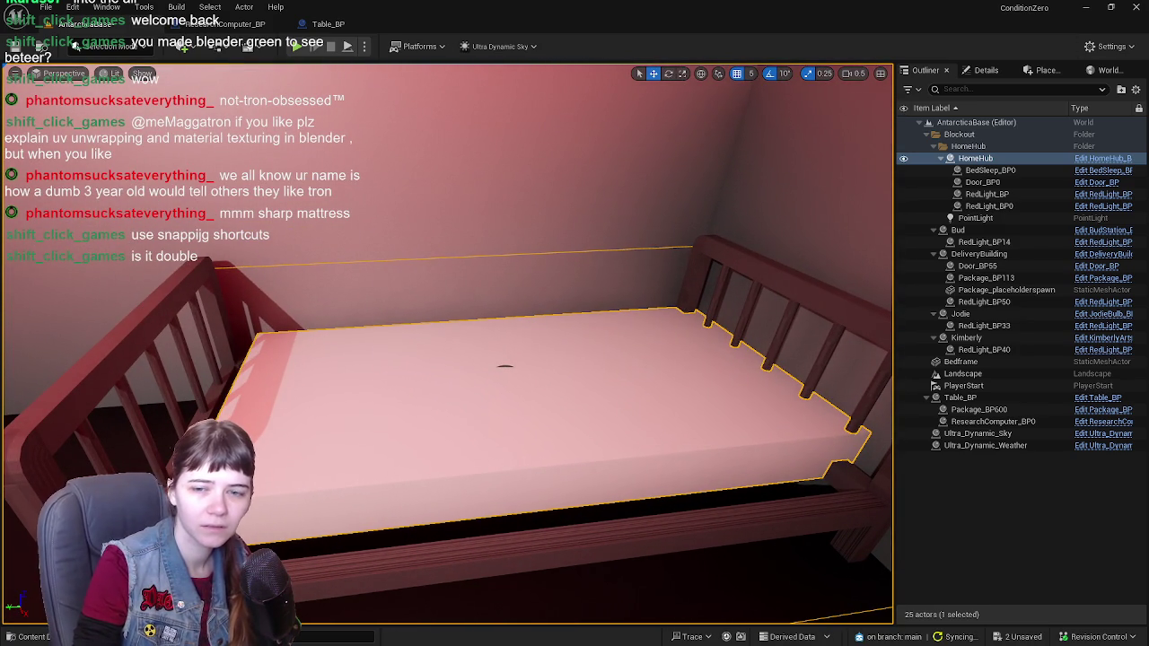
pyautogui.moveTo(539, 259); pyautogui.dragTo(521, 269, button='right')
pyautogui.moveTo(443, 343); pyautogui.dragTo(553, 338, button='right')
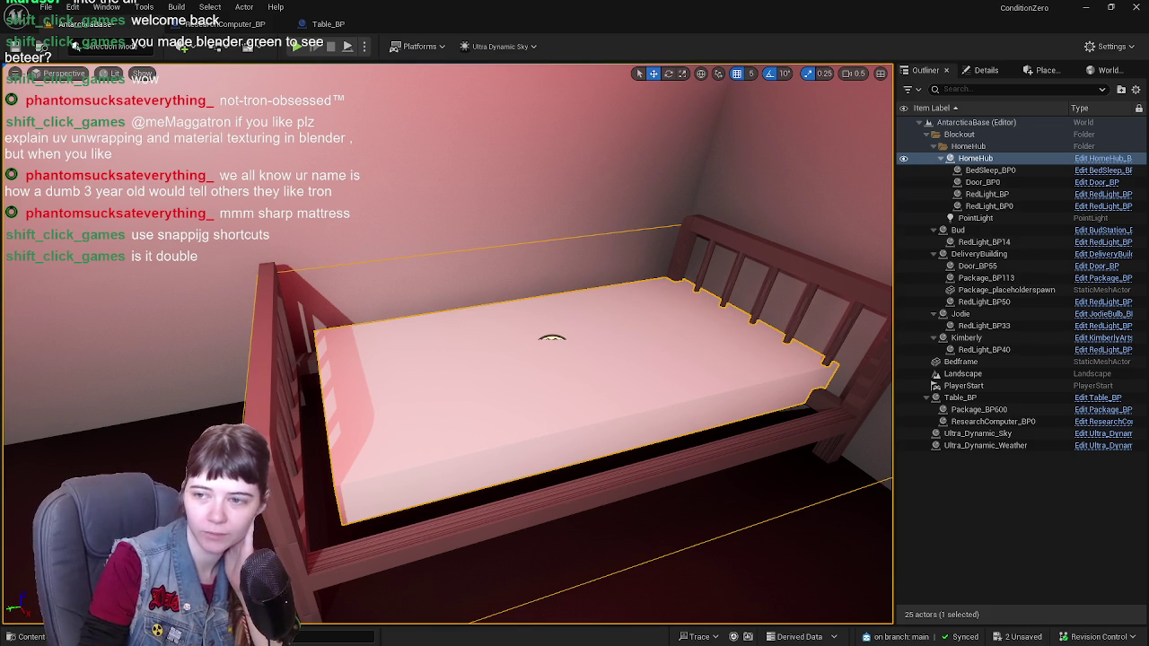
pyautogui.click(1035, 519)
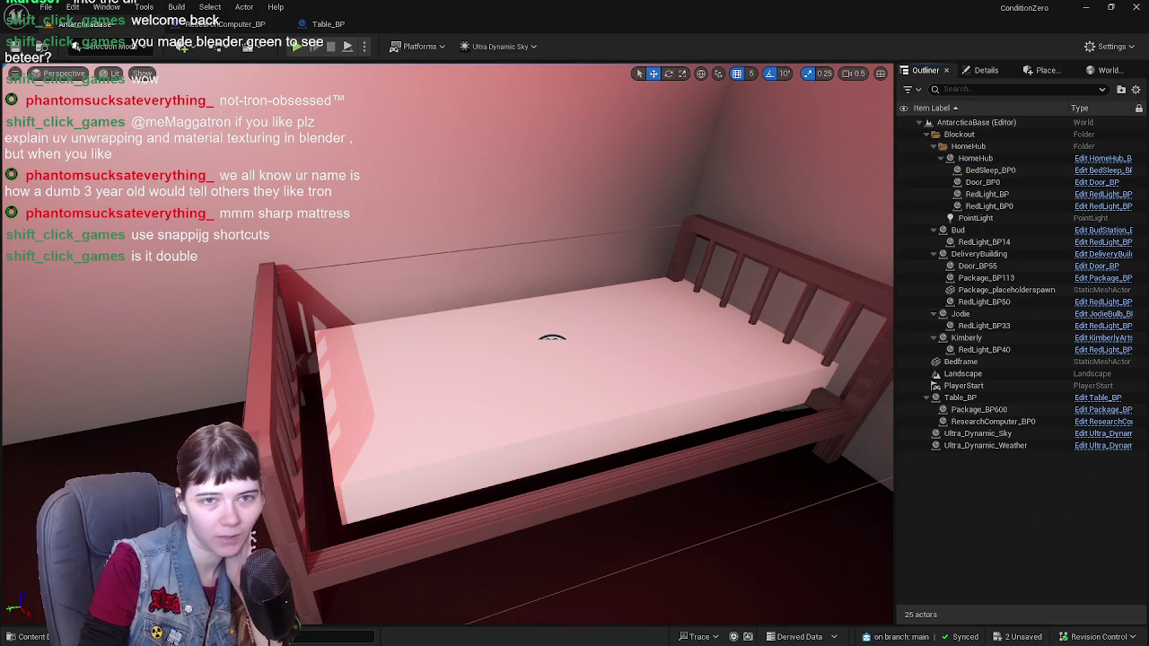
pyautogui.click(1102, 169)
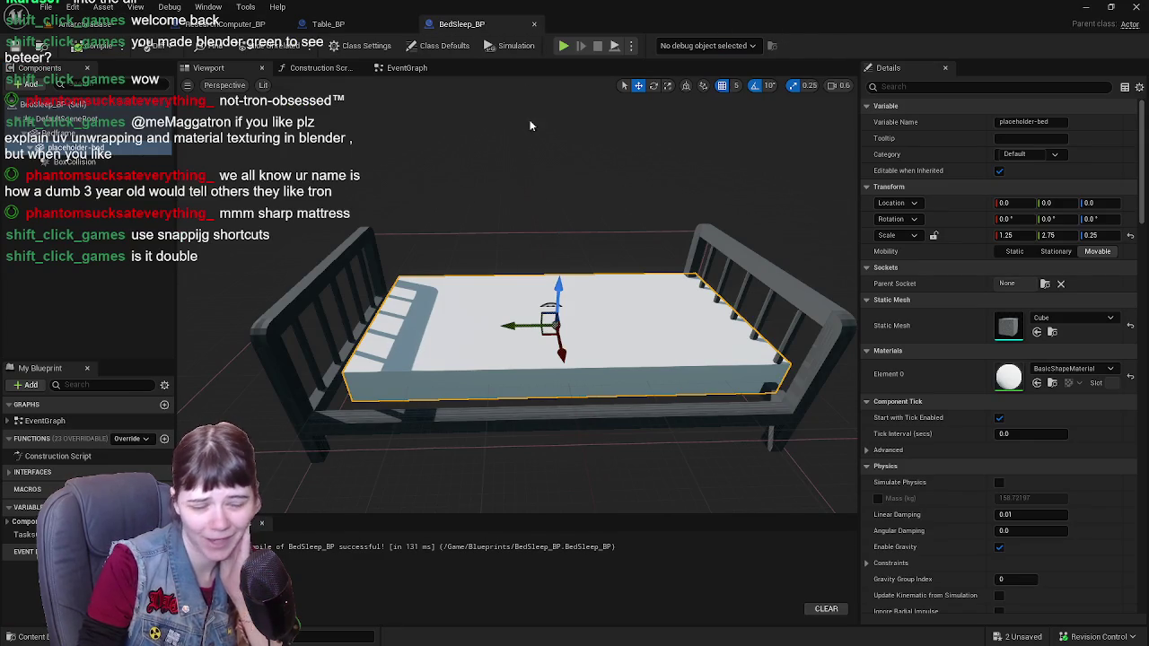
# Step: Move the BedSleep_BP tab first, take a last look at AntarcticaBase, then minimize Unreal Engine
pyautogui.moveTo(462, 24); pyautogui.dragTo(211, 23)
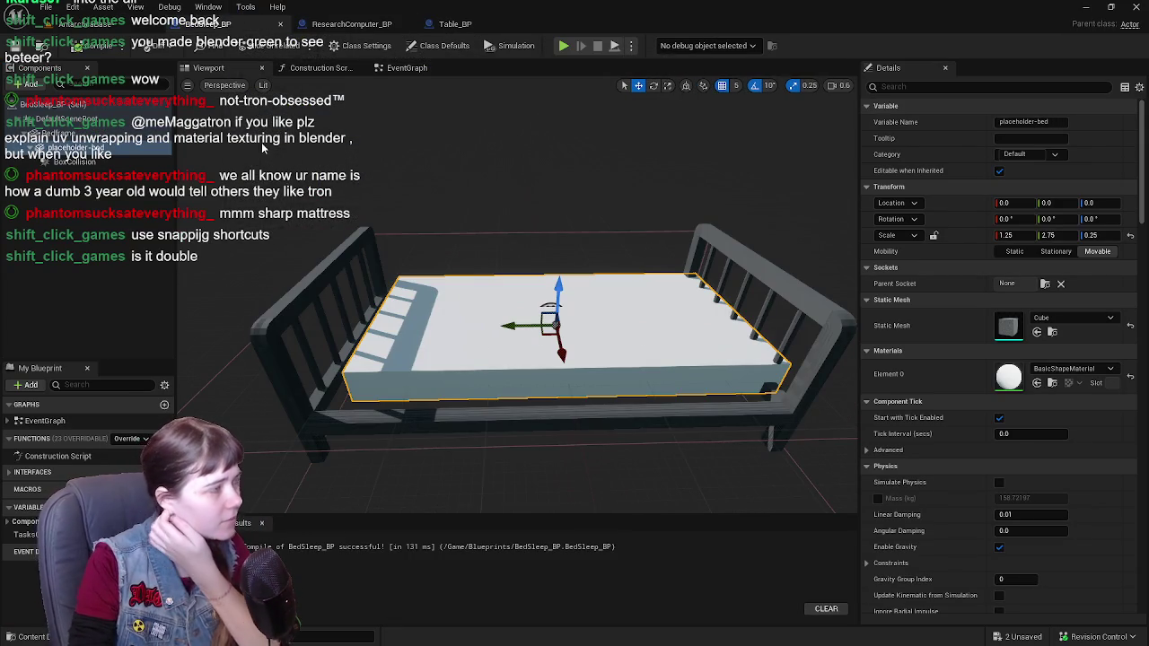
pyautogui.click(81, 22)
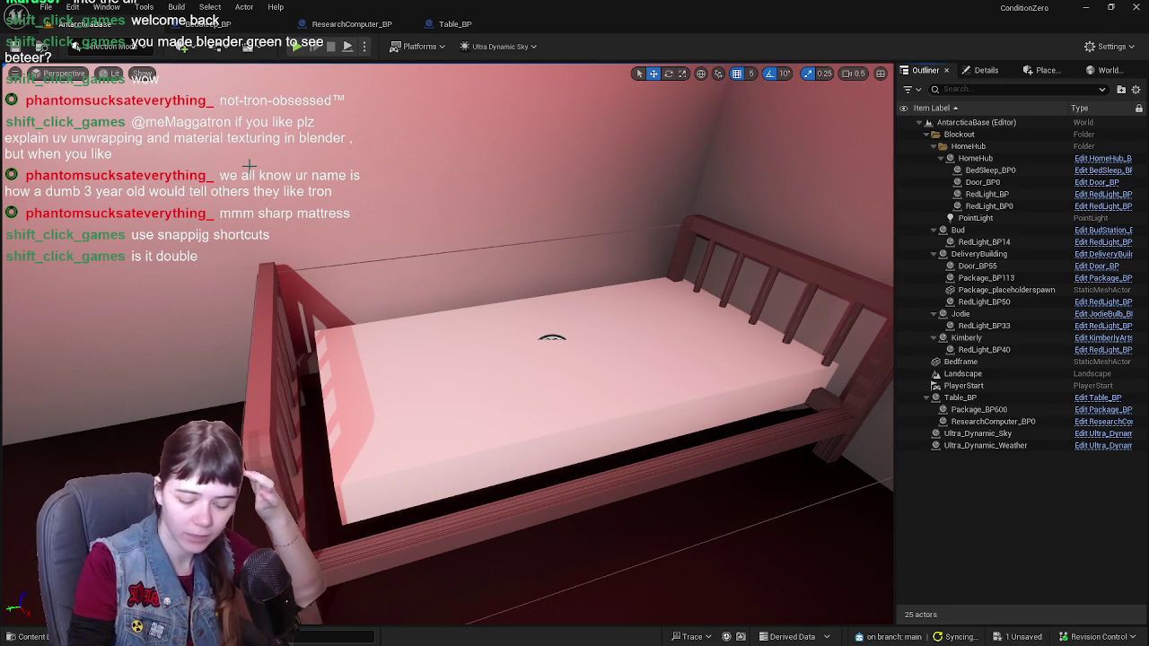
pyautogui.moveTo(502, 321); pyautogui.dragTo(500, 318, button='right')
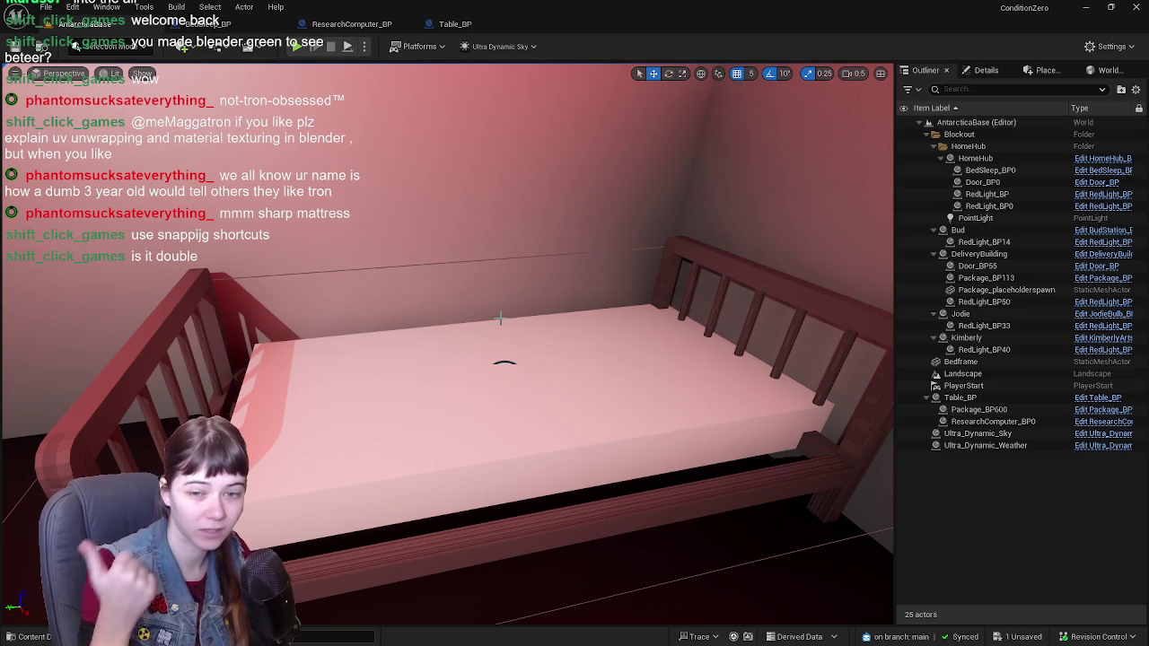
pyautogui.click(1087, 10)
pyautogui.click(1096, 7)
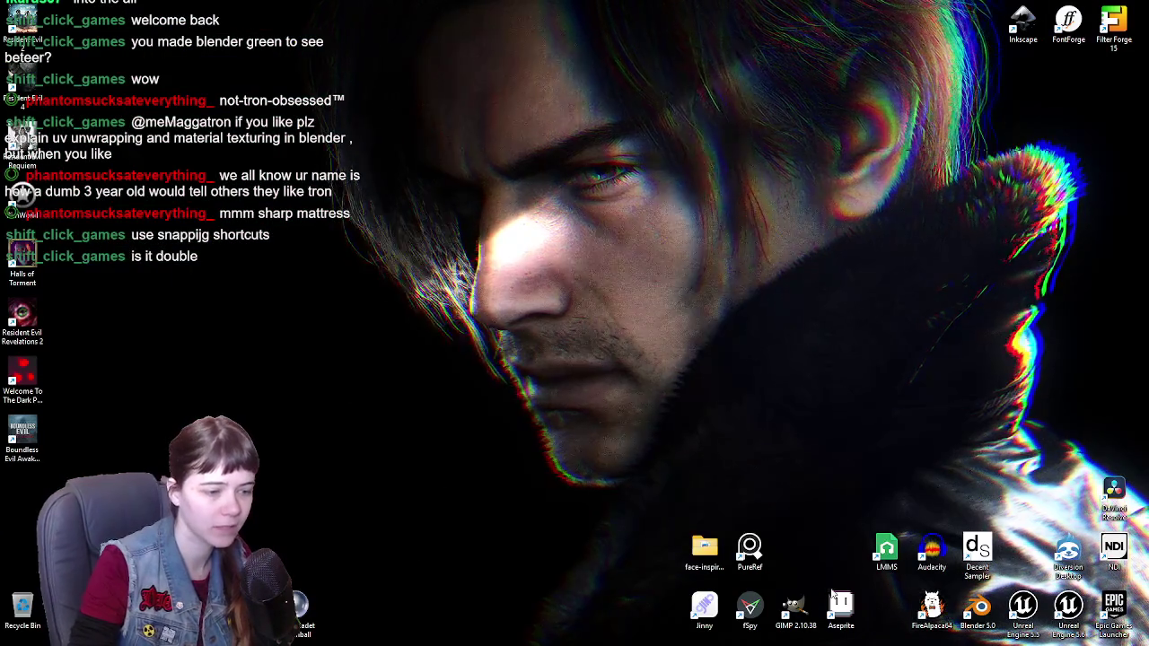
# Step: Rearrange the GIMP and FireAlpaca desktop shortcuts, then return to the Unreal editor
pyautogui.moveTo(794, 607); pyautogui.dragTo(794, 433)
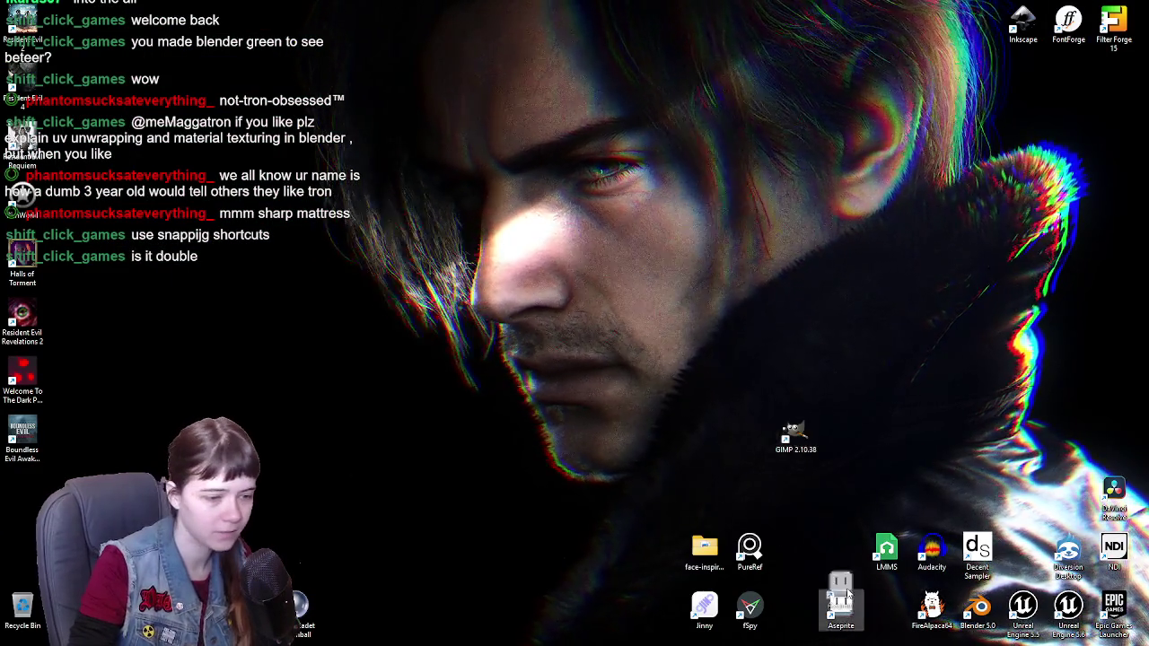
pyautogui.click(932, 606)
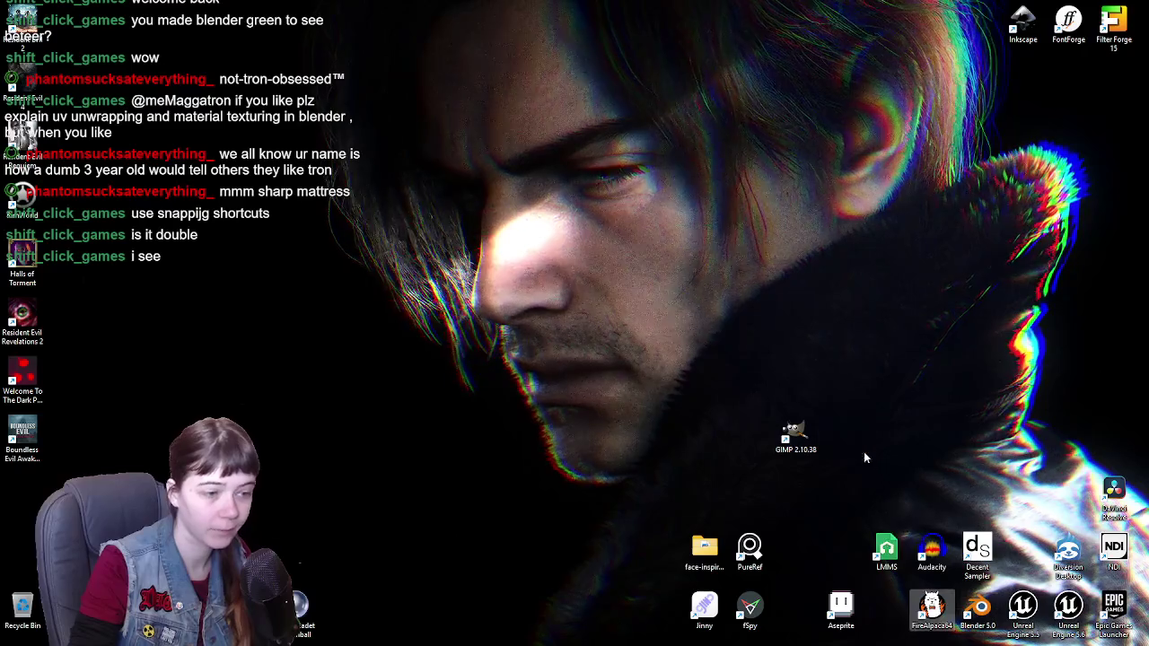
pyautogui.moveTo(865, 458); pyautogui.dragTo(853, 449)
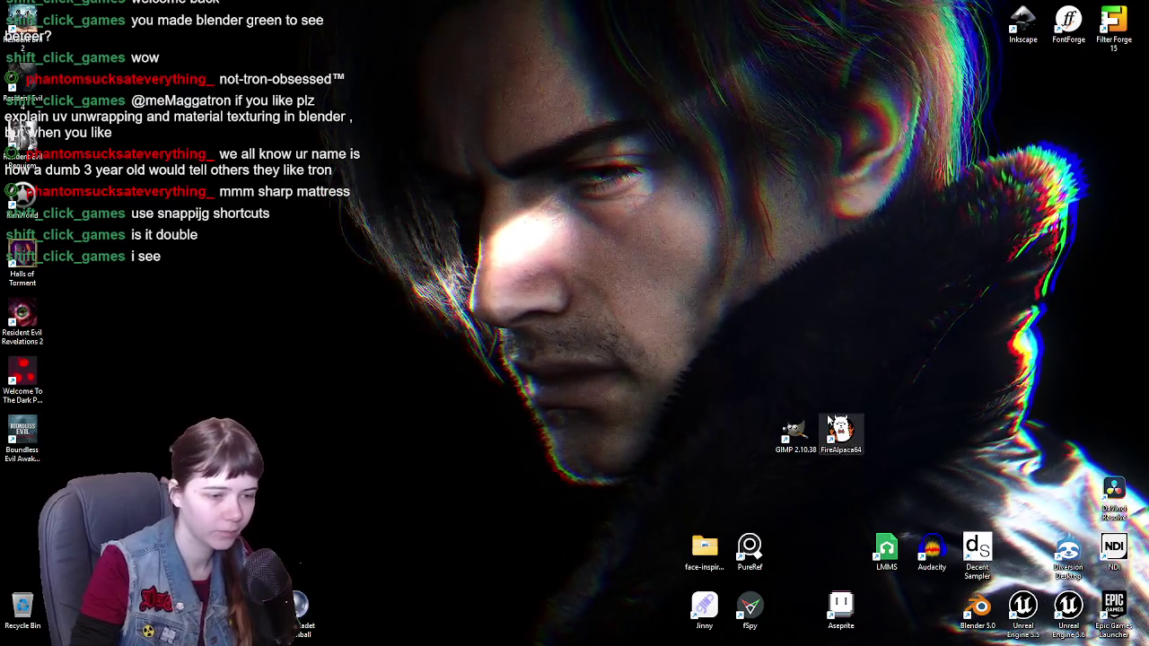
pyautogui.moveTo(828, 420)
pyautogui.mouseDown()
pyautogui.moveTo(793, 455)
pyautogui.moveTo(795, 610)
pyautogui.moveTo(835, 542)
pyautogui.moveTo(842, 610)
pyautogui.mouseUp()
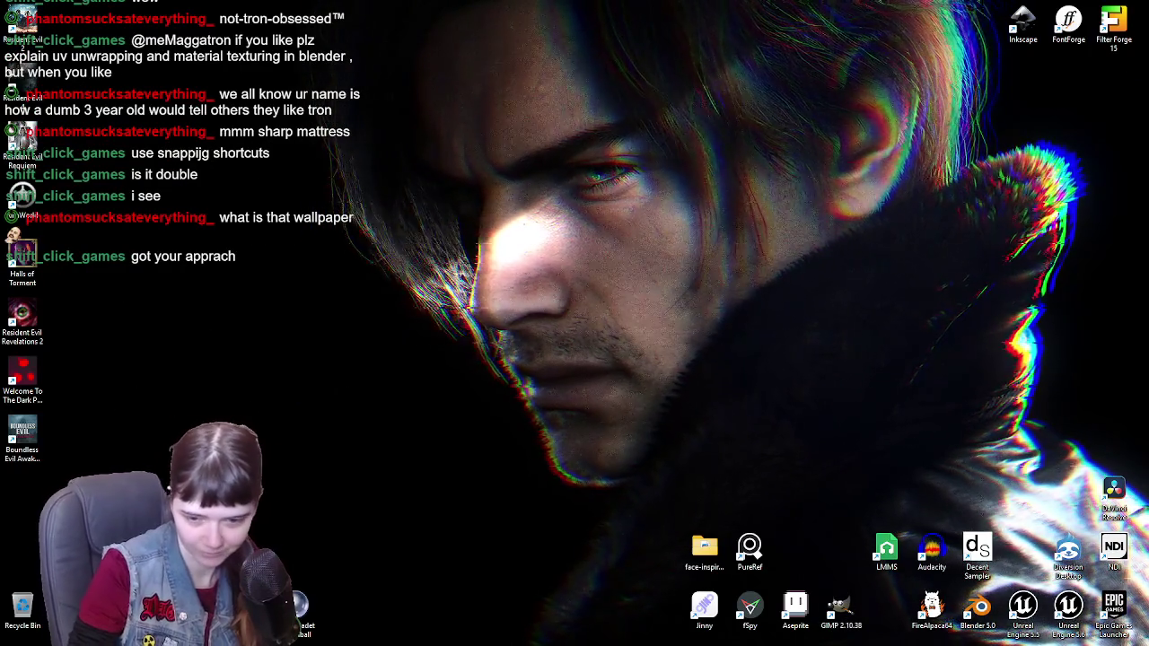
pyautogui.hotkey('alt', 'Tab')
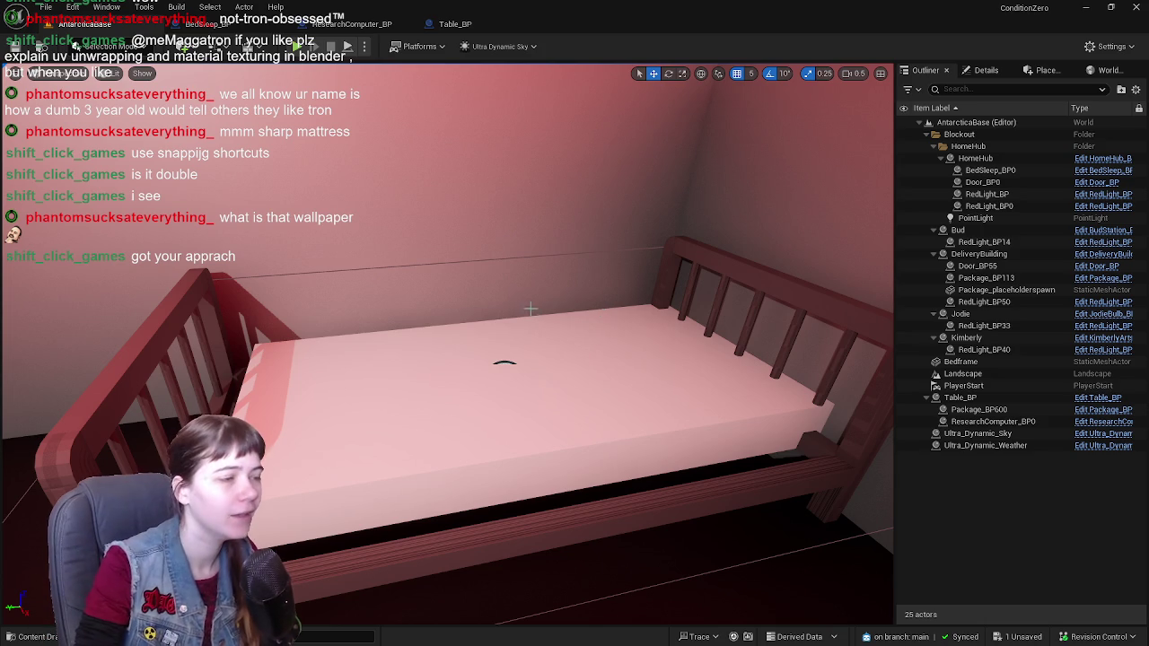
# Step: View the bed from both ends, then slide the mattress along the frame toward the headboard
pyautogui.moveTo(531, 309)
pyautogui.mouseDown(button='right')
pyautogui.moveTo(422, 314)
pyautogui.moveTo(292, 198)
pyautogui.mouseUp(button='right')
pyautogui.click(204, 27)
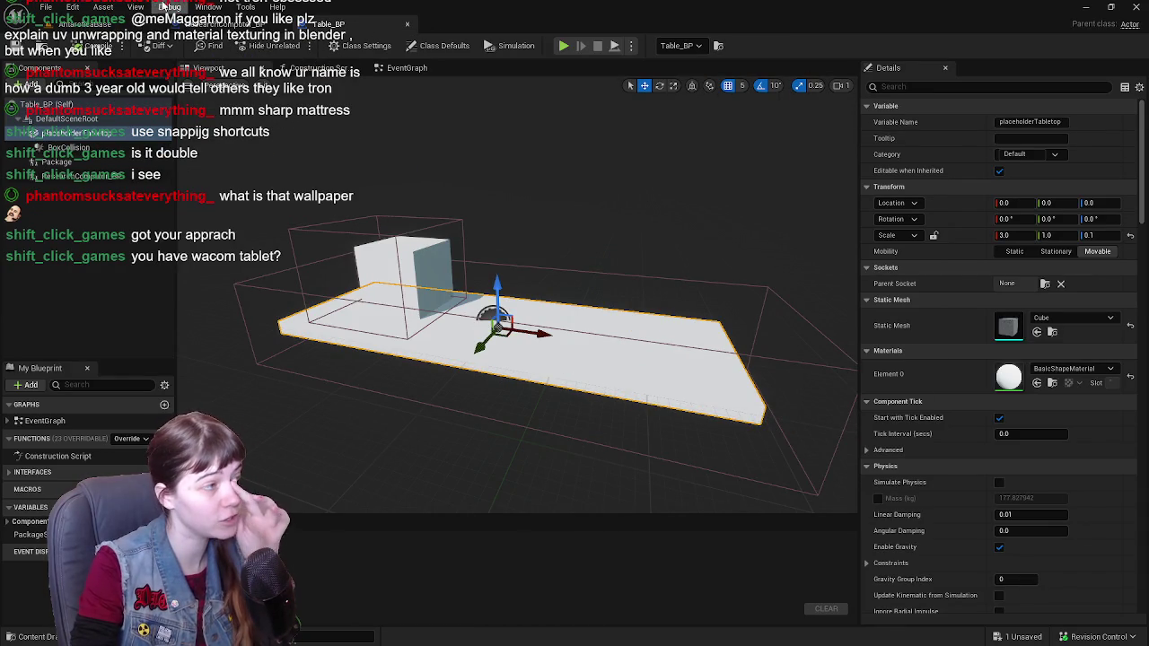
pyautogui.click(117, 29)
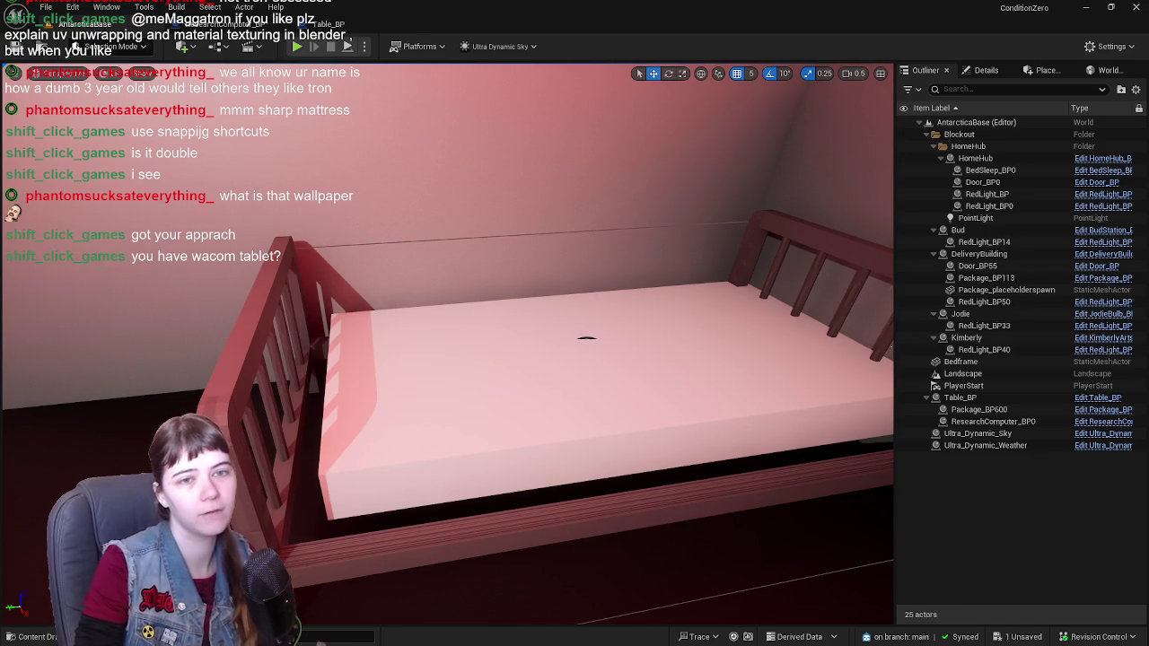
pyautogui.keyDown('alt'); pyautogui.moveTo(571, 259); pyautogui.dragTo(377, 269); pyautogui.keyUp('alt')
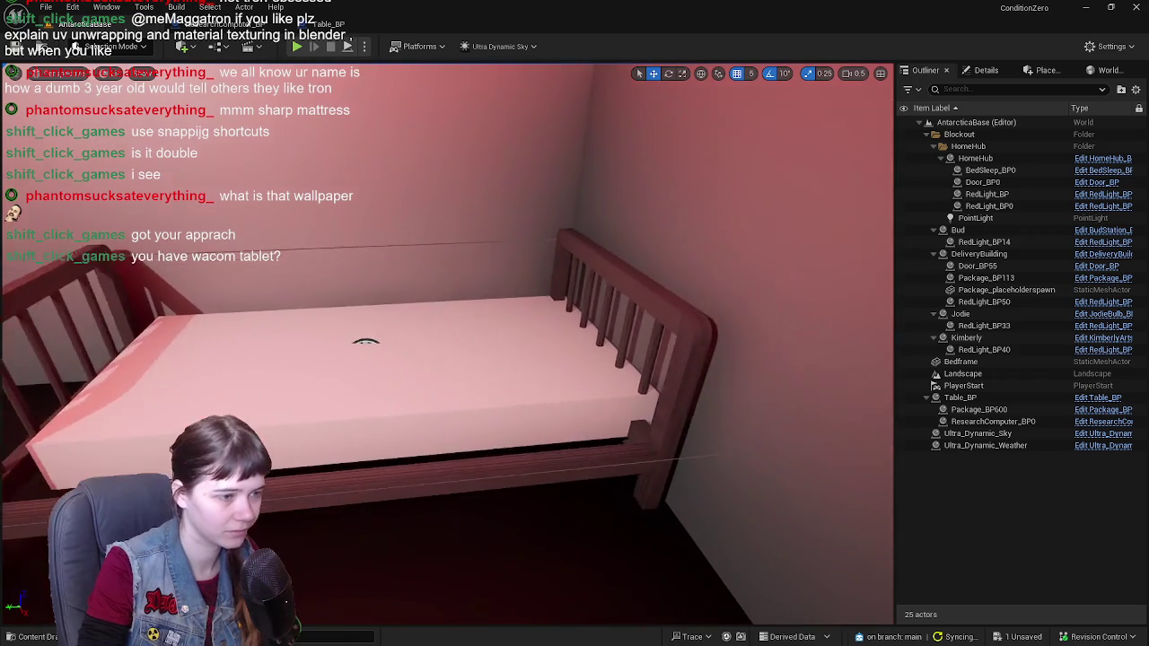
pyautogui.moveTo(365, 342); pyautogui.dragTo(431, 323, button='right')
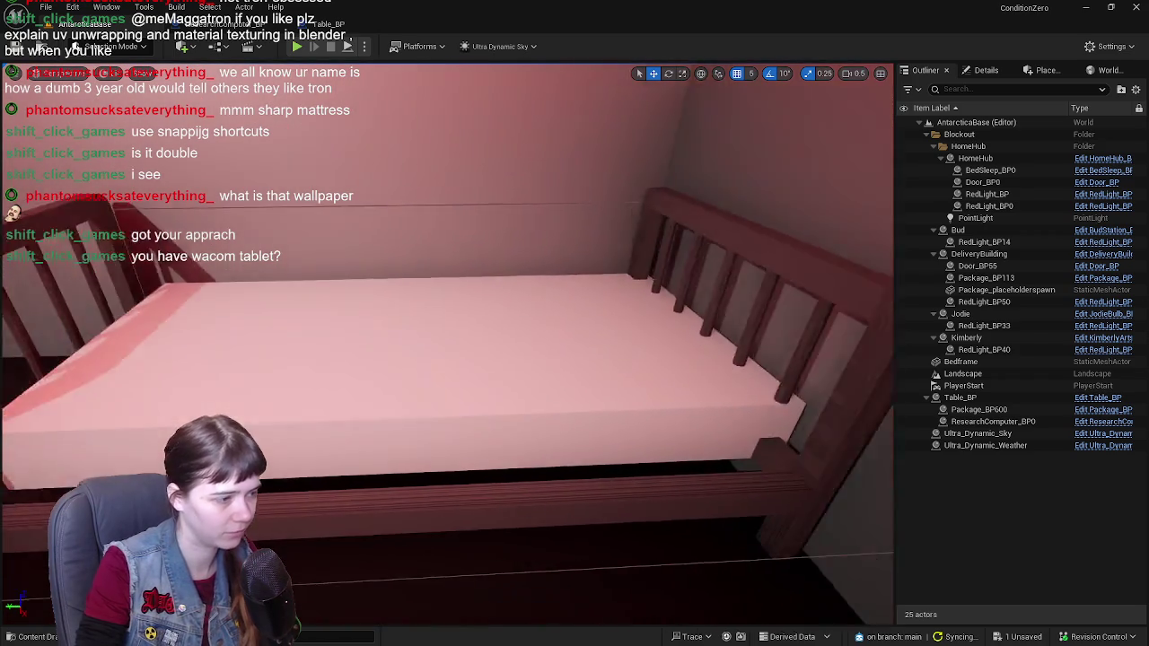
pyautogui.moveTo(431, 323)
pyautogui.keyDown('alt'); pyautogui.mouseDown()
pyautogui.moveTo(683, 334)
pyautogui.moveTo(634, 262)
pyautogui.mouseUp(); pyautogui.keyUp('alt')
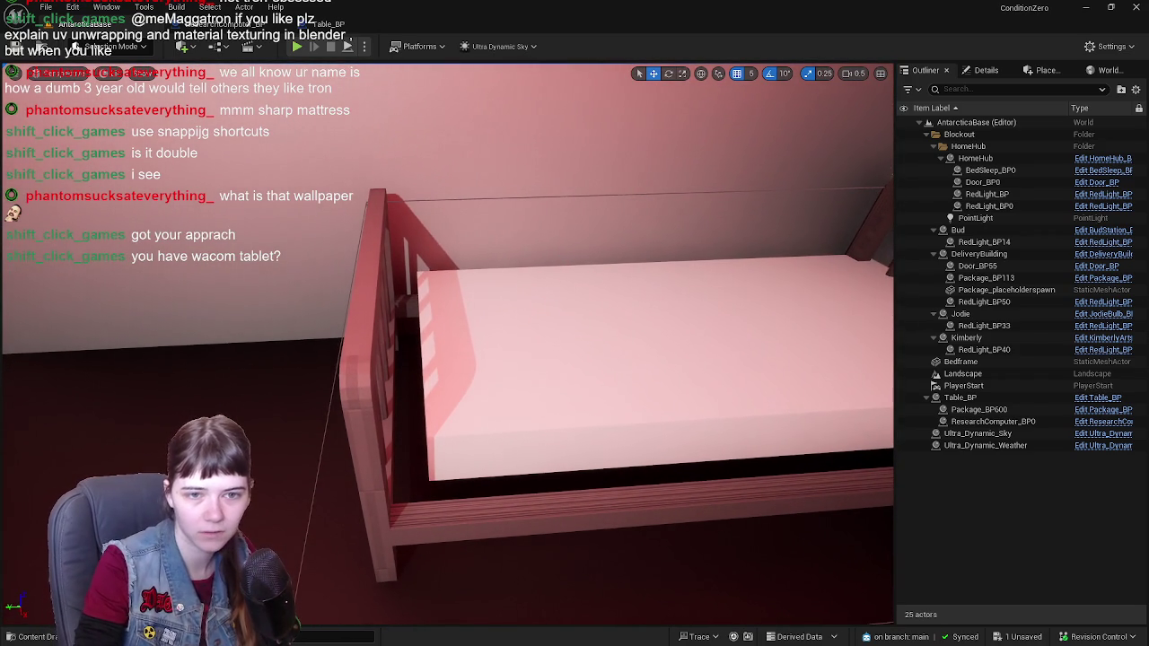
pyautogui.moveTo(575, 368); pyautogui.dragTo(548, 368)
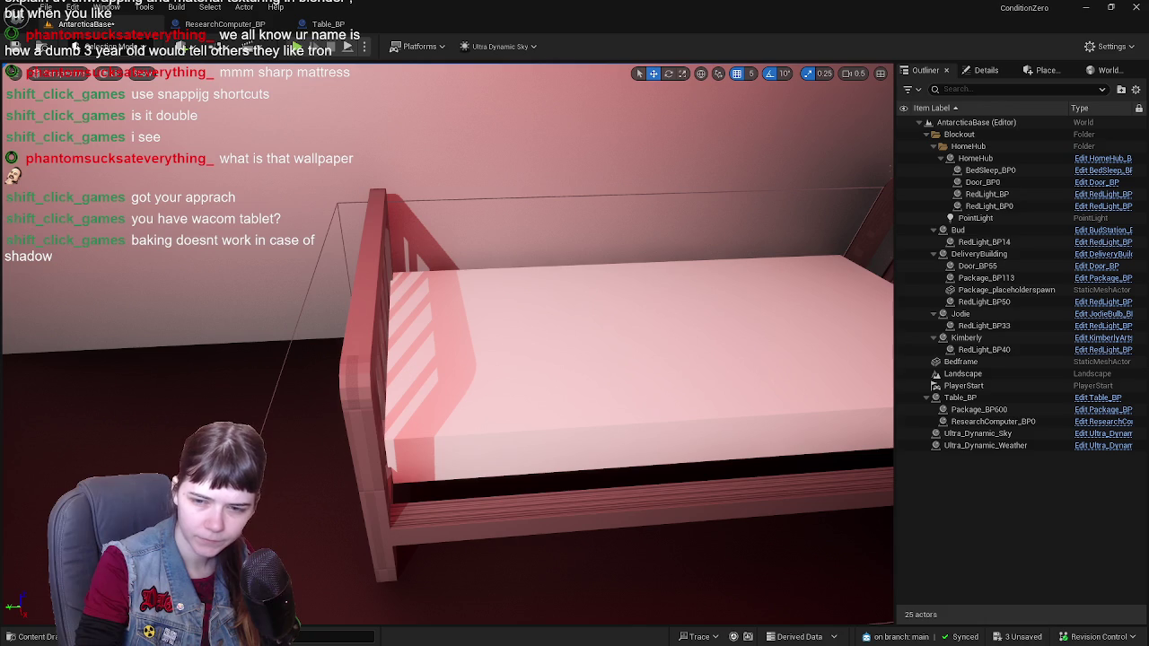
# Step: Reset and undo the mattress scale, then delete the mattress cube from the level
pyautogui.hotkey('ctrl', 'z')
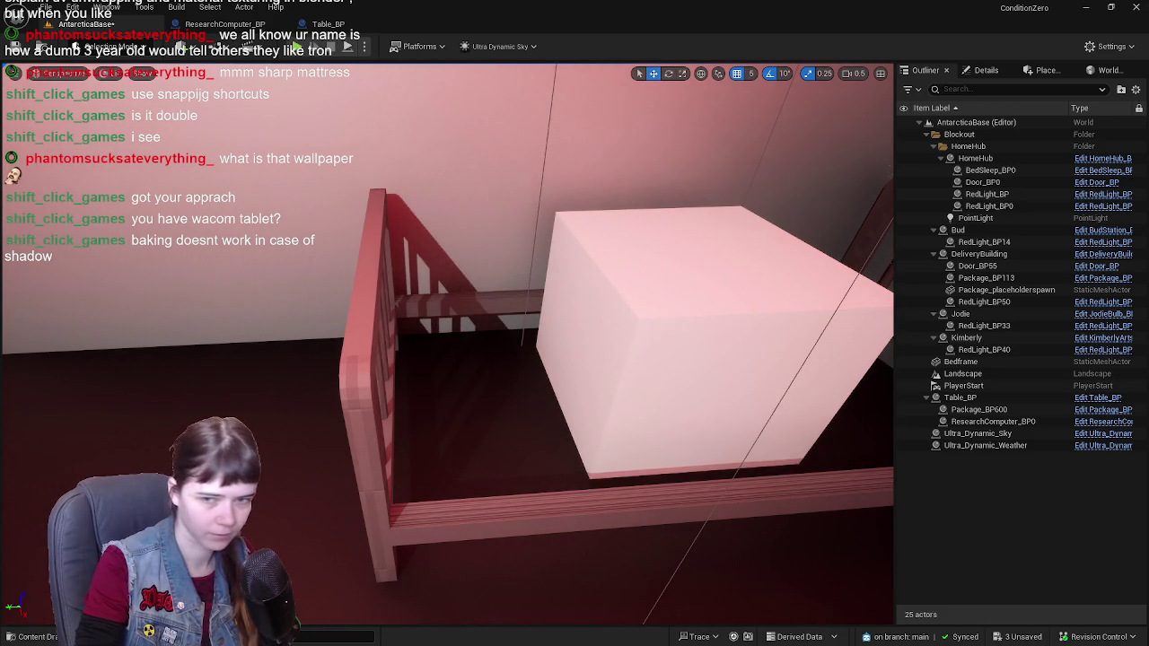
pyautogui.hotkey('ctrl', 'z')
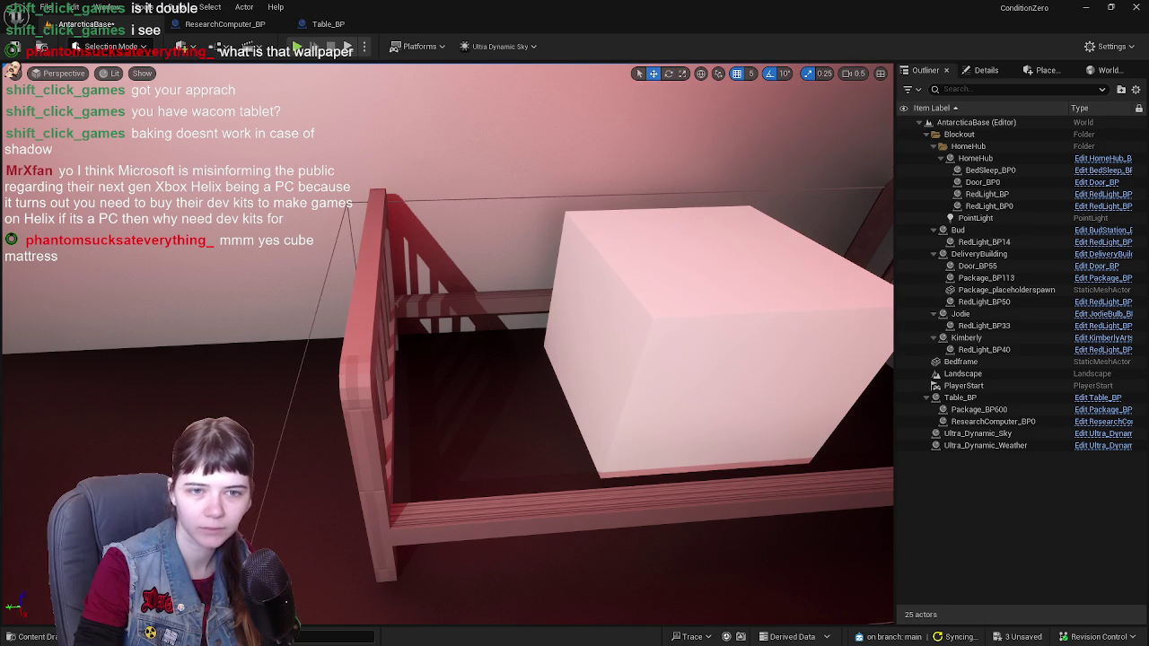
pyautogui.hotkey('ctrl', 'z')
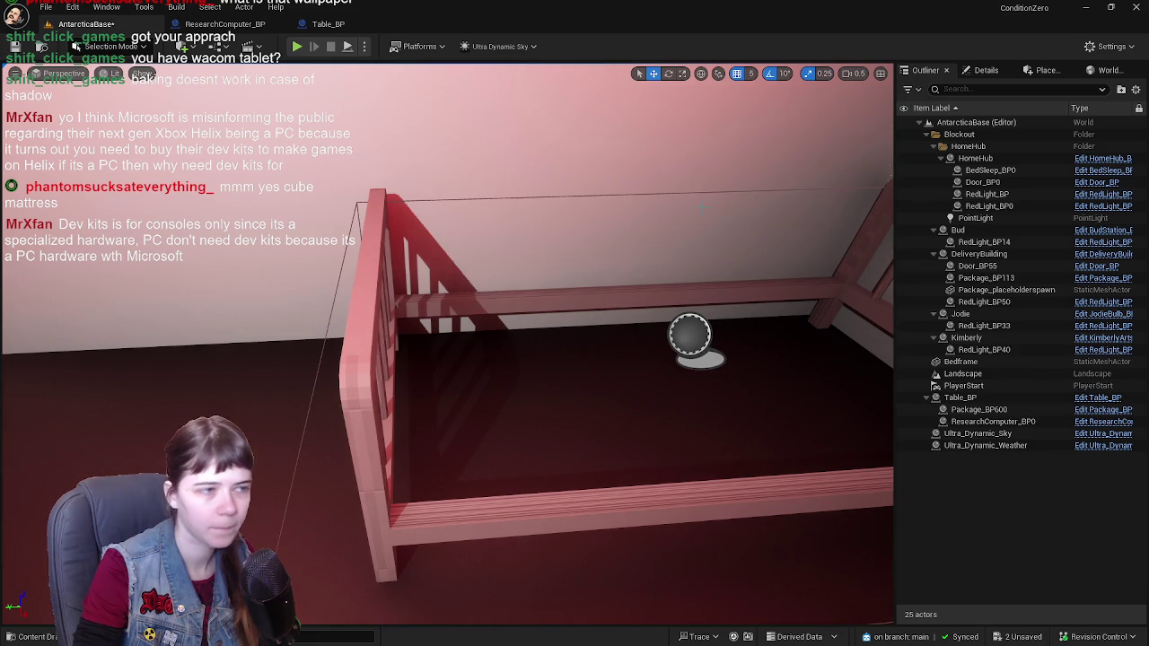
# Step: Inspect the now-empty bed frame in the room and open the BedSleep_BP blueprint
pyautogui.moveTo(448, 341)
pyautogui.mouseDown(button='right')
pyautogui.moveTo(387, 351)
pyautogui.moveTo(538, 351)
pyautogui.mouseUp(button='right')
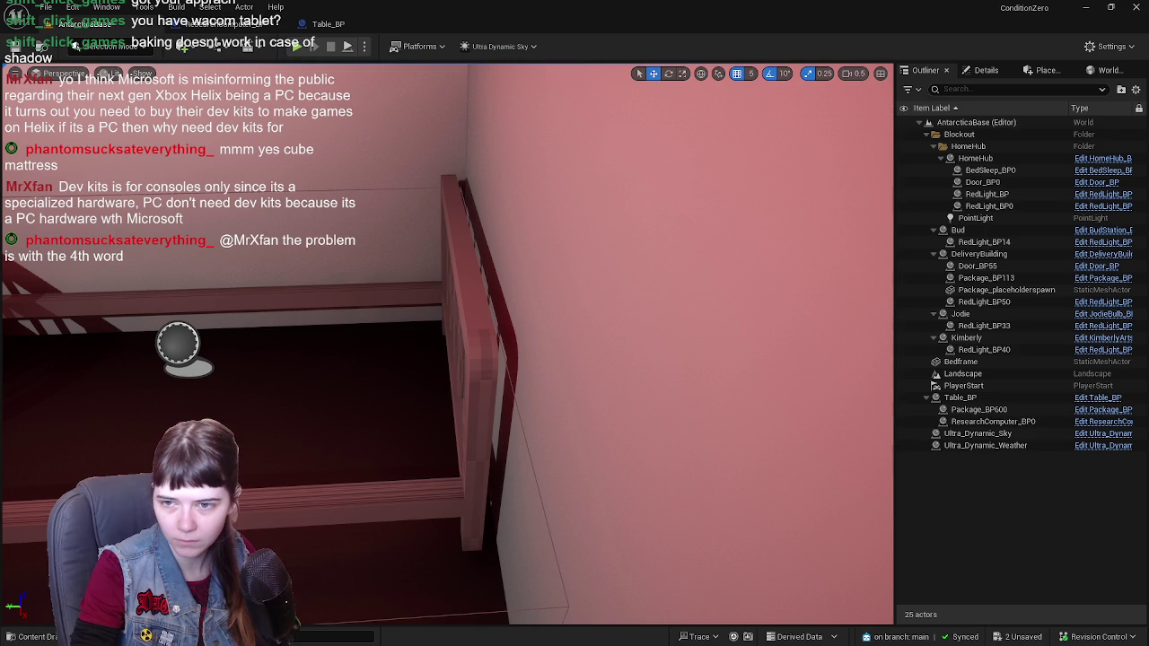
pyautogui.moveTo(539, 359); pyautogui.dragTo(529, 323, button='right')
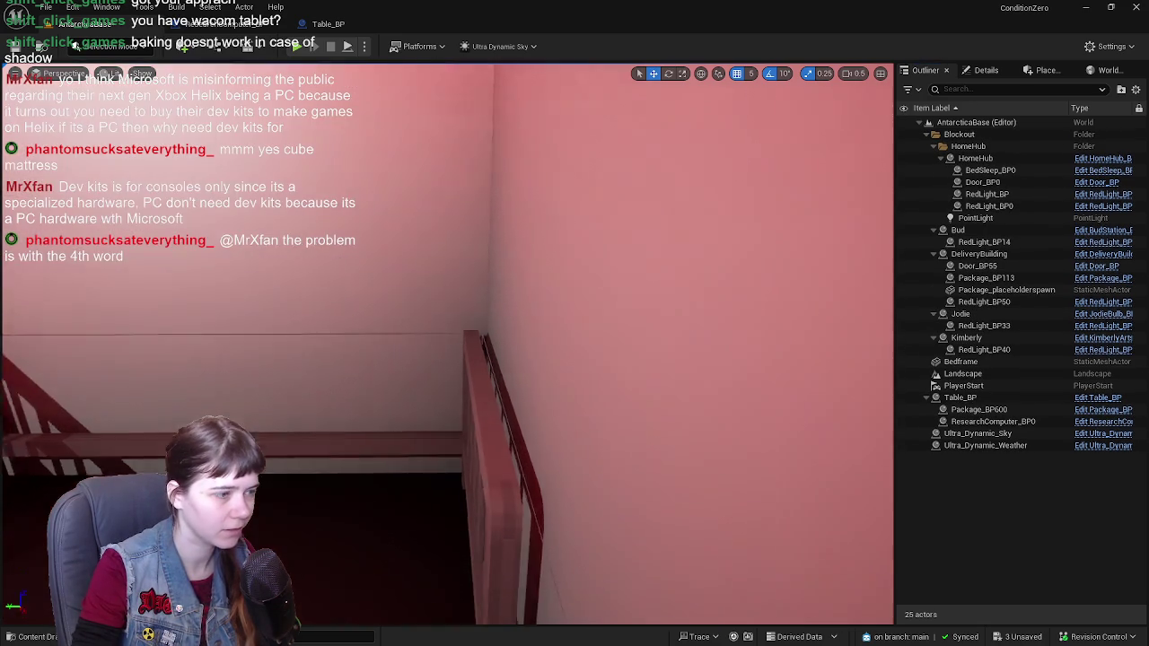
pyautogui.moveTo(128, 303); pyautogui.dragTo(228, 274, button='right')
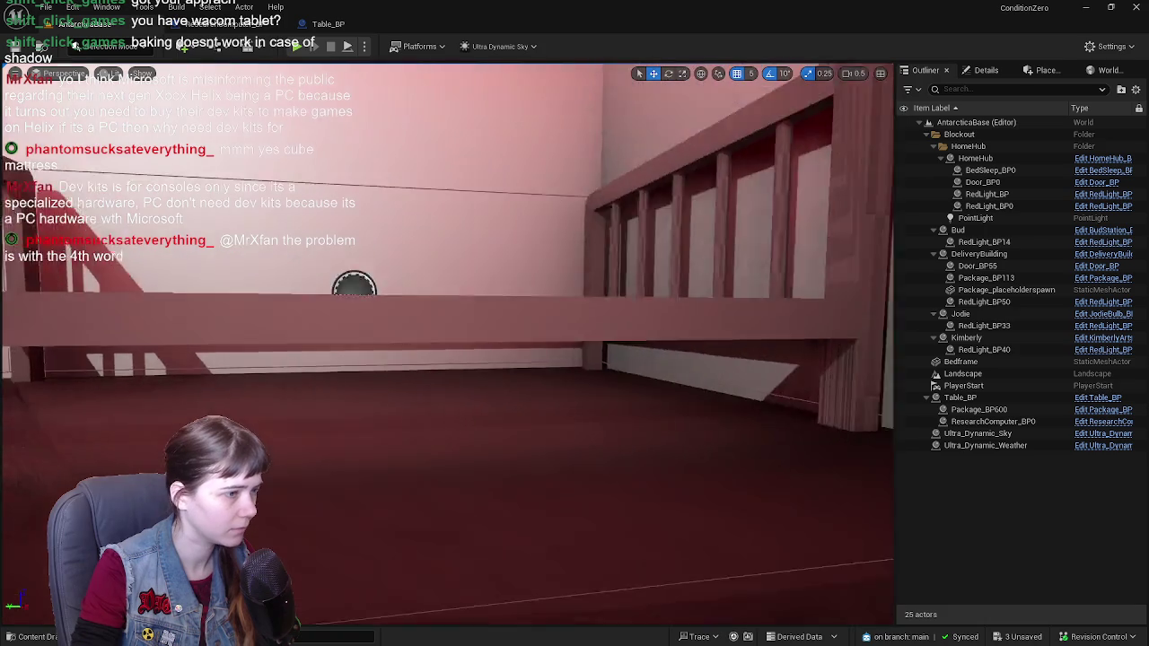
pyautogui.moveTo(228, 273)
pyautogui.mouseDown(button='right')
pyautogui.moveTo(487, 265)
pyautogui.moveTo(458, 297)
pyautogui.mouseUp(button='right')
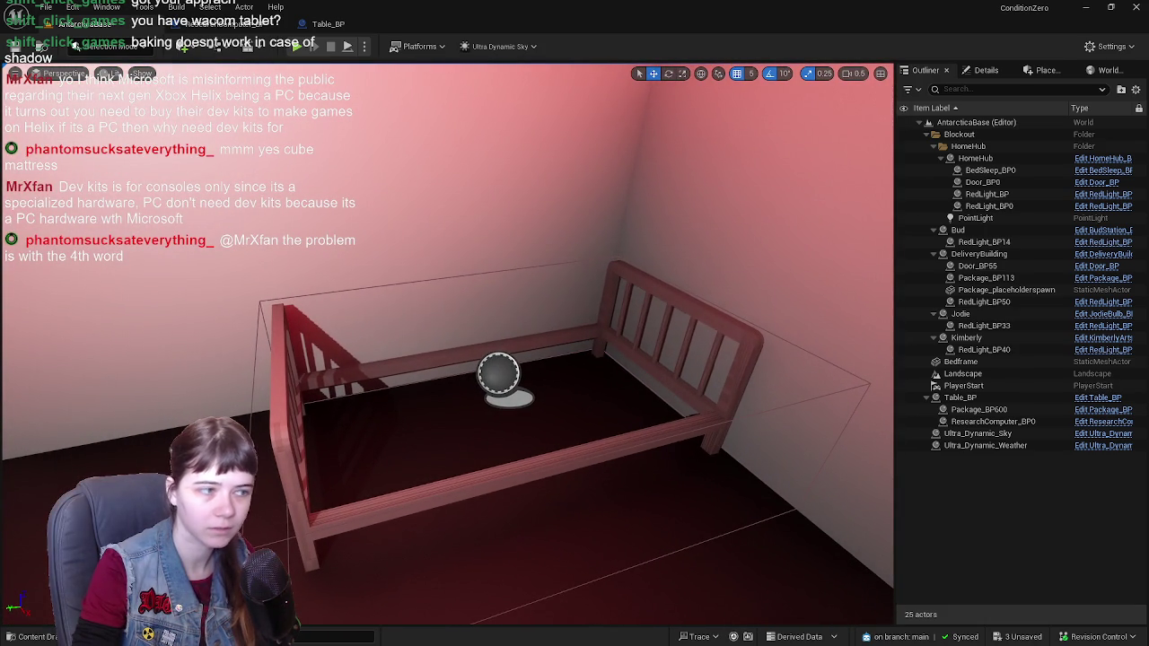
pyautogui.click(1103, 170)
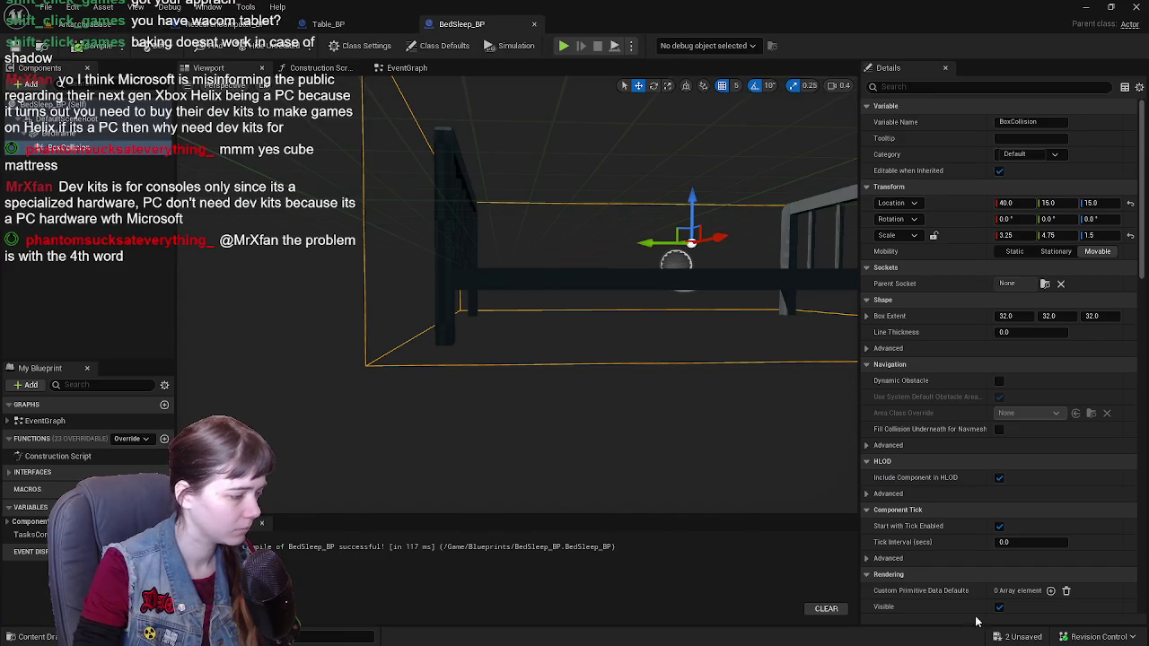
# Step: Back in Blender, select the mattress_placeholder and save the blend file
pyautogui.hotkey('alt', 'Tab')
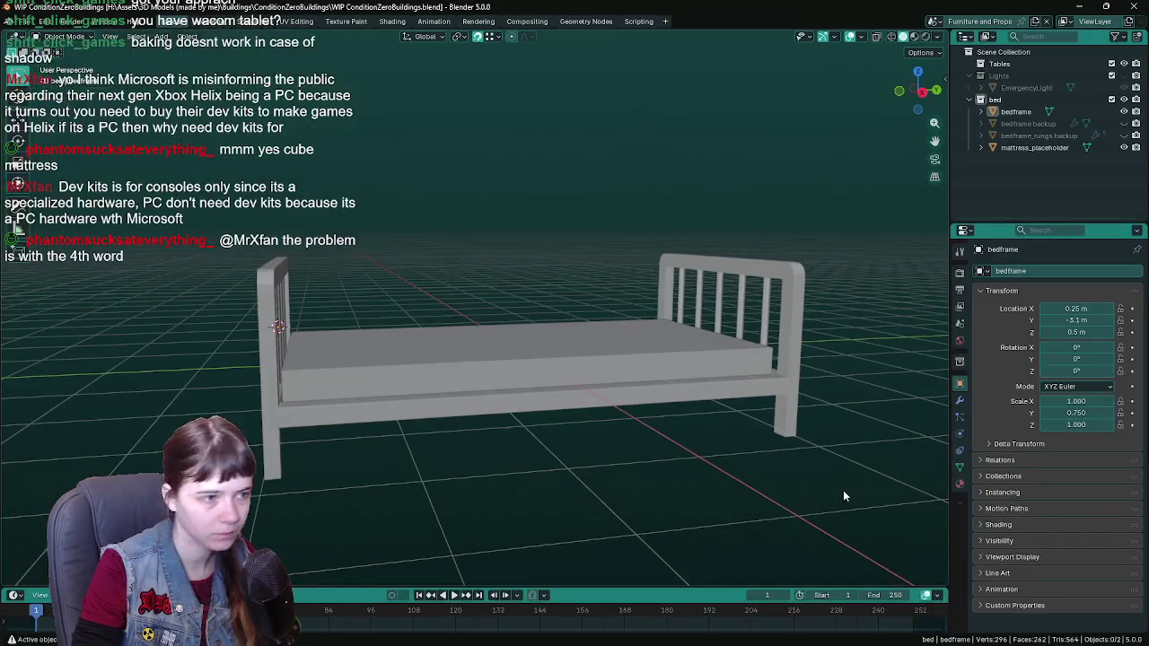
pyautogui.moveTo(843, 490)
pyautogui.mouseDown(button='middle')
pyautogui.moveTo(583, 364)
pyautogui.moveTo(568, 408)
pyautogui.moveTo(565, 384)
pyautogui.mouseUp(button='middle')
pyautogui.scroll(2, 609, 384)
pyautogui.click(609, 390)
pyautogui.hotkey('ctrl', 's')
pyautogui.scroll(2, 611, 370)
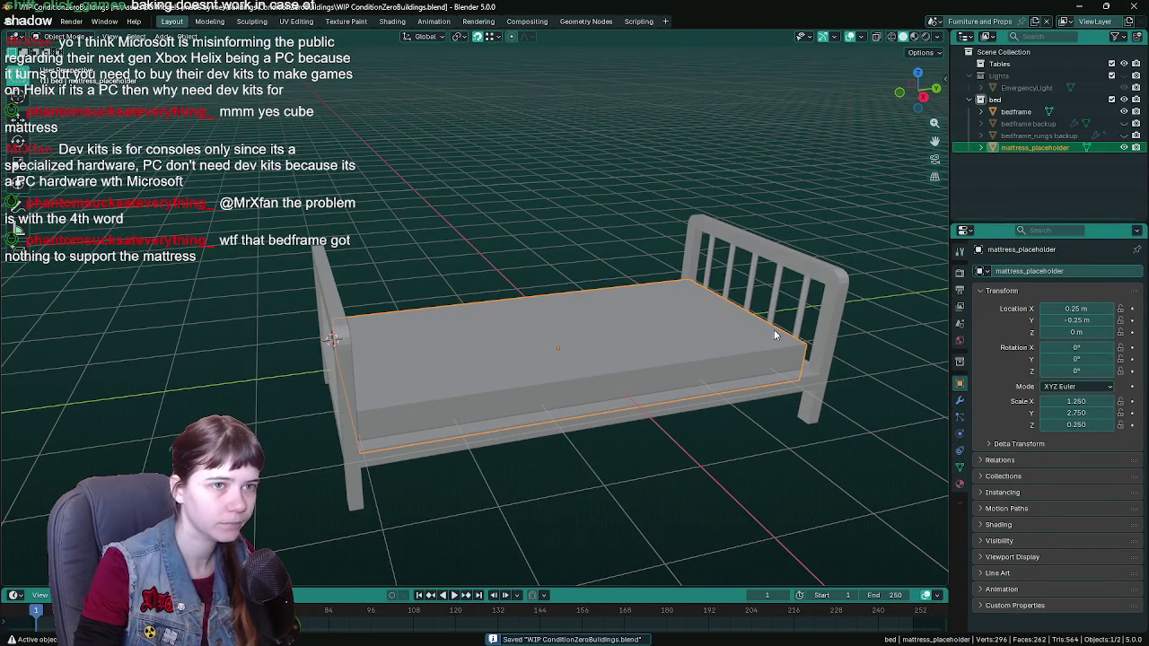
pyautogui.moveTo(775, 334); pyautogui.dragTo(729, 349, button='middle')
# Step: Hide mattress_placeholder with H, select the bare bedframe, and save again
pyautogui.press('h')
pyautogui.click(792, 352)
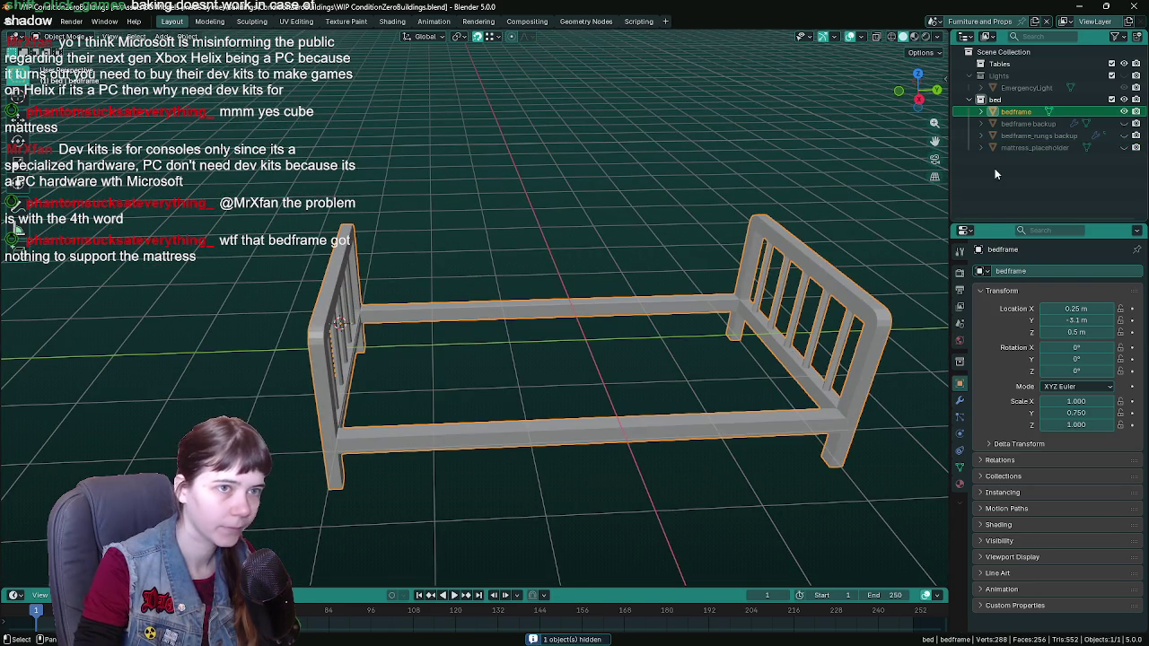
pyautogui.click(1033, 148)
pyautogui.moveTo(647, 206); pyautogui.dragTo(606, 195, button='middle')
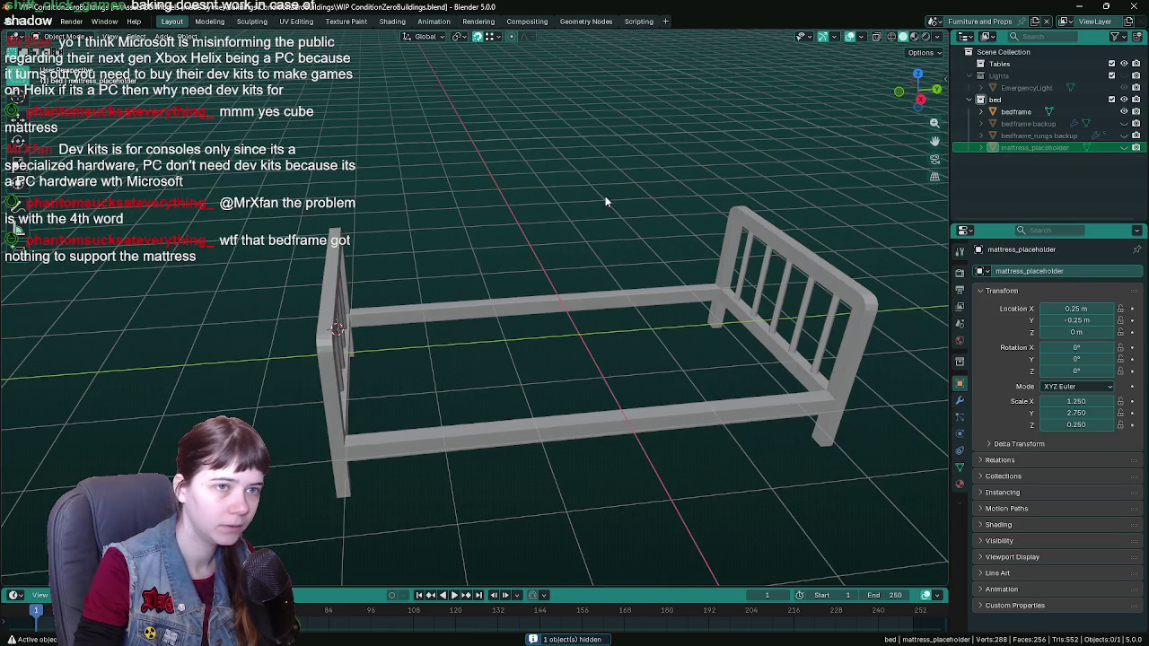
pyautogui.click(1124, 148)
pyautogui.click(1049, 148)
pyautogui.press('h')
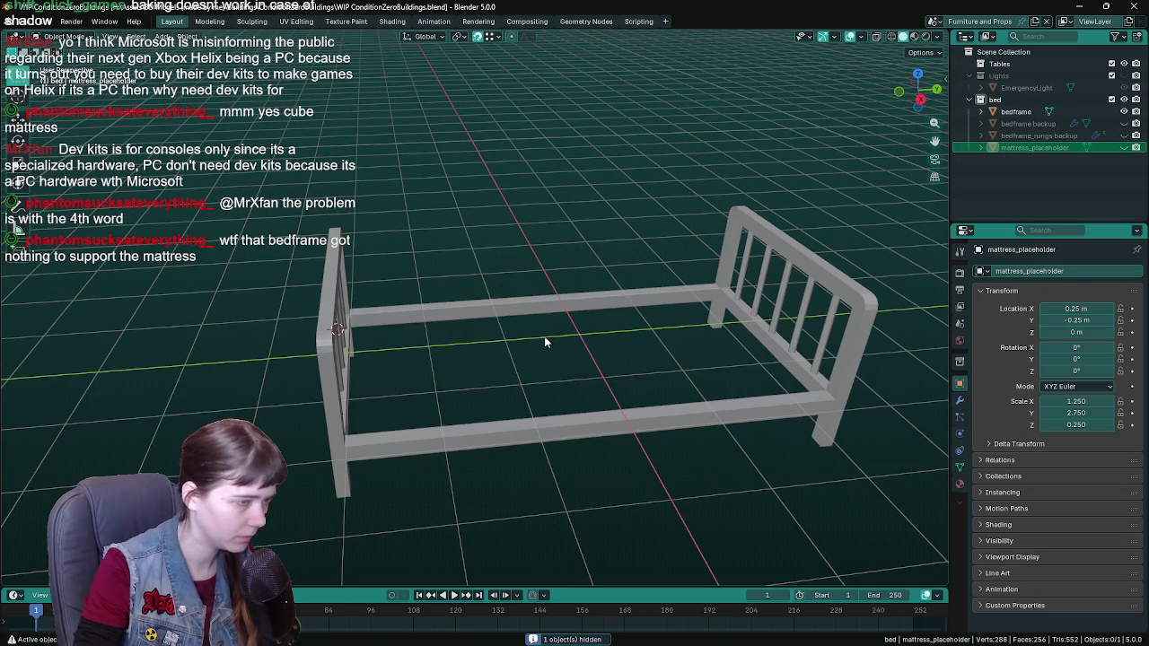
pyautogui.click(590, 303)
pyautogui.hotkey('ctrl', 's')
pyautogui.moveTo(590, 302); pyautogui.dragTo(499, 313, button='middle')
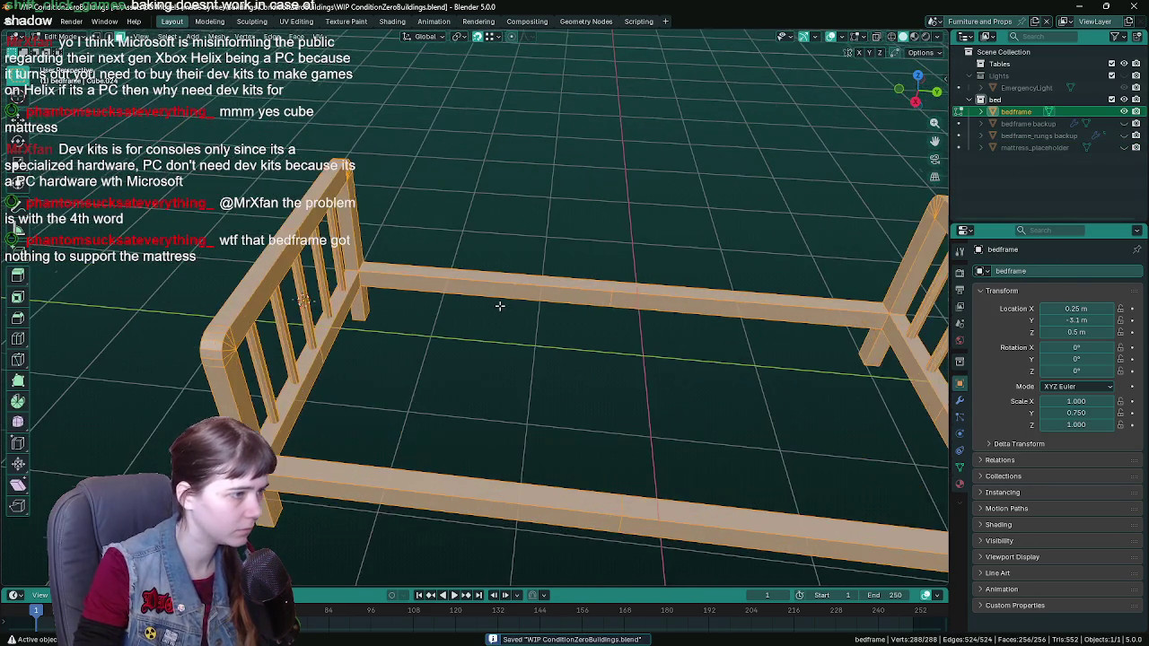
# Step: Switch to wireframe shading and dissolve the edge loop along the top rail
pyautogui.click(510, 304)
pyautogui.scroll(2, 519, 304)
pyautogui.click(528, 300)
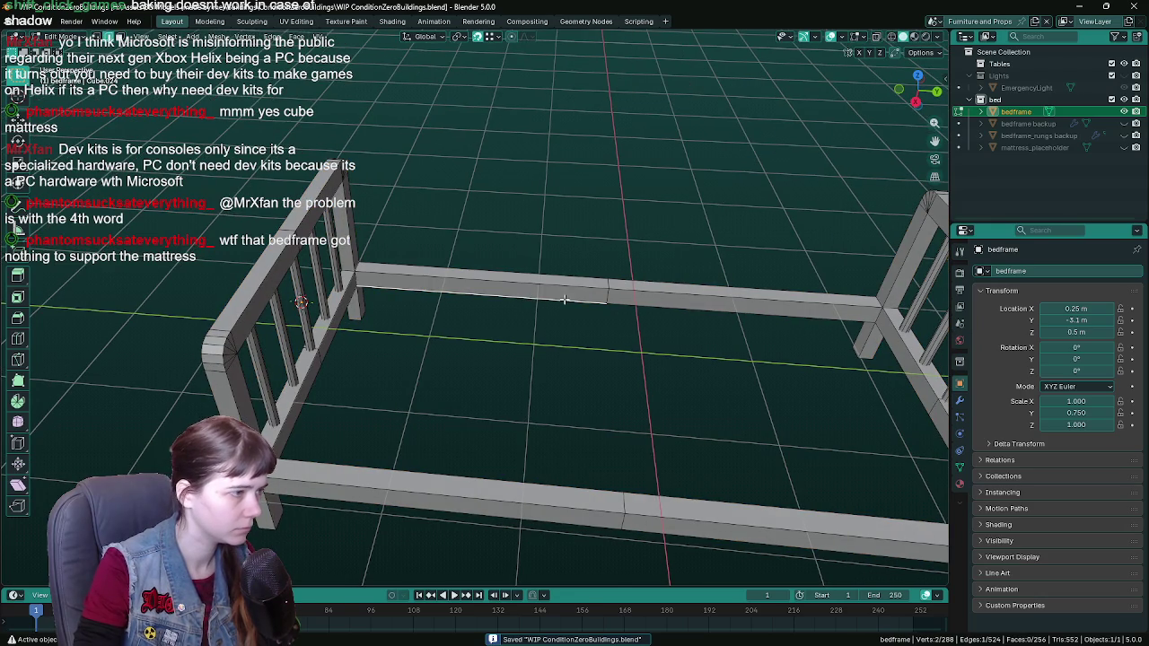
pyautogui.moveTo(584, 307)
pyautogui.mouseDown(button='middle')
pyautogui.moveTo(554, 328)
pyautogui.moveTo(655, 326)
pyautogui.moveTo(593, 314)
pyautogui.mouseUp(button='middle')
pyautogui.press('z')
pyautogui.click(505, 315)
pyautogui.keyDown('alt'); pyautogui.click(588, 308); pyautogui.keyUp('alt')
pyautogui.press('x')
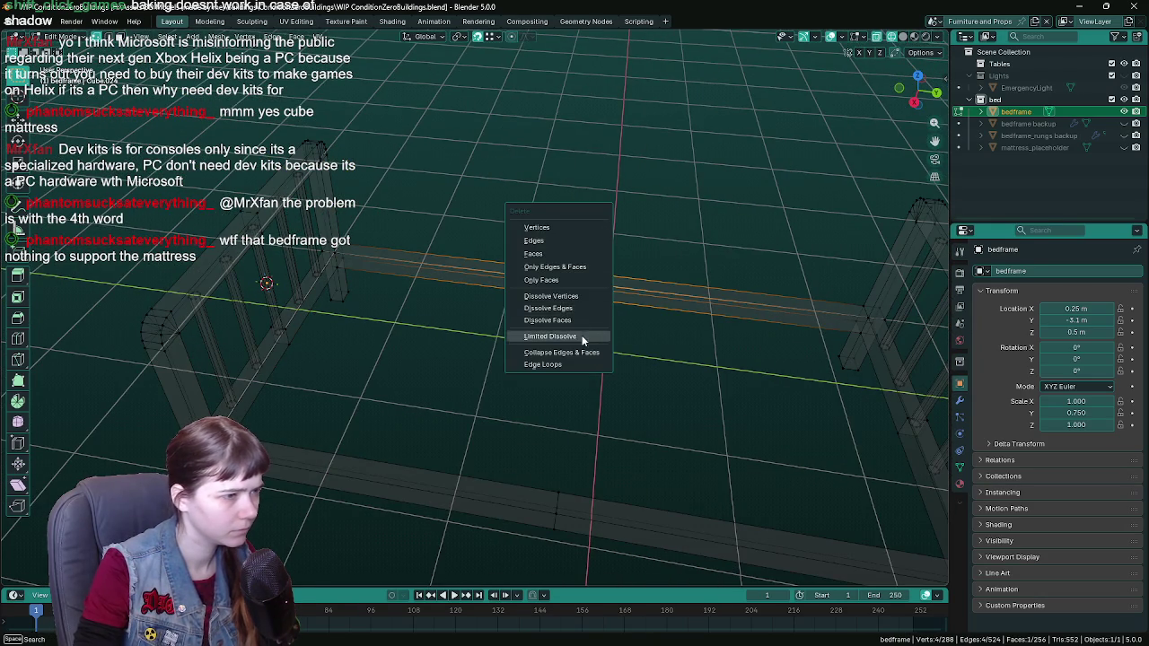
pyautogui.click(582, 307)
# Step: Delete the selected stray face on the bed frame rail
pyautogui.scroll(-3, 582, 307)
pyautogui.moveTo(582, 307)
pyautogui.mouseDown(button='middle')
pyautogui.moveTo(503, 347)
pyautogui.moveTo(539, 333)
pyautogui.moveTo(559, 341)
pyautogui.moveTo(557, 393)
pyautogui.mouseUp(button='middle')
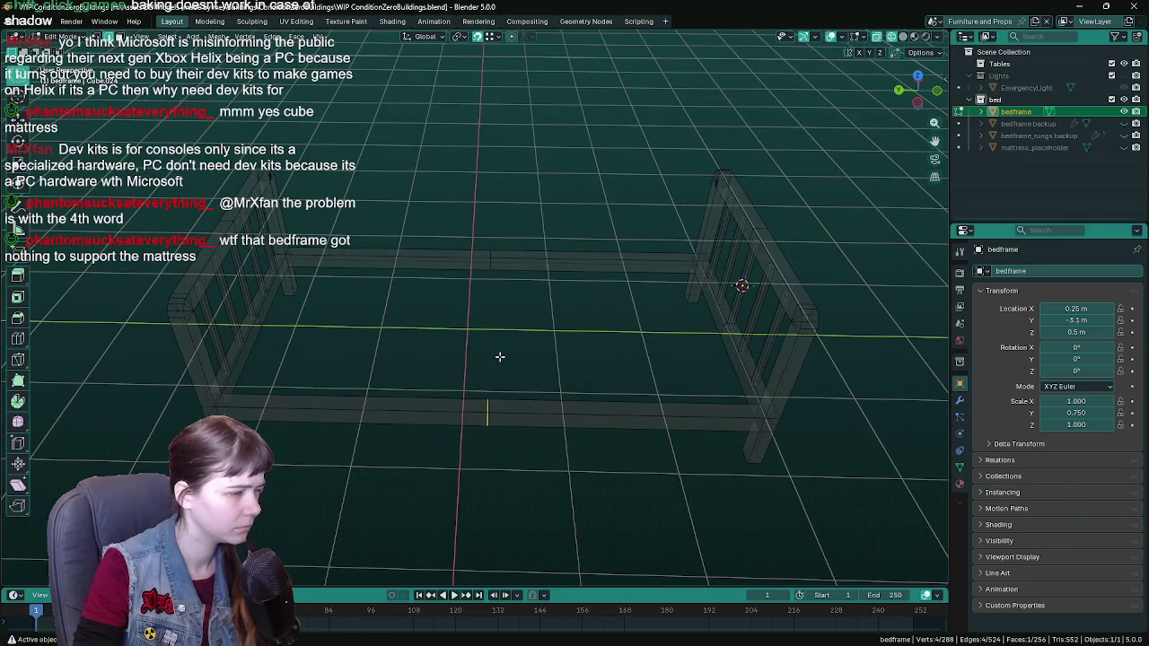
pyautogui.rightClick(503, 355)
pyautogui.press('Escape')
pyautogui.scroll(2, 560, 341)
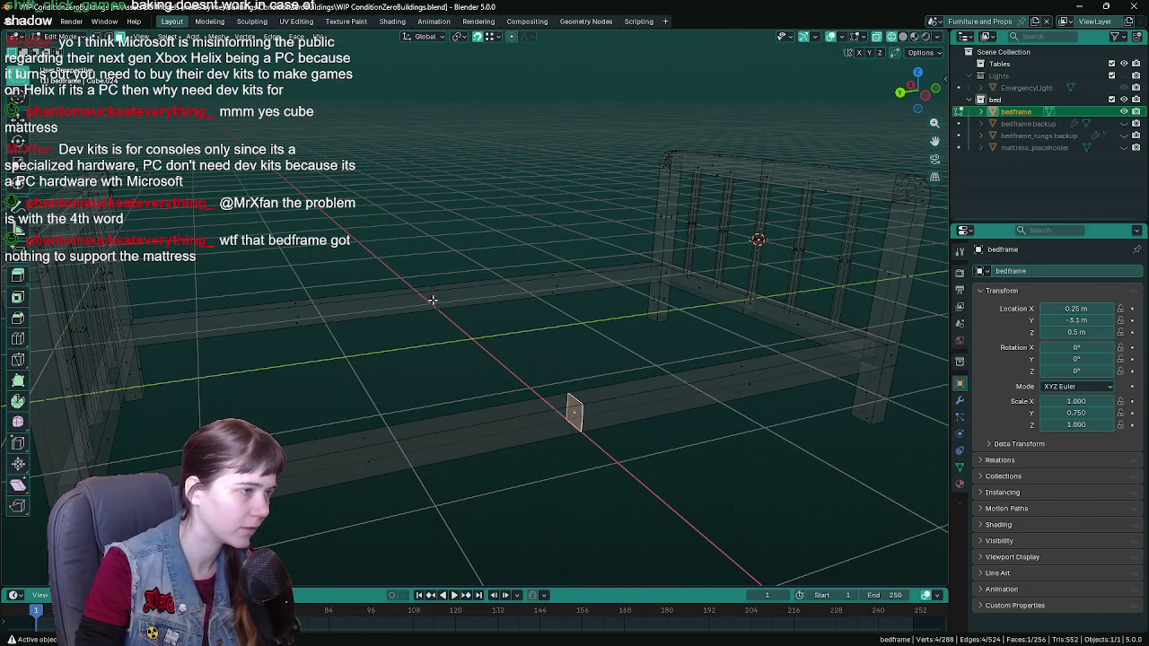
pyautogui.press('x')
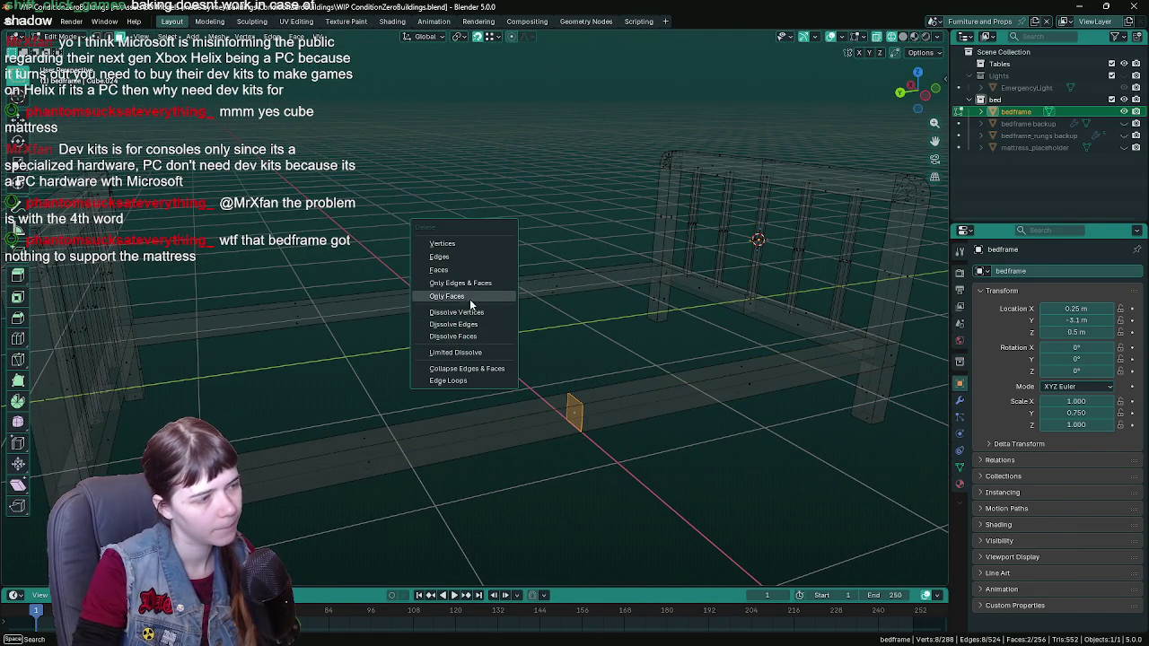
pyautogui.click(465, 286)
# Step: Delete a small rail face and the faces on the lower rail
pyautogui.moveTo(465, 285)
pyautogui.mouseDown(button='middle')
pyautogui.moveTo(623, 359)
pyautogui.moveTo(596, 356)
pyautogui.mouseUp(button='middle')
pyautogui.scroll(-3, 581, 356)
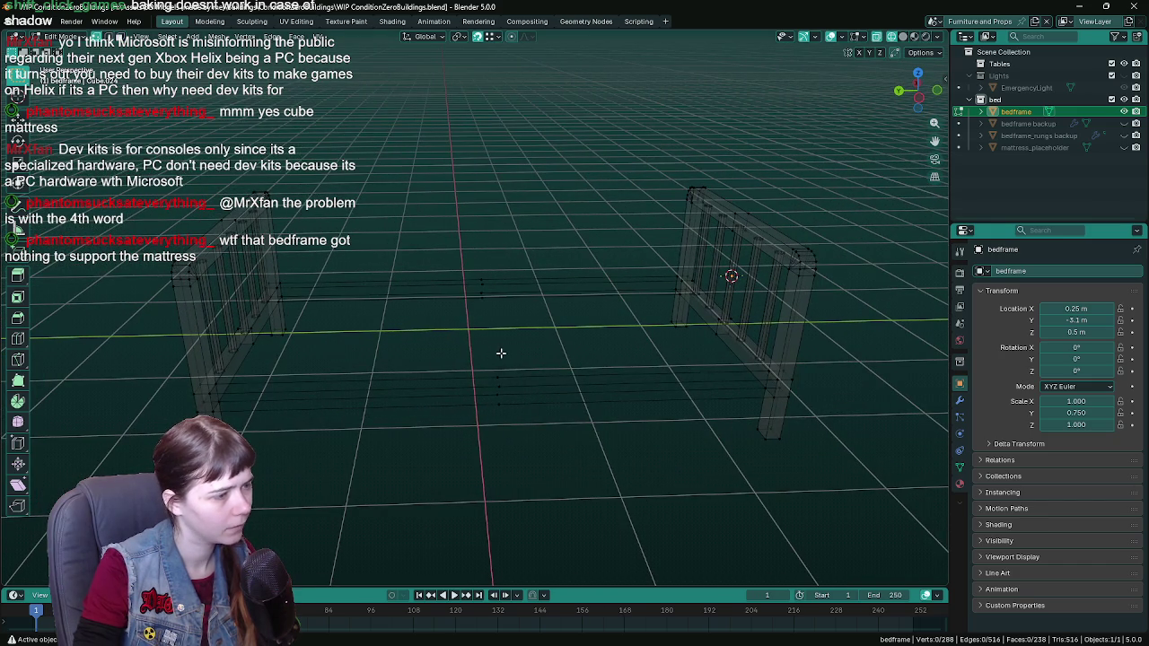
pyautogui.click(500, 386)
pyautogui.moveTo(499, 386)
pyautogui.mouseDown(button='middle')
pyautogui.moveTo(521, 347)
pyautogui.moveTo(510, 367)
pyautogui.moveTo(531, 385)
pyautogui.moveTo(456, 384)
pyautogui.mouseUp(button='middle')
pyautogui.press('x')
pyautogui.click(520, 346)
pyautogui.click(526, 460)
pyautogui.press('x')
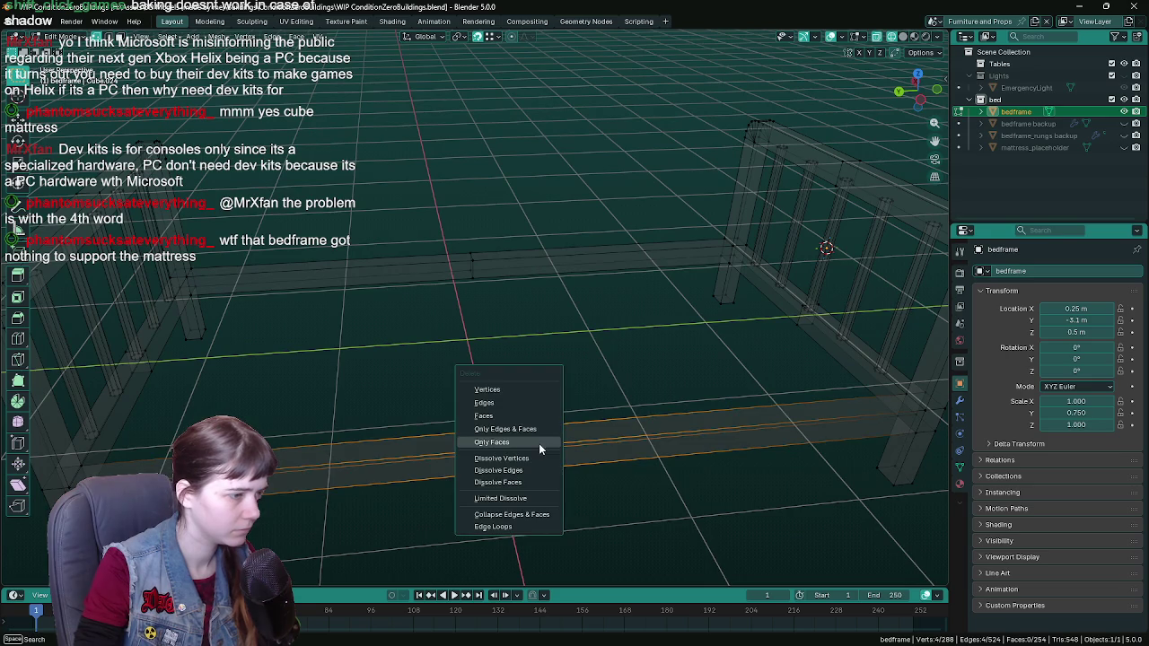
pyautogui.click(528, 467)
# Step: Return to Object Mode and save the blend file
pyautogui.click(501, 305)
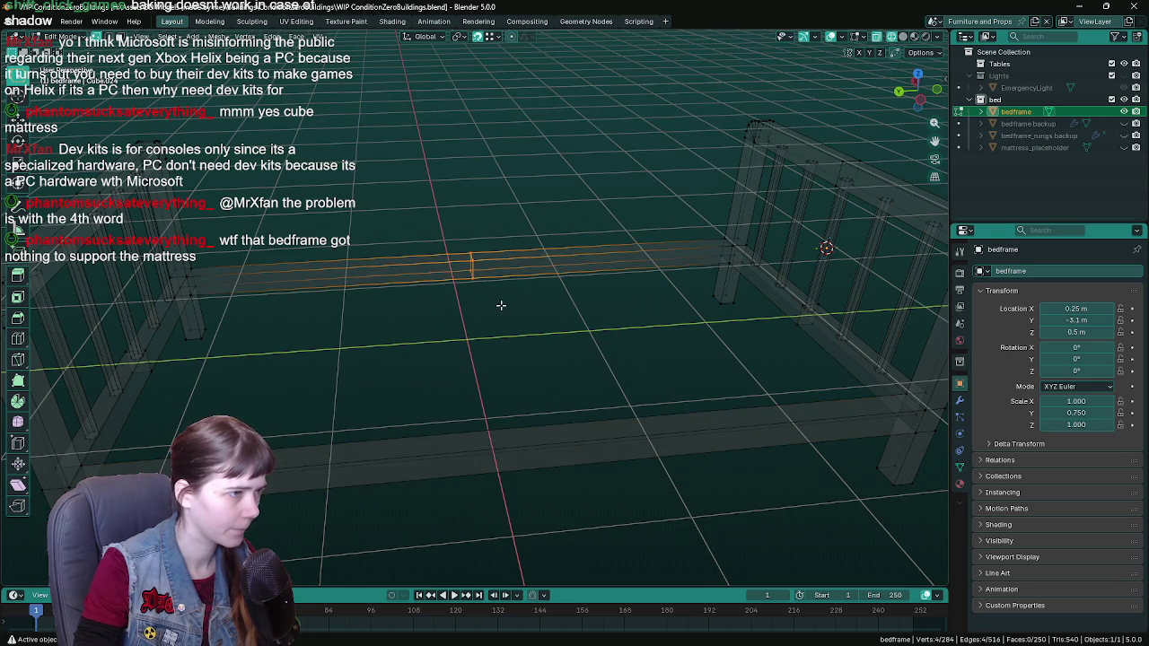
pyautogui.press('Tab')
pyautogui.moveTo(500, 305)
pyautogui.mouseDown(button='middle')
pyautogui.moveTo(429, 344)
pyautogui.moveTo(513, 329)
pyautogui.moveTo(437, 351)
pyautogui.moveTo(464, 336)
pyautogui.moveTo(593, 337)
pyautogui.moveTo(479, 327)
pyautogui.moveTo(524, 286)
pyautogui.moveTo(523, 422)
pyautogui.moveTo(554, 385)
pyautogui.moveTo(449, 418)
pyautogui.moveTo(535, 429)
pyautogui.mouseUp(button='middle')
pyautogui.hotkey('ctrl', 's')
# Step: In Edit Mode, delete the top rail edge loop and its leftover vertices
pyautogui.press('Tab')
pyautogui.keyDown('alt'); pyautogui.click(593, 388); pyautogui.keyUp('alt')
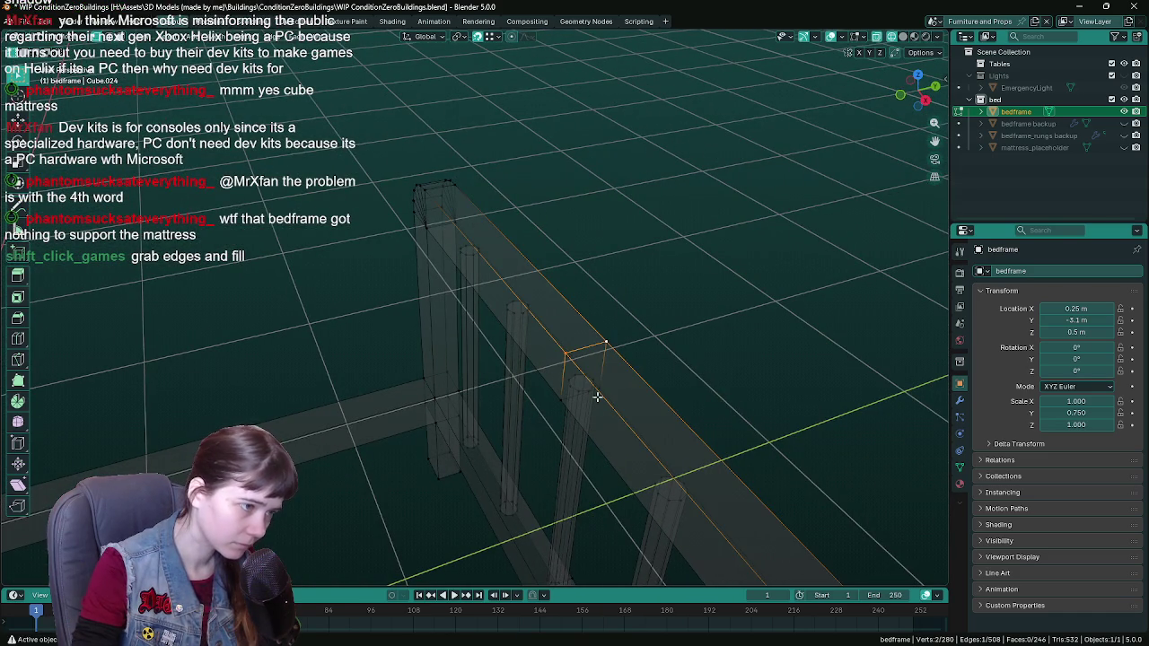
pyautogui.keyDown('alt'); pyautogui.keyDown('shift'); pyautogui.click(561, 404); pyautogui.keyUp('shift'); pyautogui.keyUp('alt')
pyautogui.press('x')
pyautogui.click(552, 406)
pyautogui.moveTo(552, 405)
pyautogui.mouseDown(button='middle')
pyautogui.moveTo(634, 419)
pyautogui.moveTo(410, 423)
pyautogui.moveTo(630, 356)
pyautogui.mouseUp(button='middle')
pyautogui.press('KP_1')
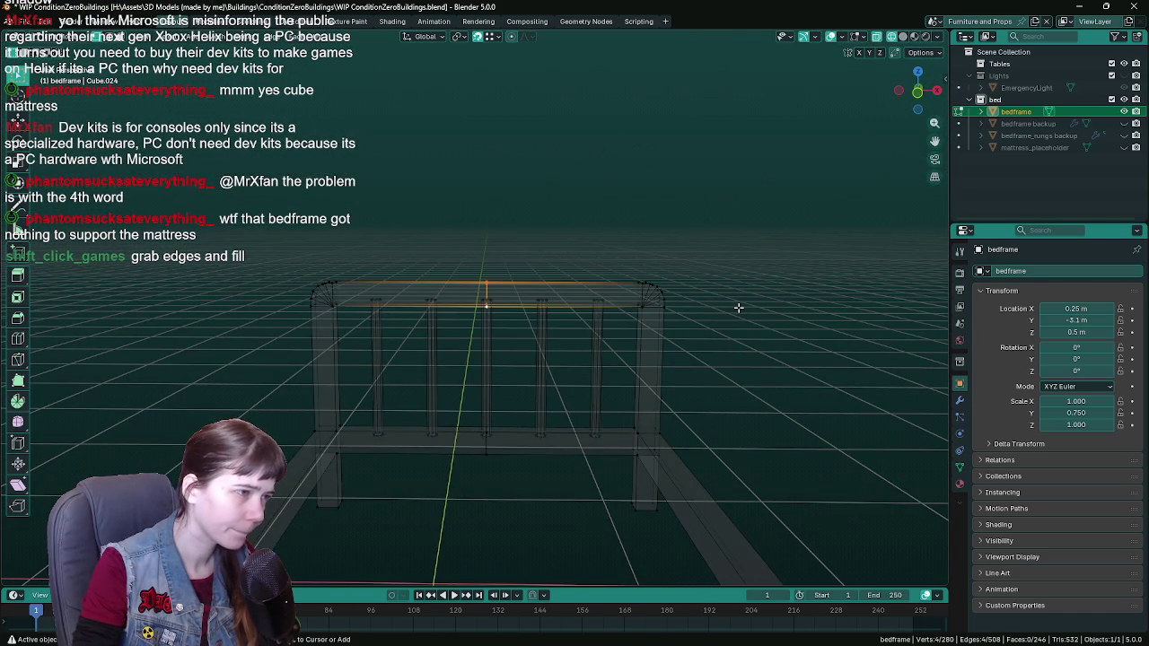
pyautogui.press('x')
pyautogui.click(738, 307)
# Step: Delete another loop around the headboard's top rail and save the file
pyautogui.moveTo(738, 307); pyautogui.dragTo(570, 222, button='middle')
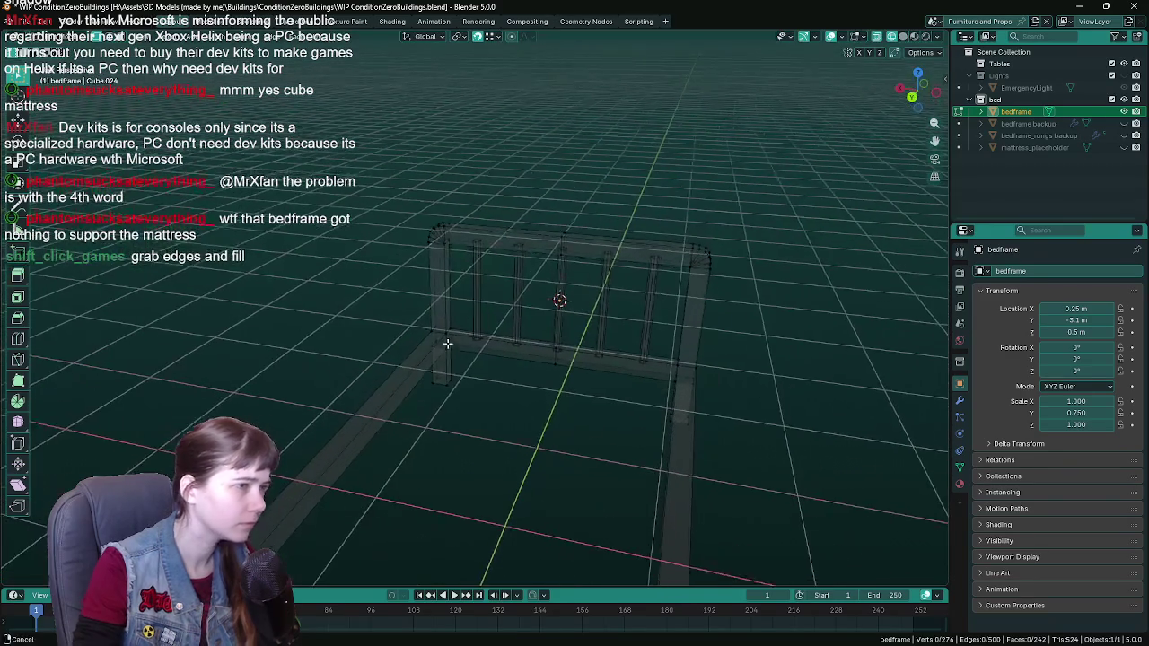
pyautogui.scroll(2, 570, 222)
pyautogui.scroll(2, 568, 225)
pyautogui.scroll(5, 556, 226)
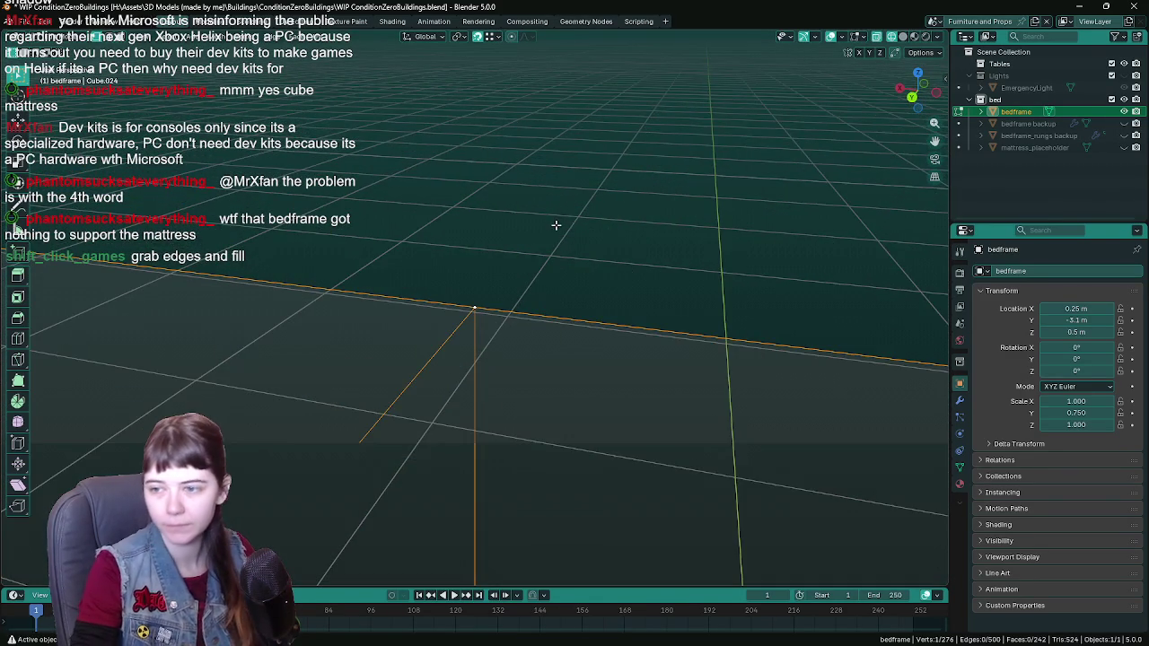
pyautogui.scroll(-5, 556, 234)
pyautogui.scroll(3, 592, 270)
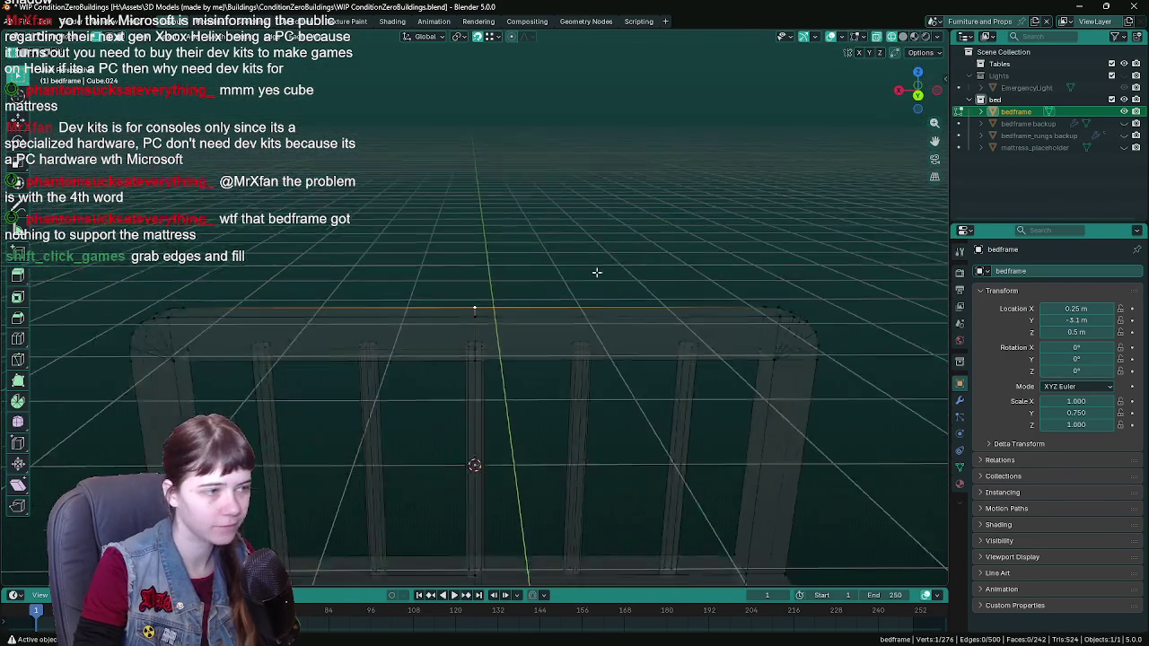
pyautogui.moveTo(598, 269); pyautogui.dragTo(582, 284, button='middle')
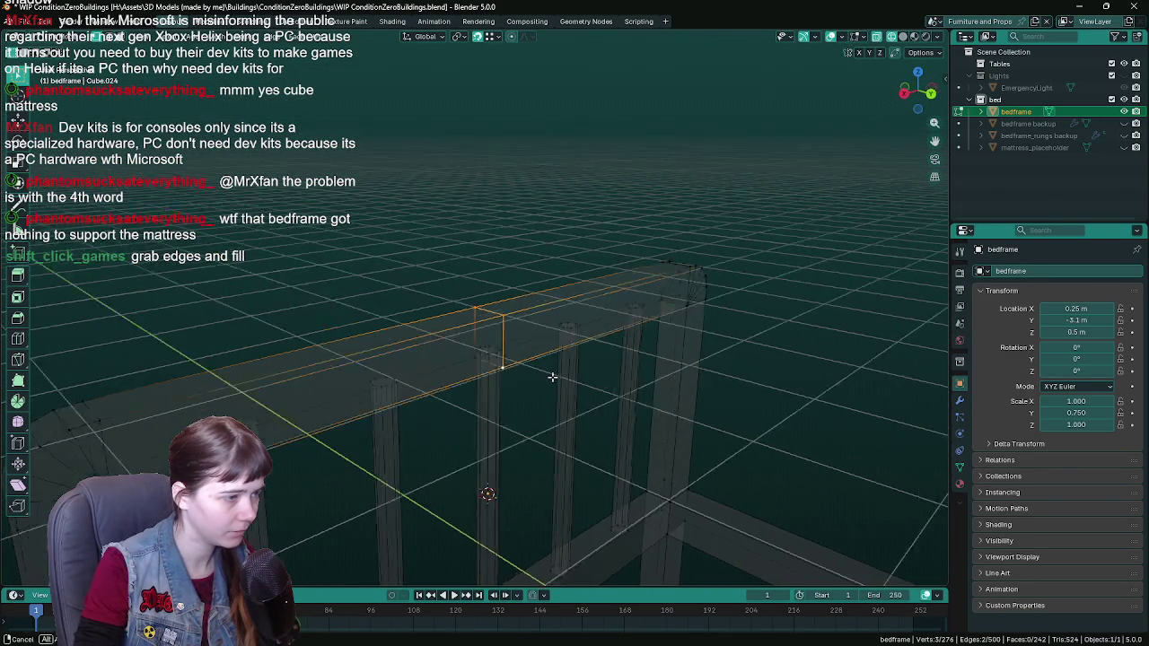
pyautogui.keyDown('alt'); pyautogui.click(491, 354); pyautogui.keyUp('alt')
pyautogui.press('x')
pyautogui.click(485, 360)
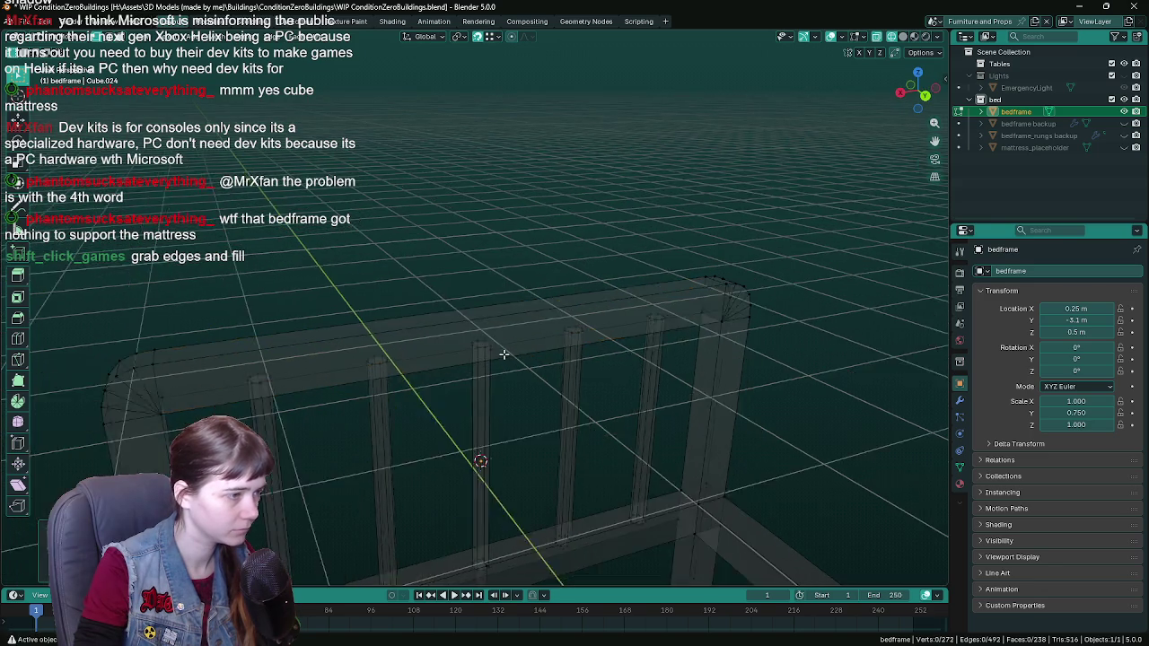
pyautogui.hotkey('ctrl', 's')
# Step: In Object Mode, frame the bedframe in view and switch back to solid shading
pyautogui.moveTo(485, 360)
pyautogui.mouseDown(button='middle')
pyautogui.moveTo(477, 257)
pyautogui.moveTo(536, 300)
pyautogui.moveTo(474, 269)
pyautogui.moveTo(521, 266)
pyautogui.moveTo(563, 295)
pyautogui.moveTo(527, 276)
pyautogui.moveTo(376, 314)
pyautogui.mouseUp(button='middle')
pyautogui.press('Tab')
pyautogui.click(531, 258)
pyautogui.click(377, 319)
pyautogui.press('KP_Decimal')
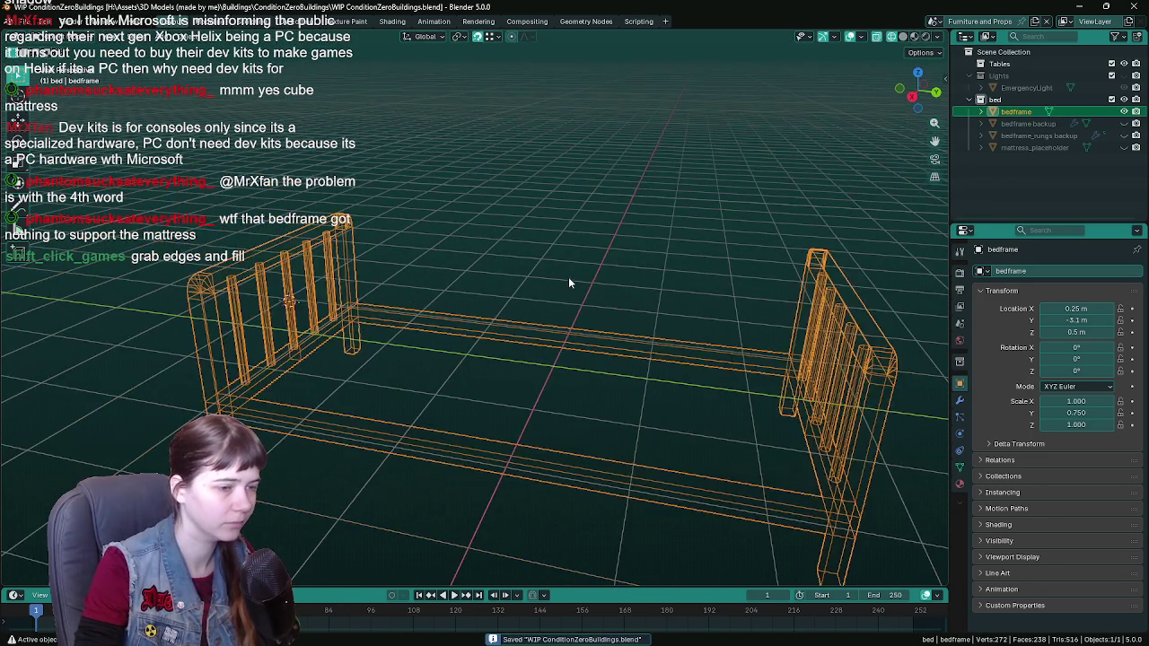
pyautogui.click(569, 276)
pyautogui.moveTo(569, 276)
pyautogui.mouseDown(button='middle')
pyautogui.moveTo(610, 330)
pyautogui.moveTo(533, 332)
pyautogui.mouseUp(button='middle')
pyautogui.press('z')
pyautogui.click(647, 299)
# Step: In see-through wireframe Edit Mode, select a back-rail edge plus a corner vertex
pyautogui.click(610, 330)
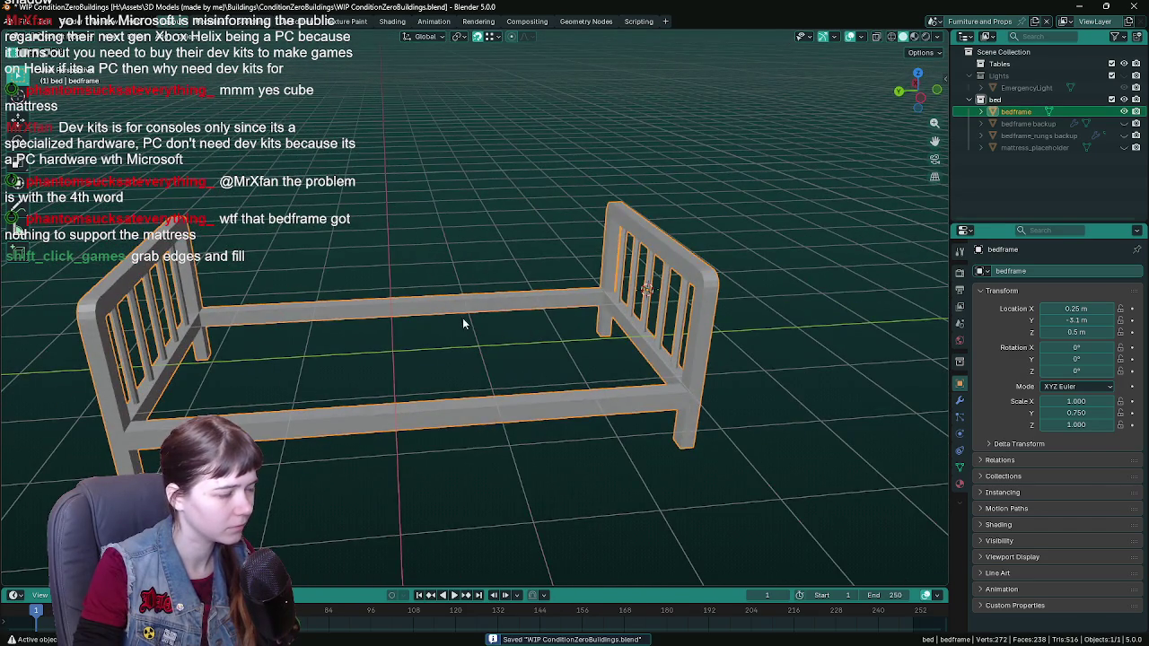
pyautogui.moveTo(465, 323)
pyautogui.mouseDown(button='middle')
pyautogui.moveTo(569, 341)
pyautogui.moveTo(557, 351)
pyautogui.mouseUp(button='middle')
pyautogui.scroll(2, 550, 348)
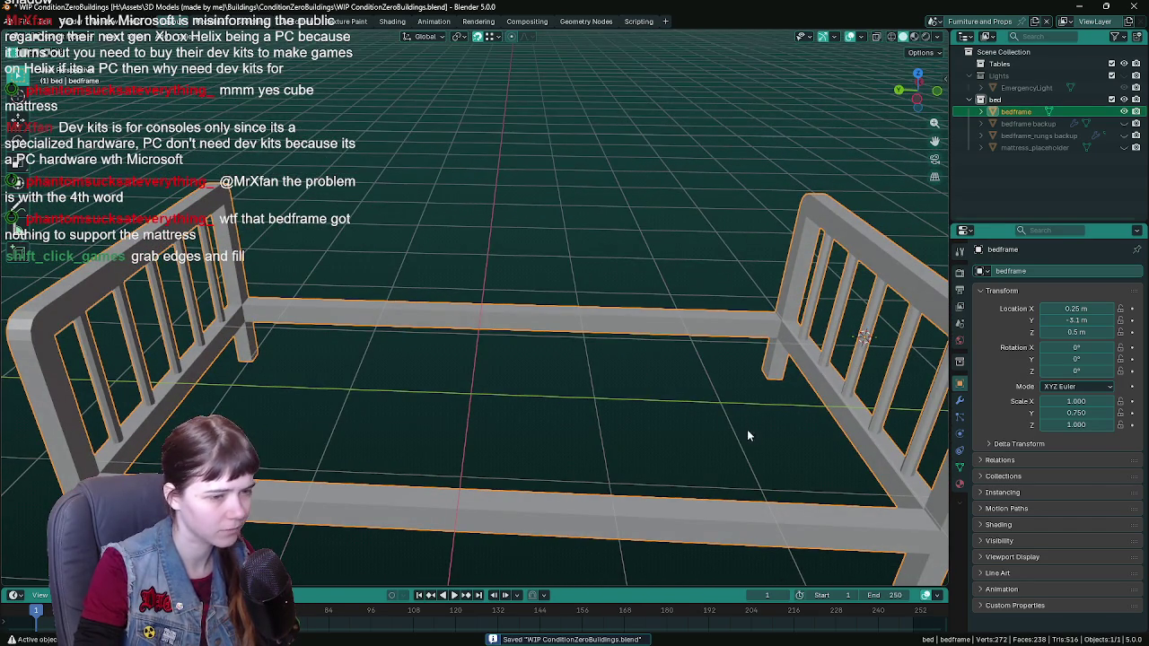
pyautogui.moveTo(747, 435); pyautogui.dragTo(542, 344, button='middle')
pyautogui.press('Tab')
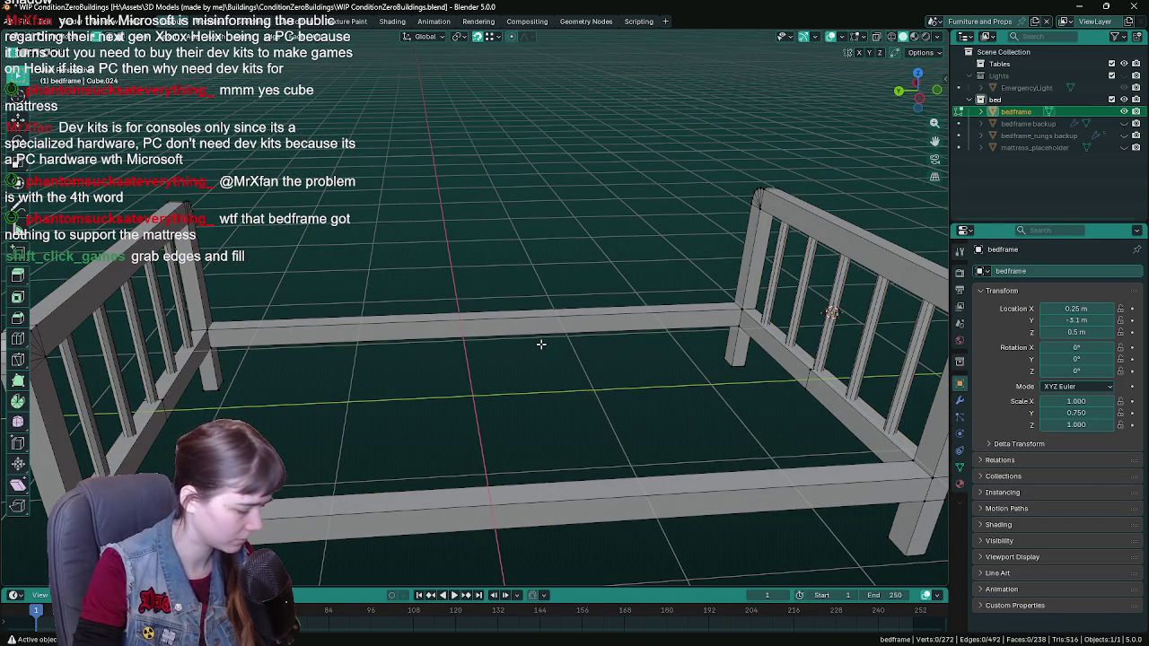
pyautogui.click(474, 335)
pyautogui.moveTo(474, 335)
pyautogui.mouseDown(button='middle')
pyautogui.moveTo(499, 354)
pyautogui.moveTo(525, 295)
pyautogui.moveTo(649, 306)
pyautogui.moveTo(502, 285)
pyautogui.moveTo(598, 410)
pyautogui.moveTo(512, 418)
pyautogui.moveTo(480, 374)
pyautogui.moveTo(506, 374)
pyautogui.moveTo(405, 363)
pyautogui.mouseUp(button='middle')
pyautogui.scroll(2, 616, 440)
pyautogui.press('z')
pyautogui.click(595, 431)
pyautogui.keyDown('shift'); pyautogui.click(301, 382); pyautogui.keyUp('shift')
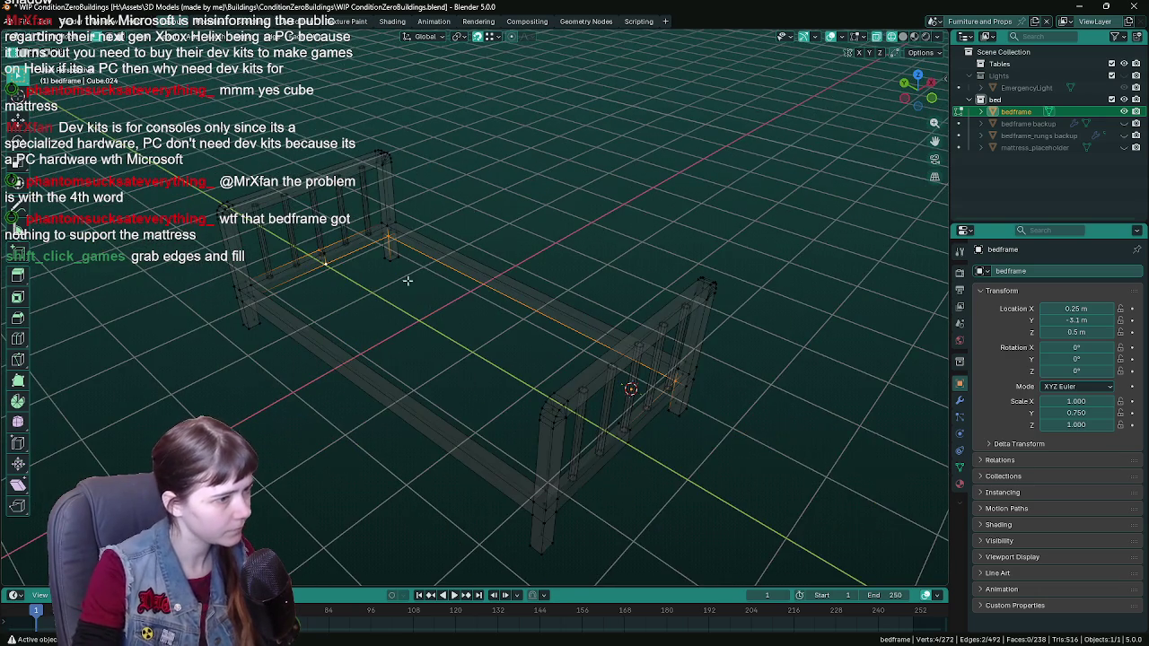
# Step: Delete a single stray face on the rail beside the headboard bars
pyautogui.moveTo(405, 278); pyautogui.dragTo(629, 423, button='middle')
pyautogui.scroll(3, 629, 423)
pyautogui.click(535, 446)
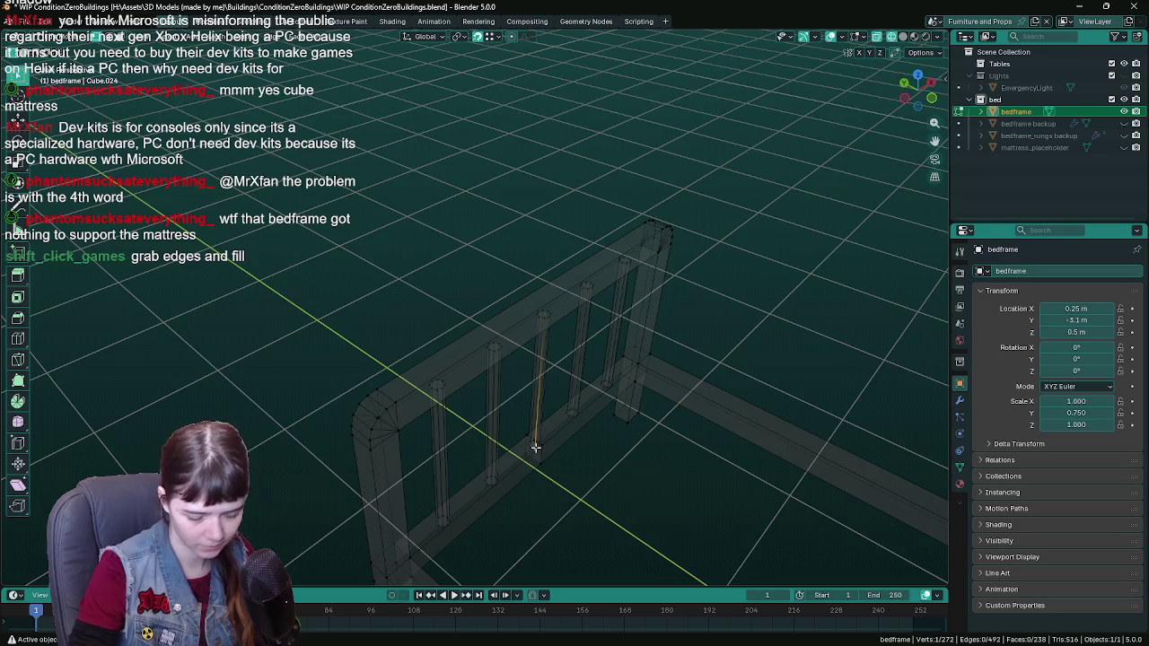
pyautogui.press('KP_Decimal')
pyautogui.scroll(-2, 536, 449)
pyautogui.scroll(-3, 525, 404)
pyautogui.moveTo(533, 379)
pyautogui.mouseDown(button='middle')
pyautogui.moveTo(562, 329)
pyautogui.moveTo(549, 323)
pyautogui.mouseUp(button='middle')
pyautogui.click(477, 339)
pyautogui.press('x')
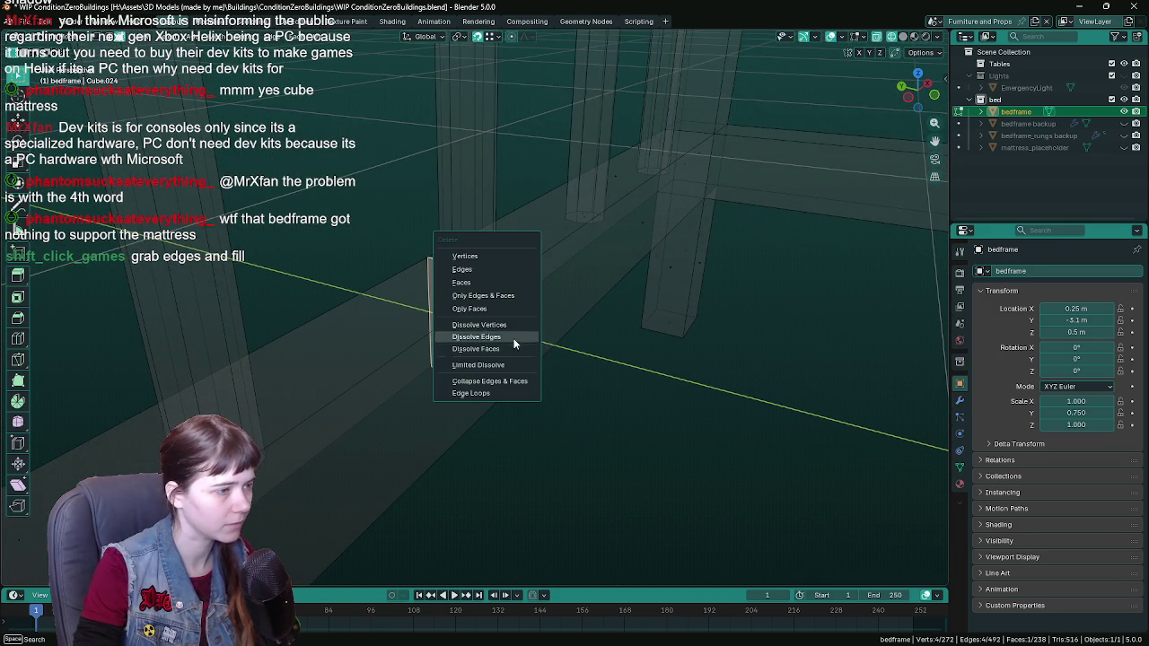
pyautogui.click(510, 313)
# Step: Dissolve the connected rail edges and merge the selected vertices into one
pyautogui.press('l')
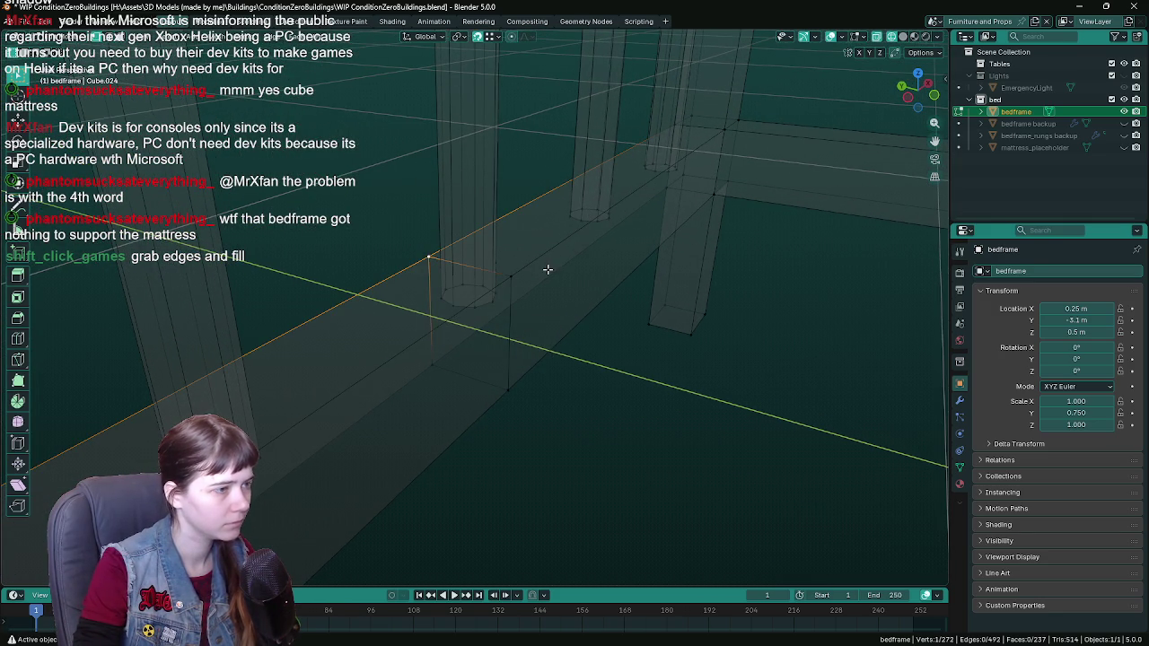
pyautogui.press('x')
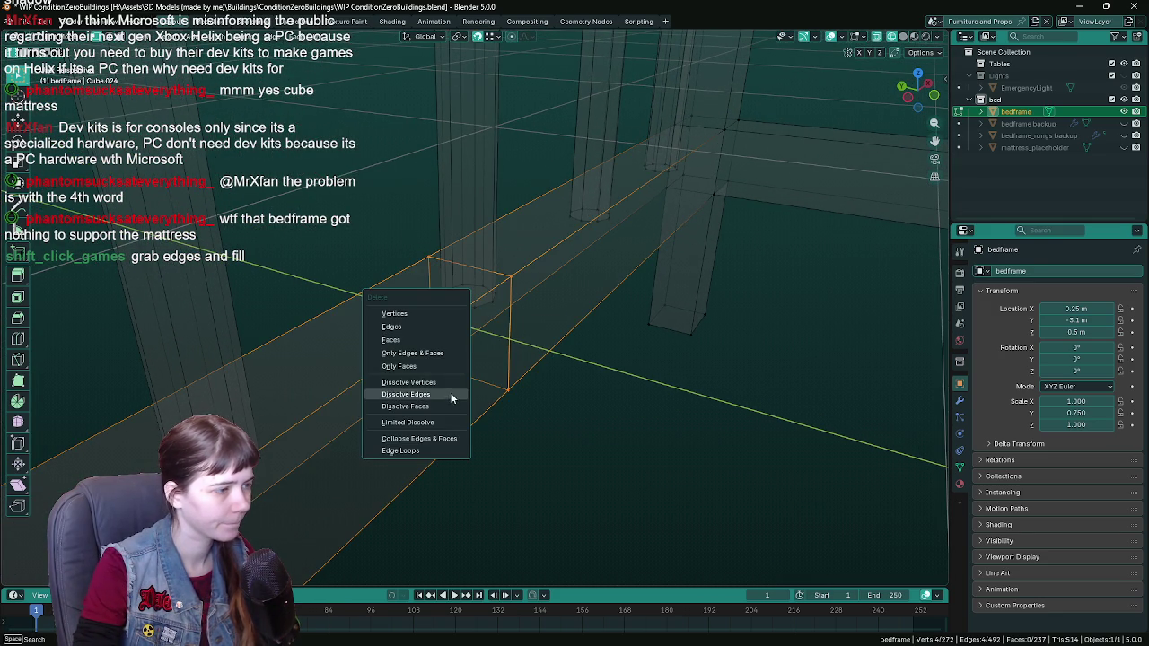
pyautogui.click(451, 392)
pyautogui.moveTo(451, 393)
pyautogui.mouseDown(button='middle')
pyautogui.moveTo(524, 398)
pyautogui.moveTo(470, 368)
pyautogui.moveTo(426, 372)
pyautogui.moveTo(485, 350)
pyautogui.moveTo(492, 377)
pyautogui.mouseUp(button='middle')
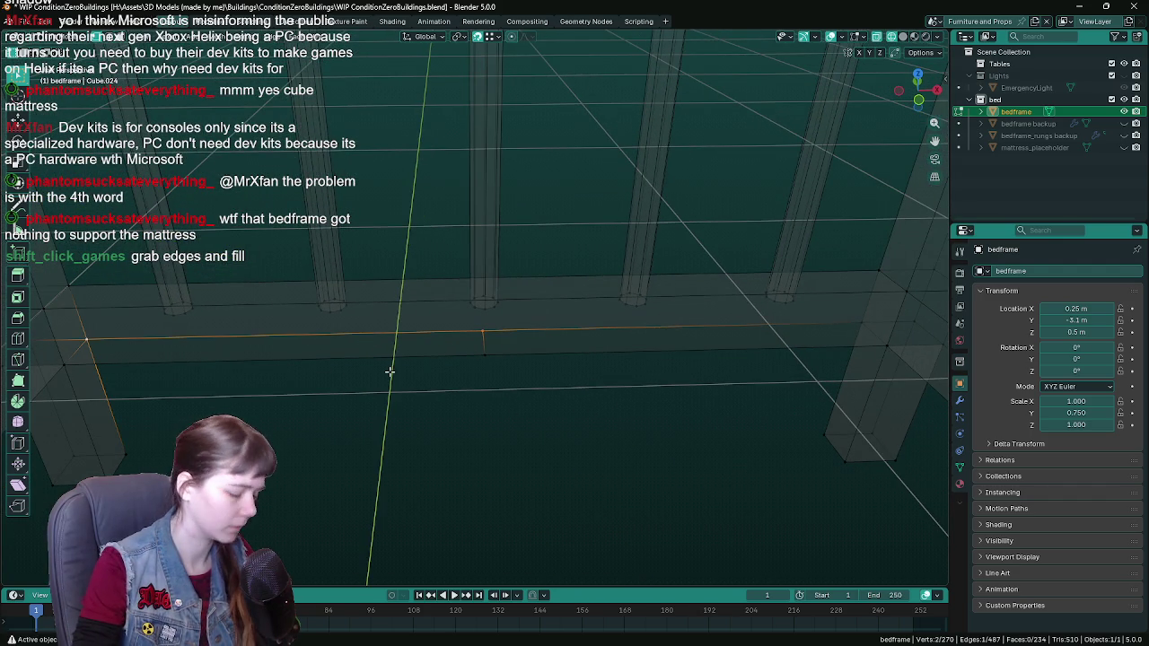
pyautogui.press('m')
pyautogui.click(380, 426)
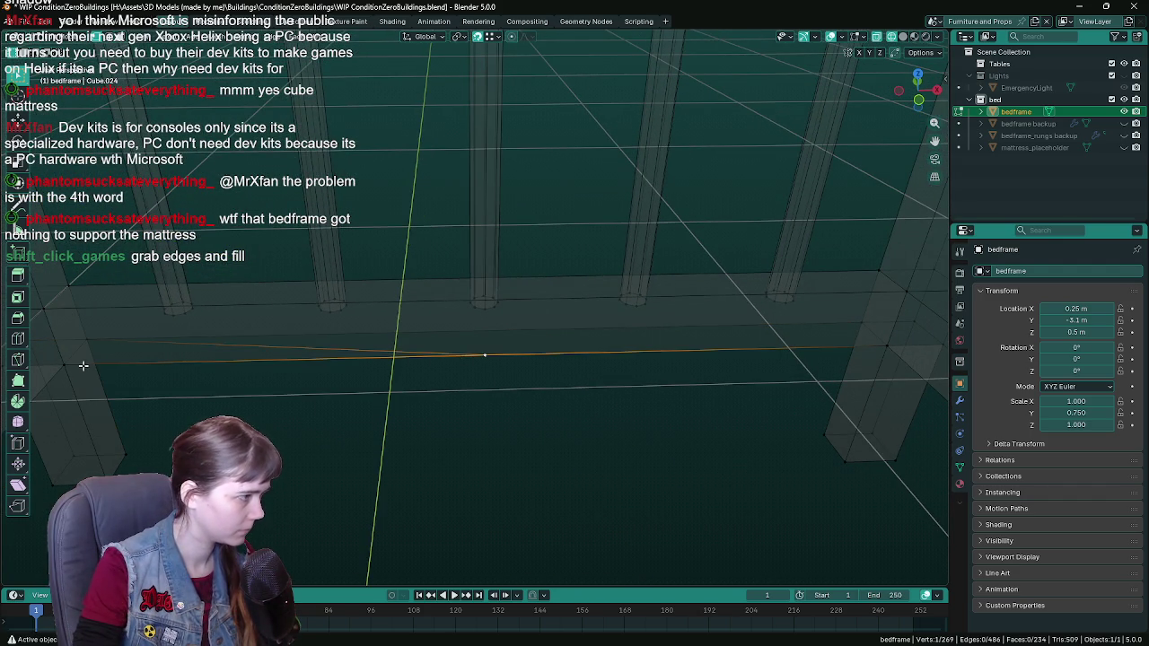
# Step: Move three stray vertices onto the side rail corners to merge them
pyautogui.moveTo(133, 372)
pyautogui.mouseDown(button='middle')
pyautogui.moveTo(347, 386)
pyautogui.moveTo(380, 342)
pyautogui.moveTo(292, 333)
pyautogui.moveTo(326, 318)
pyautogui.moveTo(462, 308)
pyautogui.moveTo(452, 309)
pyautogui.moveTo(476, 329)
pyautogui.moveTo(423, 349)
pyautogui.moveTo(511, 333)
pyautogui.moveTo(399, 359)
pyautogui.mouseUp(button='middle')
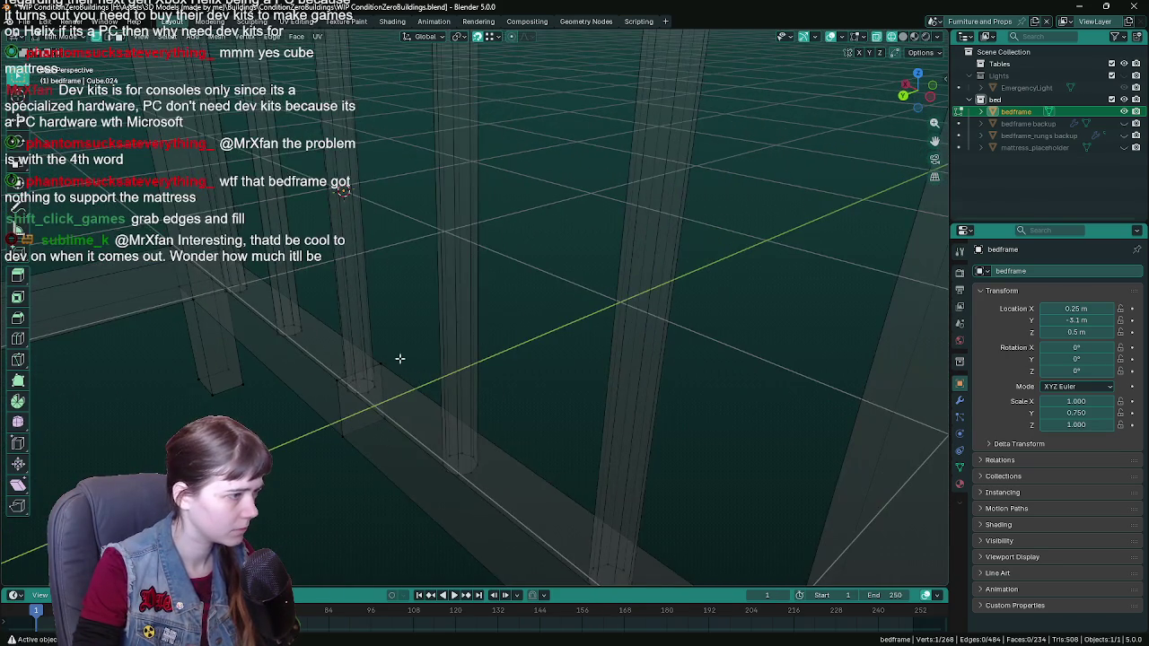
pyautogui.click(325, 386)
pyautogui.click(398, 363)
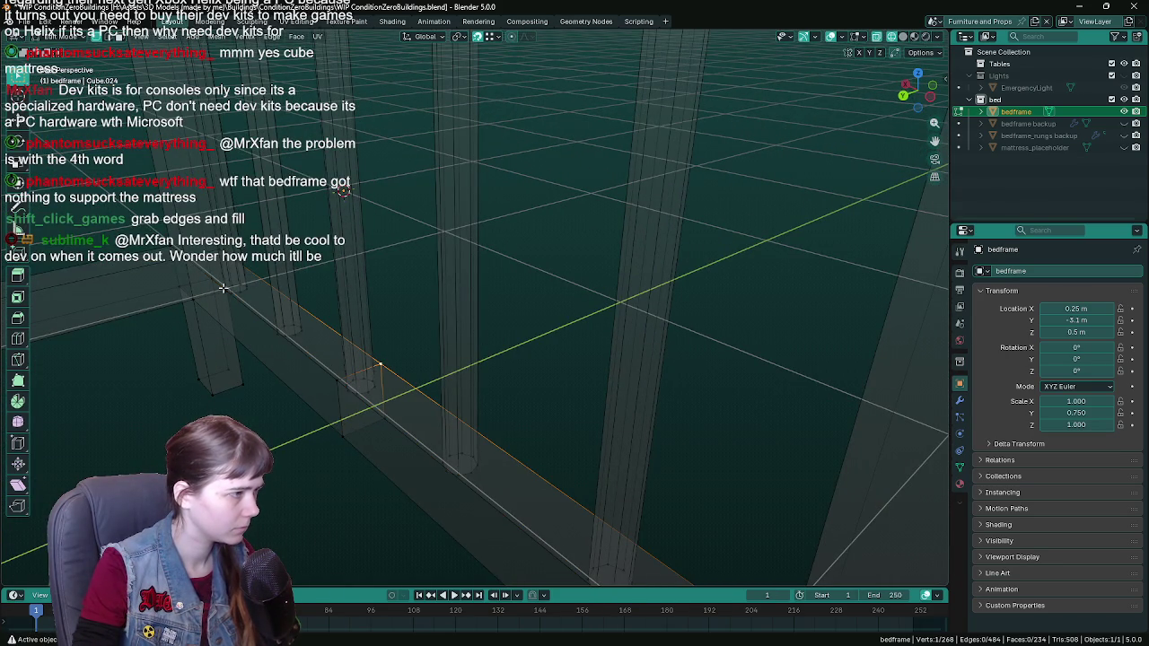
pyautogui.press('g')
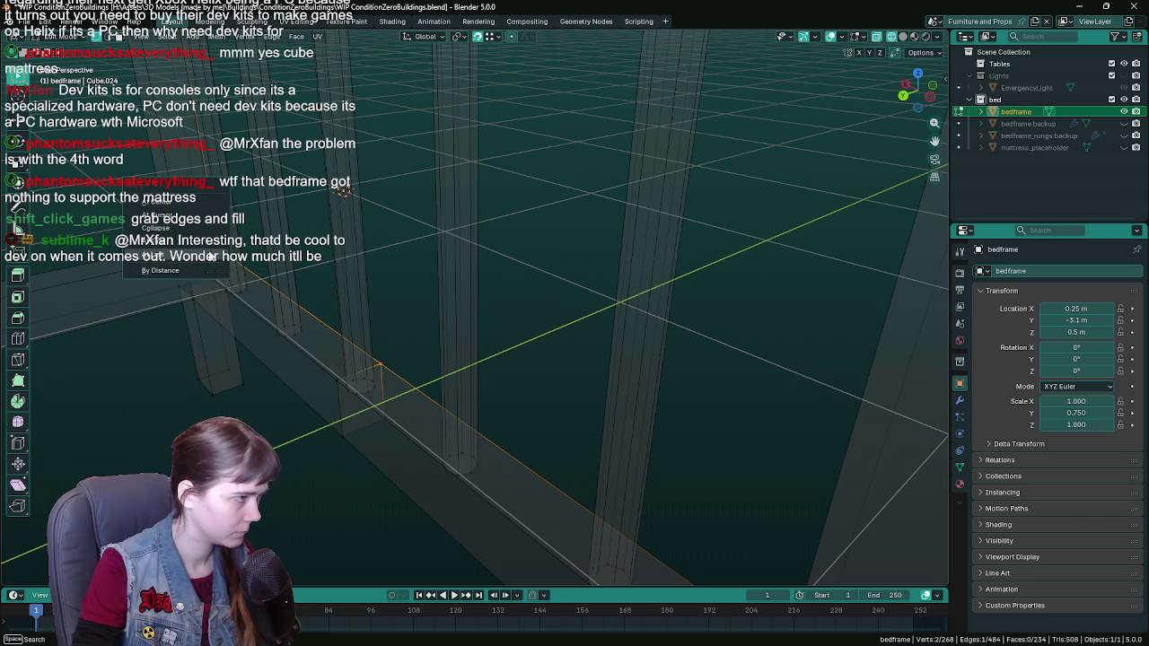
pyautogui.click(179, 271)
pyautogui.press('g')
pyautogui.click(357, 411)
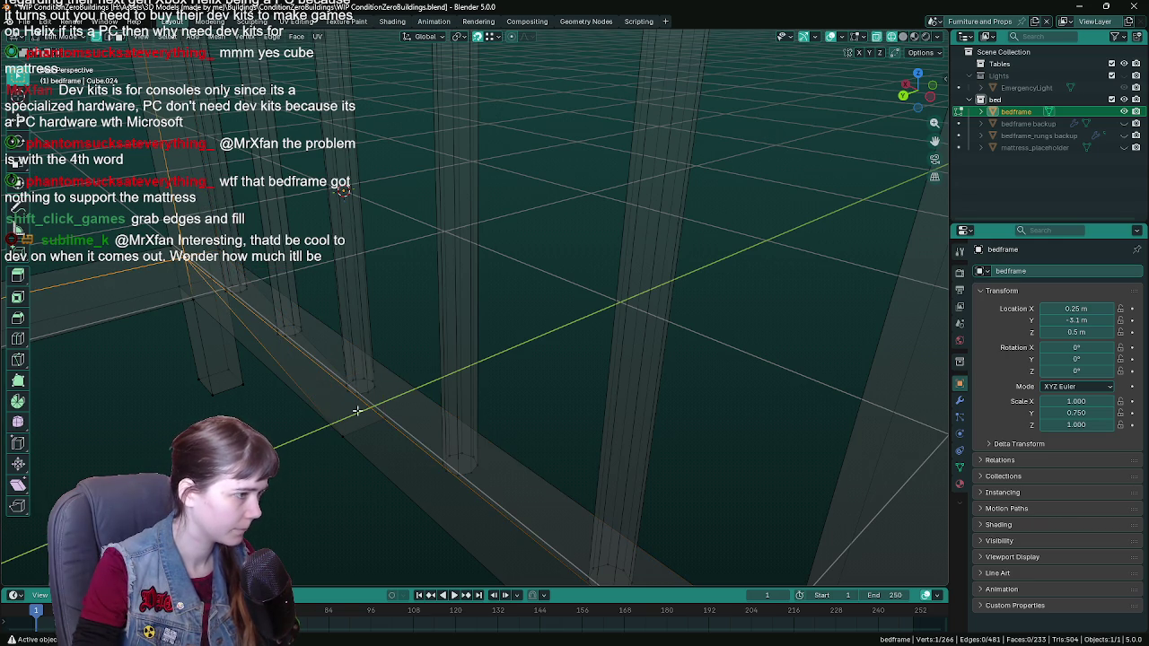
pyautogui.moveTo(387, 424)
pyautogui.mouseDown(button='middle')
pyautogui.moveTo(385, 386)
pyautogui.moveTo(295, 329)
pyautogui.mouseUp(button='middle')
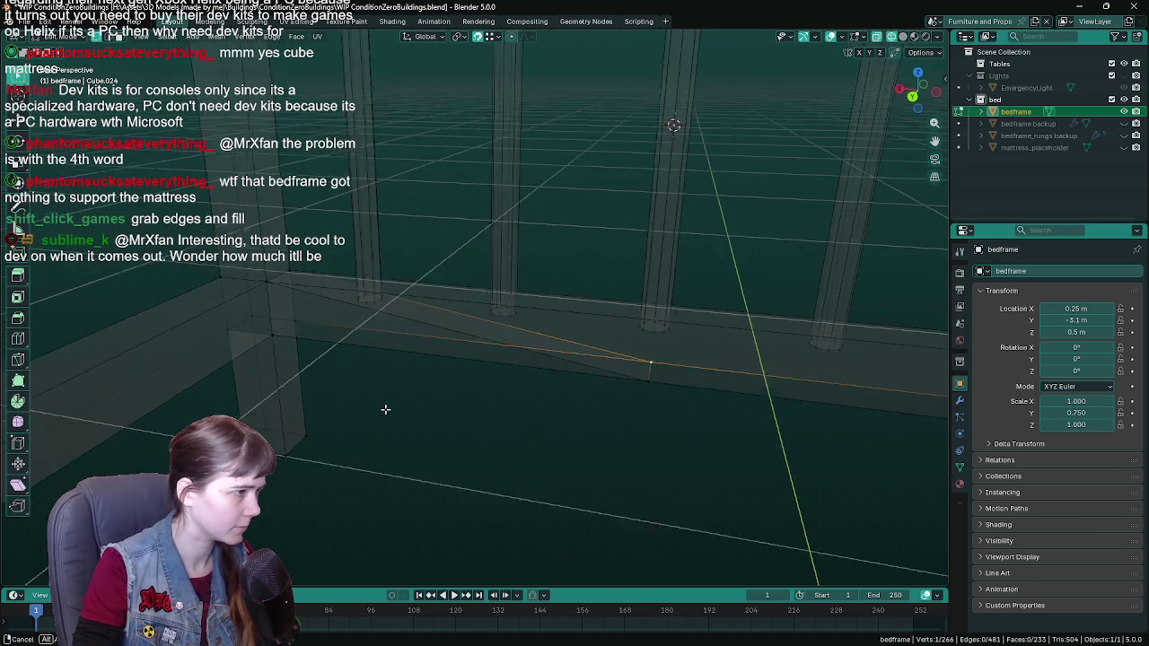
pyautogui.press('g')
pyautogui.click(371, 346)
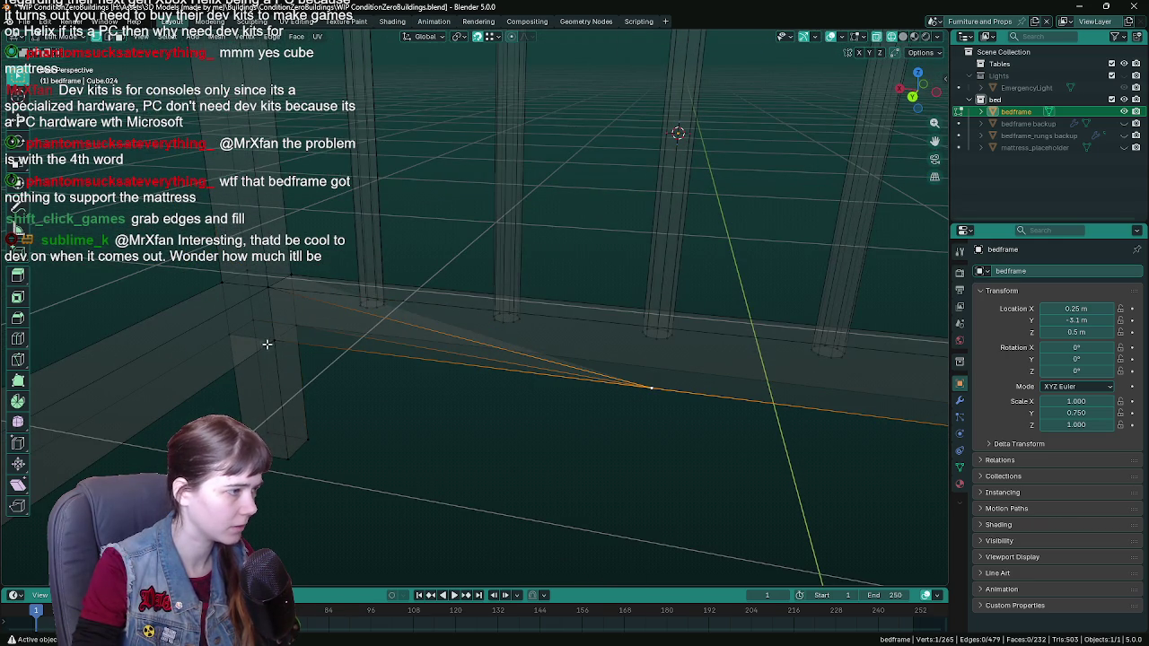
# Step: Save the file, deselect all vertices and return to Object Mode
pyautogui.scroll(-5, 267, 344)
pyautogui.hotkey('ctrl', 's')
pyautogui.moveTo(544, 380)
pyautogui.mouseDown(button='middle')
pyautogui.moveTo(469, 410)
pyautogui.moveTo(662, 378)
pyautogui.mouseUp(button='middle')
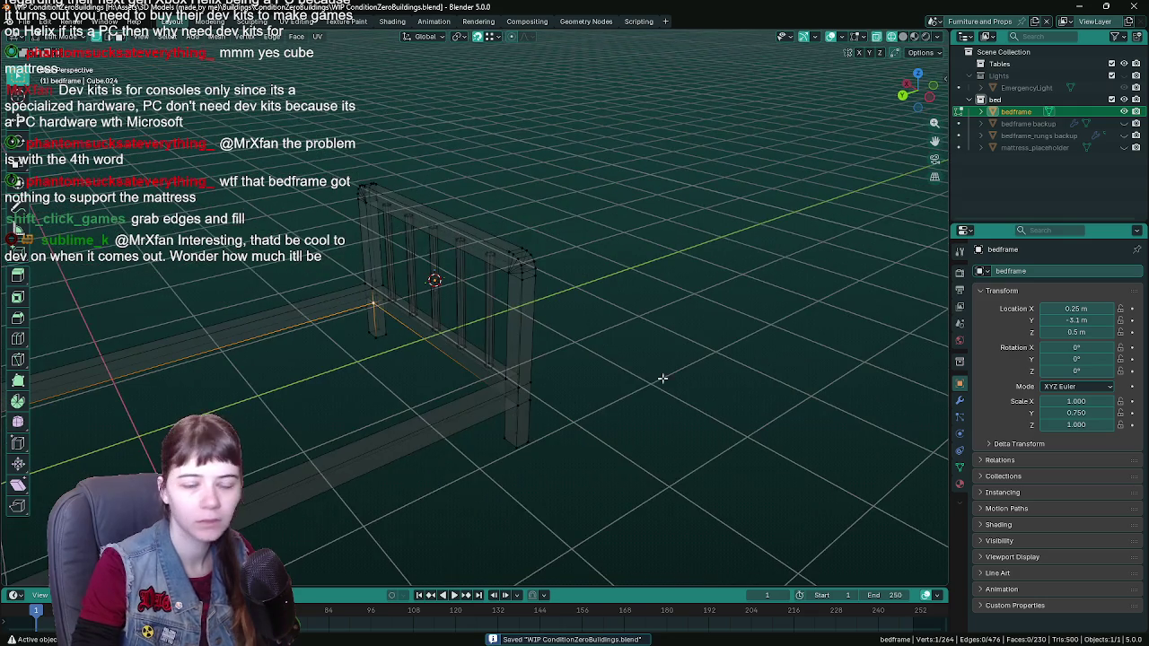
pyautogui.hotkey('alt', 'a')
pyautogui.moveTo(302, 326)
pyautogui.mouseDown(button='middle')
pyautogui.moveTo(619, 336)
pyautogui.moveTo(454, 313)
pyautogui.mouseUp(button='middle')
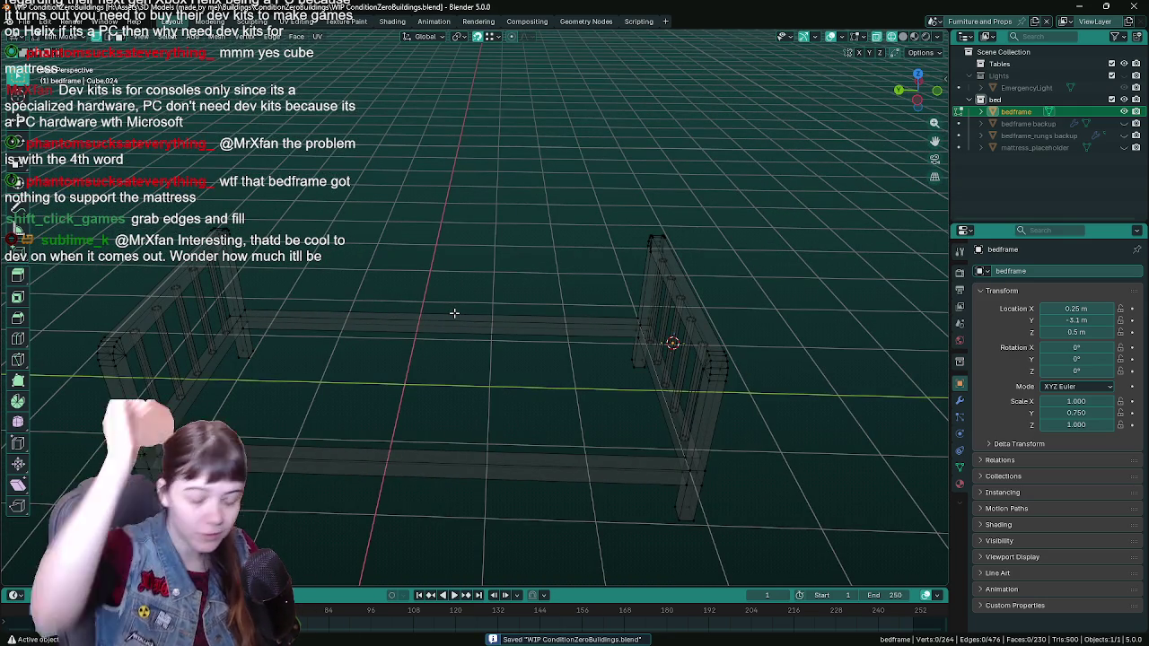
pyautogui.press('Tab')
pyautogui.moveTo(455, 313)
pyautogui.mouseDown(button='middle')
pyautogui.moveTo(487, 308)
pyautogui.moveTo(461, 298)
pyautogui.mouseUp(button='middle')
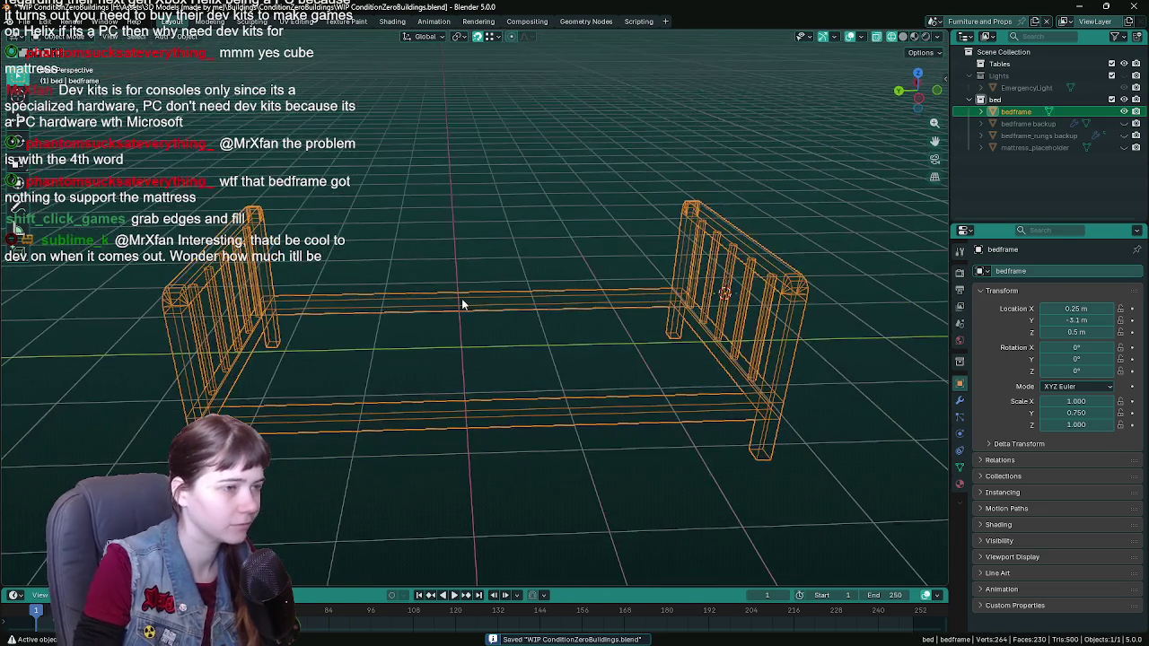
# Step: Show the bedframe with face-orientation colours and enter Edit Mode
pyautogui.click(864, 36)
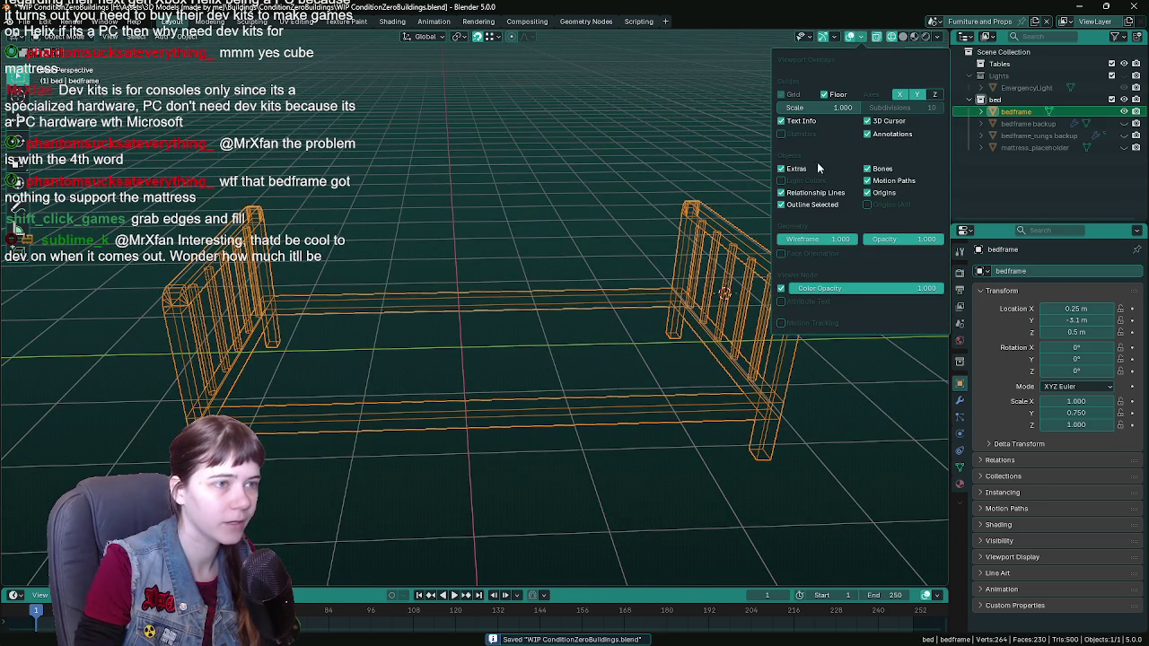
pyautogui.hotkey('shift', 'z')
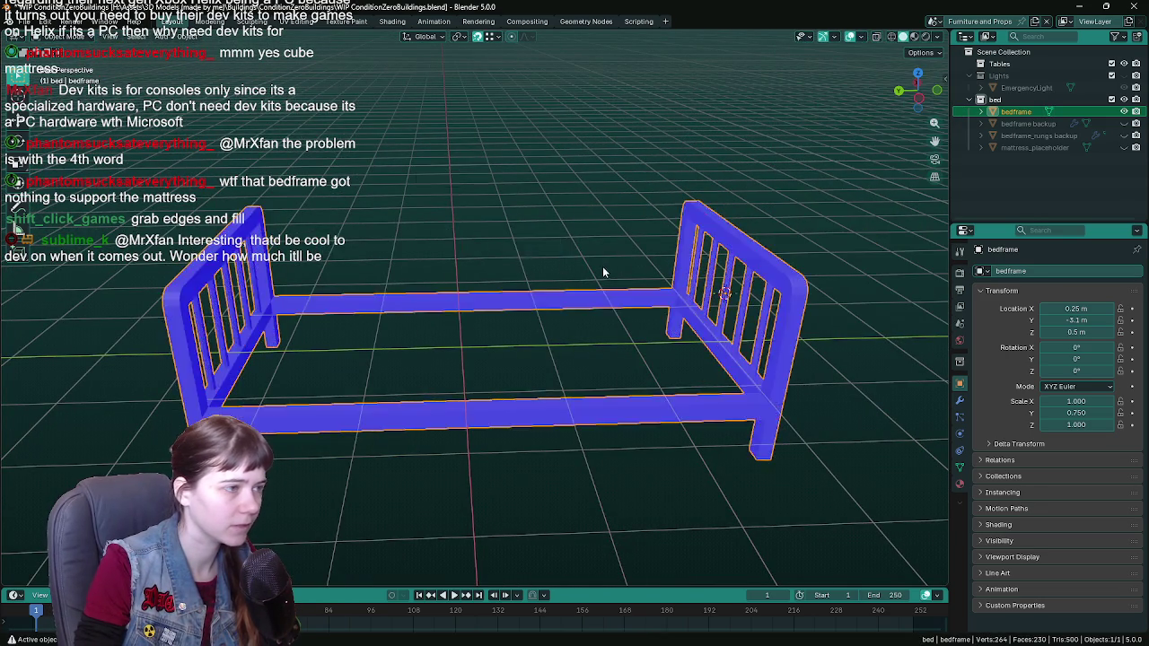
pyautogui.moveTo(603, 265)
pyautogui.mouseDown(button='middle')
pyautogui.moveTo(645, 200)
pyautogui.moveTo(590, 243)
pyautogui.moveTo(533, 220)
pyautogui.moveTo(472, 221)
pyautogui.moveTo(436, 249)
pyautogui.moveTo(518, 318)
pyautogui.moveTo(601, 293)
pyautogui.moveTo(429, 322)
pyautogui.mouseUp(button='middle')
pyautogui.press('Tab')
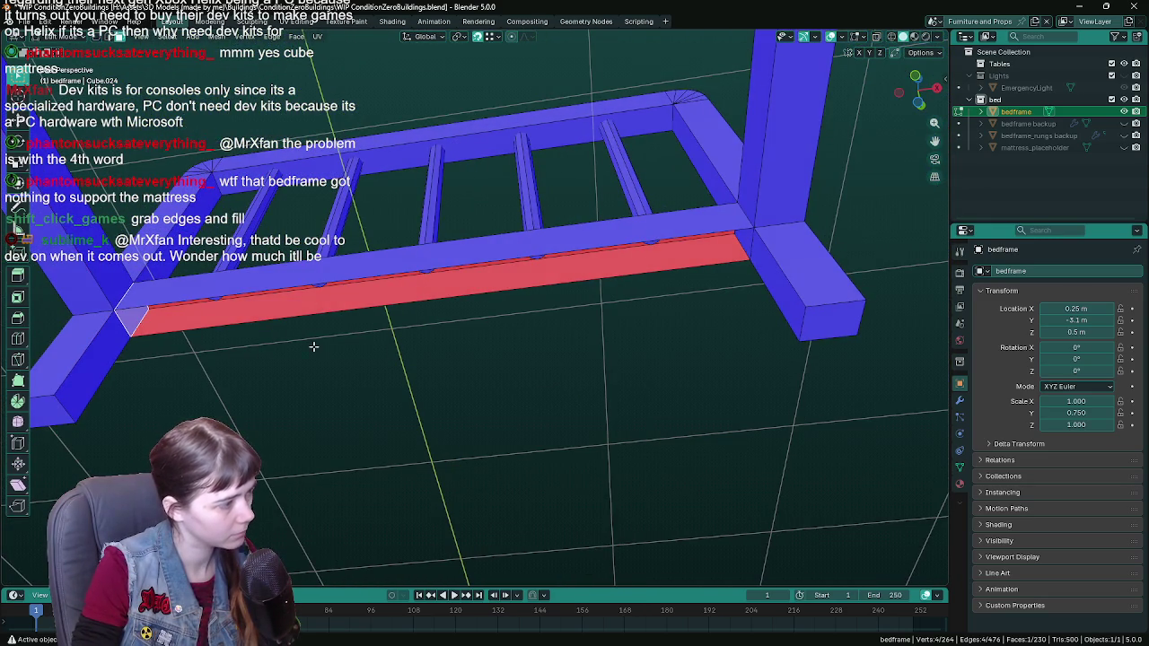
# Step: Delete the two selected faces on the lower side rail
pyautogui.moveTo(314, 347); pyautogui.dragTo(737, 351, button='middle')
pyautogui.moveTo(833, 367)
pyautogui.mouseDown(button='middle')
pyautogui.moveTo(867, 410)
pyautogui.moveTo(896, 423)
pyautogui.moveTo(119, 406)
pyautogui.mouseUp(button='middle')
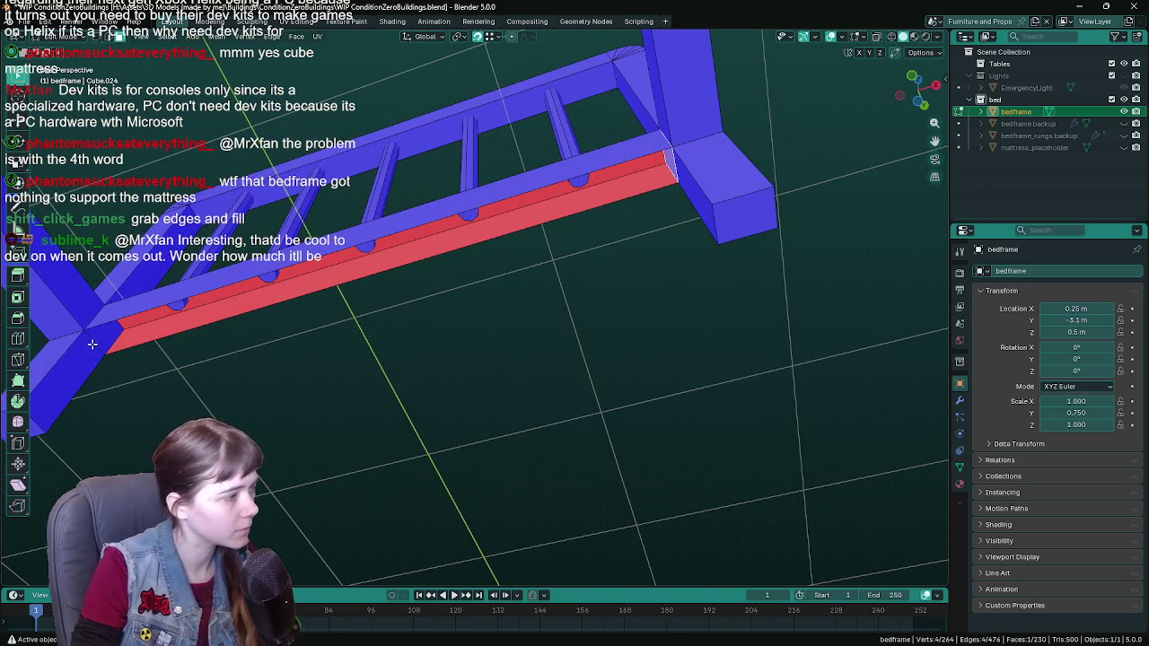
pyautogui.press('x')
pyautogui.click(81, 306)
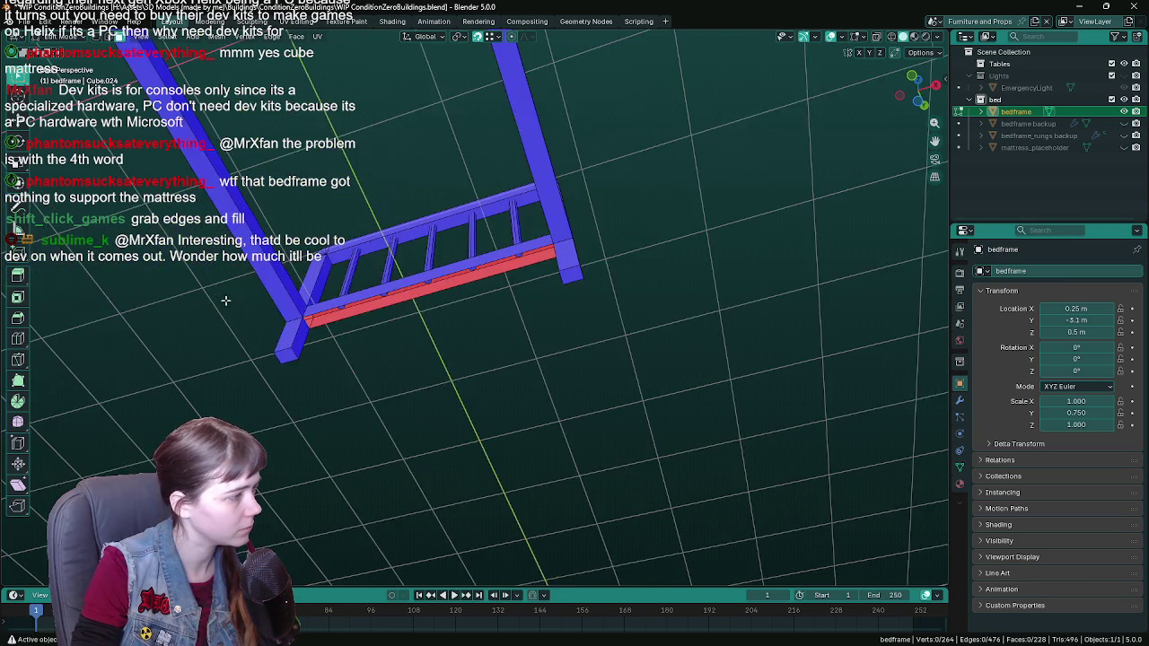
# Step: Click on the frame end and orbit to inspect the headboard end from several angles
pyautogui.moveTo(226, 301); pyautogui.dragTo(242, 377, button='middle')
pyautogui.scroll(5, 247, 395)
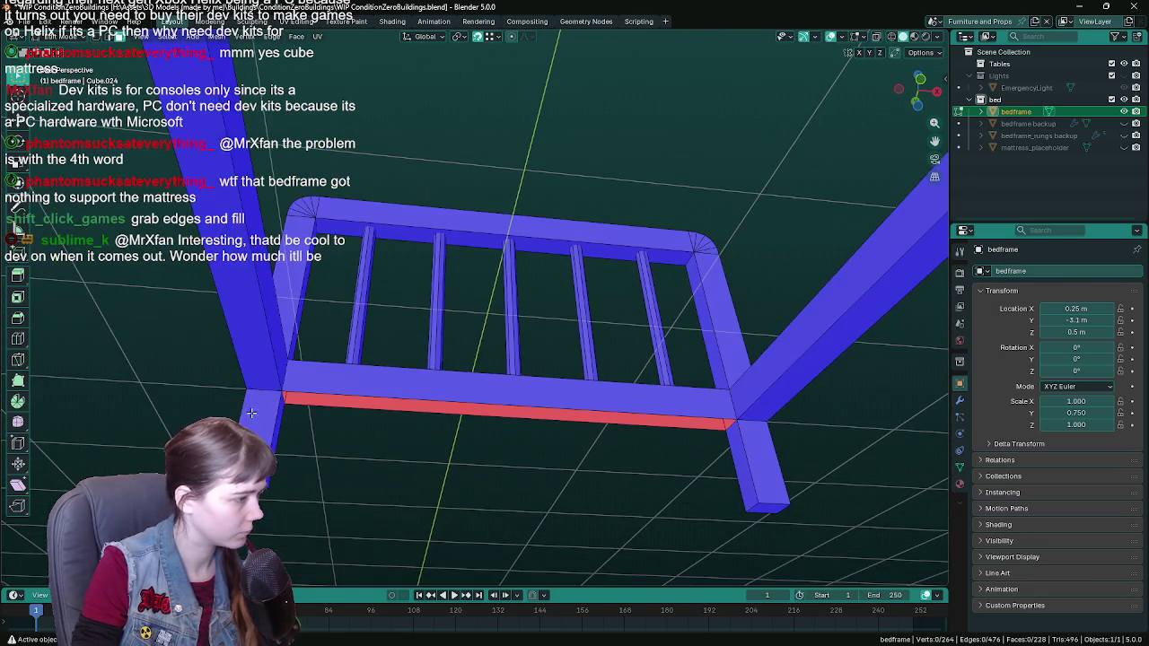
pyautogui.keyDown('shift'); pyautogui.click(258, 348); pyautogui.keyUp('shift')
pyautogui.keyDown('shift'); pyautogui.click(817, 358); pyautogui.keyUp('shift')
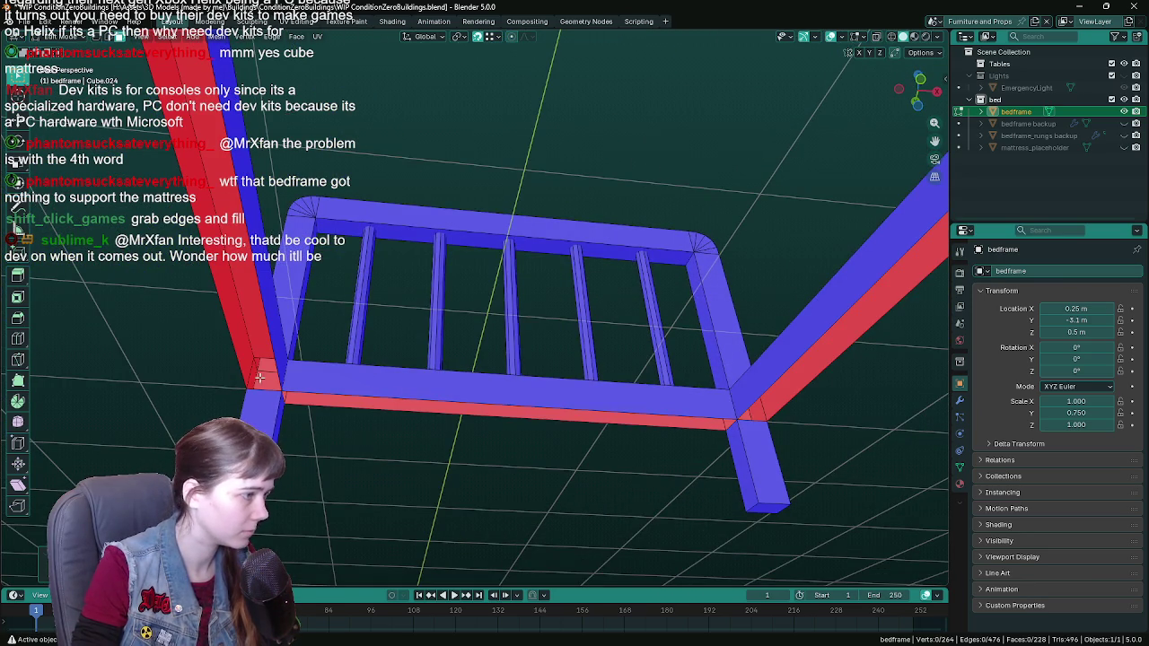
pyautogui.scroll(-5, 260, 378)
pyautogui.moveTo(259, 378); pyautogui.dragTo(508, 407, button='middle')
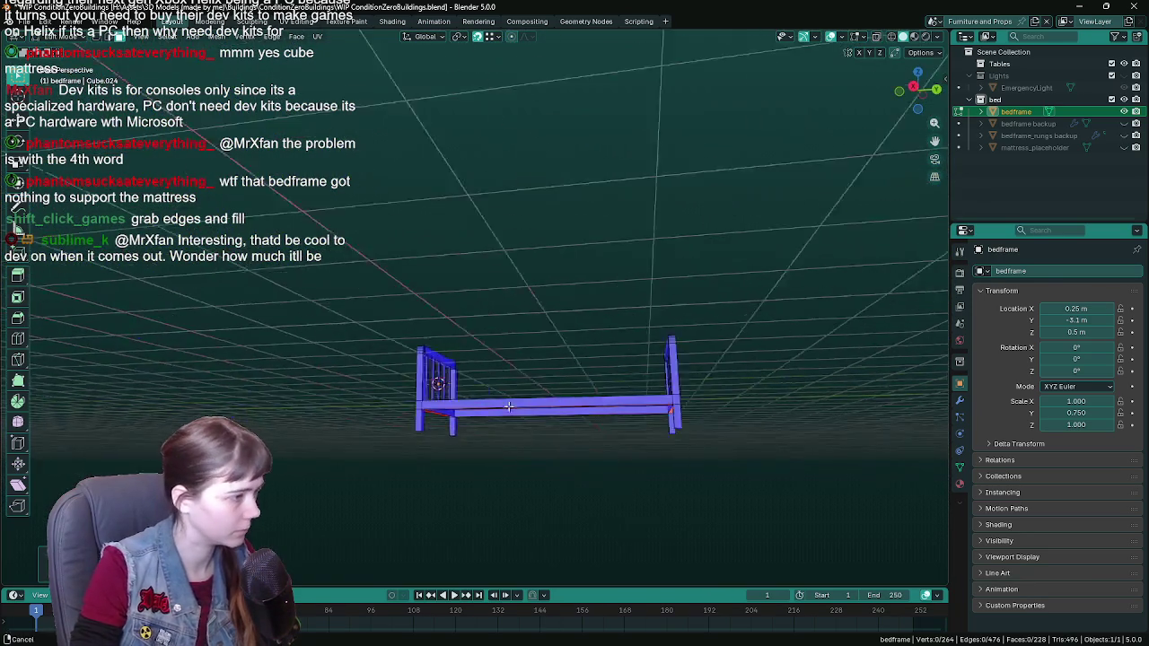
pyautogui.scroll(3, 508, 406)
pyautogui.moveTo(577, 405); pyautogui.dragTo(629, 467, button='middle')
pyautogui.scroll(3, 526, 403)
pyautogui.moveTo(526, 403)
pyautogui.mouseDown(button='middle')
pyautogui.moveTo(547, 391)
pyautogui.moveTo(442, 354)
pyautogui.mouseUp(button='middle')
pyautogui.moveTo(671, 460)
pyautogui.mouseDown(button='middle')
pyautogui.moveTo(621, 493)
pyautogui.moveTo(308, 501)
pyautogui.moveTo(652, 469)
pyautogui.moveTo(678, 439)
pyautogui.moveTo(652, 431)
pyautogui.moveTo(538, 332)
pyautogui.moveTo(583, 347)
pyautogui.moveTo(563, 343)
pyautogui.mouseUp(button='middle')
pyautogui.scroll(-3, 684, 437)
pyautogui.scroll(-2, 684, 437)
pyautogui.scroll(5, 583, 347)
pyautogui.scroll(-5, 563, 344)
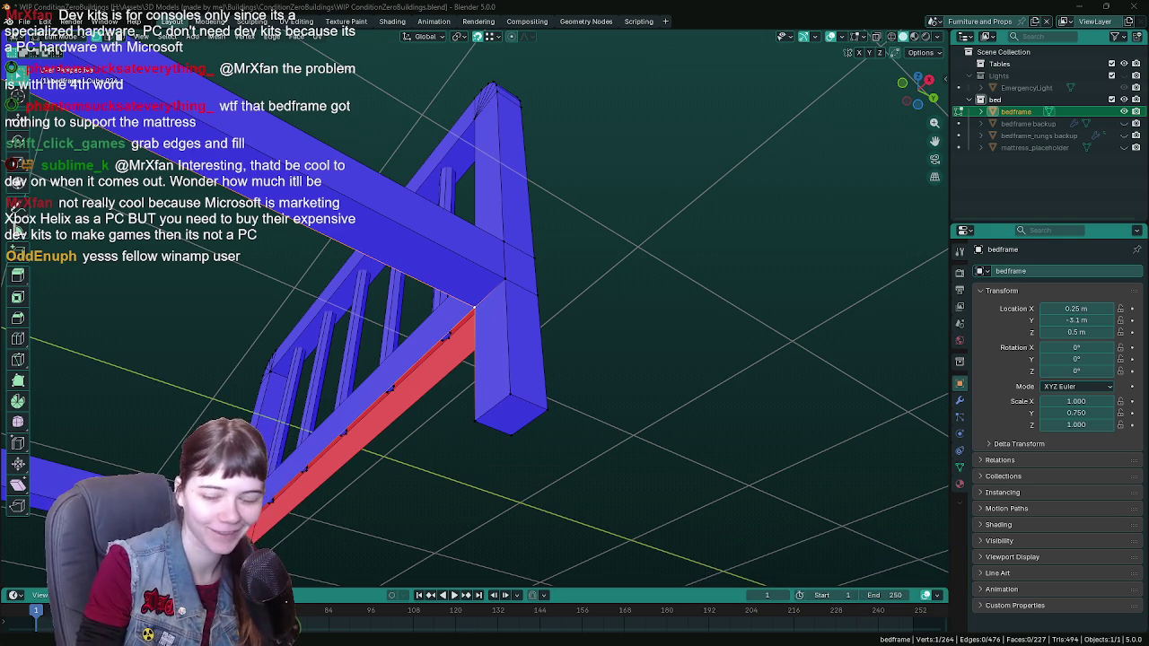
# Step: Fill the side rail gap with a new face from its four corner vertices, then save
pyautogui.hotkey('ctrl', 's')
pyautogui.moveTo(15, 229)
pyautogui.mouseDown(button='middle')
pyautogui.moveTo(781, 378)
pyautogui.moveTo(771, 360)
pyautogui.mouseUp(button='middle')
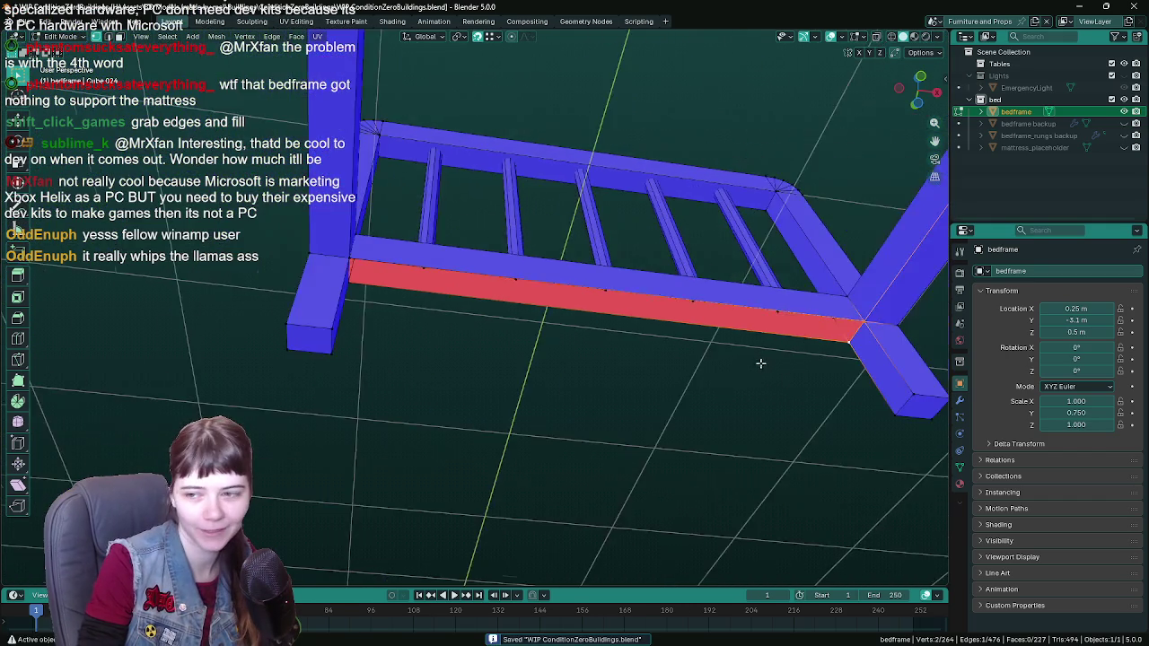
pyautogui.scroll(3, 771, 360)
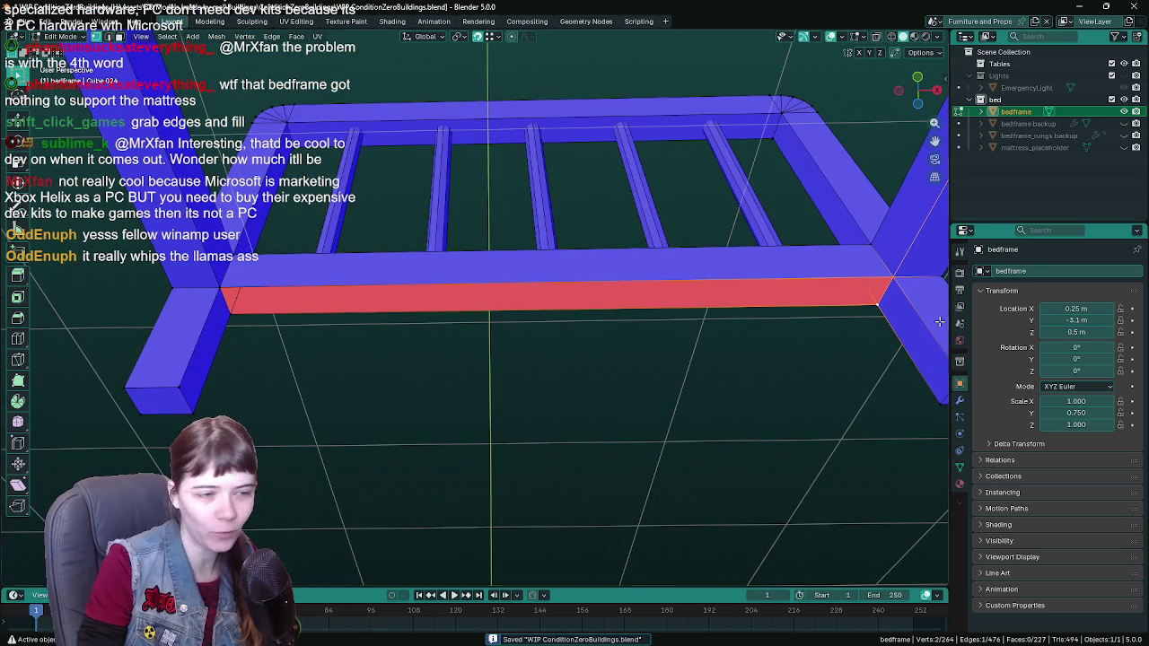
pyautogui.click(889, 273)
pyautogui.keyDown('shift'); pyautogui.click(877, 306); pyautogui.keyUp('shift')
pyautogui.keyDown('shift'); pyautogui.click(229, 312); pyautogui.keyUp('shift')
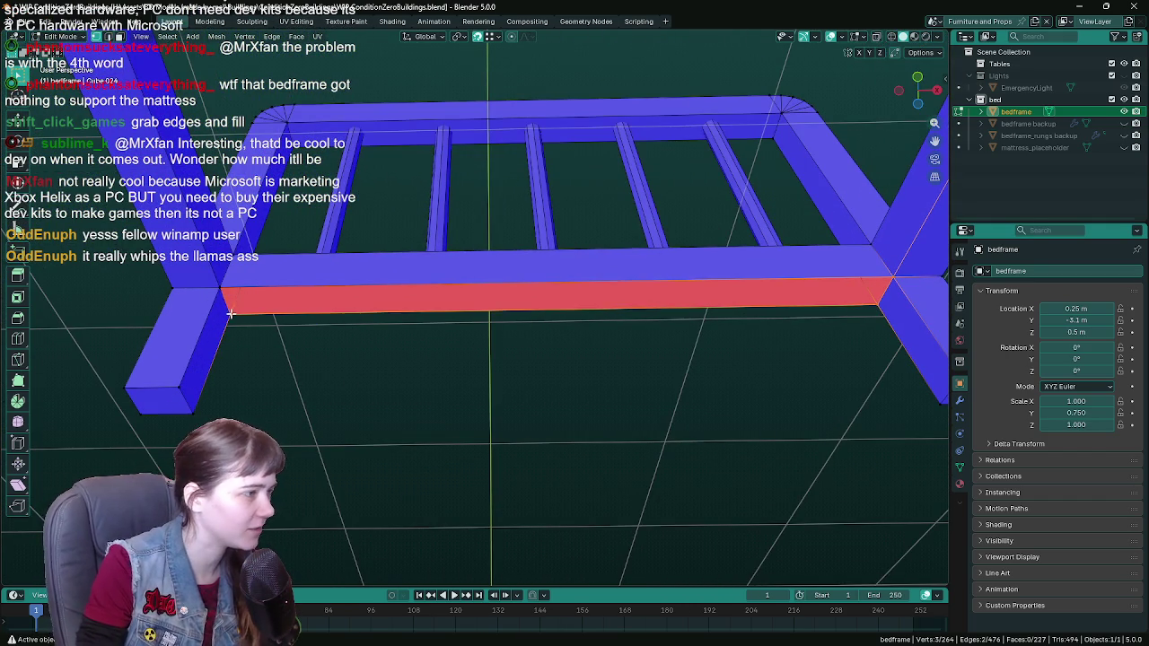
pyautogui.keyDown('shift'); pyautogui.click(233, 290); pyautogui.keyUp('shift')
pyautogui.press('f')
pyautogui.scroll(-3, 413, 341)
pyautogui.press('Tab')
pyautogui.hotkey('ctrl', 's')
# Step: Back in Edit Mode, select the inner edge of the headboard rail
pyautogui.moveTo(413, 347)
pyautogui.mouseDown(button='middle')
pyautogui.moveTo(512, 394)
pyautogui.moveTo(509, 363)
pyautogui.mouseUp(button='middle')
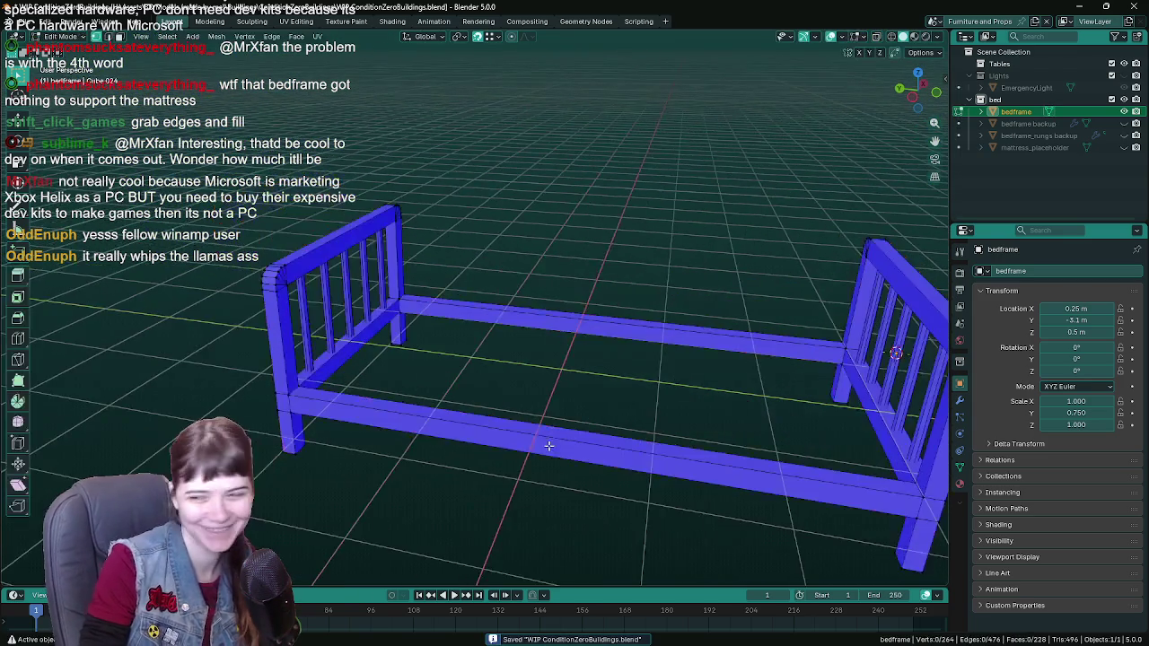
pyautogui.scroll(3, 509, 362)
pyautogui.press('Tab')
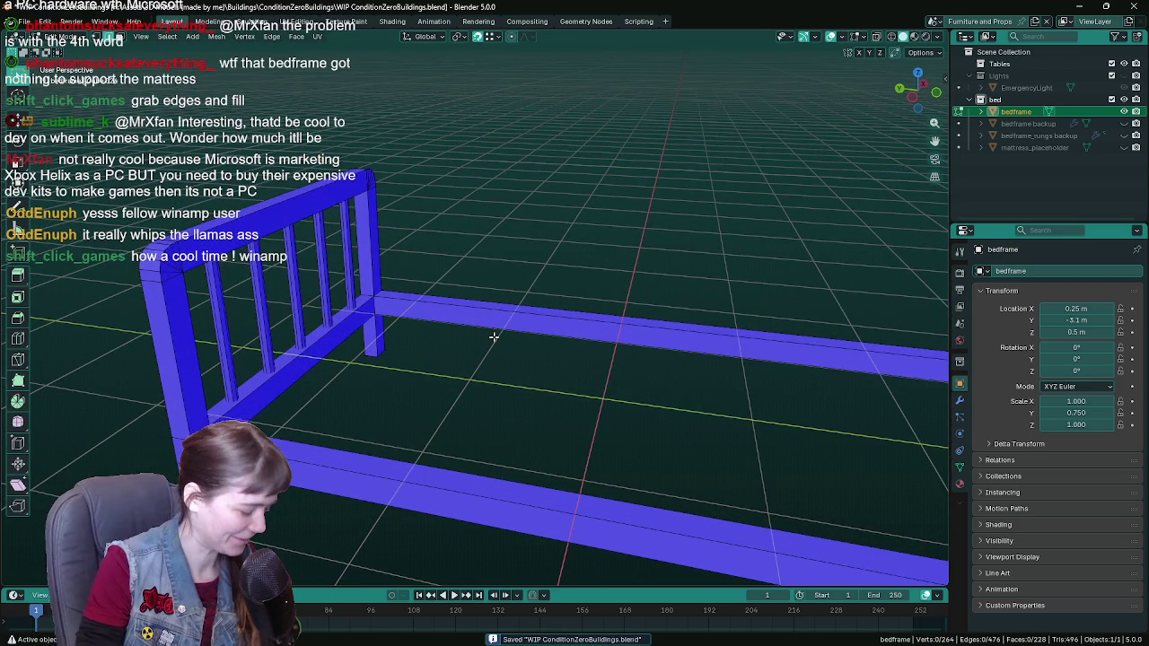
pyautogui.click(506, 330)
pyautogui.moveTo(507, 329); pyautogui.dragTo(550, 330, button='middle')
pyautogui.click(505, 325)
pyautogui.moveTo(601, 359); pyautogui.dragTo(690, 372, button='middle')
pyautogui.hotkey('ctrl', 's')
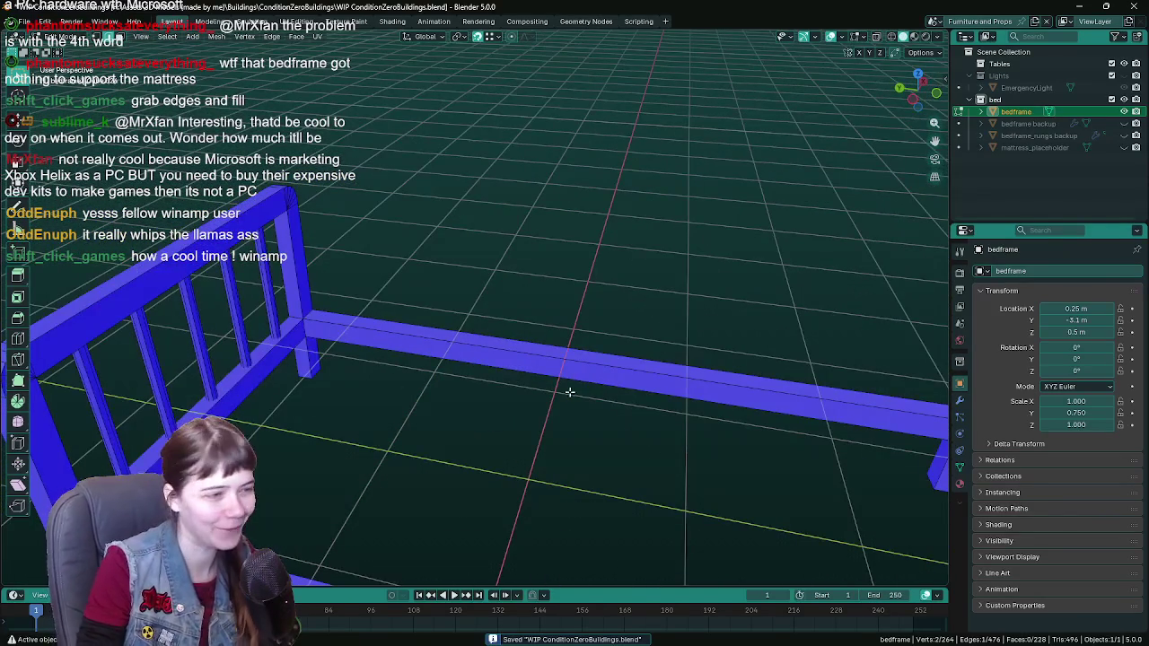
# Step: Add the side rail's inner edge and the remaining two inner rail edges to the selection, then save
pyautogui.keyDown('shift'); pyautogui.click(520, 376); pyautogui.keyUp('shift')
pyautogui.moveTo(605, 404)
pyautogui.mouseDown(button='middle')
pyautogui.moveTo(409, 326)
pyautogui.moveTo(649, 371)
pyautogui.moveTo(638, 373)
pyautogui.moveTo(814, 301)
pyautogui.moveTo(514, 341)
pyautogui.moveTo(582, 347)
pyautogui.moveTo(566, 350)
pyautogui.moveTo(485, 337)
pyautogui.mouseUp(button='middle')
pyautogui.keyDown('shift'); pyautogui.click(530, 302); pyautogui.keyUp('shift')
pyautogui.keyDown('shift'); pyautogui.click(813, 301); pyautogui.keyUp('shift')
pyautogui.hotkey('ctrl', 's')
pyautogui.scroll(-3, 520, 341)
pyautogui.scroll(3, 485, 337)
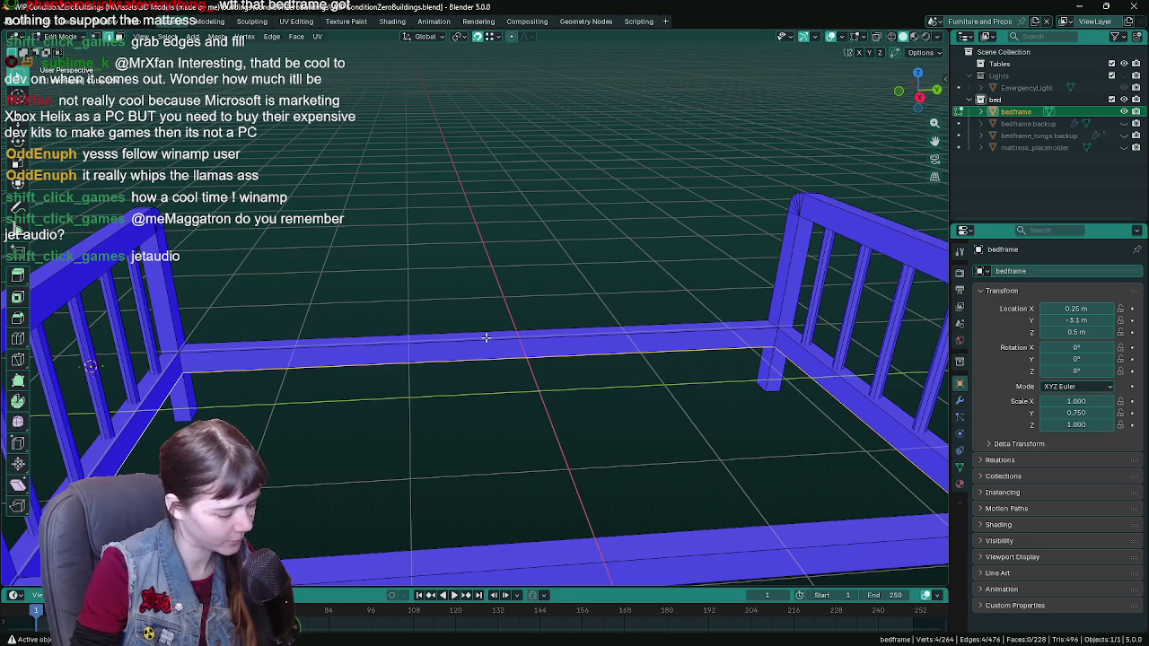
pyautogui.hotkey('ctrl', 's')
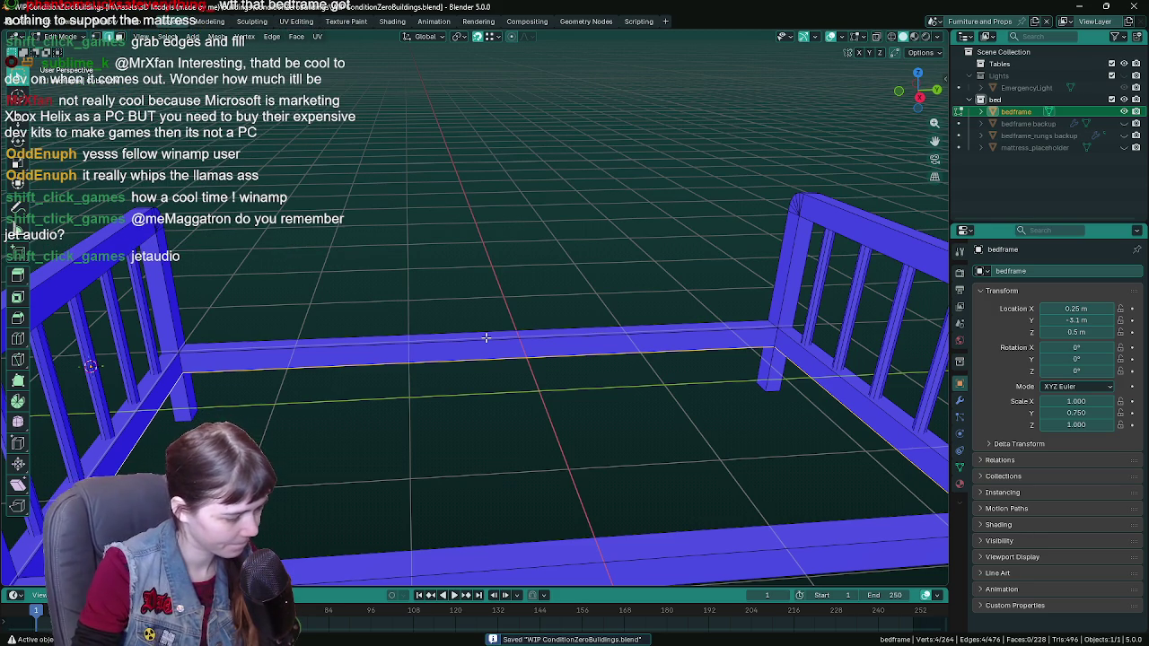
pyautogui.scroll(-5, 458, 334)
# Step: Fill a face between the four inner rail edges and separate it into its own object
pyautogui.moveTo(458, 334); pyautogui.dragTo(448, 334, button='middle')
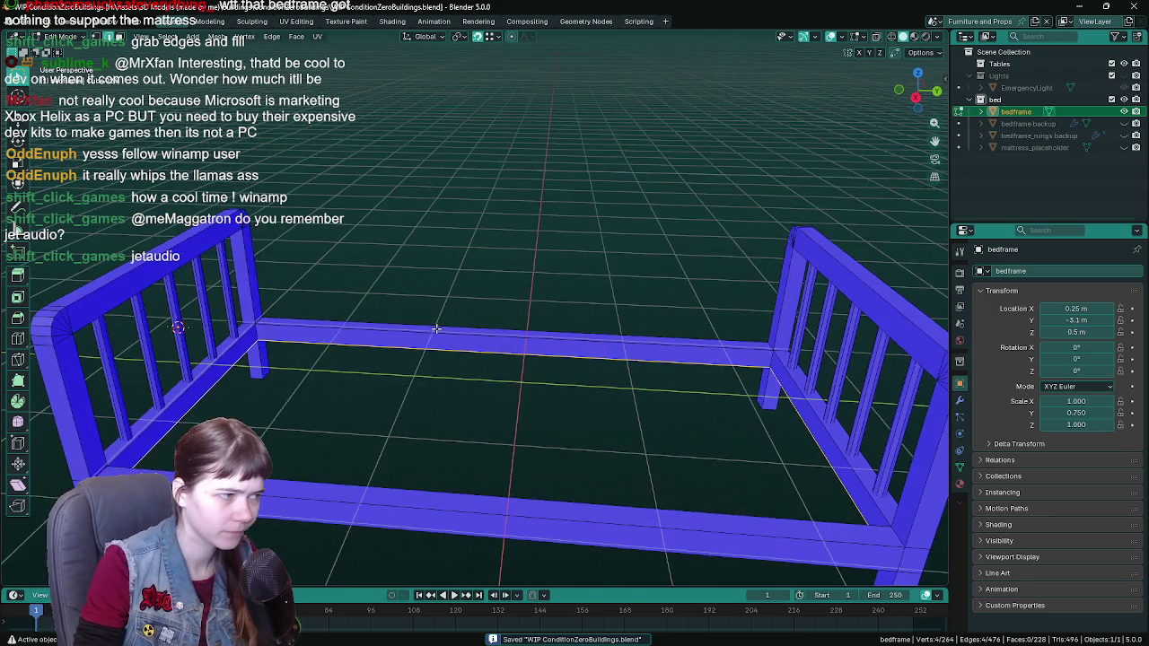
pyautogui.scroll(5, 448, 334)
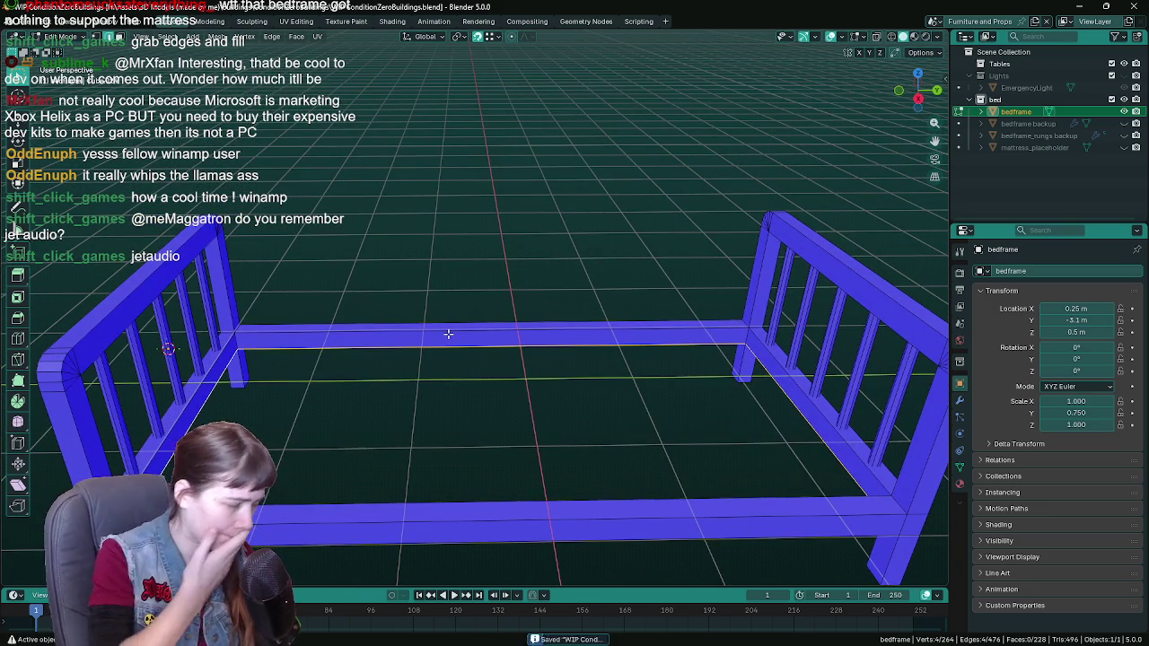
pyautogui.press('f')
pyautogui.press('p')
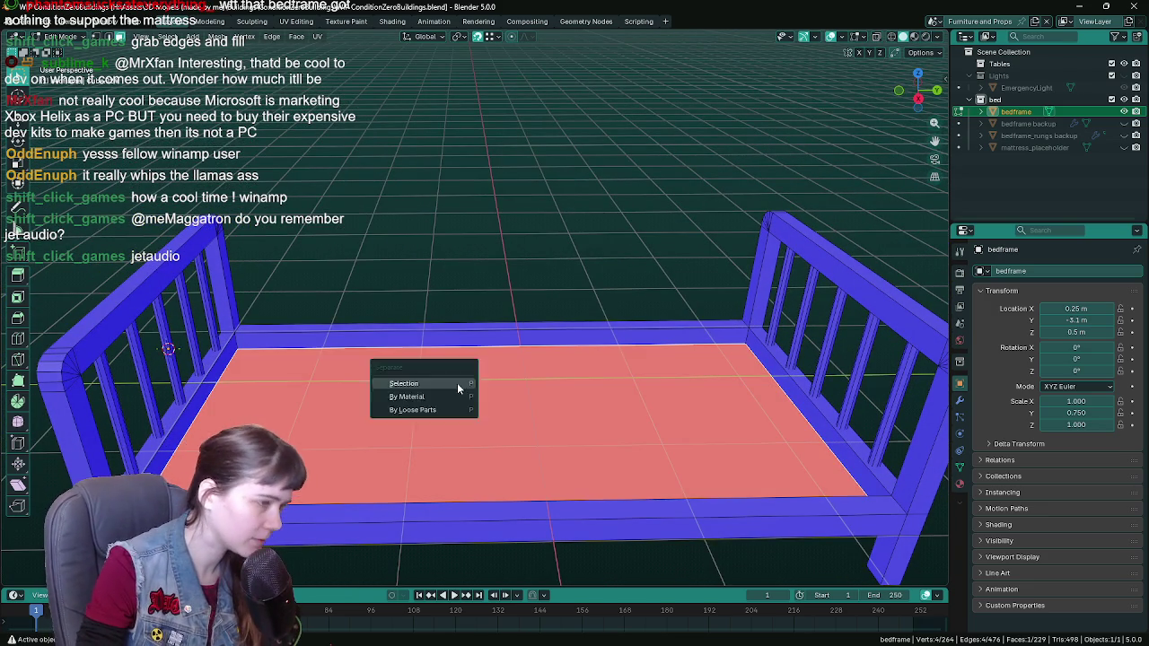
pyautogui.click(457, 382)
pyautogui.press('Tab')
pyautogui.click(520, 413)
pyautogui.moveTo(520, 413); pyautogui.dragTo(539, 254, button='middle')
# Step: Raise the new face object along Z, rename it 'mattress', and save
pyautogui.press('g')
pyautogui.press('z')
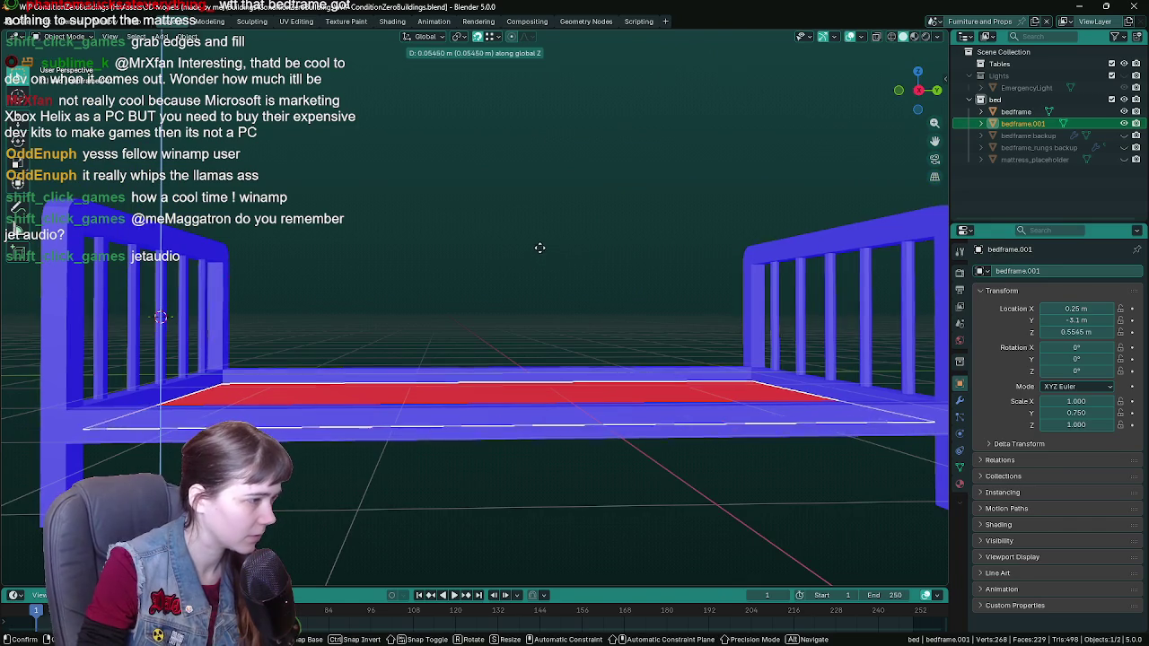
pyautogui.click(543, 236)
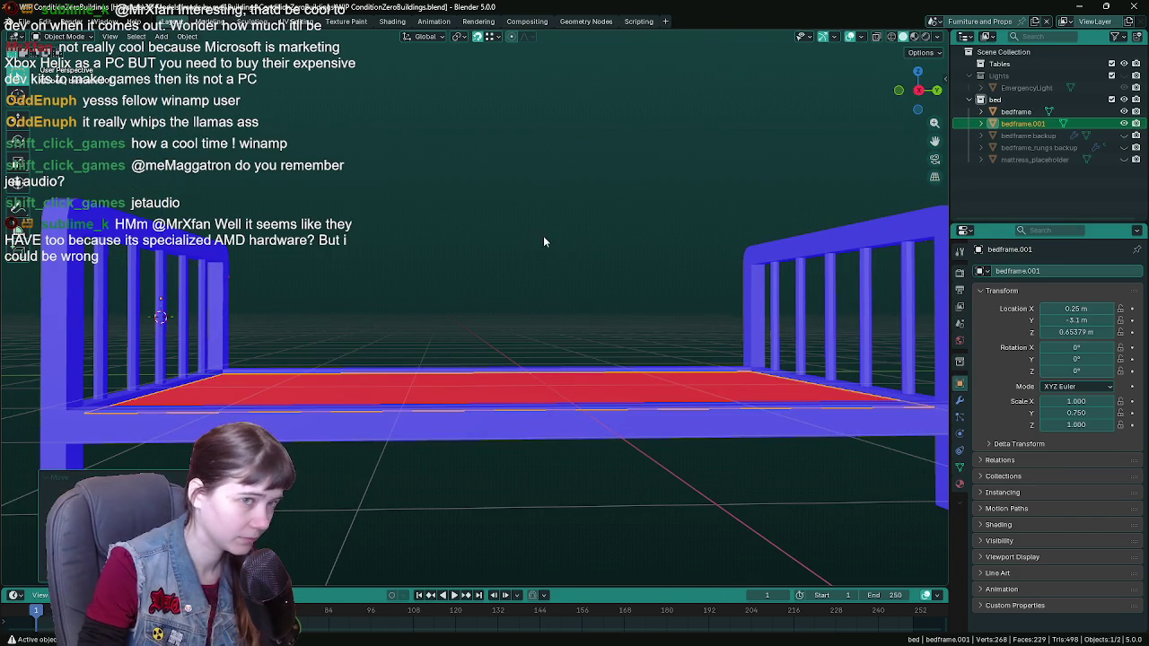
pyautogui.doubleClick(1024, 123)
pyautogui.write('mattress')
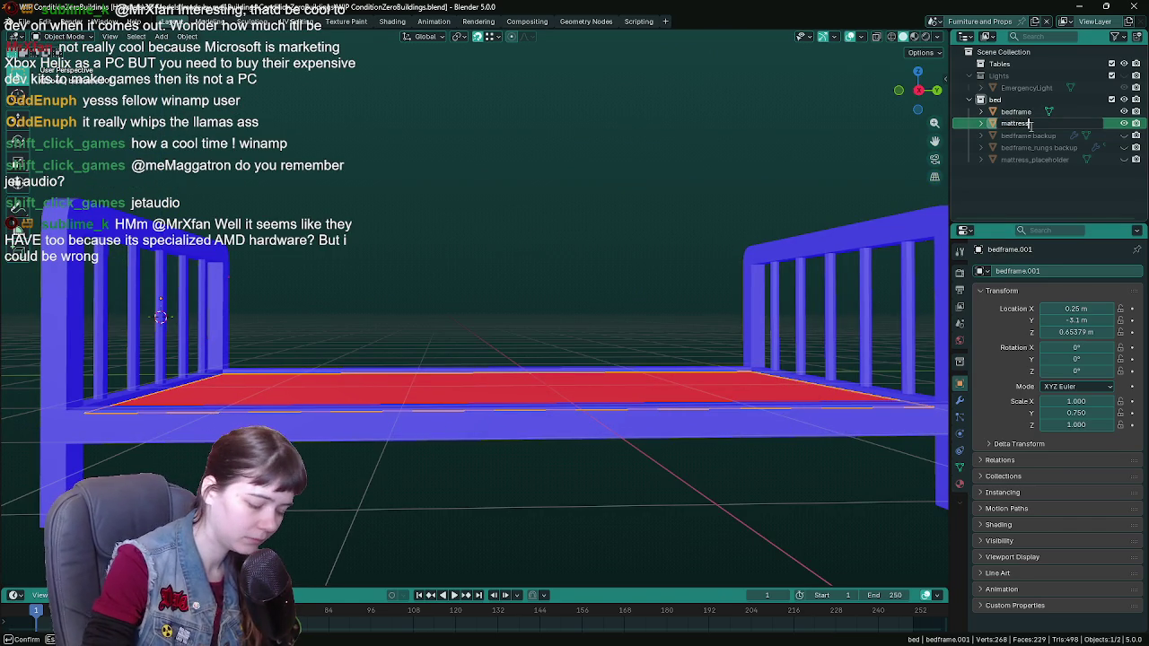
pyautogui.press('Return')
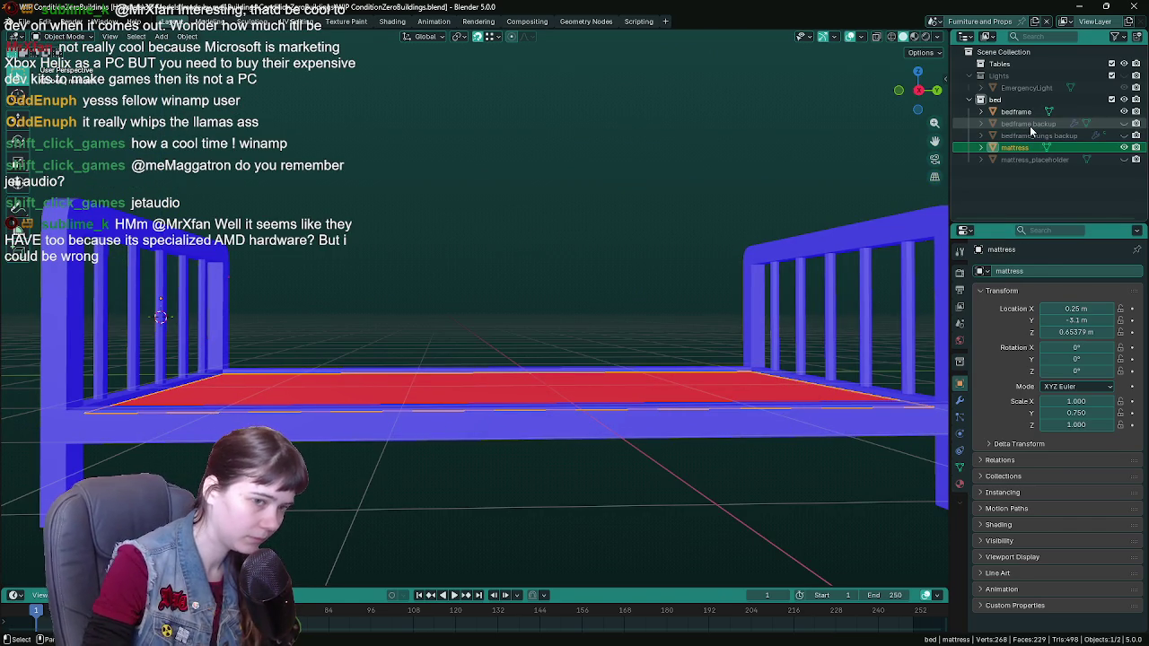
pyautogui.moveTo(476, 377); pyautogui.dragTo(463, 331, button='middle')
pyautogui.hotkey('ctrl', 's')
# Step: Apply all transforms to the mattress, then undo that apply
pyautogui.hotkey('ctrl', 'a')
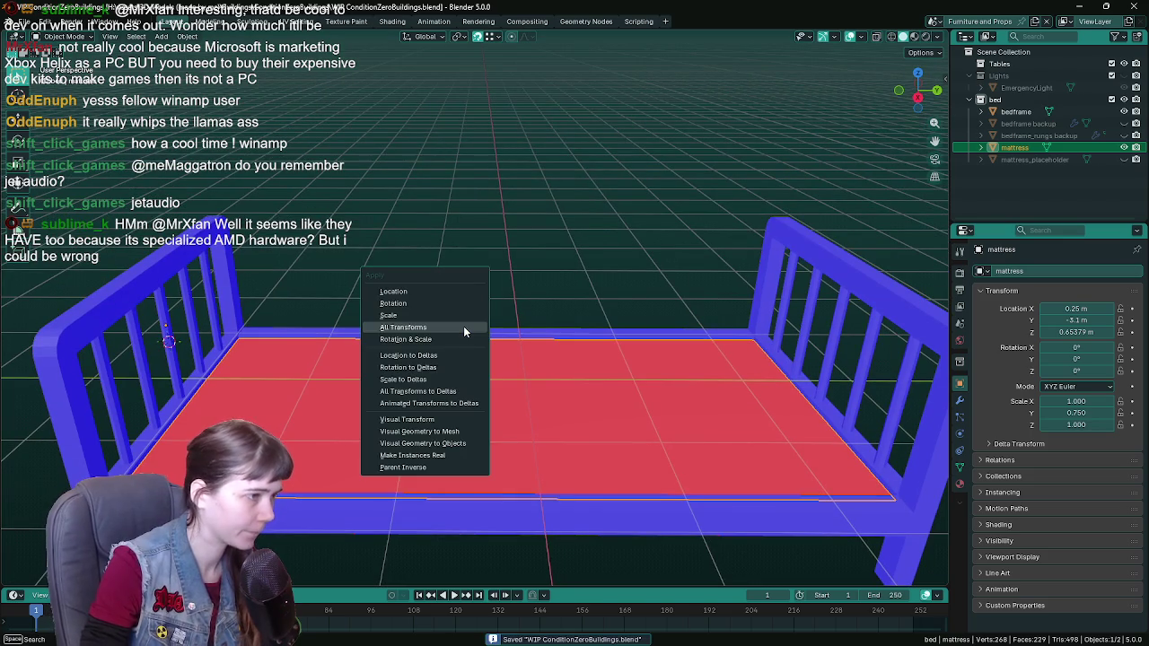
pyautogui.click(463, 328)
pyautogui.moveTo(574, 492)
pyautogui.mouseDown(button='middle')
pyautogui.moveTo(564, 420)
pyautogui.moveTo(510, 418)
pyautogui.moveTo(444, 449)
pyautogui.moveTo(562, 454)
pyautogui.moveTo(590, 426)
pyautogui.moveTo(596, 449)
pyautogui.mouseUp(button='middle')
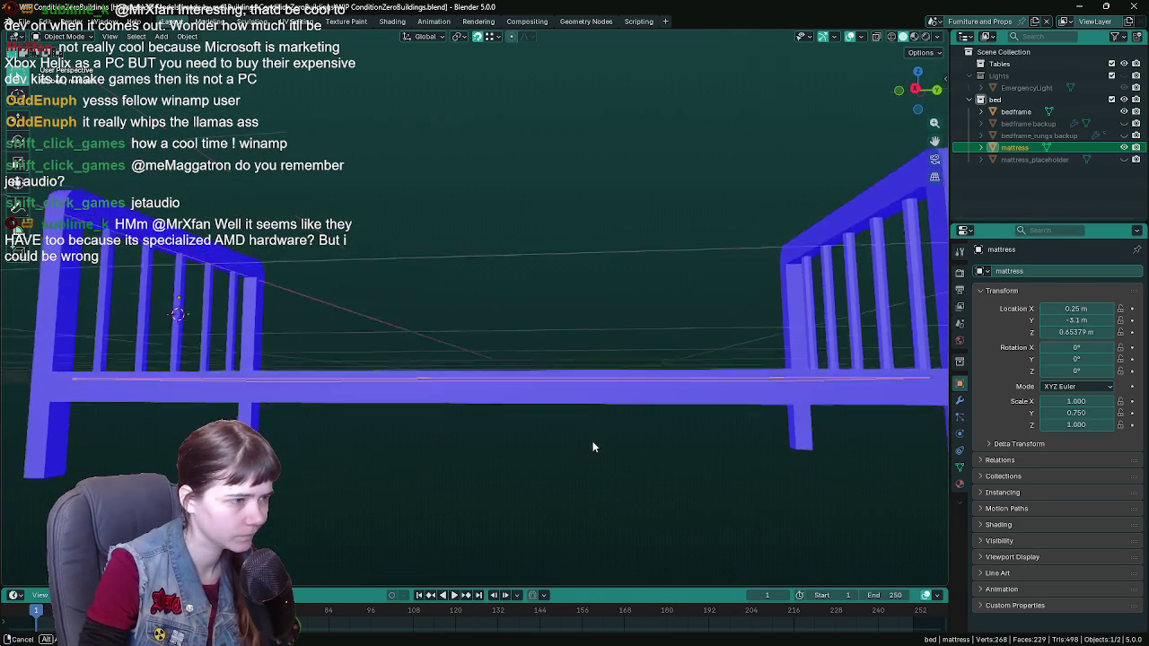
pyautogui.hotkey('ctrl', 'z')
pyautogui.click(192, 38)
pyautogui.moveTo(224, 61)
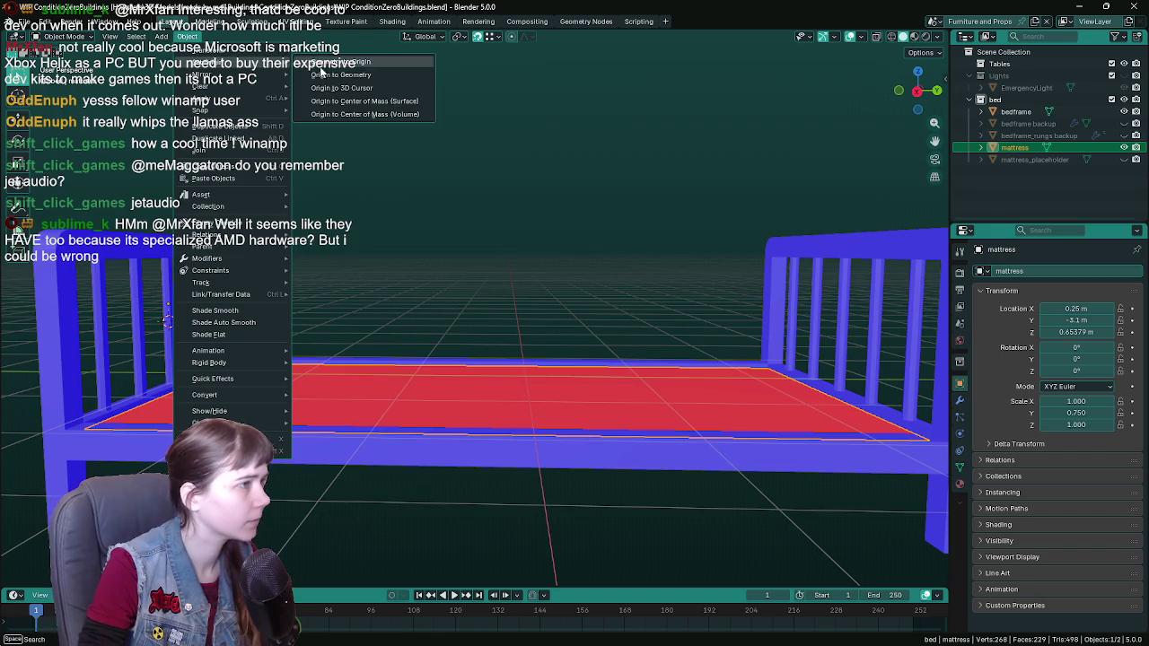
# Step: Set the mattress origin, zero its Z location, apply all transforms, and save
pyautogui.click(360, 77)
pyautogui.moveTo(464, 177); pyautogui.dragTo(619, 280, button='middle')
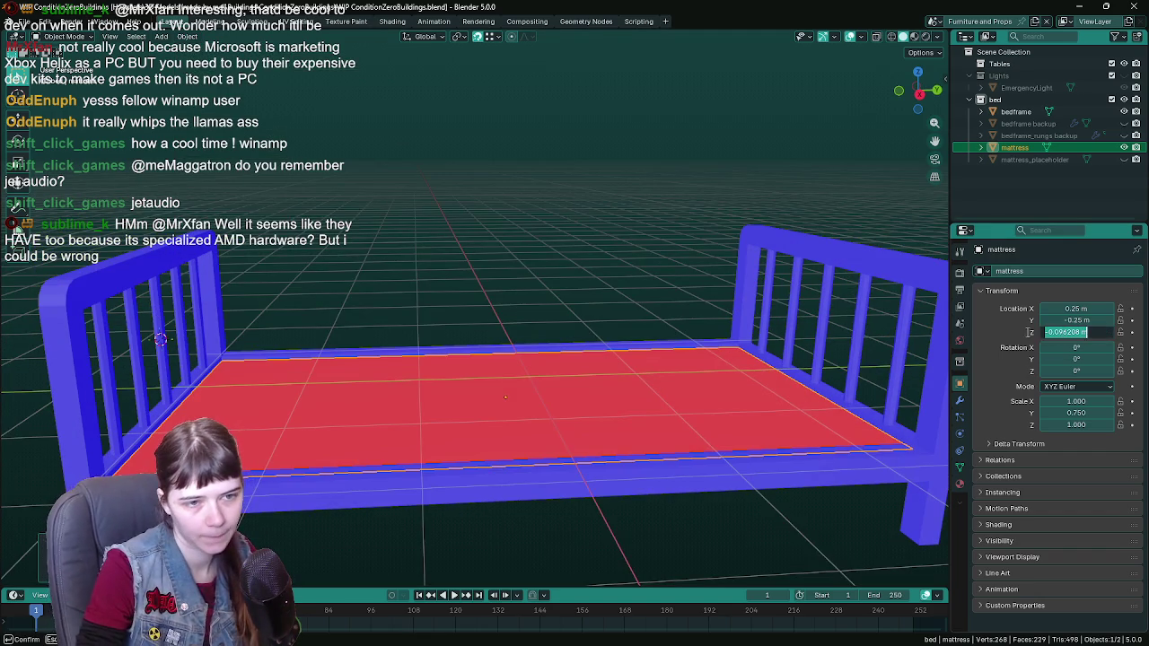
pyautogui.press('Return')
pyautogui.moveTo(484, 296)
pyautogui.mouseDown(button='middle')
pyautogui.moveTo(490, 361)
pyautogui.moveTo(531, 388)
pyautogui.moveTo(535, 342)
pyautogui.mouseUp(button='middle')
pyautogui.hotkey('ctrl', 's')
pyautogui.click(529, 337)
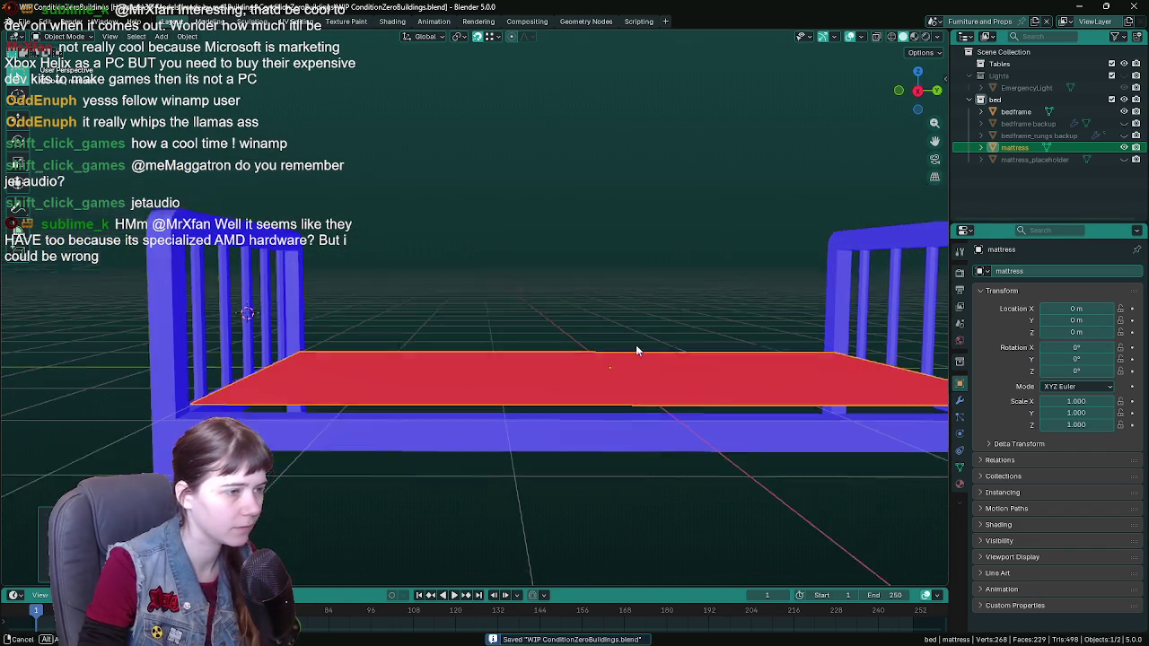
pyautogui.moveTo(636, 345); pyautogui.dragTo(575, 341, button='middle')
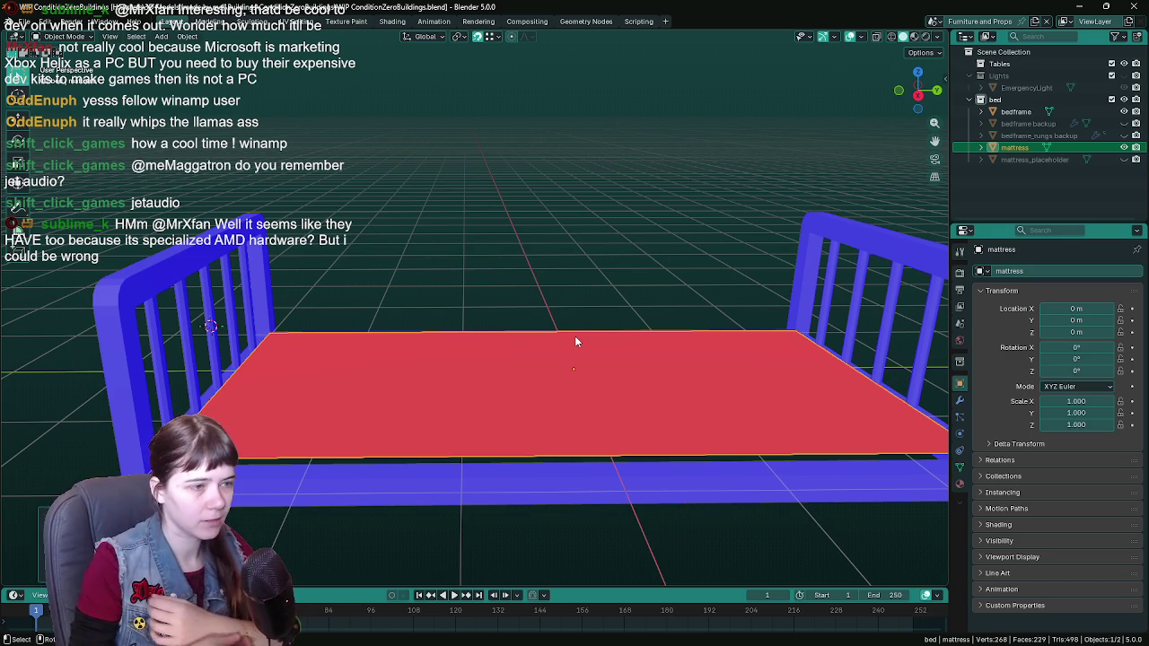
pyautogui.hotkey('ctrl', 's')
pyautogui.moveTo(533, 452)
pyautogui.mouseDown(button='middle')
pyautogui.moveTo(533, 413)
pyautogui.moveTo(541, 427)
pyautogui.mouseUp(button='middle')
pyautogui.press('Tab')
# Step: Extrude the whole mattress face and move it down along Z
pyautogui.press('a')
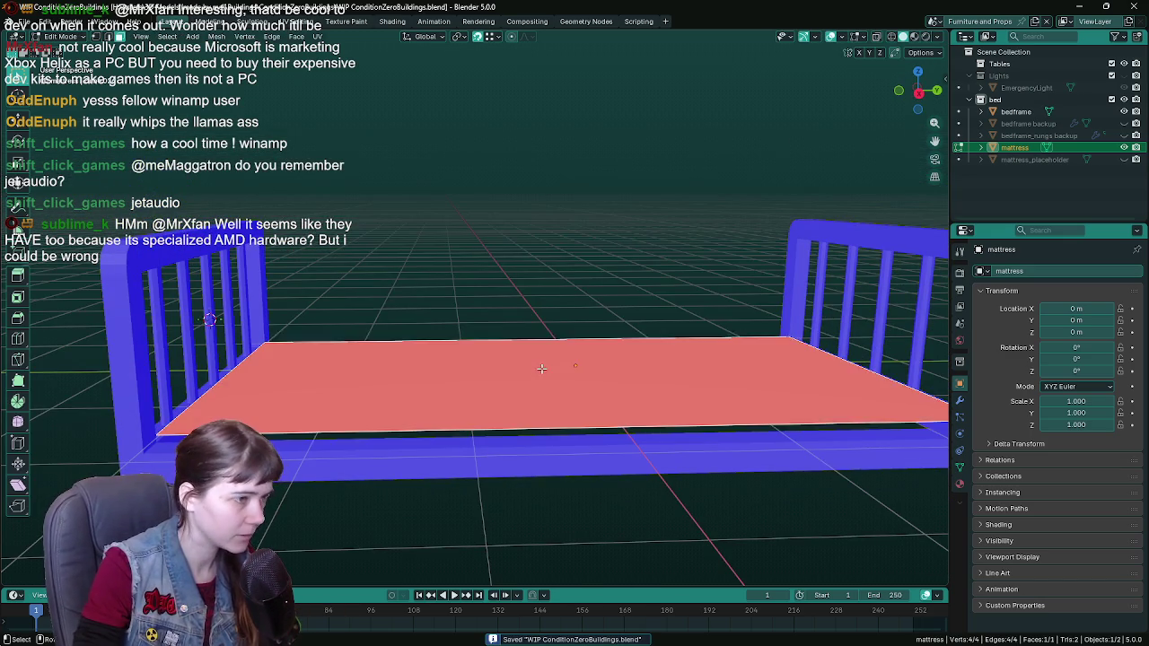
pyautogui.moveTo(542, 368); pyautogui.dragTo(539, 380, button='middle')
pyautogui.rightClick(538, 380)
pyautogui.press('Escape')
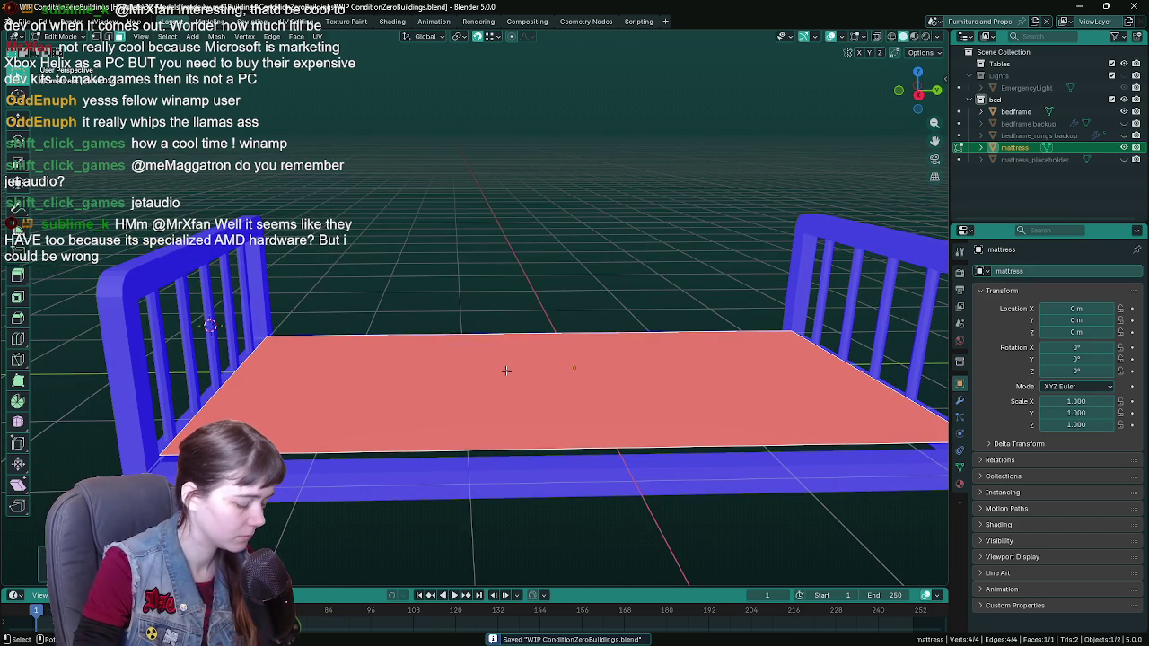
pyautogui.rightClick(506, 370)
pyautogui.click(507, 360)
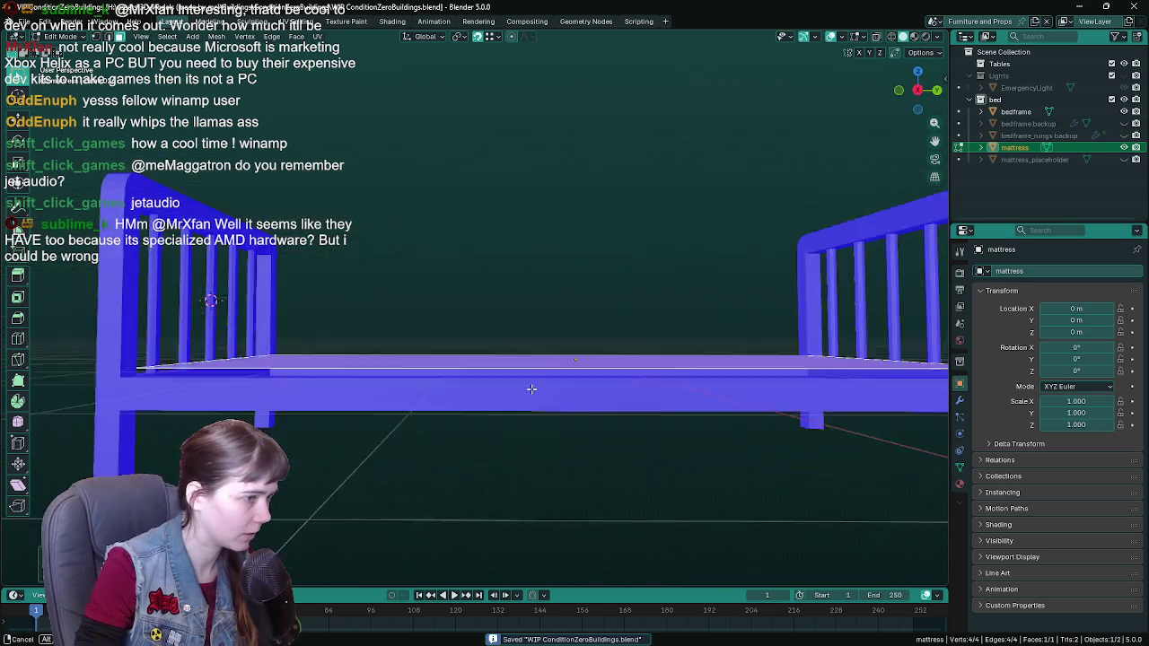
pyautogui.click(532, 389)
pyautogui.moveTo(532, 389)
pyautogui.mouseDown(button='middle')
pyautogui.moveTo(526, 339)
pyautogui.moveTo(324, 299)
pyautogui.mouseUp(button='middle')
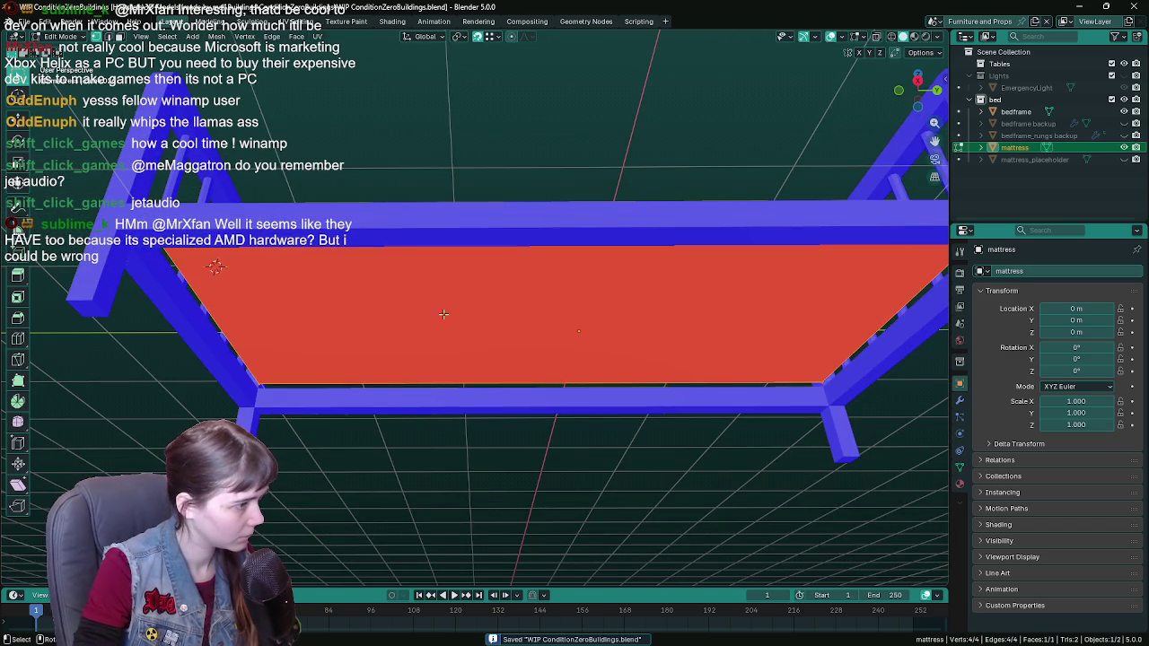
pyautogui.moveTo(467, 314)
pyautogui.mouseDown(button='middle')
pyautogui.moveTo(596, 446)
pyautogui.moveTo(552, 467)
pyautogui.mouseUp(button='middle')
pyautogui.press('g')
pyautogui.press('z')
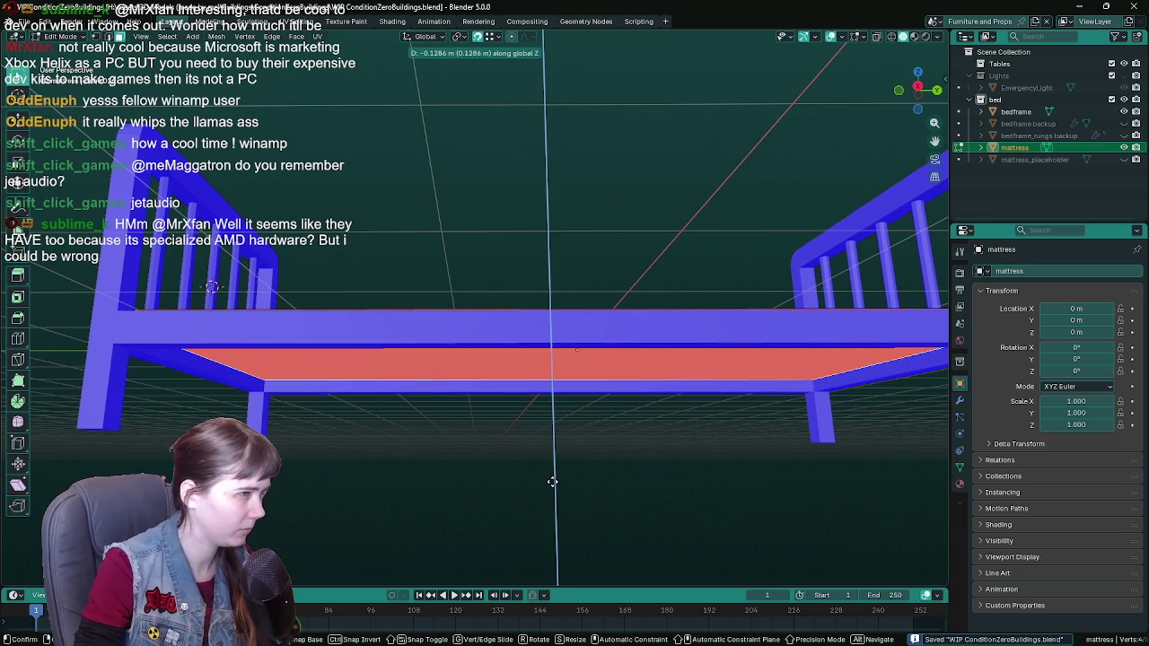
pyautogui.click(552, 481)
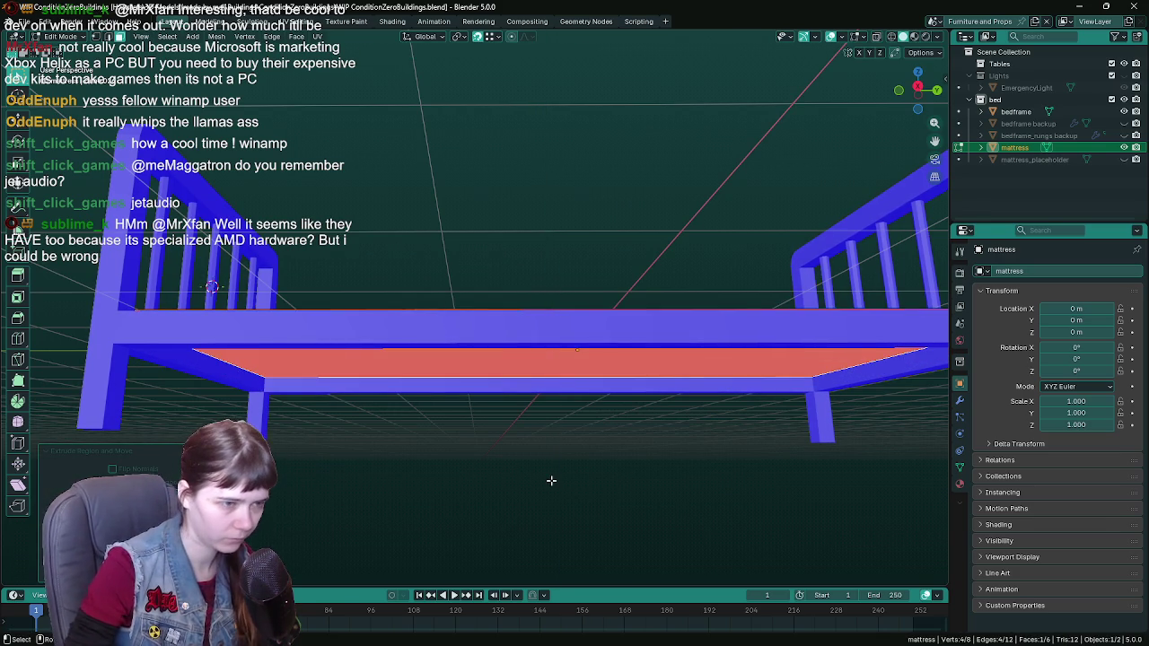
pyautogui.moveTo(552, 480)
pyautogui.mouseDown(button='middle')
pyautogui.moveTo(500, 357)
pyautogui.moveTo(500, 392)
pyautogui.moveTo(510, 373)
pyautogui.moveTo(534, 403)
pyautogui.moveTo(536, 436)
pyautogui.mouseUp(button='middle')
# Step: Extrude the mattress face by -0.2 to form a solid block
pyautogui.press('Tab')
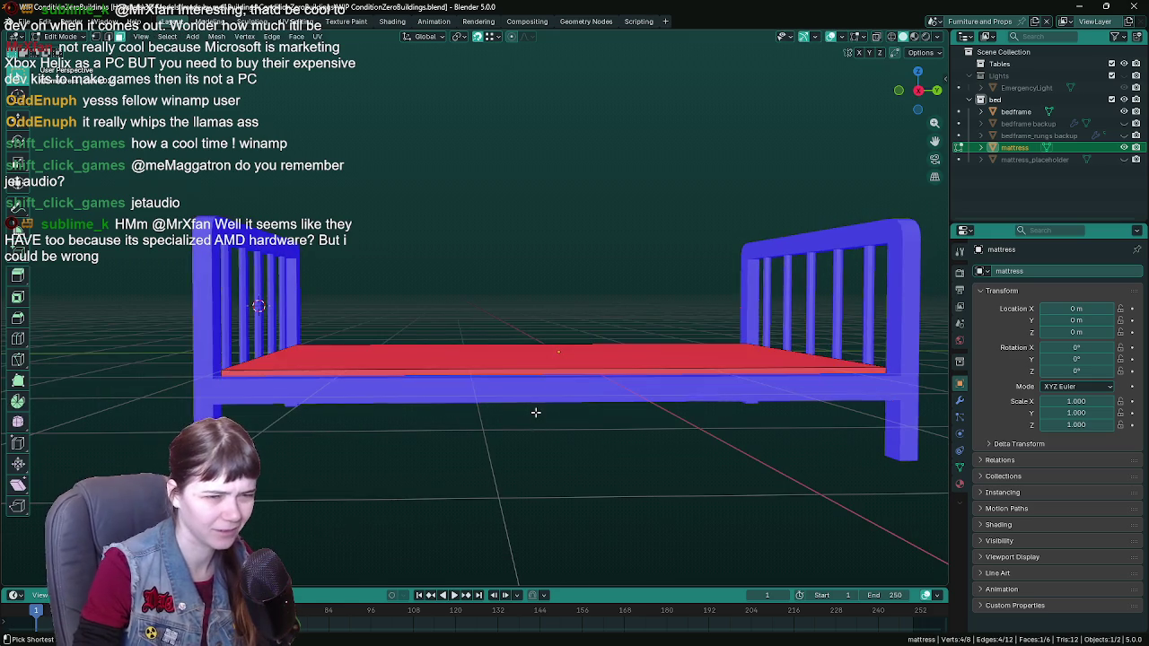
pyautogui.press('Tab')
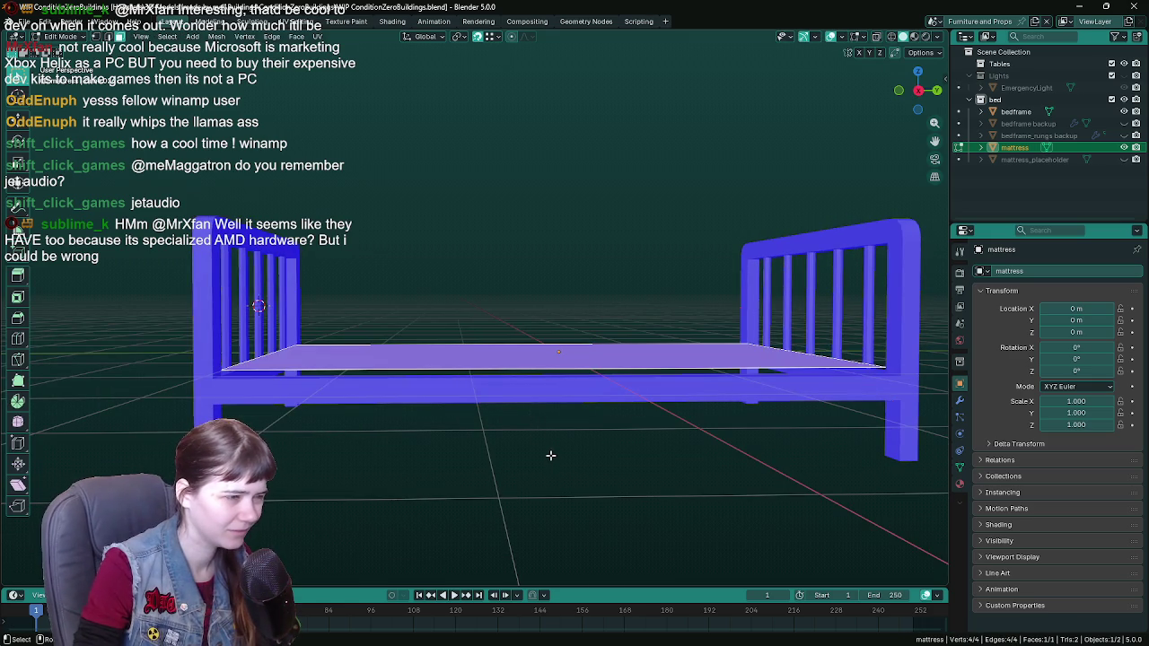
pyautogui.press('e')
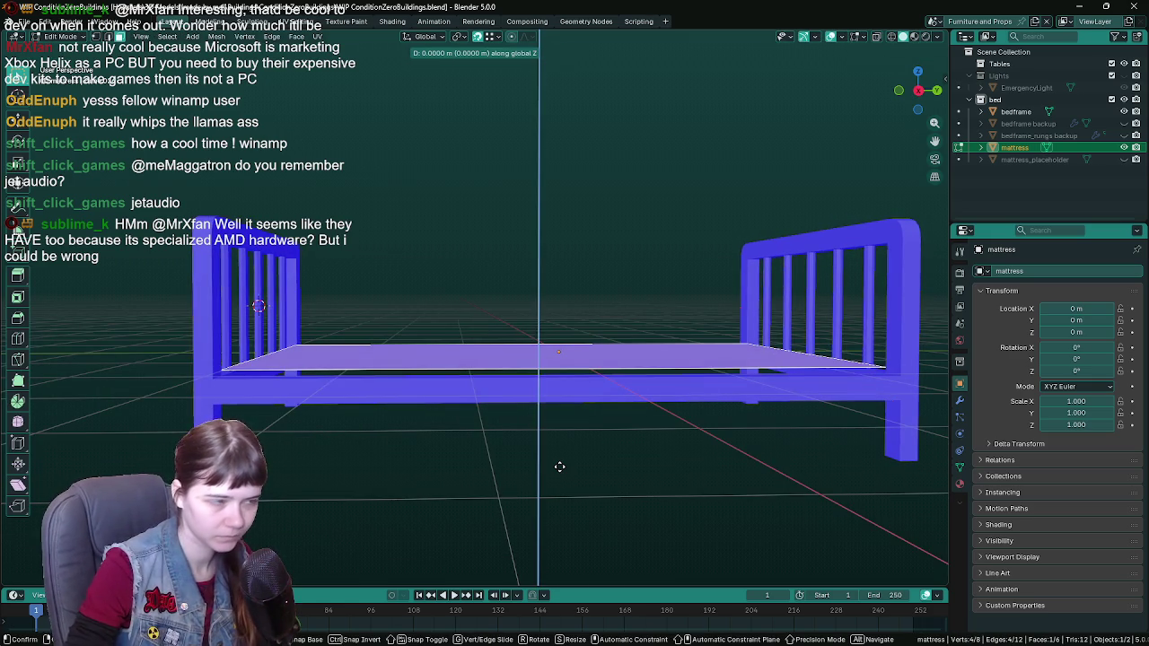
pyautogui.write('-0.2')
pyautogui.press('Return')
pyautogui.press('Tab')
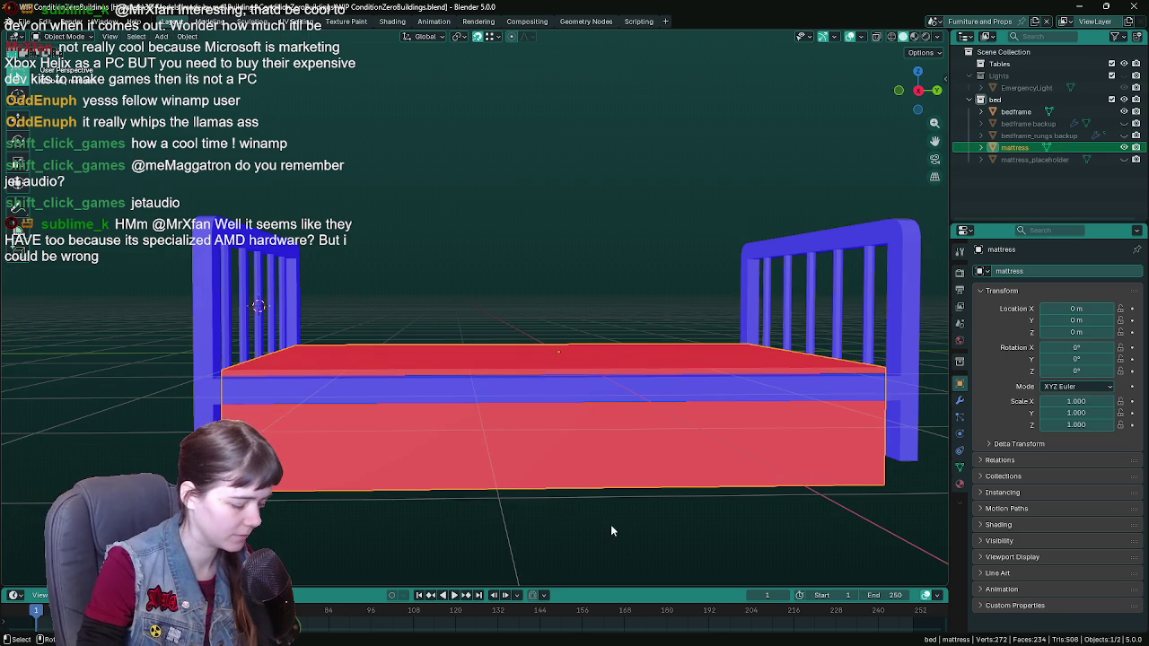
# Step: Select all mattress geometry and flip its normals outward
pyautogui.press('Tab')
pyautogui.press('a')
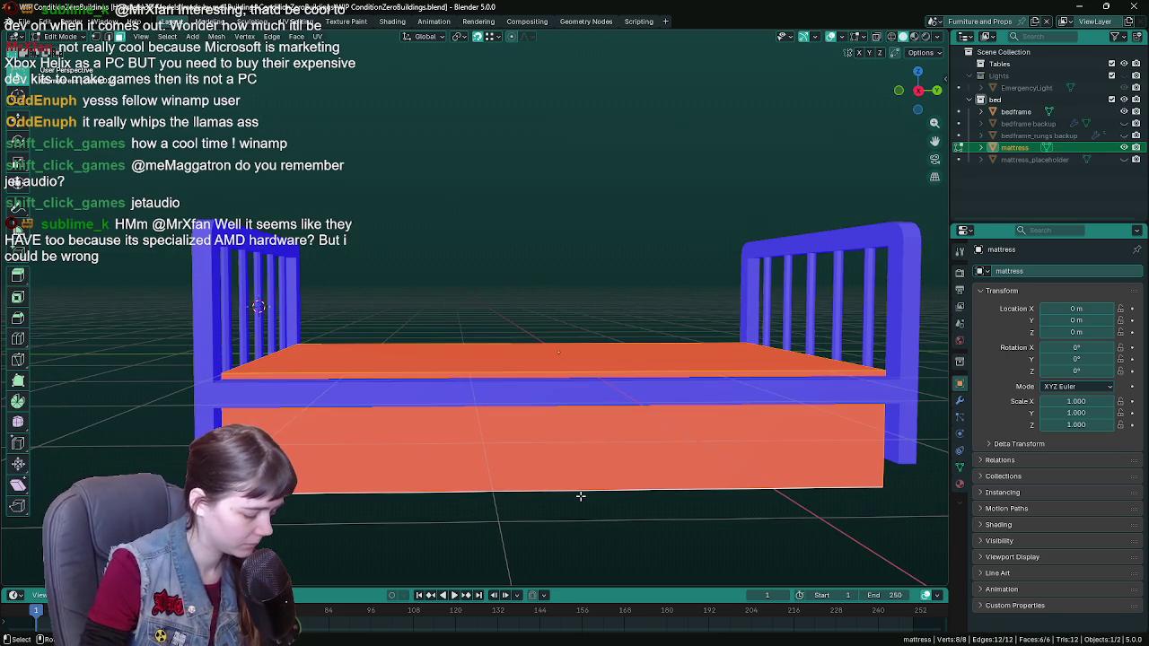
pyautogui.rightClick(580, 496)
pyautogui.click(561, 447)
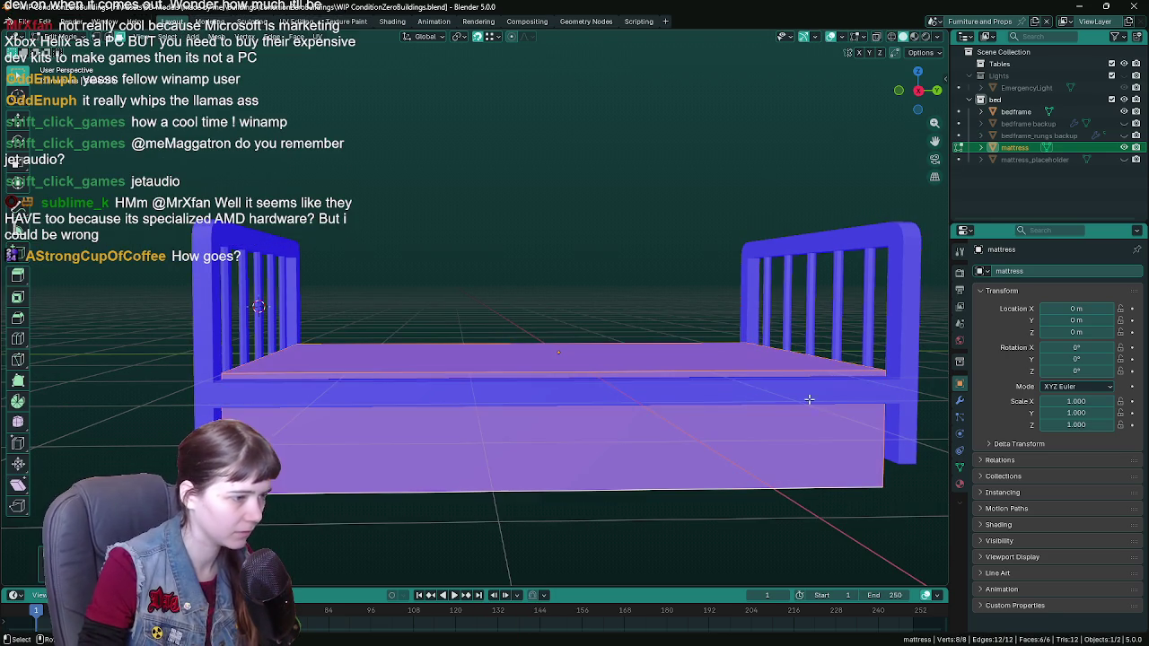
pyautogui.press('Tab')
# Step: Scale the mattress on Z, first to .15 and then to .25, and save
pyautogui.press('s')
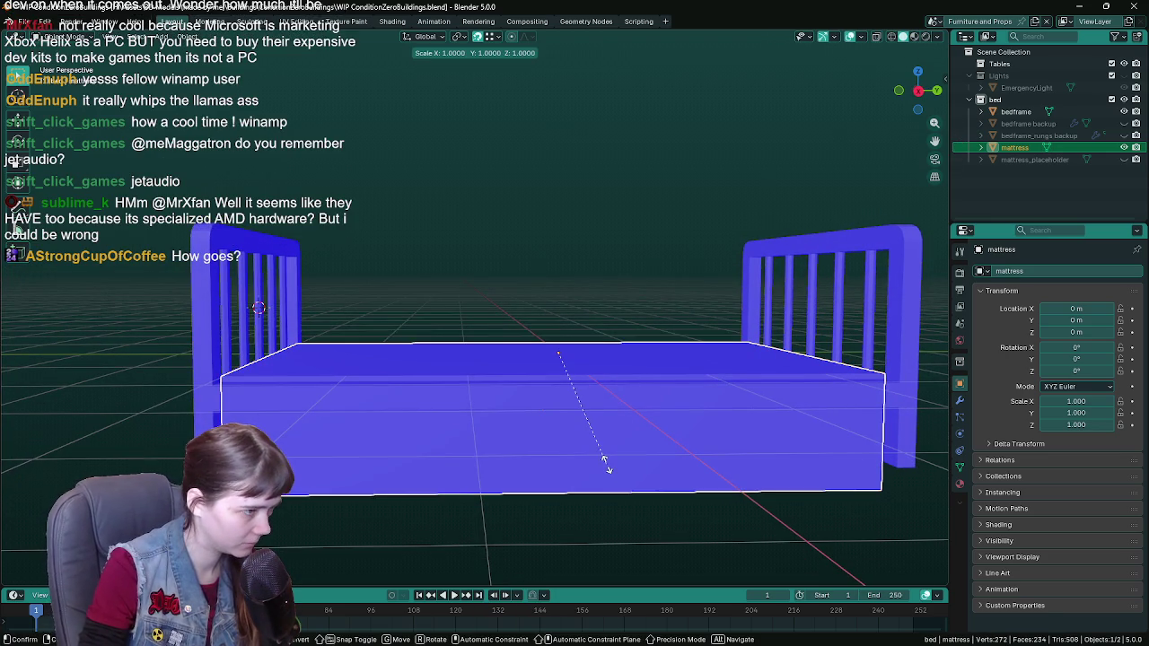
pyautogui.press('z')
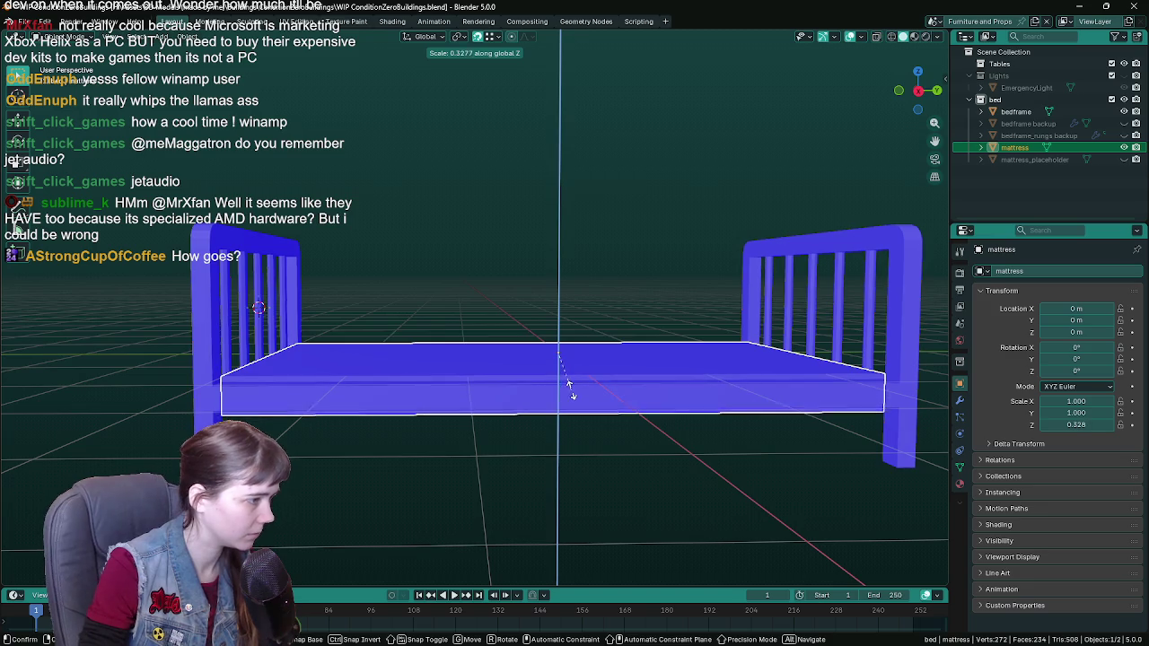
pyautogui.click(569, 390)
pyautogui.moveTo(569, 390)
pyautogui.mouseDown(button='middle')
pyautogui.moveTo(586, 420)
pyautogui.moveTo(576, 395)
pyautogui.mouseUp(button='middle')
pyautogui.press('s')
pyautogui.press('z')
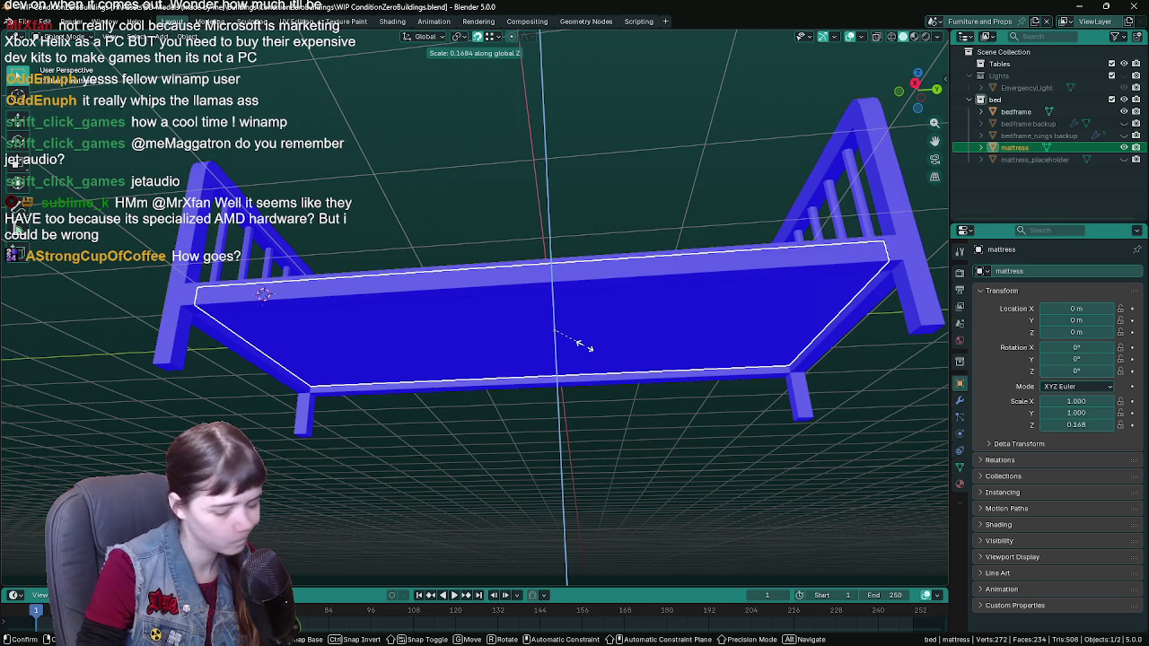
pyautogui.write('.15')
pyautogui.press('Return')
pyautogui.moveTo(585, 345)
pyautogui.mouseDown(button='middle')
pyautogui.moveTo(444, 346)
pyautogui.moveTo(368, 372)
pyautogui.mouseUp(button='middle')
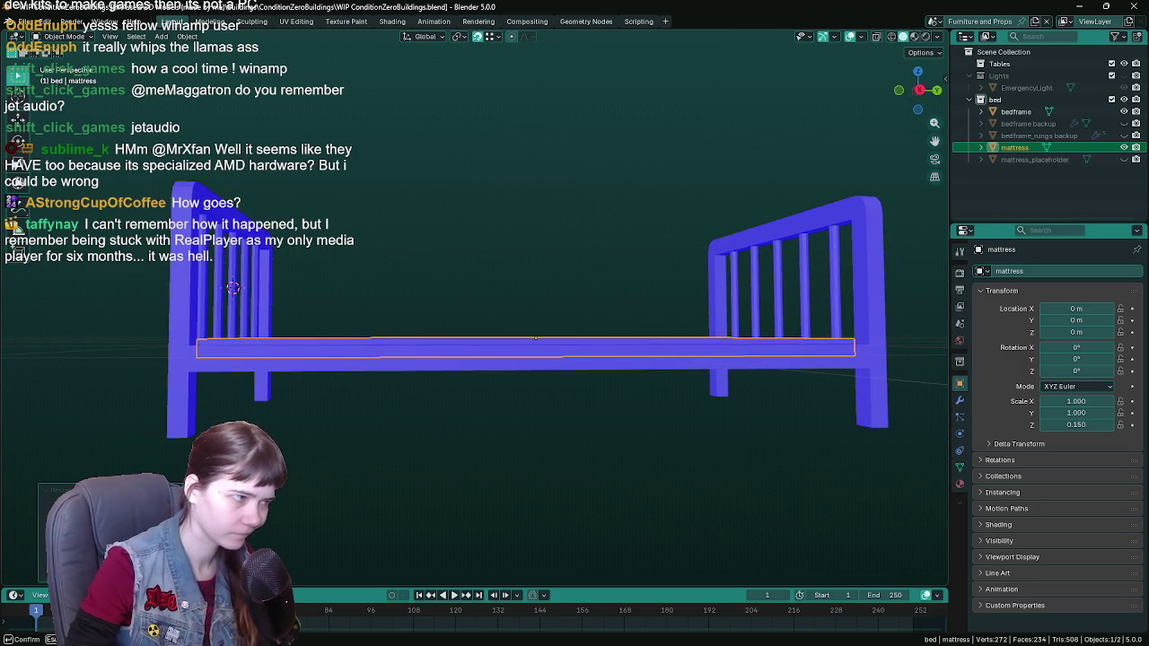
pyautogui.write('.25')
pyautogui.press('Return')
pyautogui.moveTo(503, 386)
pyautogui.mouseDown(button='middle')
pyautogui.moveTo(447, 331)
pyautogui.moveTo(248, 314)
pyautogui.moveTo(337, 387)
pyautogui.moveTo(513, 454)
pyautogui.moveTo(544, 449)
pyautogui.moveTo(539, 420)
pyautogui.moveTo(544, 488)
pyautogui.moveTo(524, 469)
pyautogui.moveTo(538, 492)
pyautogui.moveTo(483, 418)
pyautogui.mouseUp(button='middle')
pyautogui.hotkey('ctrl', 's')
# Step: Toggle between wireframe and solid shading, then turn off the Face Orientation overlay
pyautogui.click(509, 490)
pyautogui.press('z')
pyautogui.moveTo(587, 437); pyautogui.dragTo(527, 422, button='middle')
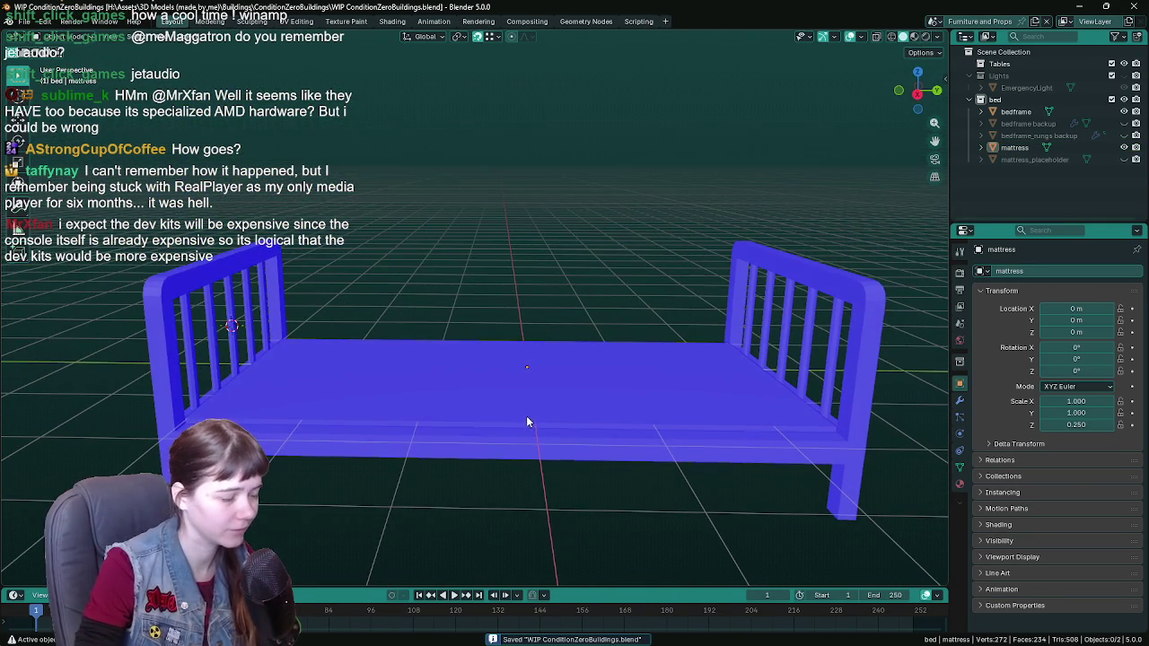
pyautogui.press('z')
pyautogui.click(397, 426)
pyautogui.press('z')
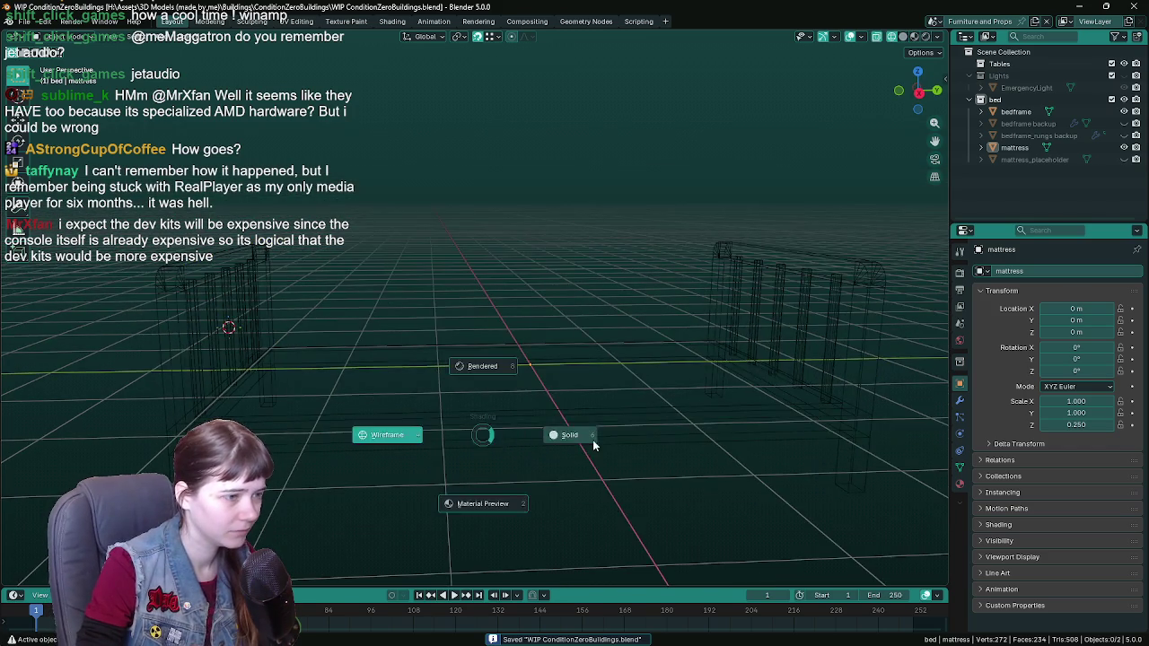
pyautogui.click(593, 440)
pyautogui.click(481, 412)
pyautogui.moveTo(481, 411)
pyautogui.mouseDown(button='middle')
pyautogui.moveTo(569, 481)
pyautogui.moveTo(515, 465)
pyautogui.mouseUp(button='middle')
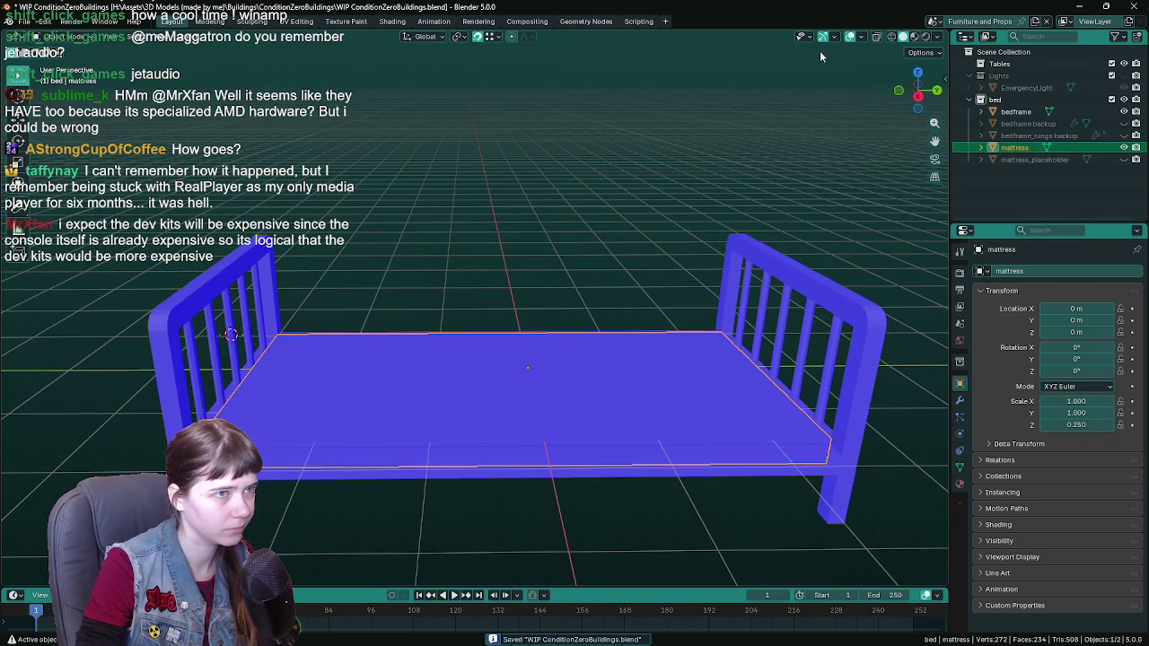
pyautogui.click(852, 40)
pyautogui.click(781, 254)
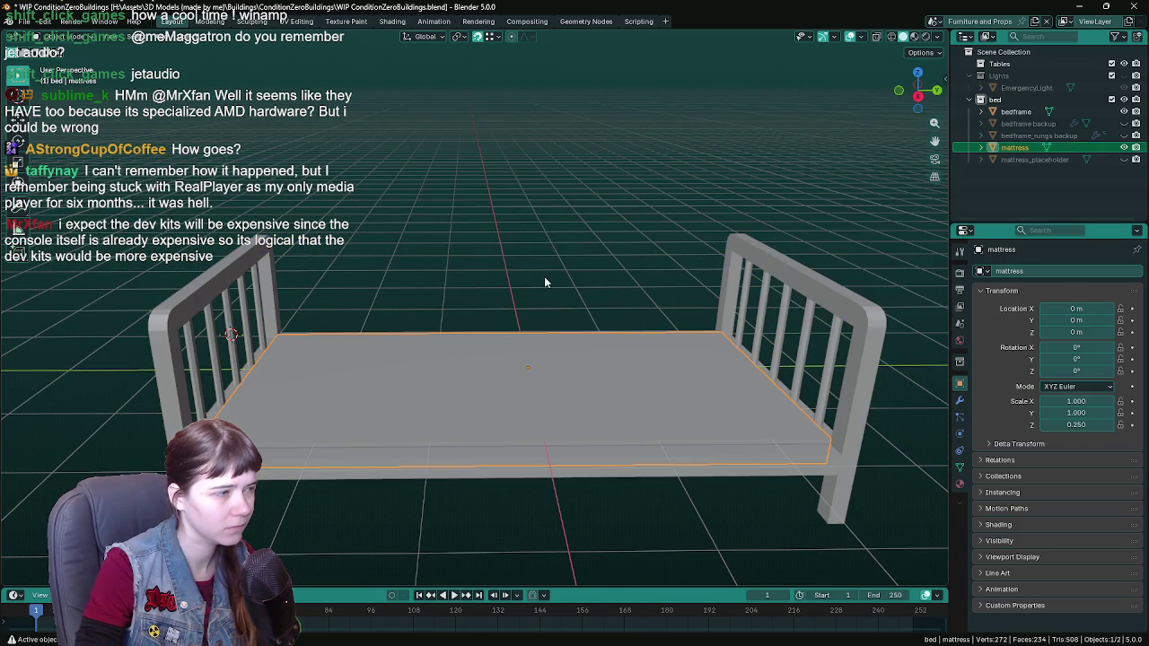
# Step: Move the mattress up 0.1 m along Z onto the rails and save
pyautogui.press('g')
pyautogui.press('z')
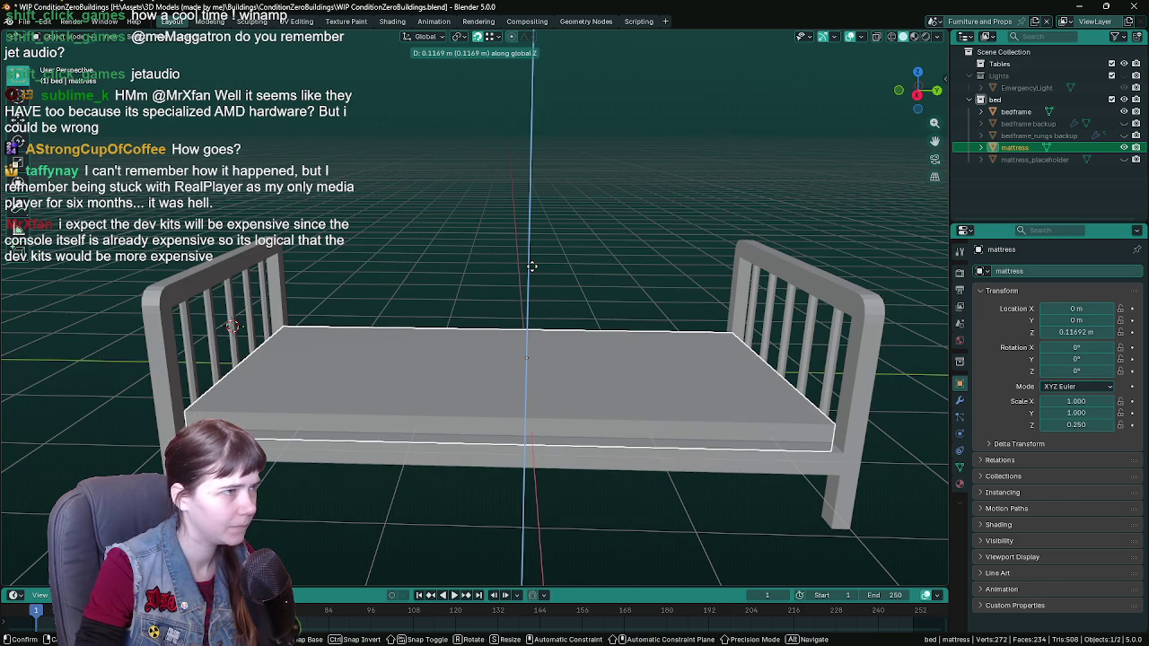
pyautogui.write('0.1')
pyautogui.press('Return')
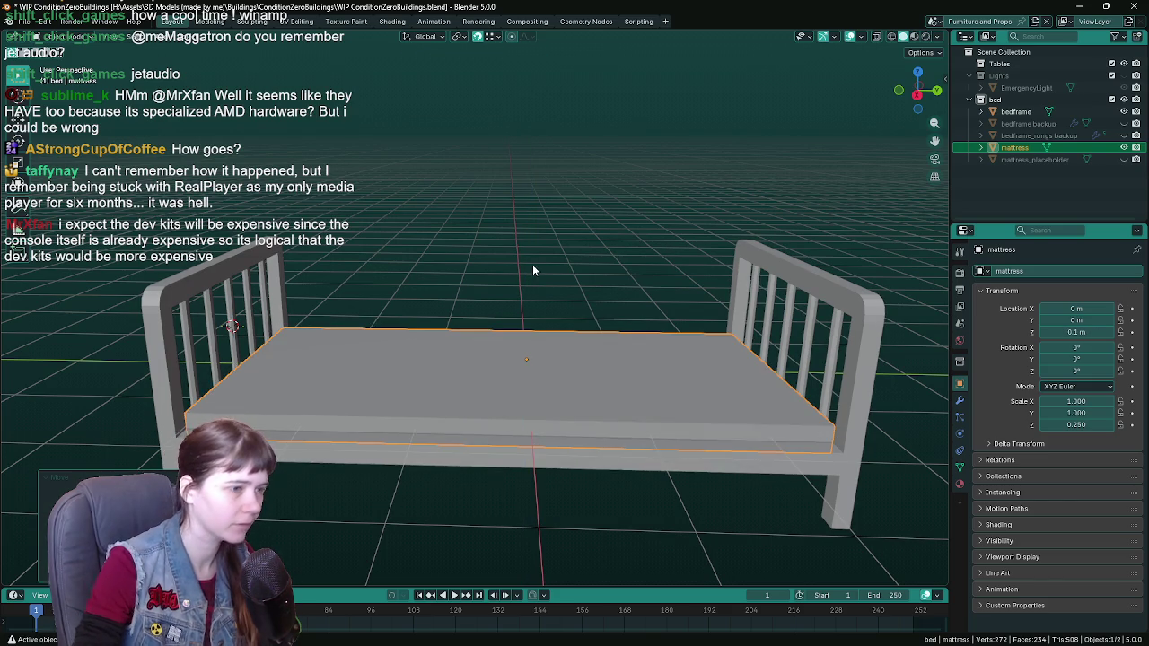
pyautogui.hotkey('ctrl', 's')
pyautogui.moveTo(532, 264)
pyautogui.mouseDown(button='middle')
pyautogui.moveTo(577, 458)
pyautogui.moveTo(612, 482)
pyautogui.moveTo(583, 429)
pyautogui.moveTo(554, 438)
pyautogui.moveTo(572, 389)
pyautogui.mouseUp(button='middle')
pyautogui.click(577, 458)
pyautogui.click(552, 407)
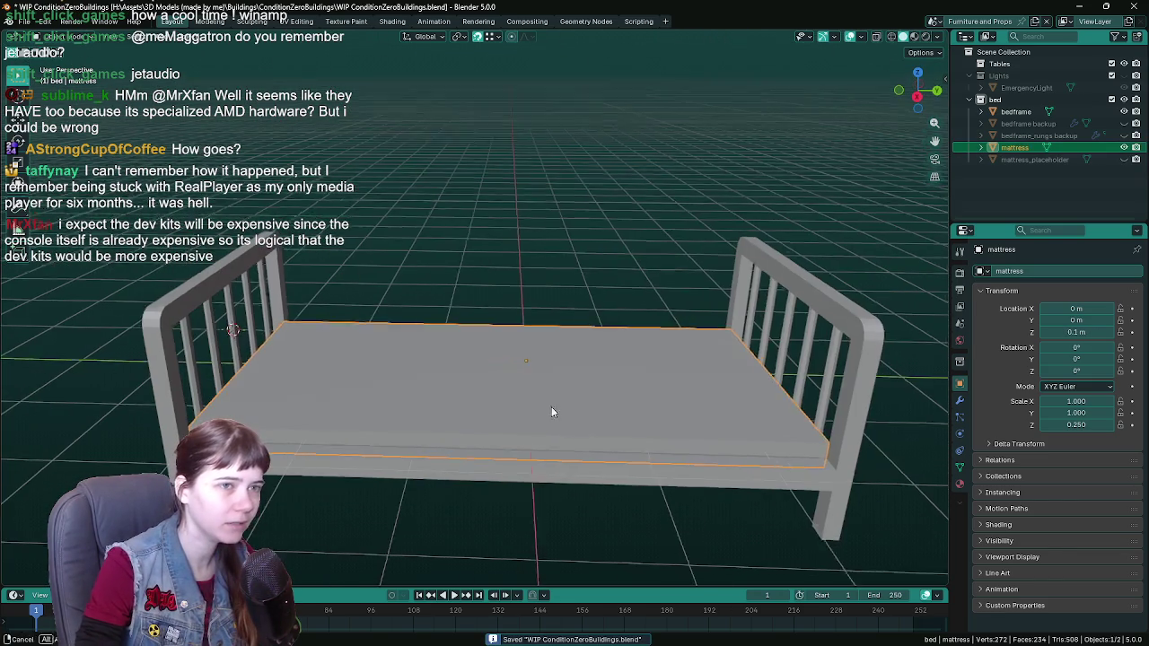
pyautogui.keyDown('shift'); pyautogui.click(716, 329); pyautogui.keyUp('shift')
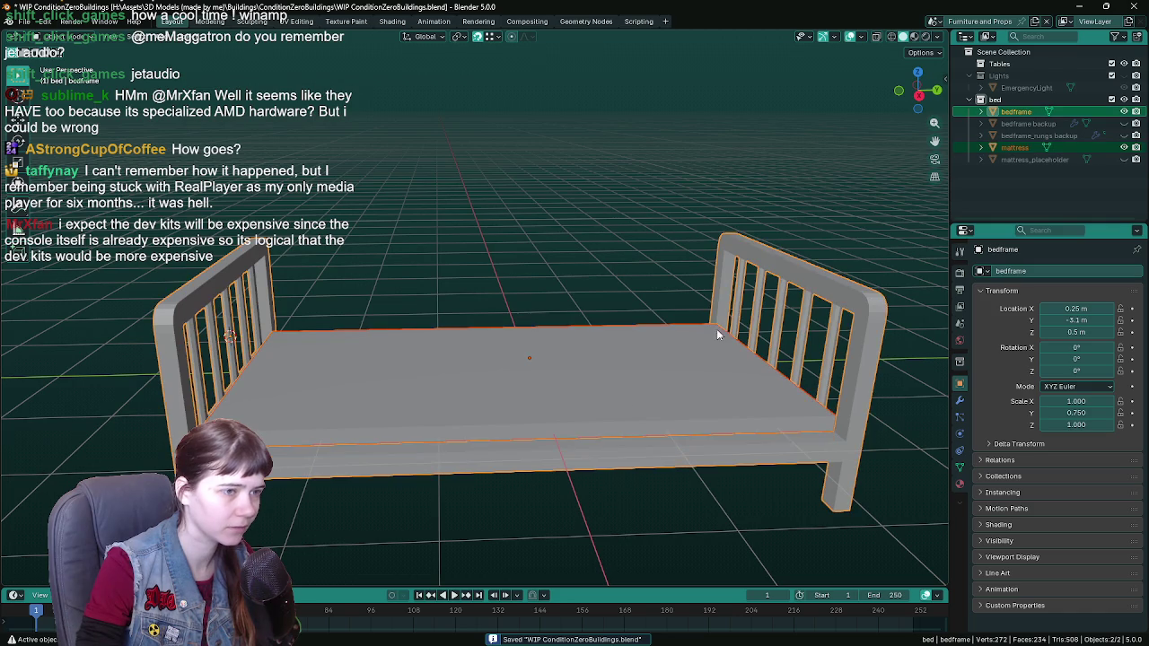
pyautogui.press('F3')
pyautogui.press('Return')
pyautogui.click(790, 122)
pyautogui.click(770, 153)
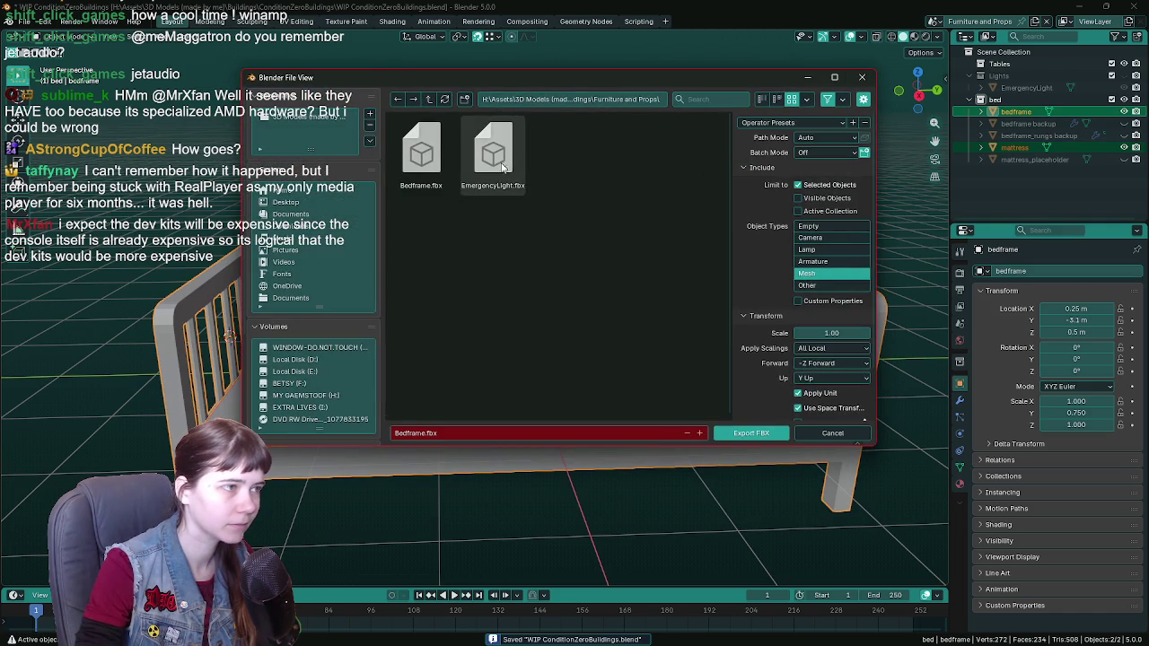
pyautogui.click(853, 434)
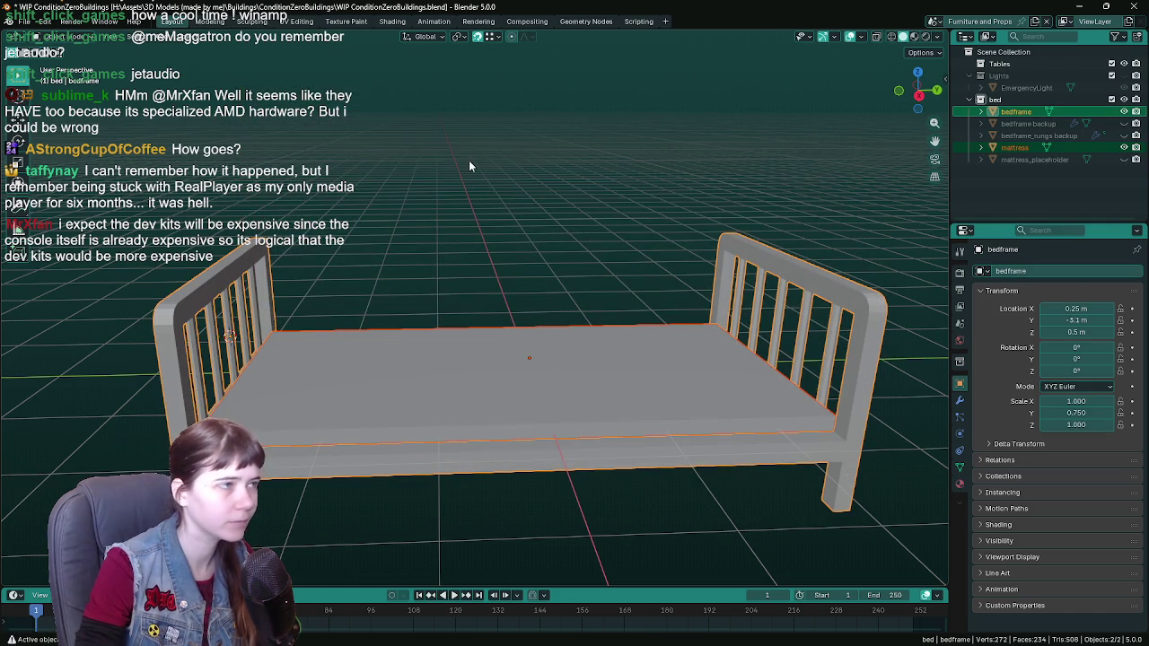